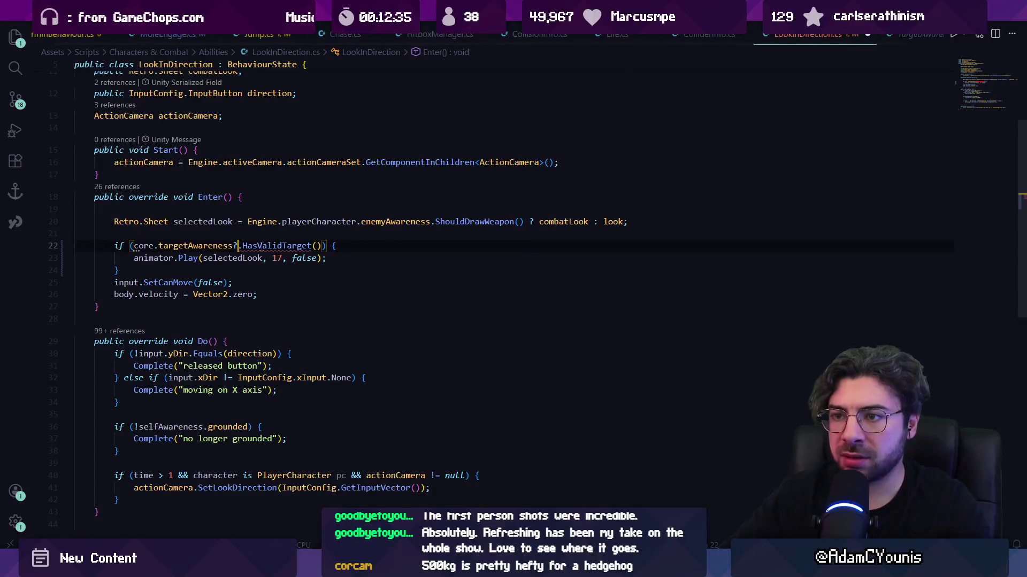
- Make the HasValidTarget method in TargetAwareness public
{"action": "left_click", "coordinate": [262, 246], "text": "ctrl"}
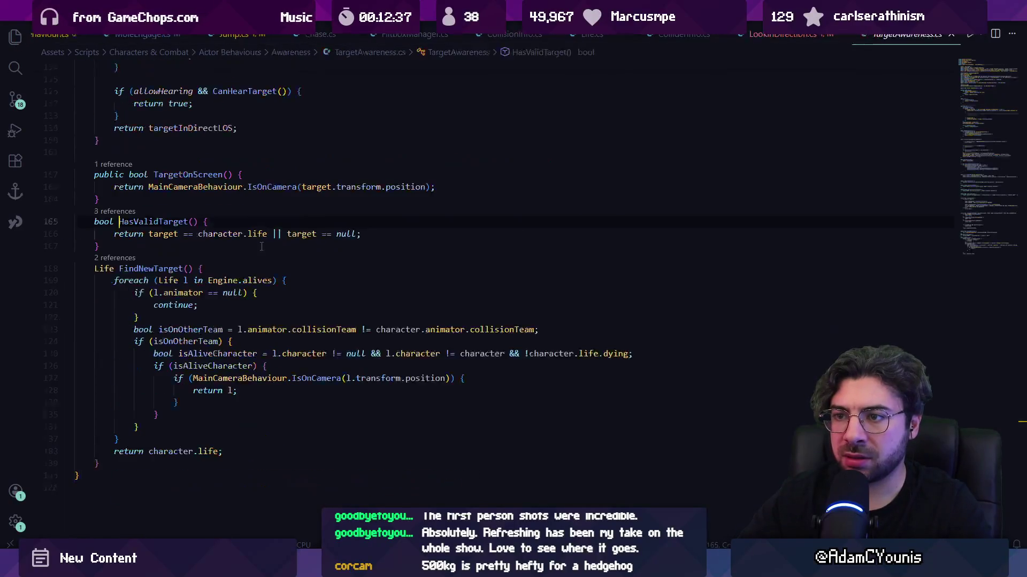
{"action": "left_click", "coordinate": [85, 222]}
{"action": "type", "text": "public"}
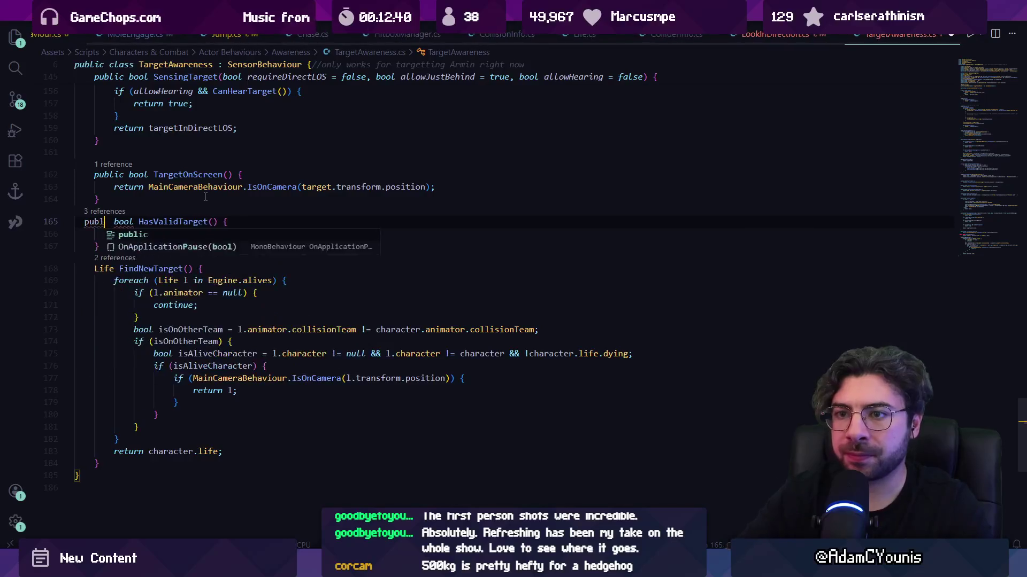
{"action": "scroll", "coordinate": [309, 193], "scroll_direction": "up", "scroll_amount": 6}
{"action": "scroll", "coordinate": [309, 192], "scroll_direction": "up", "scroll_amount": 4}
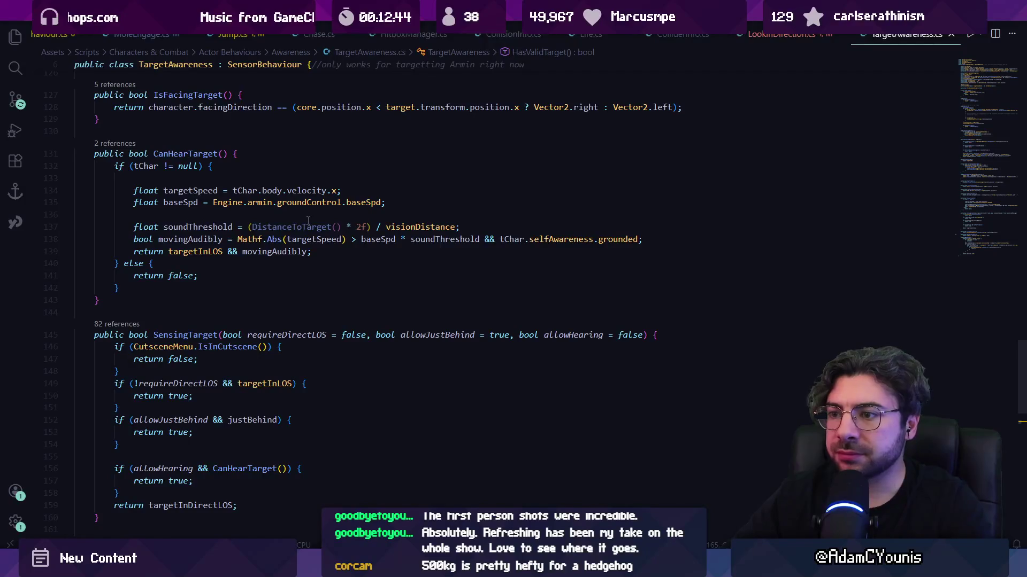
{"action": "scroll", "coordinate": [307, 221], "scroll_direction": "up", "scroll_amount": 6}
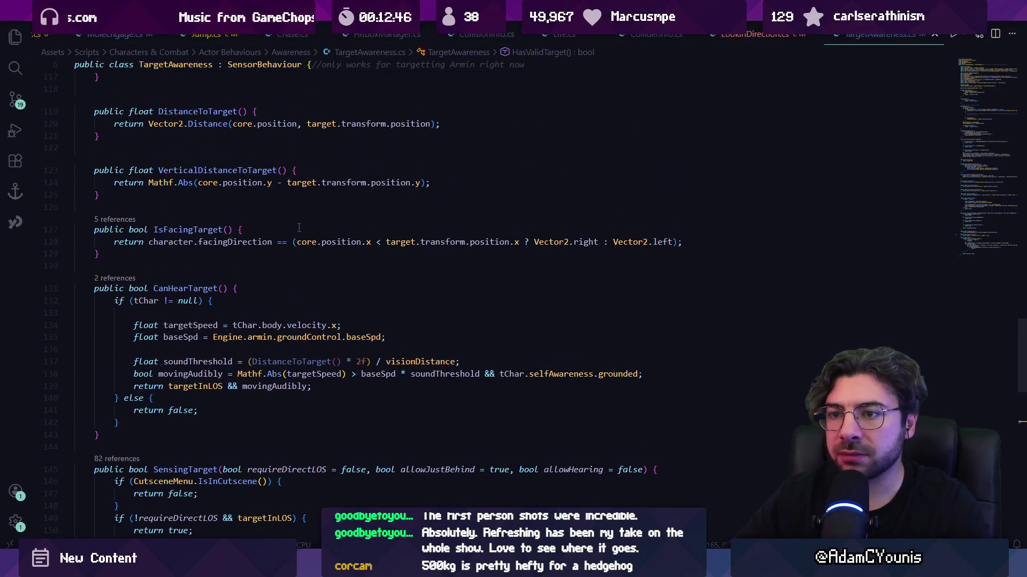
{"action": "scroll", "coordinate": [295, 238], "scroll_direction": "up", "scroll_amount": 8}
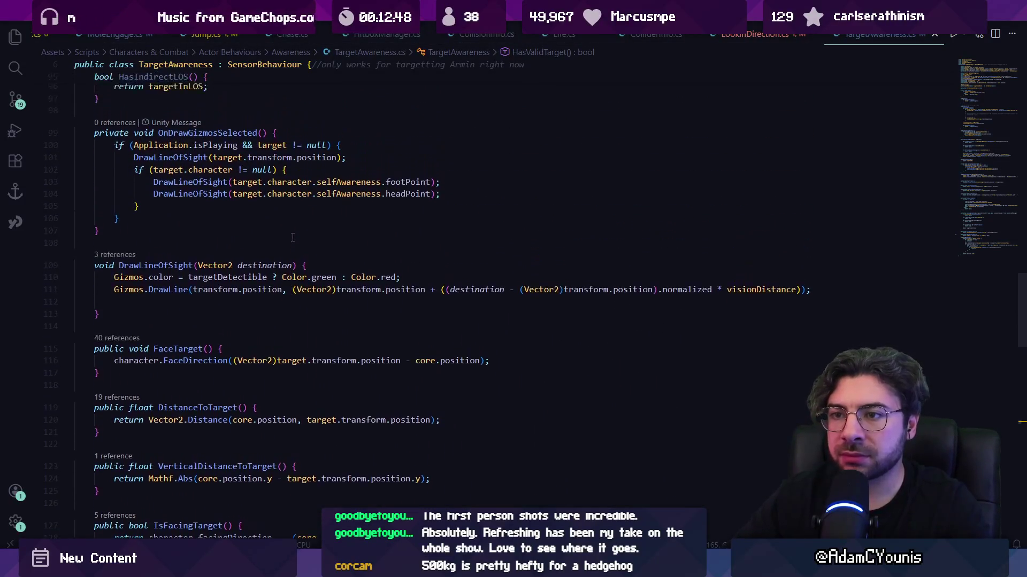
{"action": "key", "text": "ctrl+f"}
{"action": "type", "text": "hastarget"}
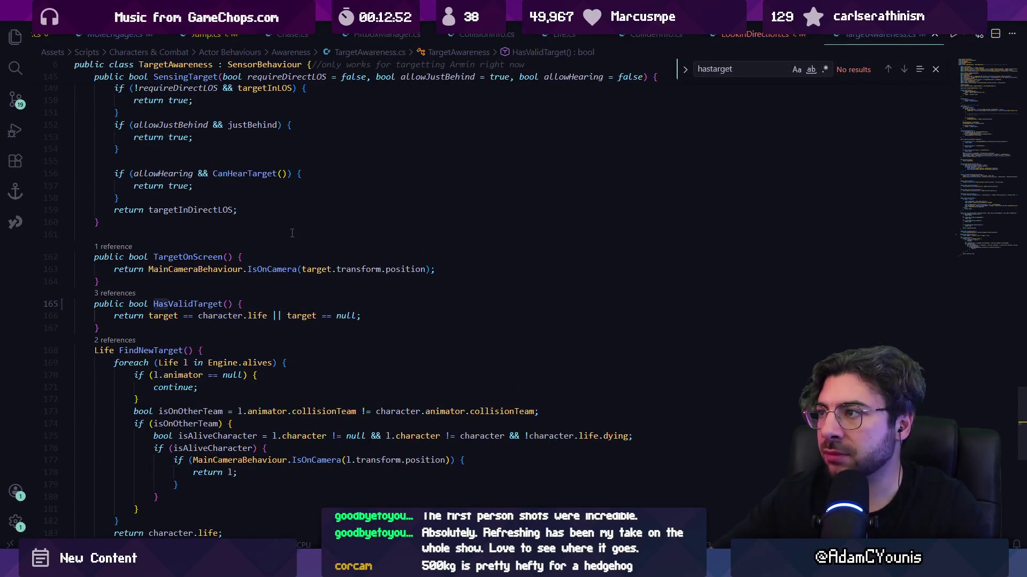
- In LookInDirection's Enter(), change targetAwareness?.HasValidTarget() to targetAwareness.HasValidTarget()
{"action": "key", "text": "ctrl+Tab"}
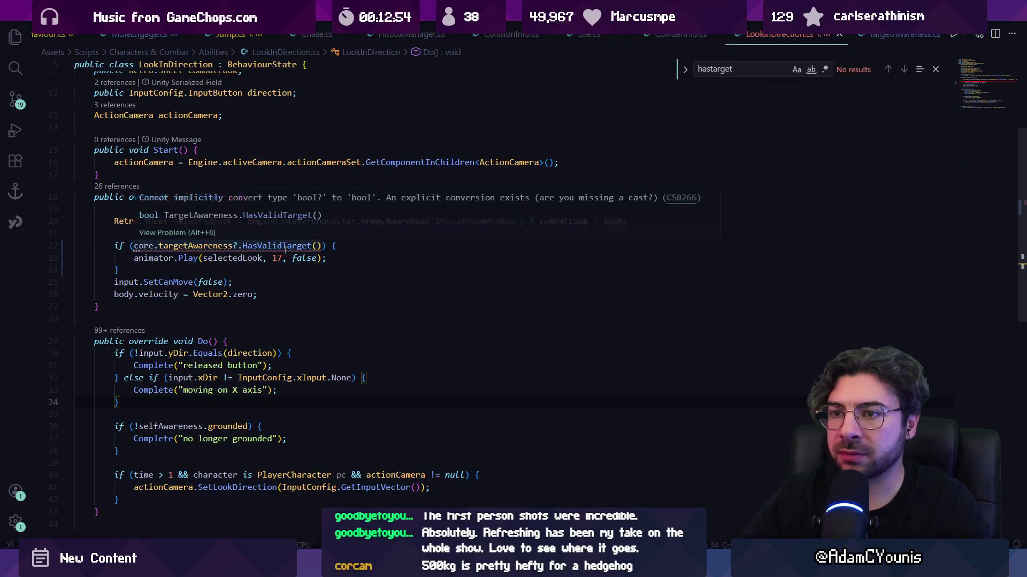
{"action": "left_click", "coordinate": [284, 247]}
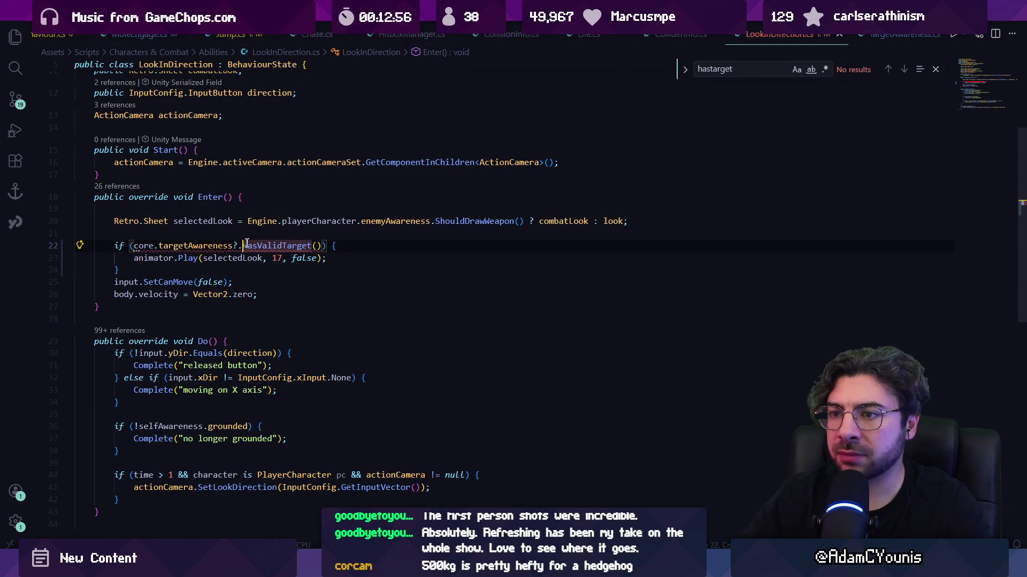
{"action": "key", "text": "Left"}
{"action": "key", "text": "BackSpace"}
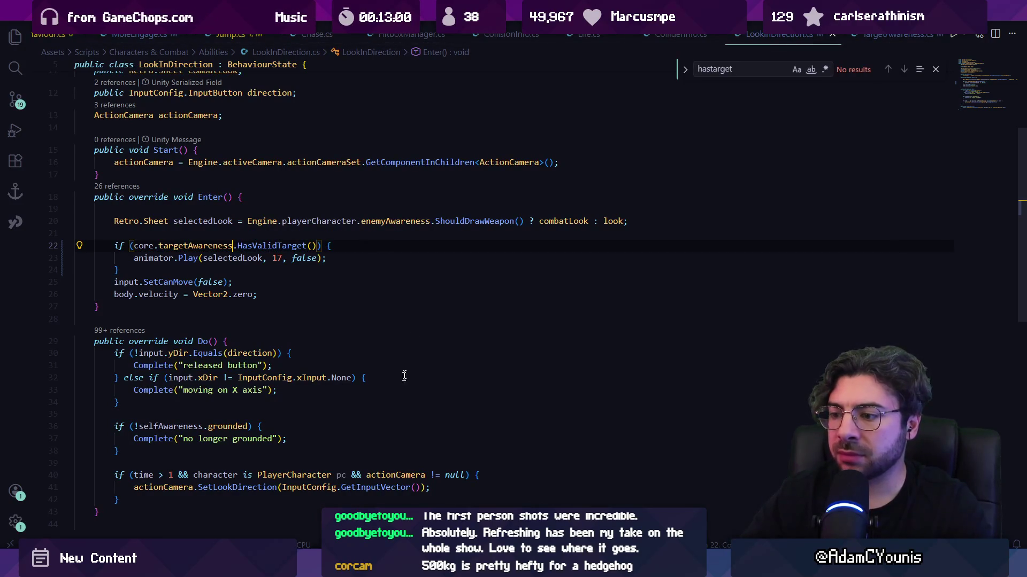
{"action": "key", "text": "alt+Tab"}
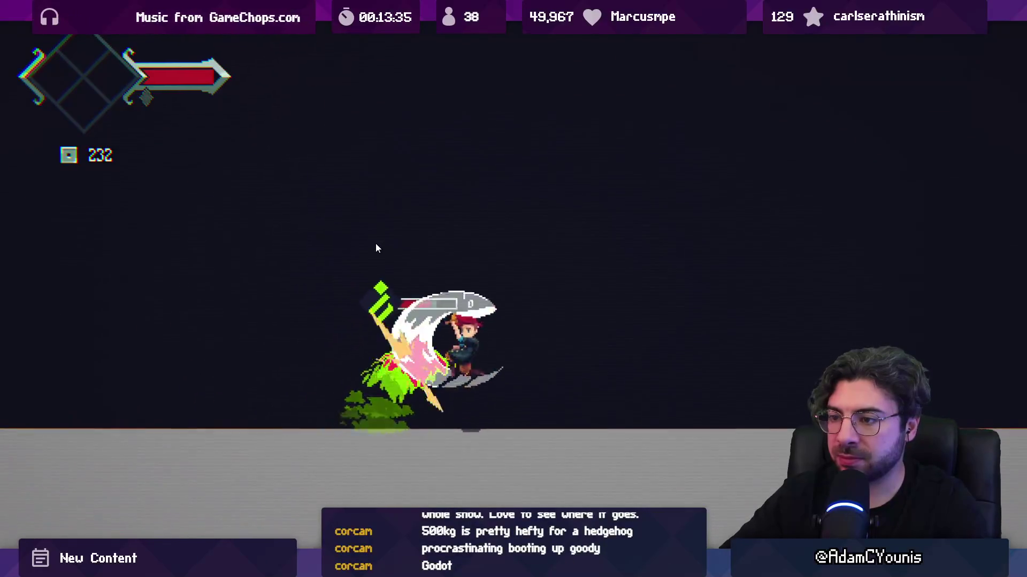
- Toggle the Game view between maximized and docked during the mole fight, then stop play mode
{"action": "key", "text": "shift+space"}
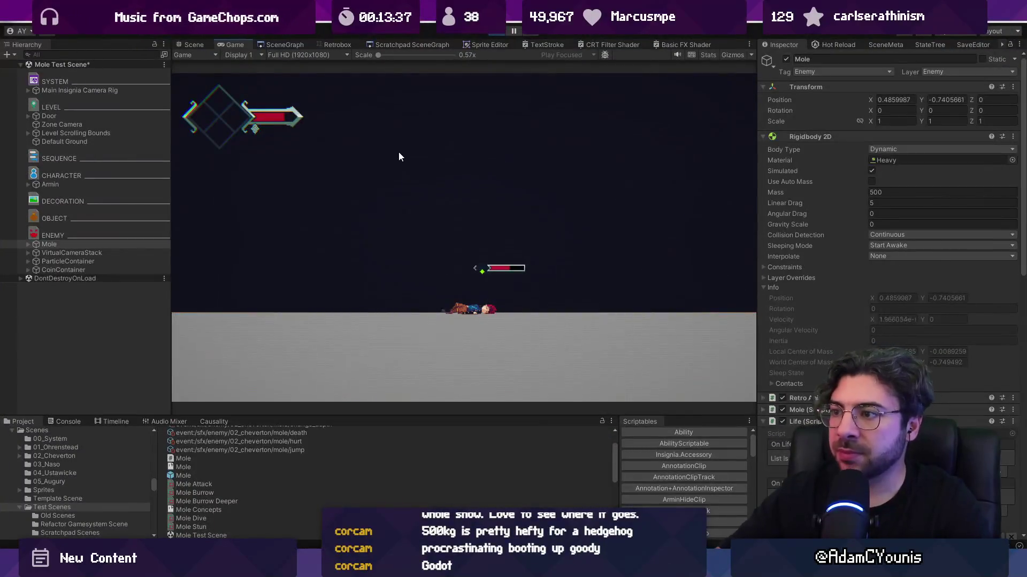
{"action": "key", "text": "shift+space"}
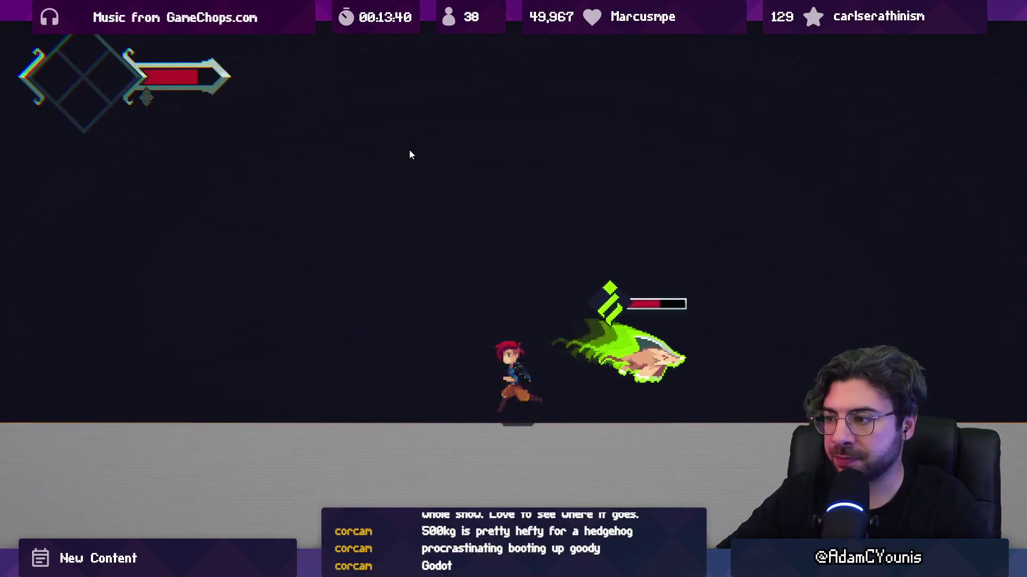
{"action": "key", "text": "shift+space"}
{"action": "left_click", "coordinate": [507, 30]}
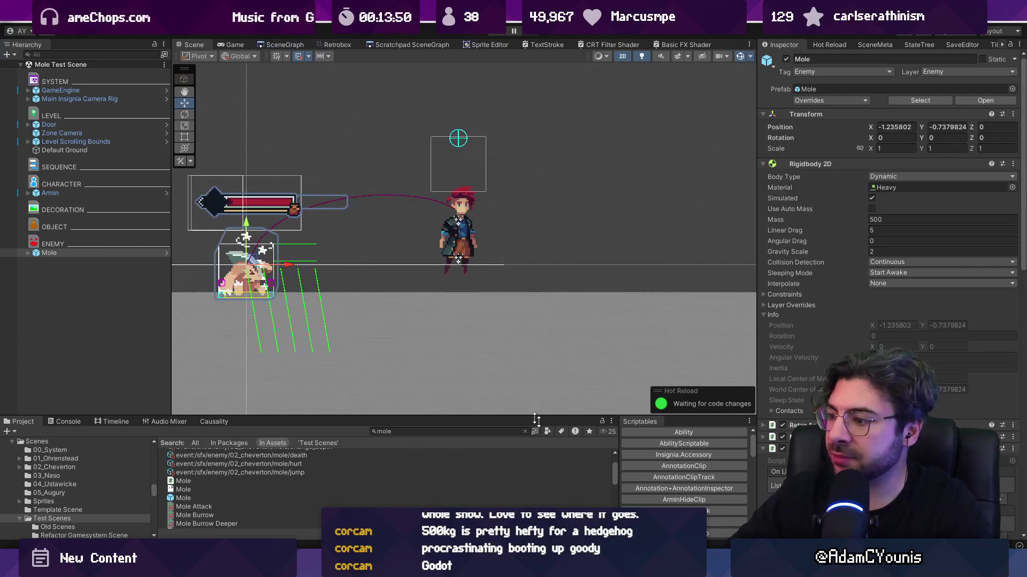
{"action": "mouse_move", "coordinate": [489, 567]}
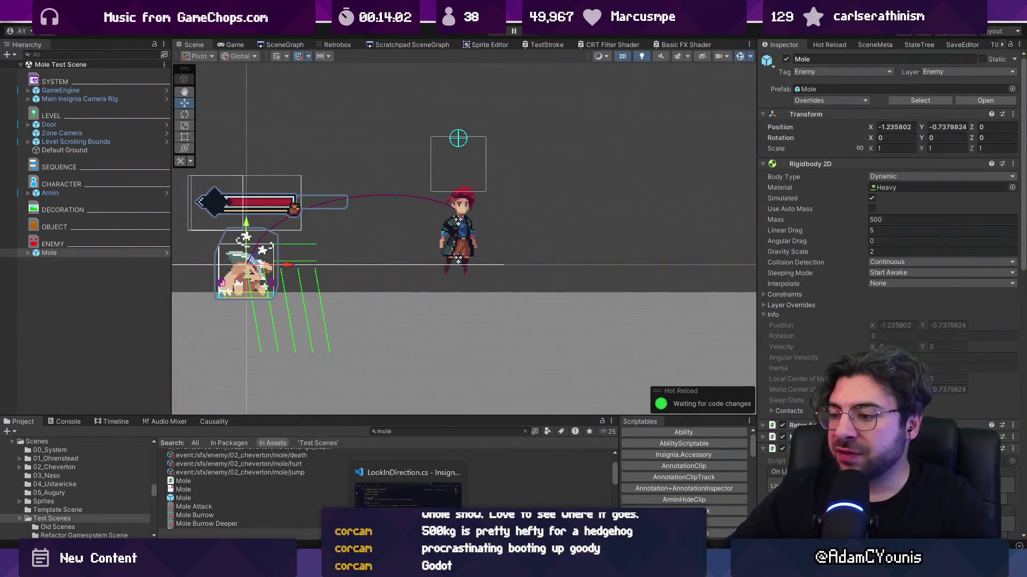
{"action": "left_click", "coordinate": [527, 567]}
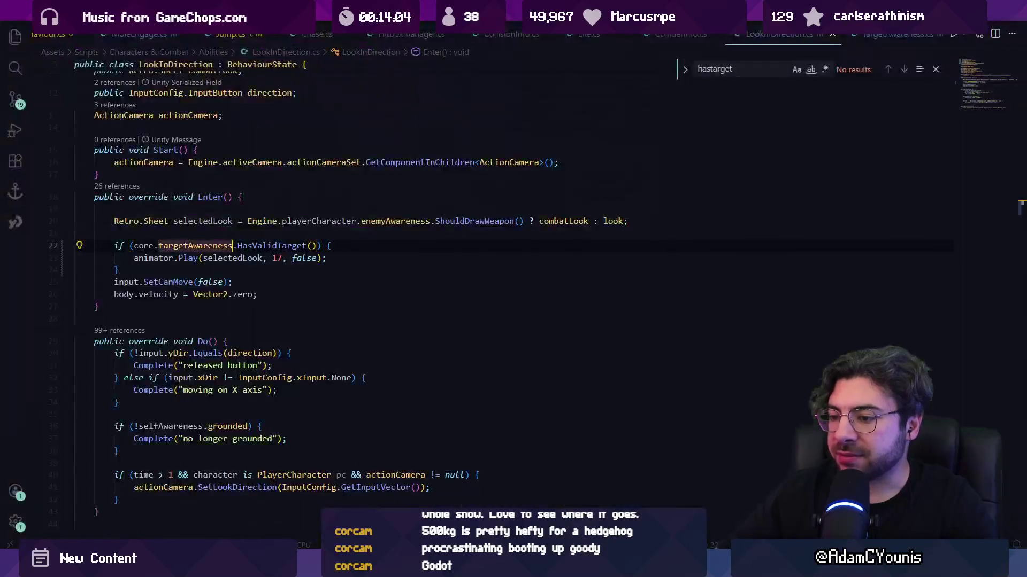
- Open Mole.cs through the quick file finder
{"action": "right_click", "coordinate": [351, 281]}
{"action": "key", "text": "Escape"}
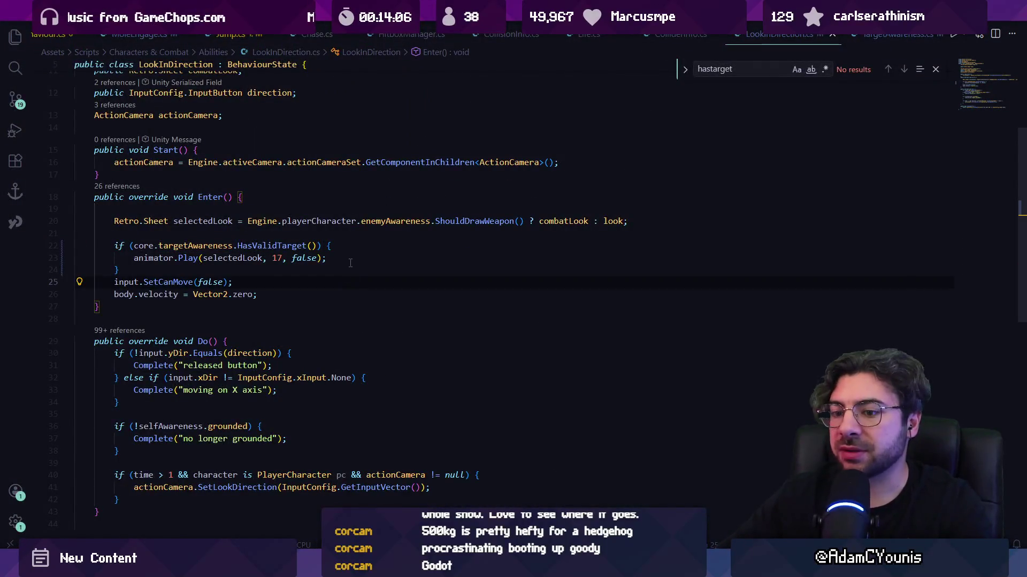
{"action": "key", "text": "F12"}
{"action": "key", "text": "ctrl+p"}
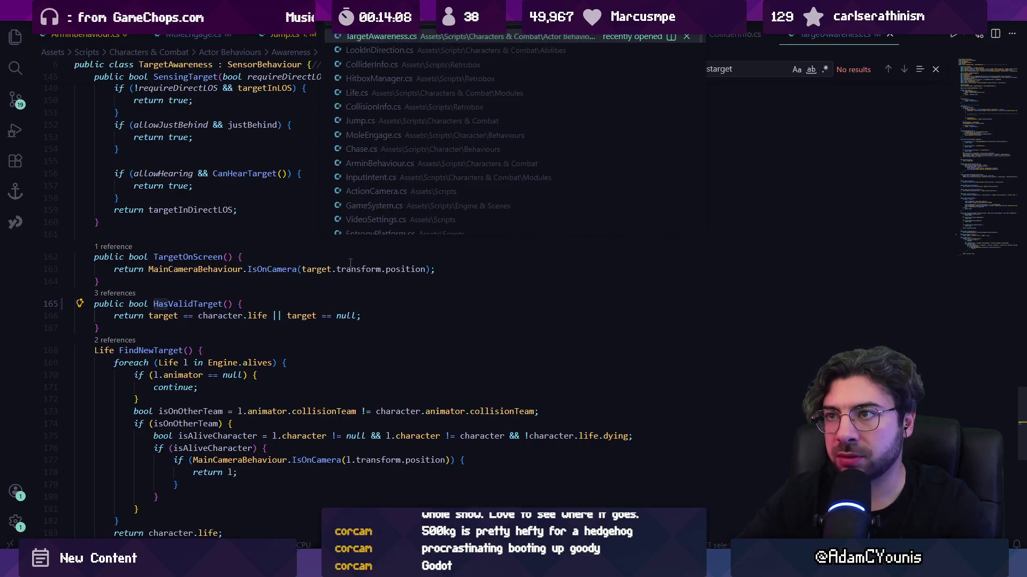
{"action": "type", "text": "mole"}
{"action": "key", "text": "Return"}
{"action": "key", "text": "ctrl+p"}
{"action": "type", "text": "mole"}
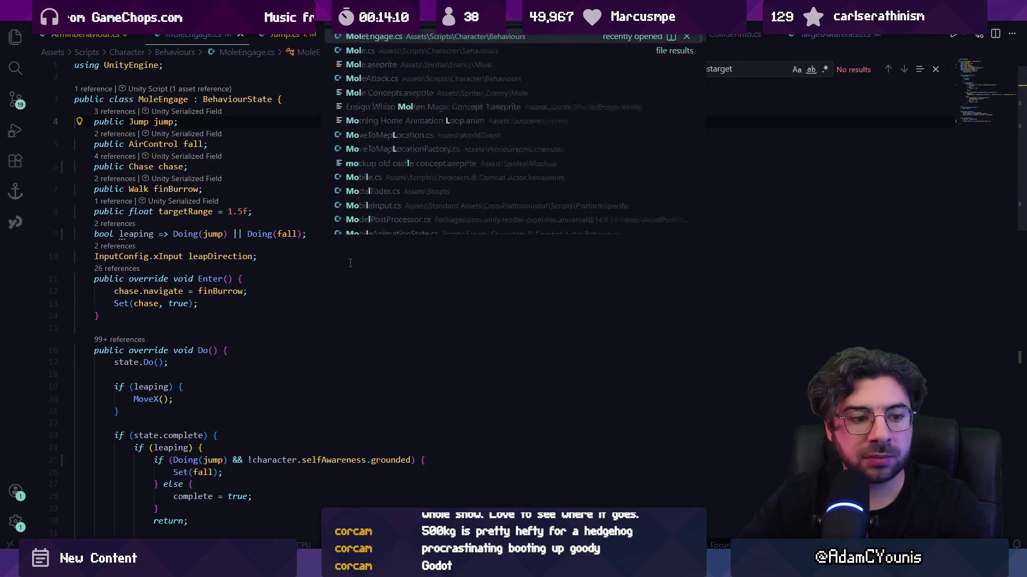
{"action": "key", "text": "Return"}
- Replace the engage state comparison with machine.Doing(engage)
{"action": "scroll", "coordinate": [350, 262], "scroll_direction": "down", "scroll_amount": 6}
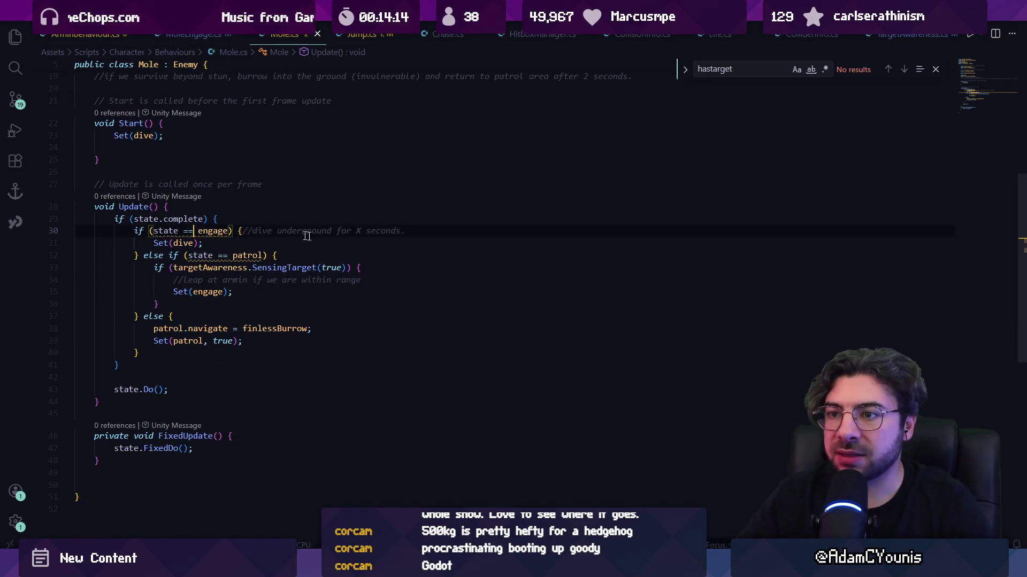
{"action": "key", "text": "ctrl+BackSpace"}
{"action": "key", "text": "ctrl+BackSpace"}
{"action": "type", "text": "S"}
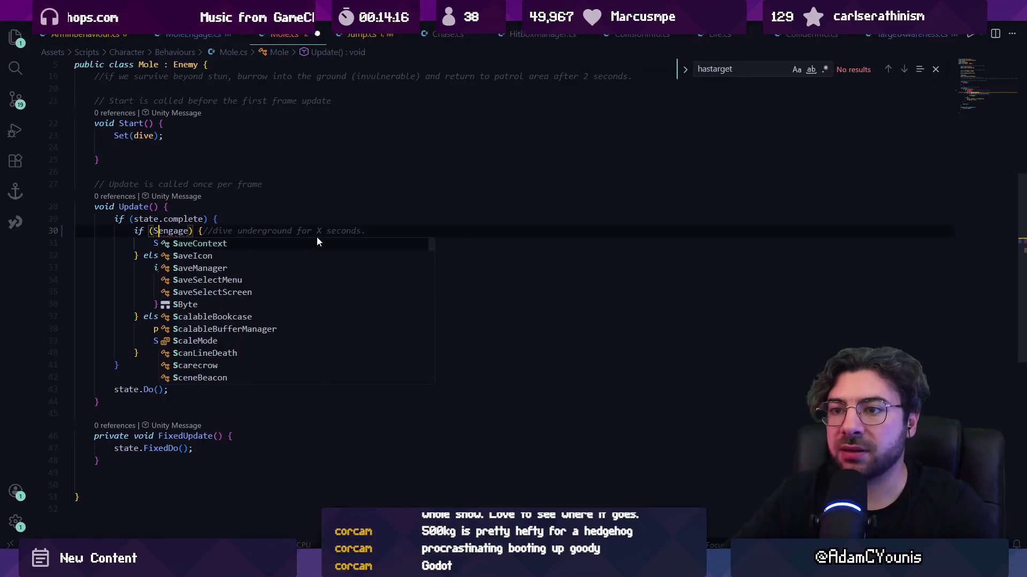
{"action": "key", "text": "BackSpace"}
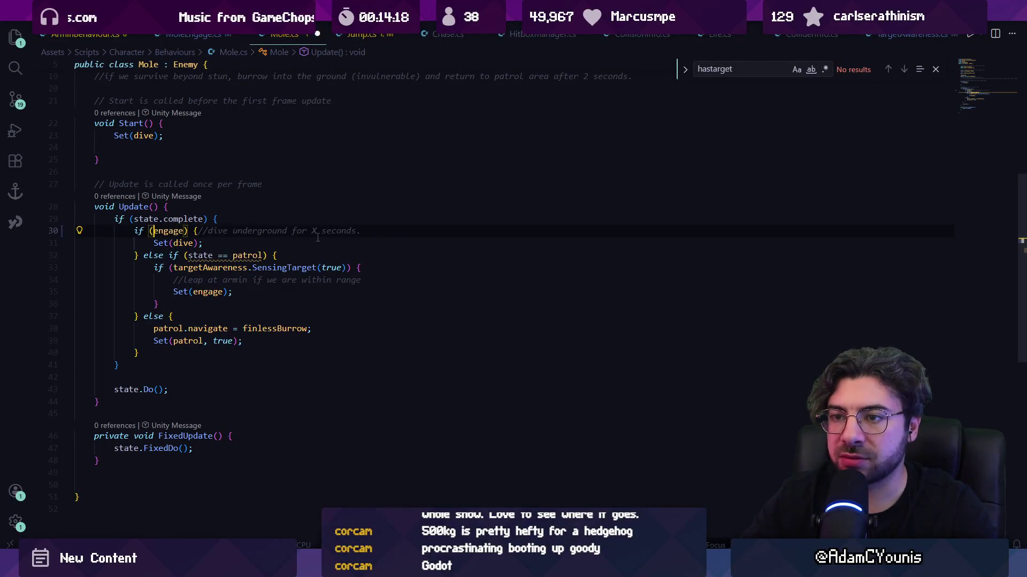
{"action": "type", "text": "machine.do"}
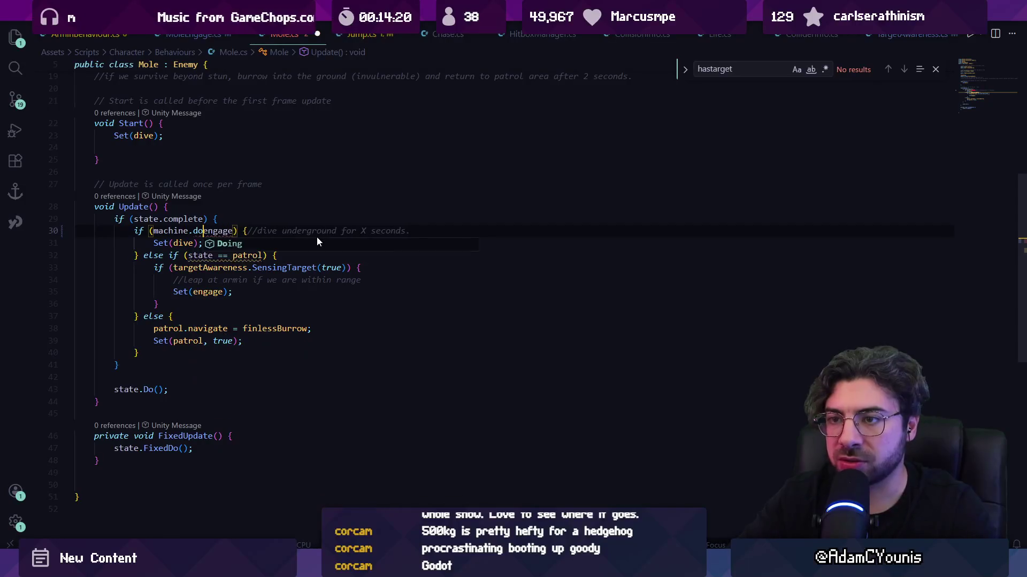
{"action": "key", "text": "Tab"}
{"action": "type", "text": "("}
{"action": "key", "text": "Escape"}
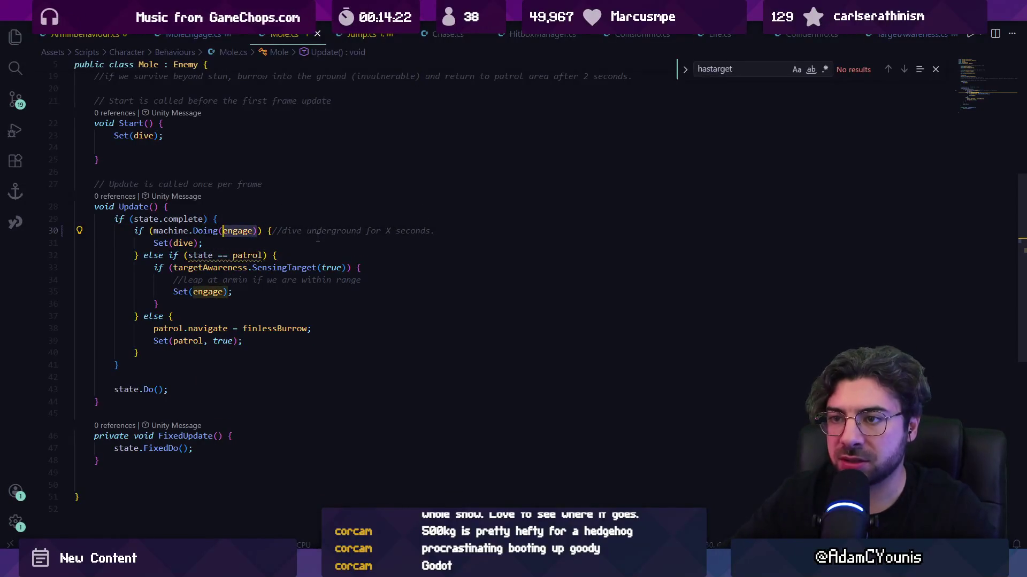
{"action": "key", "text": "Left"}
{"action": "key", "text": "ctrl+shift+Left"}
{"action": "key", "text": "ctrl+shift+Left"}
- Replace the patrol state comparison on line 32 with machine.Doing(patrol)
{"action": "key", "text": "Down"}
{"action": "key", "text": "Down"}
{"action": "key", "text": "Down"}
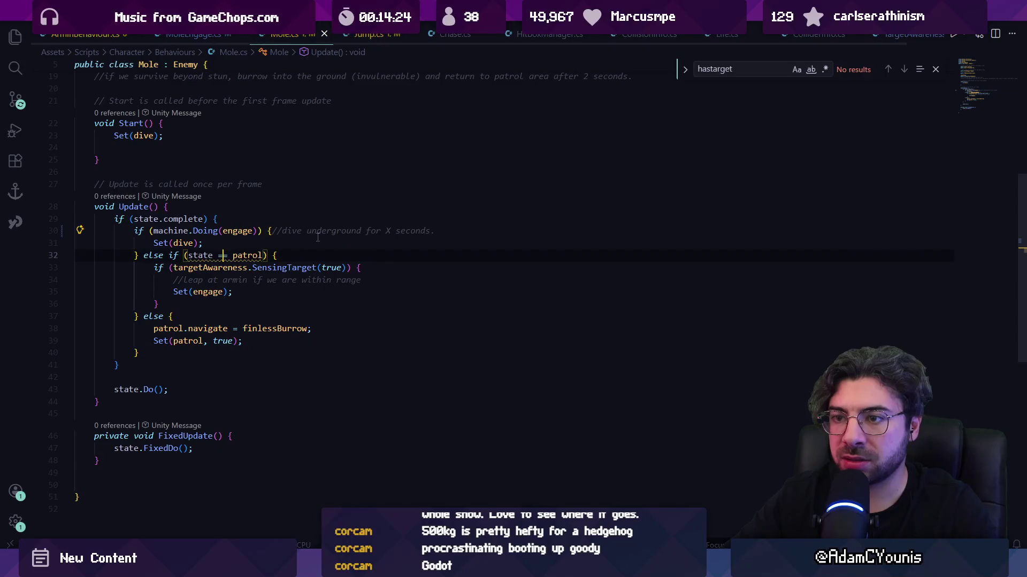
{"action": "key", "text": "Up"}
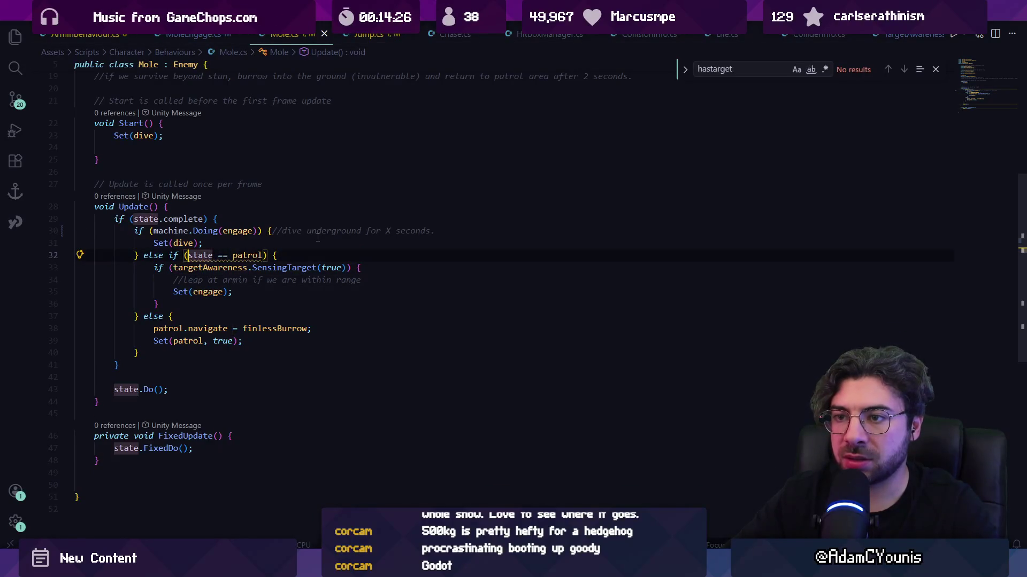
{"action": "key", "text": "Right"}
{"action": "key", "text": "Right"}
{"action": "key", "text": "ctrl+shift+Left"}
{"action": "key", "text": "ctrl+shift+Left"}
{"action": "type", "text": "machine.Doing("}
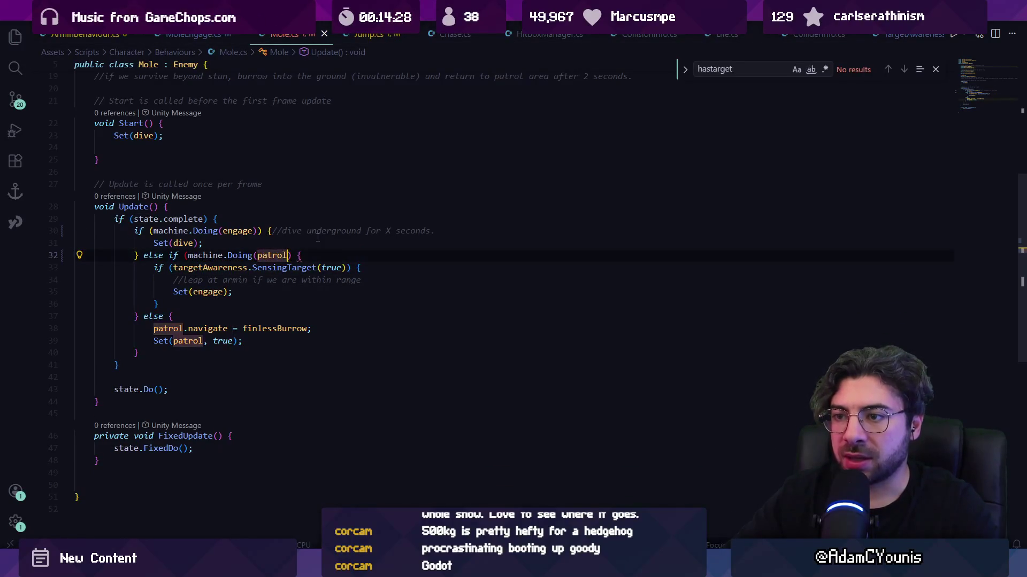
{"action": "key", "text": "Delete"}
{"action": "key", "text": "Escape"}
{"action": "scroll", "coordinate": [326, 239], "scroll_direction": "up", "scroll_amount": 5}
{"action": "key", "text": "ctrl+p"}
- Open Character.cs and go to the StateMachineCore definition to find a spot for Doing
{"action": "type", "text": "Character"}
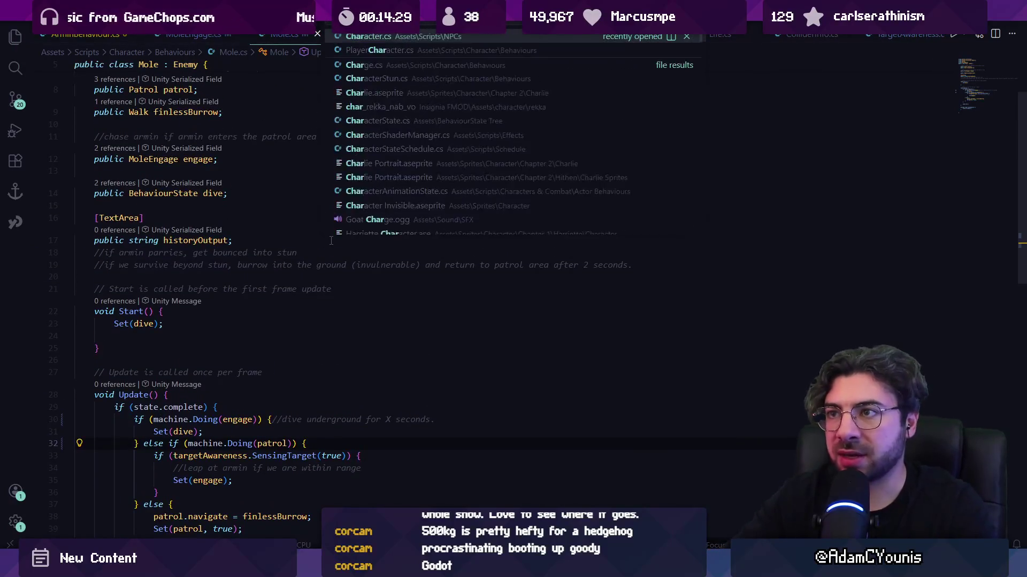
{"action": "key", "text": "Return"}
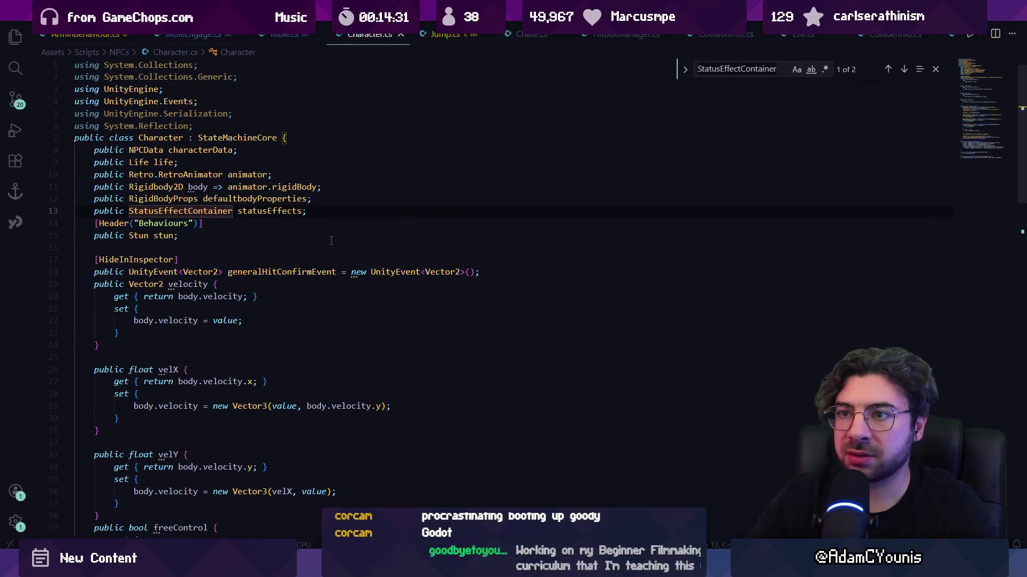
{"action": "left_click", "coordinate": [237, 137], "text": "ctrl"}
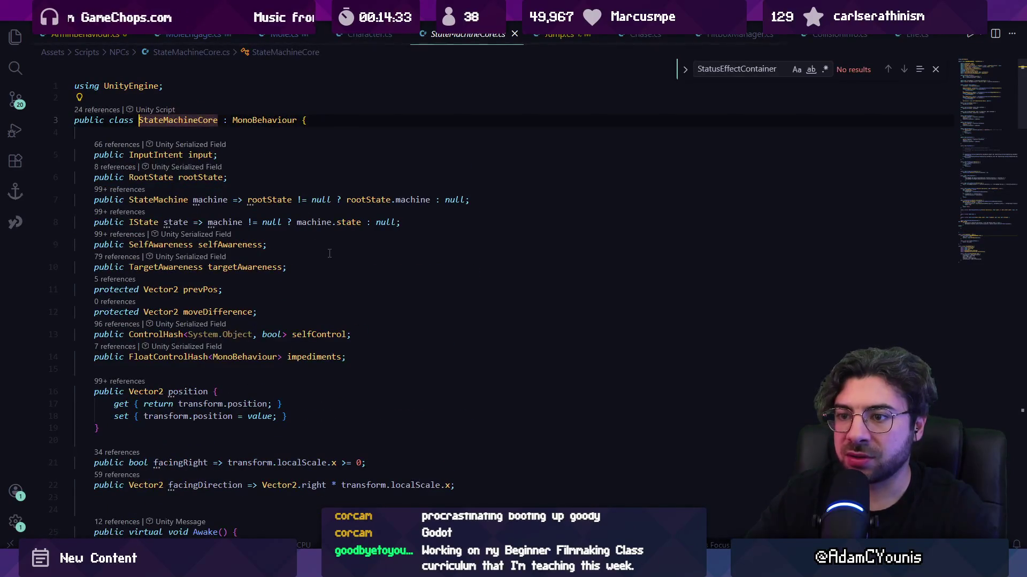
{"action": "key", "text": "ctrl+f"}
{"action": "type", "text": "Doing"}
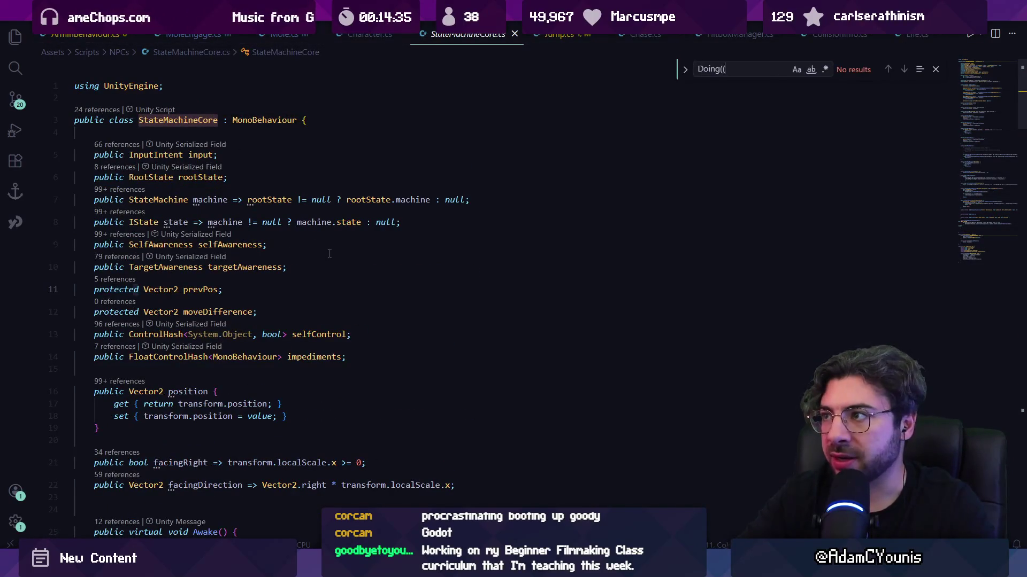
{"action": "key", "text": "Escape"}
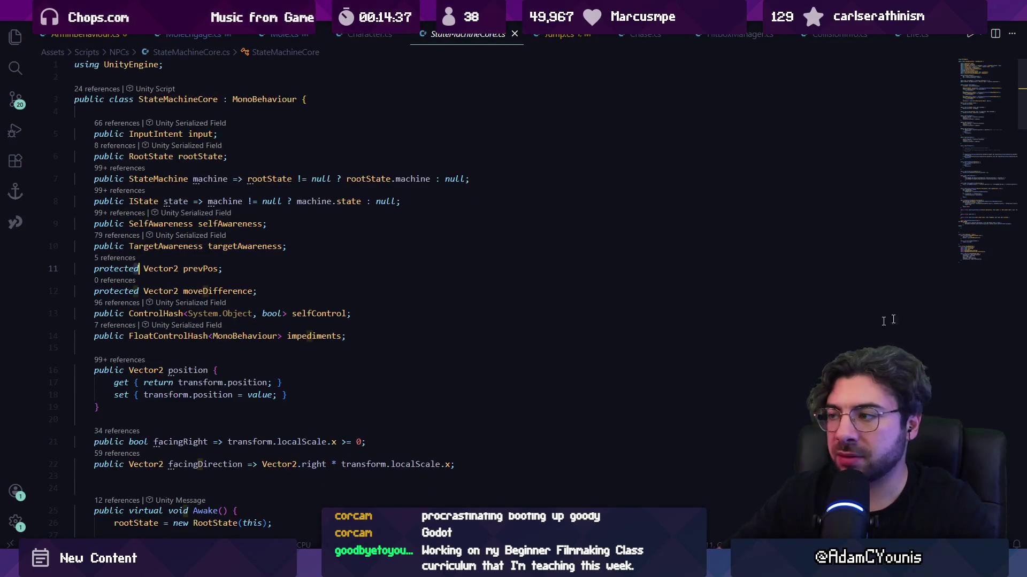
{"action": "scroll", "coordinate": [154, 302], "scroll_direction": "down", "scroll_amount": 20}
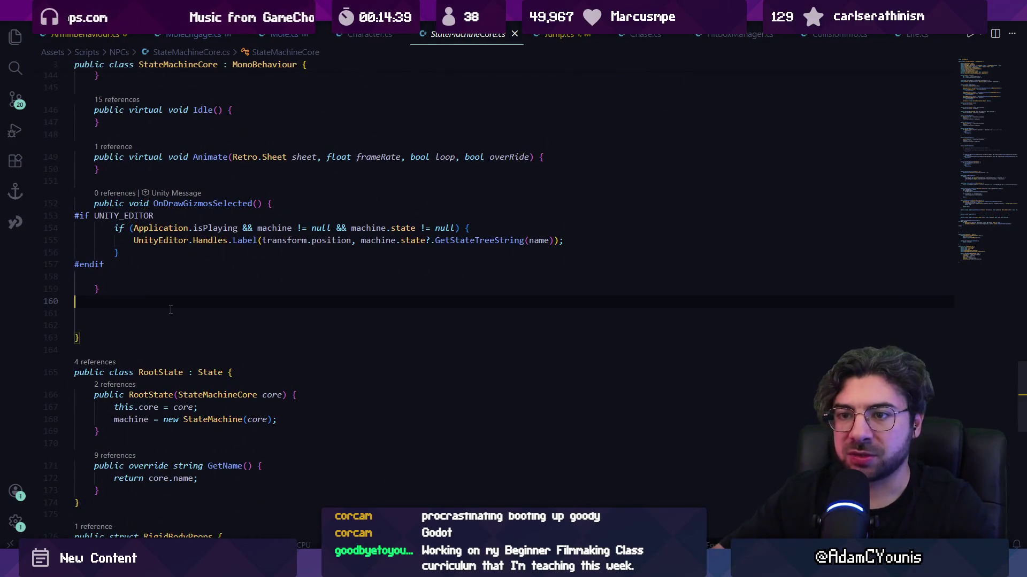
{"action": "scroll", "coordinate": [153, 302], "scroll_direction": "up", "scroll_amount": 20}
{"action": "left_click", "coordinate": [1002, 207]}
{"action": "scroll", "coordinate": [374, 267], "scroll_direction": "down", "scroll_amount": 10}
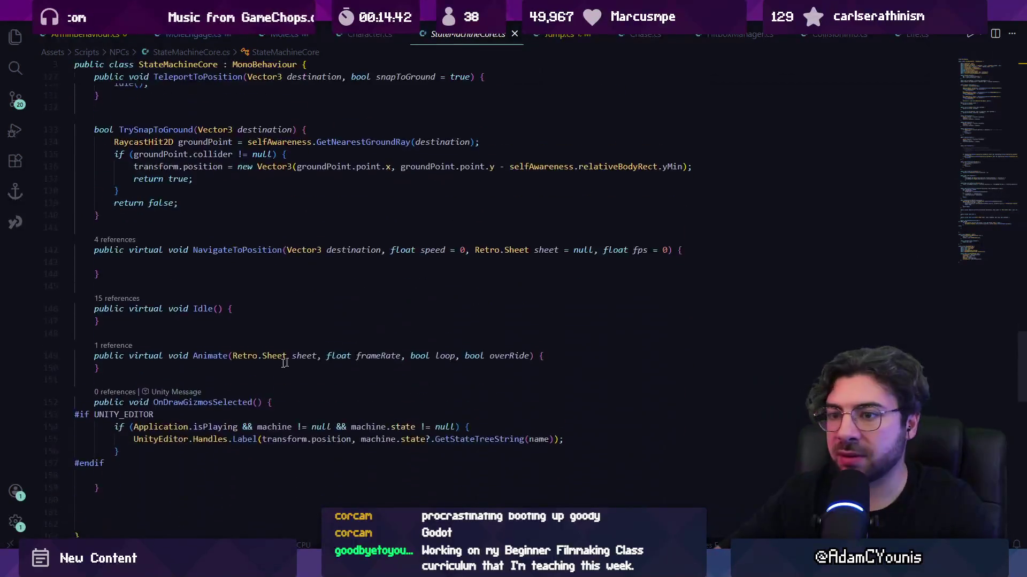
- Add public bool Doing(IState state) returning machine != null && machine.state == state
{"action": "left_click", "coordinate": [179, 351]}
{"action": "type", "text": "publiv"}
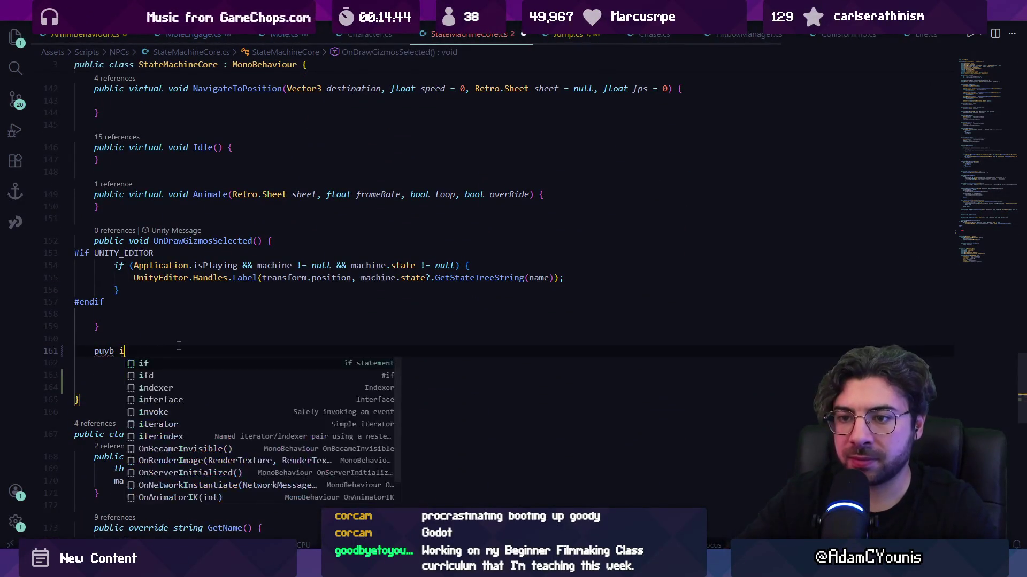
{"action": "key", "text": "BackSpace"}
{"action": "key", "text": "BackSpace"}
{"action": "type", "text": "c b"}
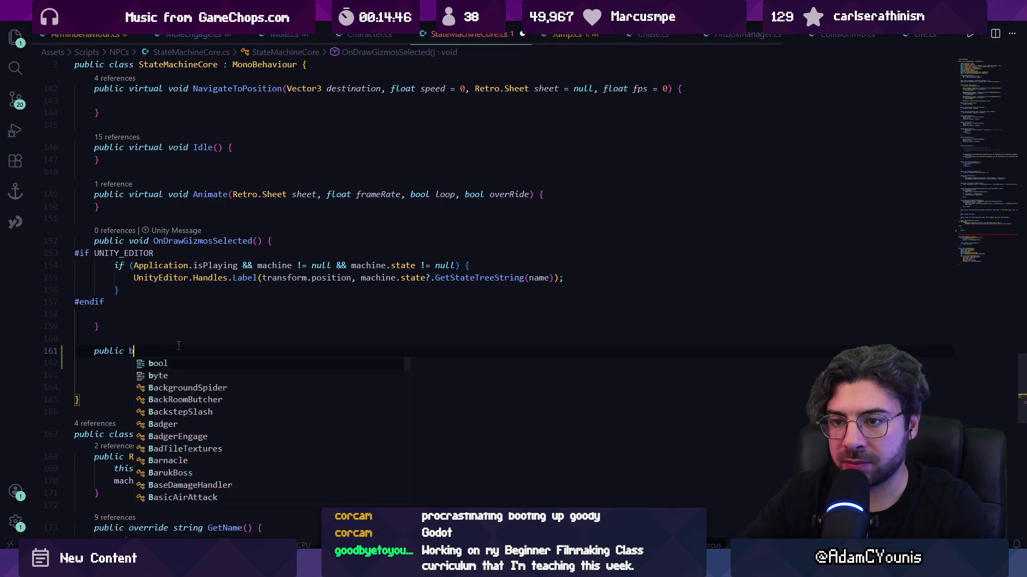
{"action": "type", "text": "ool Doing(State state) {"}
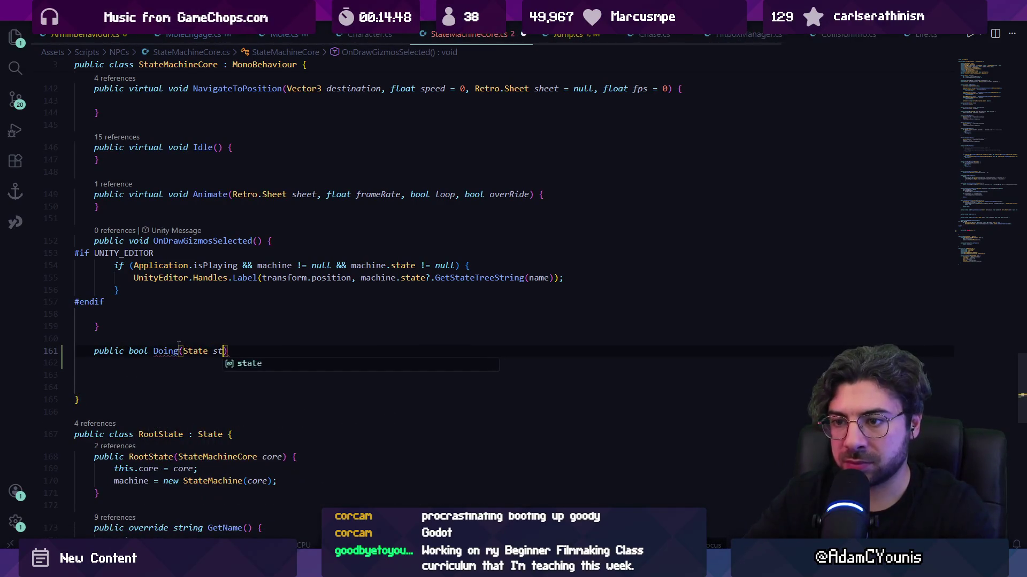
{"action": "key", "text": "Return"}
{"action": "key", "text": "Up"}
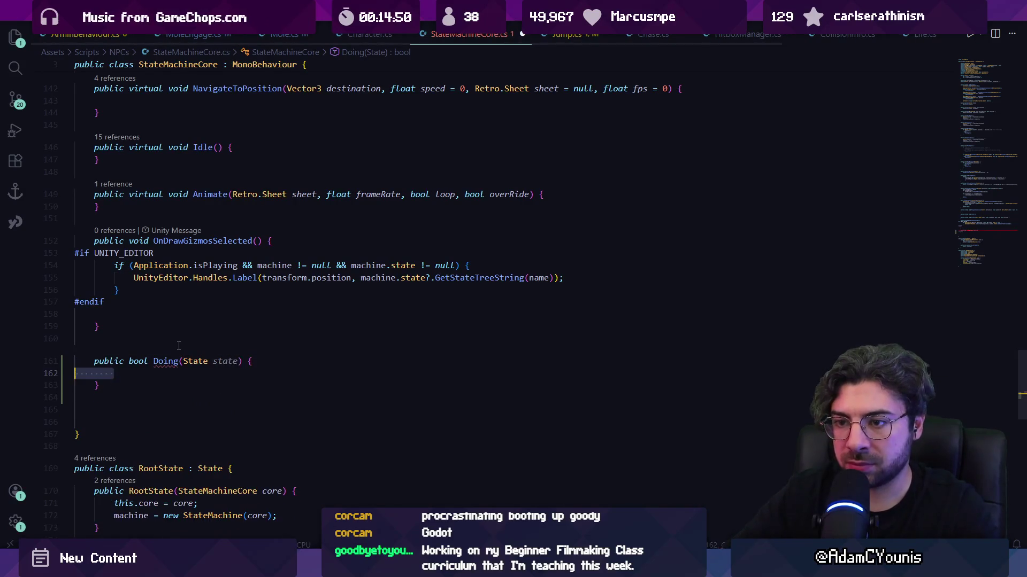
{"action": "key", "text": "ctrl+Left"}
{"action": "key", "text": "ctrl+Left"}
{"action": "type", "text": "("}
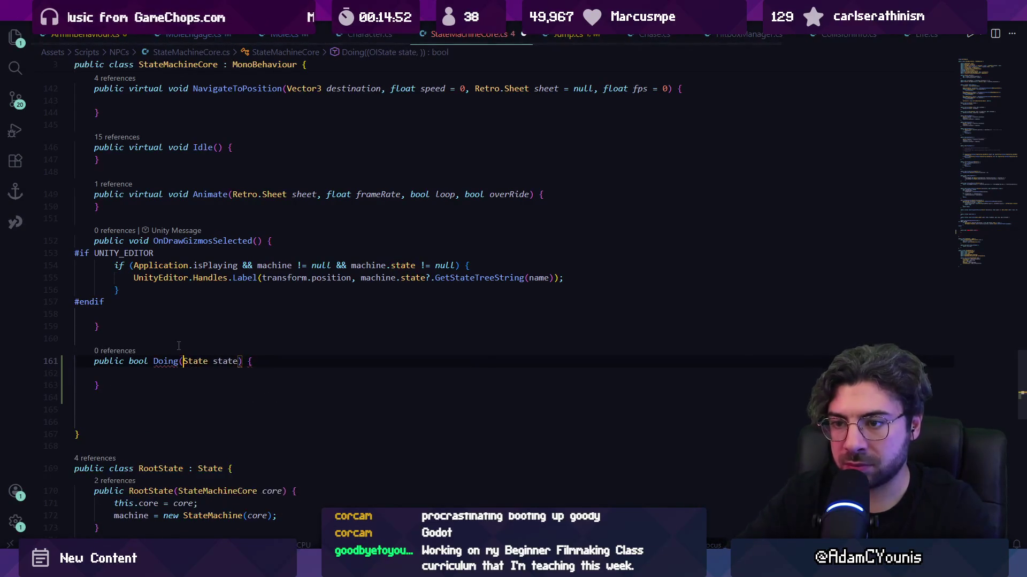
{"action": "key", "text": "BackSpace"}
{"action": "type", "text": "I"}
{"action": "key", "text": "Escape"}
{"action": "key", "text": "Down"}
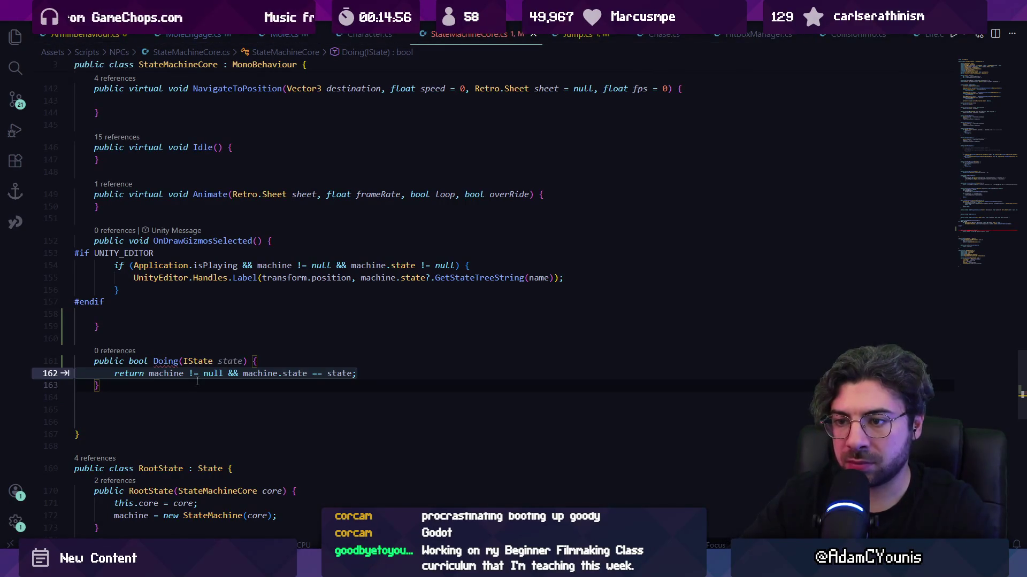
{"action": "key", "text": "Tab"}
- Back in Mole.cs, remove the machine. prefix from the line 32 Doing call
{"action": "key", "text": "Up"}
{"action": "key", "text": "Up"}
{"action": "key", "text": "Up"}
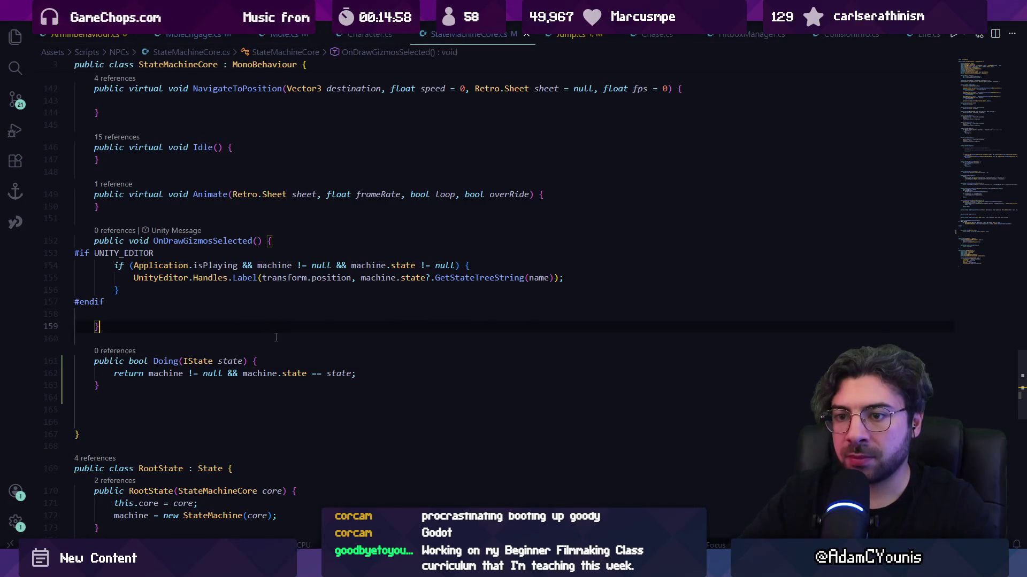
{"action": "key", "text": "alt+Left"}
{"action": "key", "text": "alt+Right"}
{"action": "key", "text": "alt+Left"}
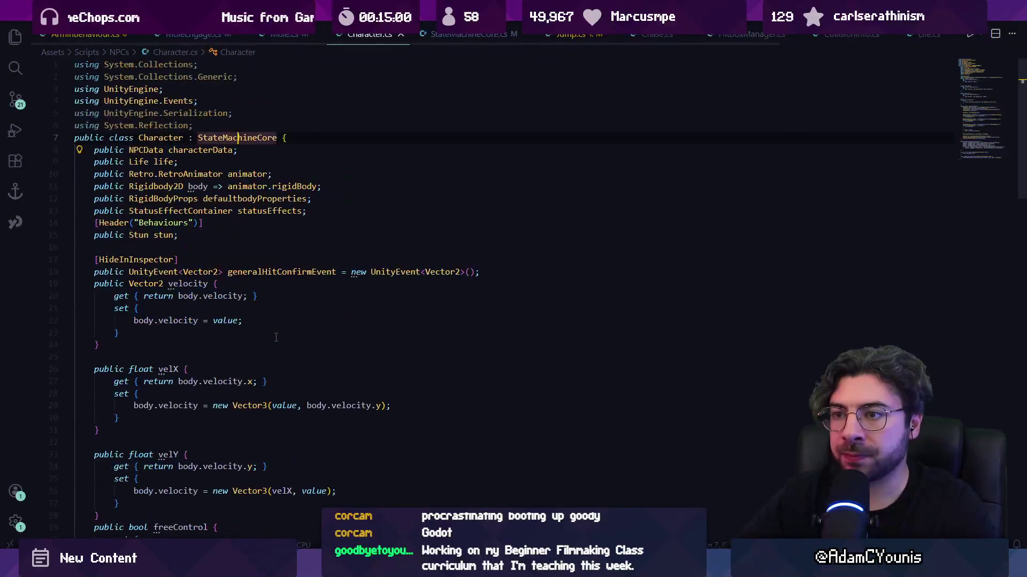
{"action": "key", "text": "alt+Left"}
{"action": "scroll", "coordinate": [276, 337], "scroll_direction": "down", "scroll_amount": 3}
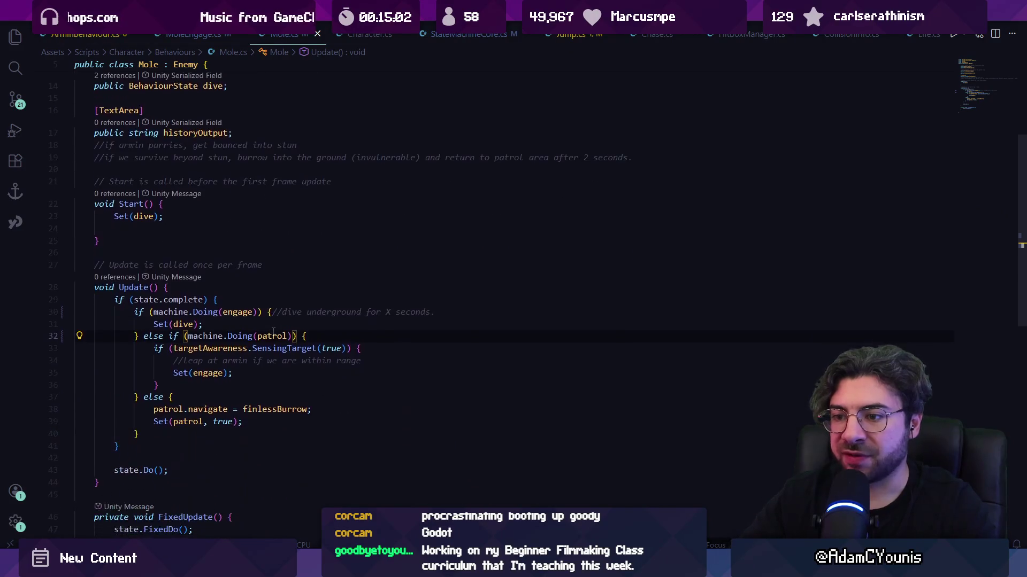
{"action": "key", "text": "ctrl+shift+Left"}
{"action": "key", "text": "ctrl+shift+Left"}
{"action": "key", "text": "ctrl+shift+Left"}
{"action": "key", "text": "ctrl+Right"}
{"action": "key", "text": "ctrl+BackSpace"}
{"action": "key", "text": "Delete"}
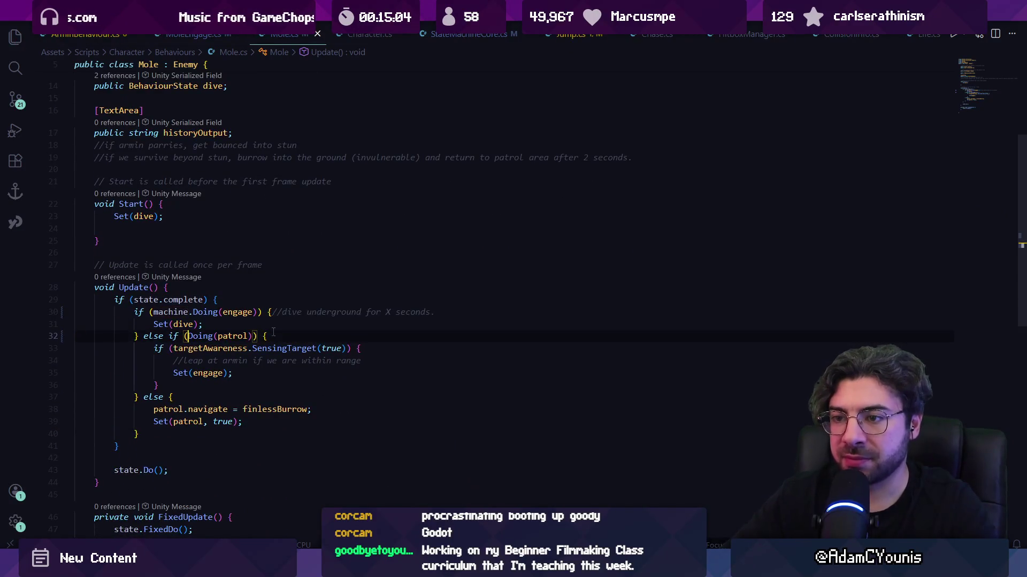
- Remove the machine. prefix from the line 30 Doing call in Mole.cs
{"action": "key", "text": "Up"}
{"action": "key", "text": "Up"}
{"action": "key", "text": "ctrl+BackSpace"}
{"action": "key", "text": "Delete"}
{"action": "scroll", "coordinate": [273, 332], "scroll_direction": "down", "scroll_amount": 1}
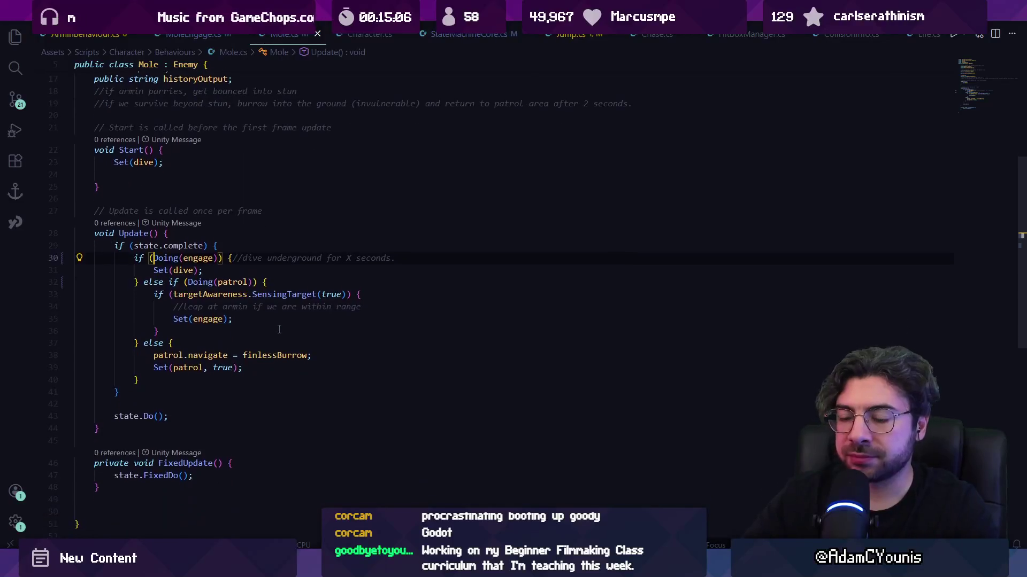
{"action": "left_click", "coordinate": [272, 307]}
- Search the whole project for machine.Doing
{"action": "key", "text": "ctrl+shift+f"}
{"action": "type", "text": "machine.doing"}
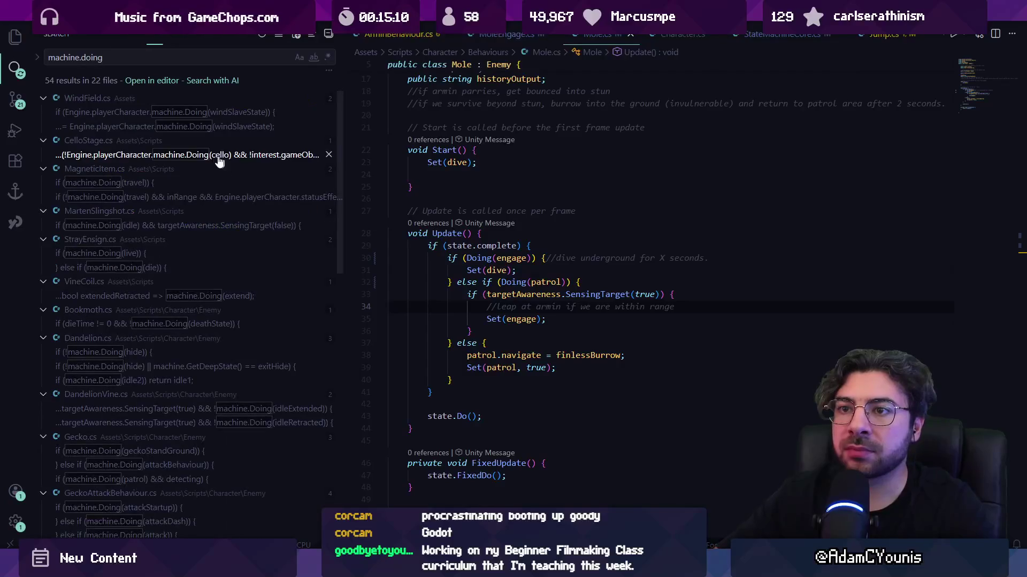
{"action": "scroll", "coordinate": [217, 199], "scroll_direction": "down", "scroll_amount": 10}
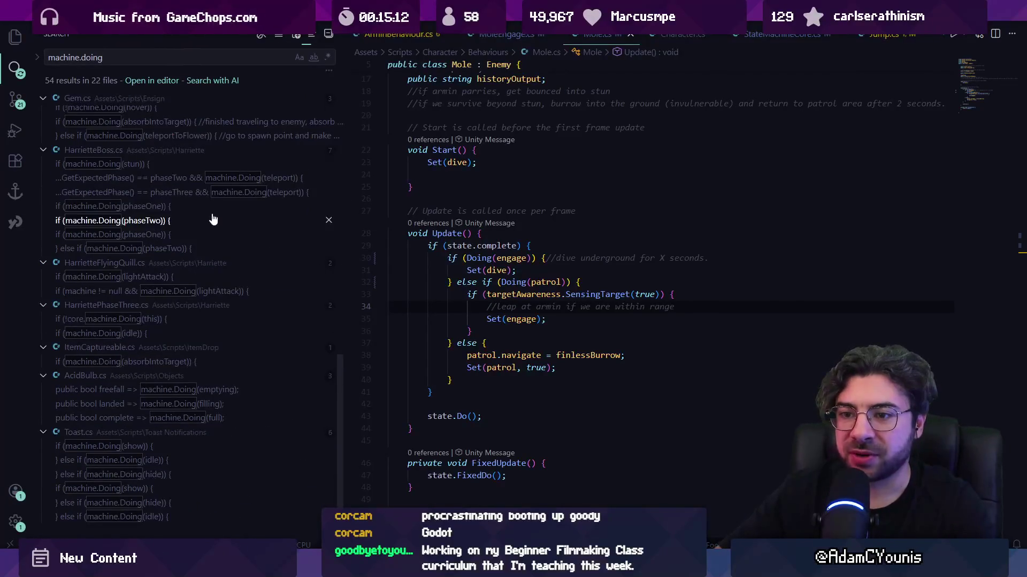
{"action": "scroll", "coordinate": [213, 217], "scroll_direction": "down", "scroll_amount": 10}
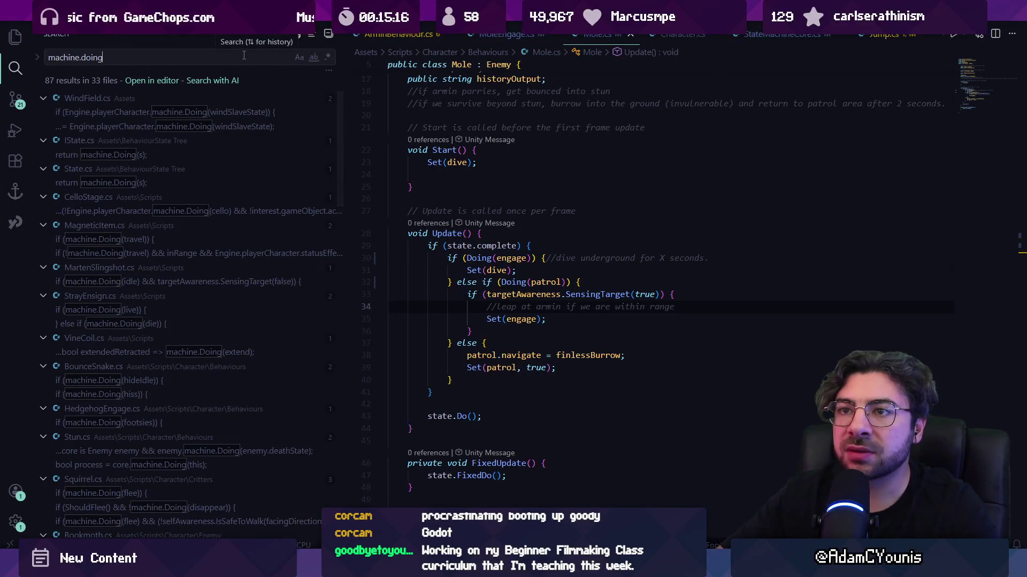
{"action": "type", "text": "D"}
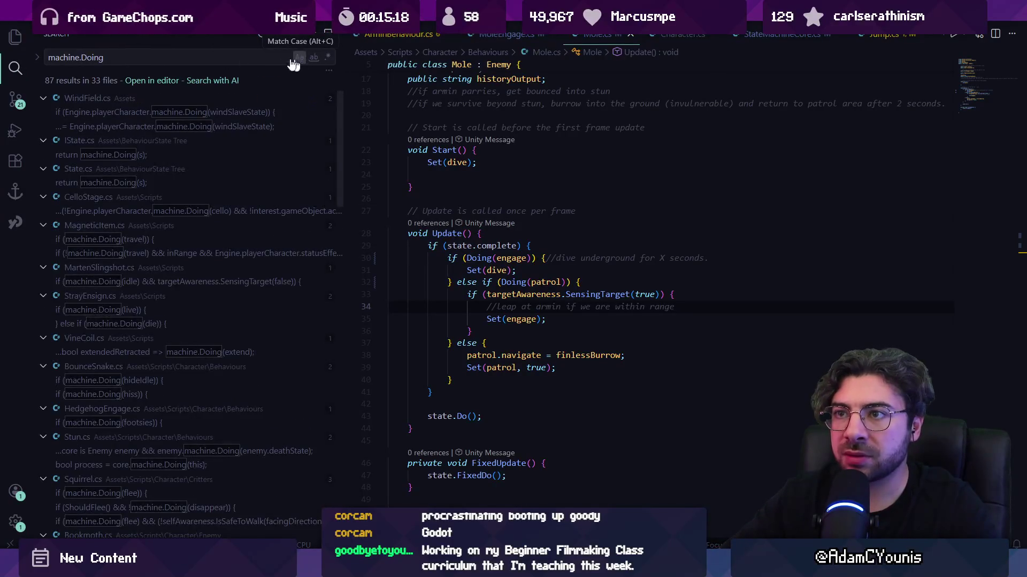
- Replace all 87 machine.Doing matches across 33 files with Doing
{"action": "left_click", "coordinate": [38, 62]}
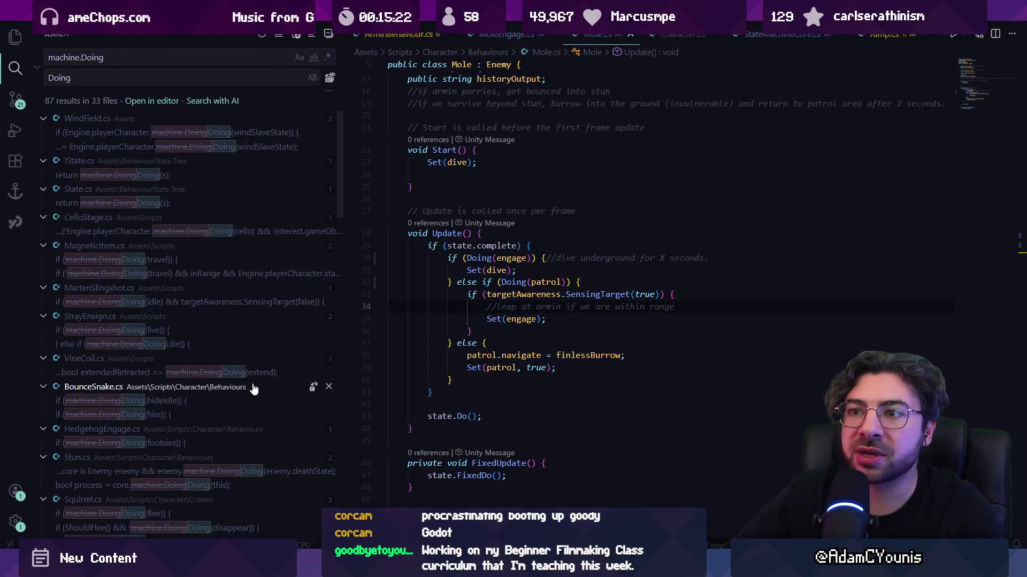
{"action": "scroll", "coordinate": [262, 380], "scroll_direction": "down", "scroll_amount": 2}
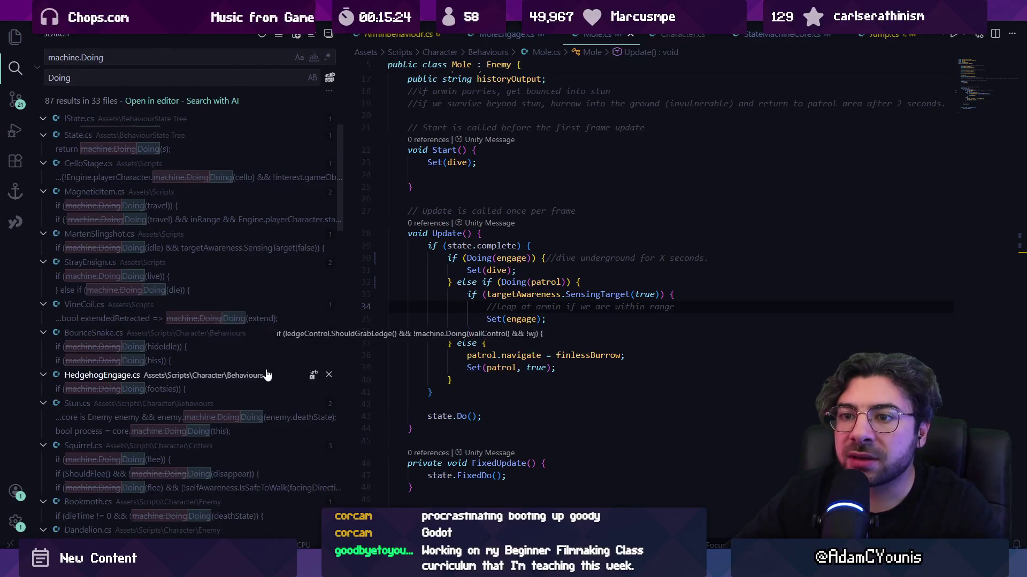
{"action": "scroll", "coordinate": [266, 377], "scroll_direction": "down", "scroll_amount": 6}
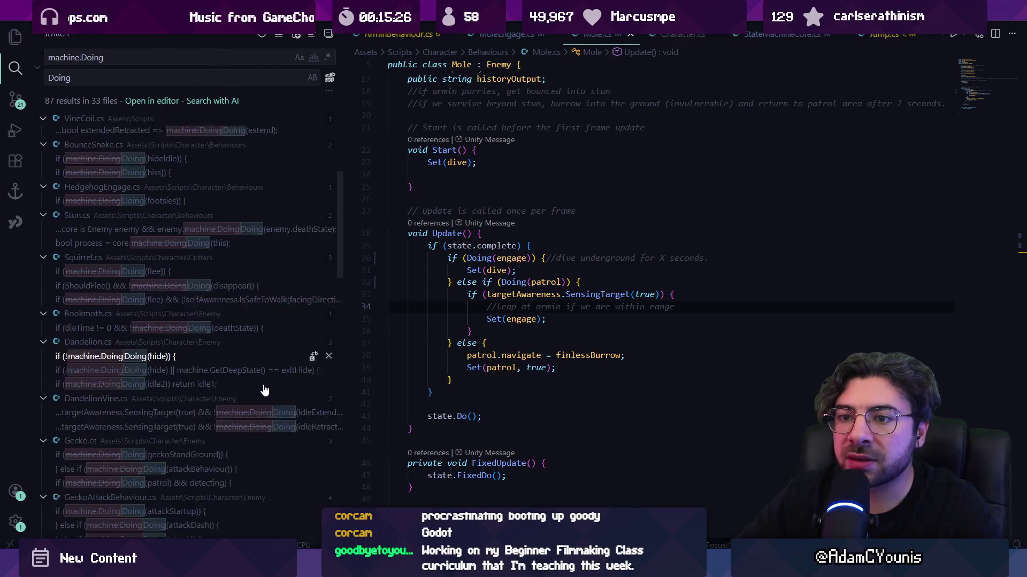
{"action": "scroll", "coordinate": [264, 390], "scroll_direction": "down", "scroll_amount": 3}
{"action": "scroll", "coordinate": [267, 389], "scroll_direction": "down", "scroll_amount": 11}
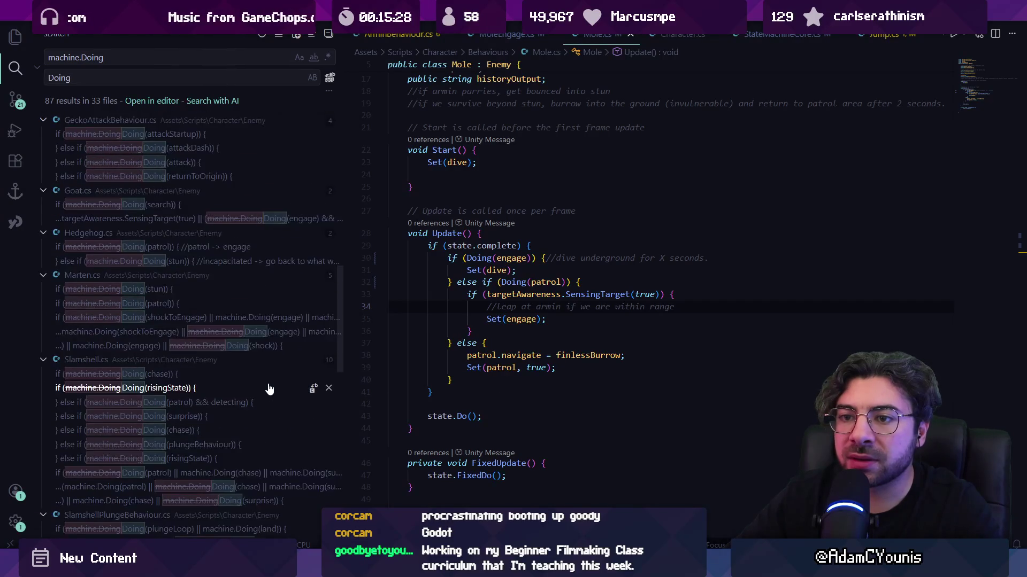
{"action": "scroll", "coordinate": [269, 388], "scroll_direction": "down", "scroll_amount": 9}
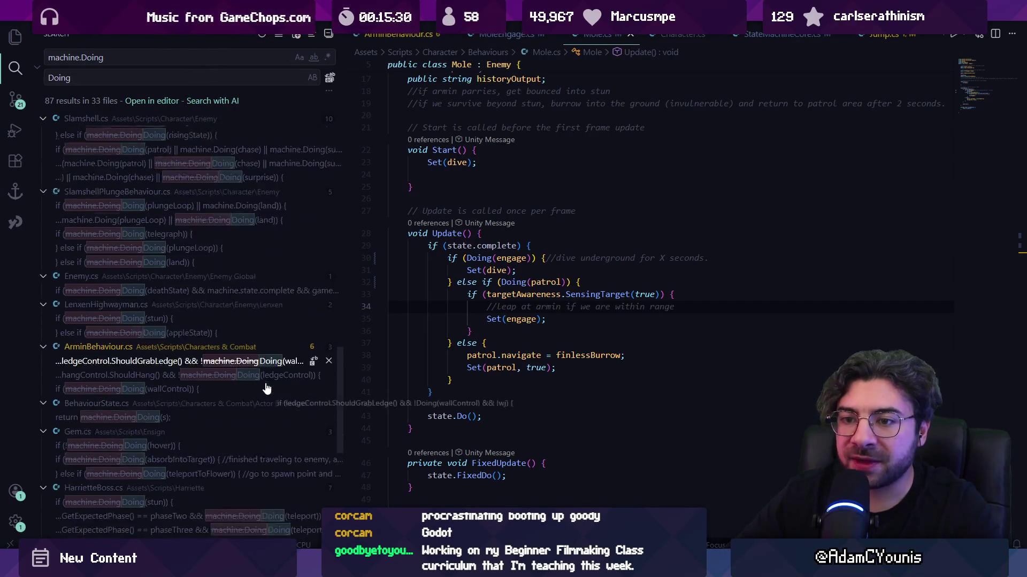
{"action": "scroll", "coordinate": [266, 388], "scroll_direction": "down", "scroll_amount": 12}
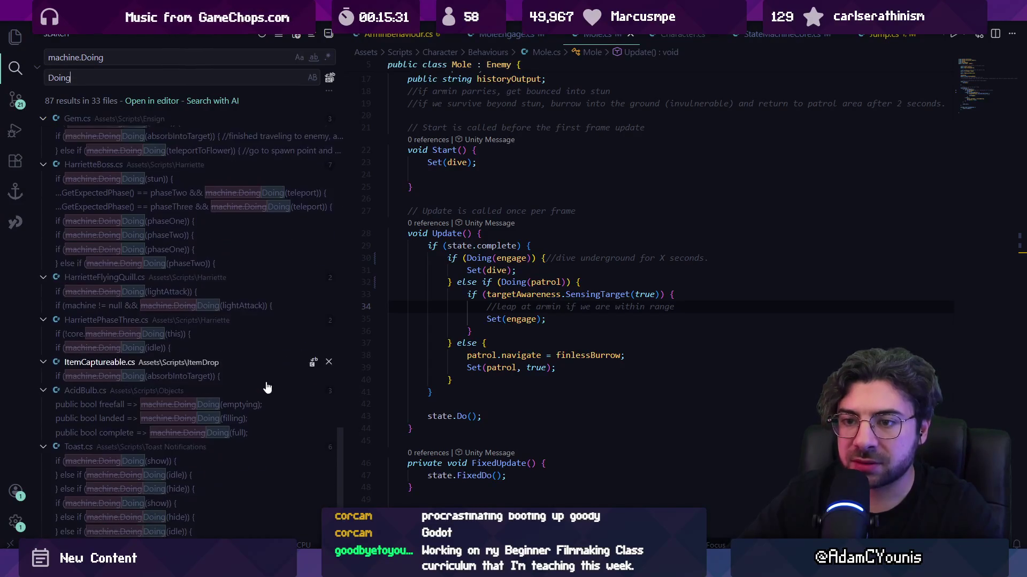
{"action": "scroll", "coordinate": [268, 385], "scroll_direction": "up", "scroll_amount": 20}
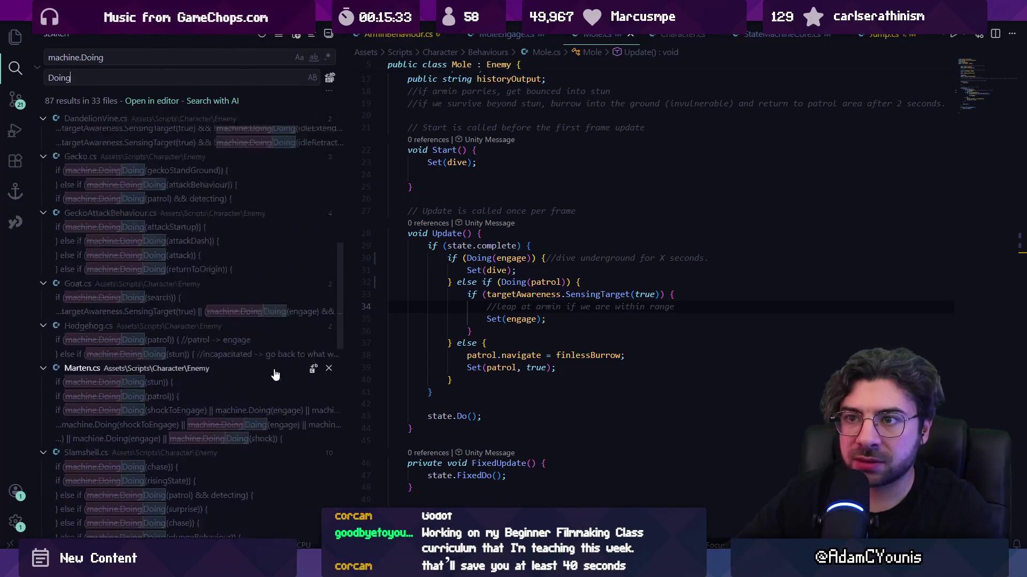
{"action": "scroll", "coordinate": [275, 374], "scroll_direction": "down", "scroll_amount": 15}
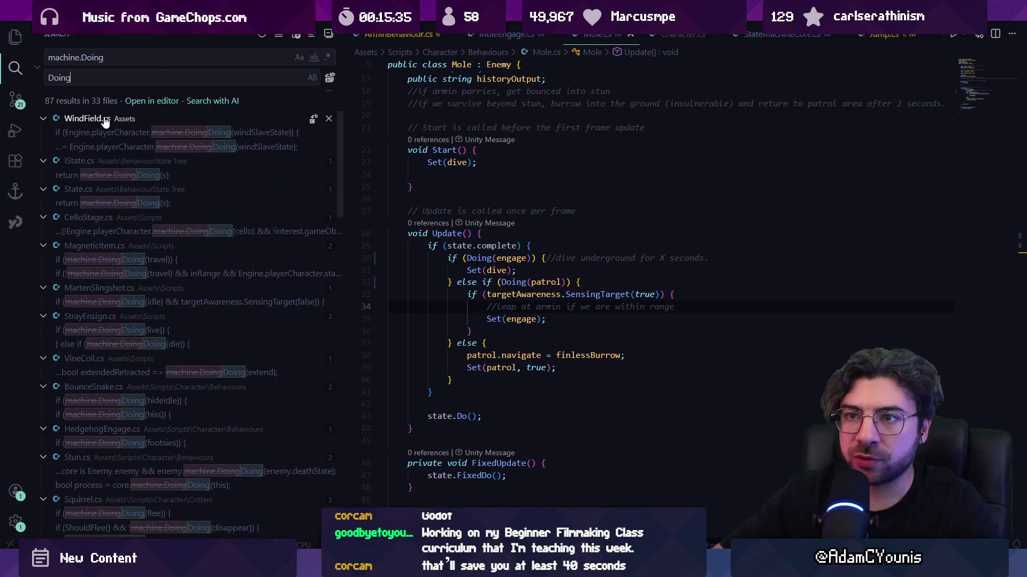
{"action": "left_click", "coordinate": [330, 79]}
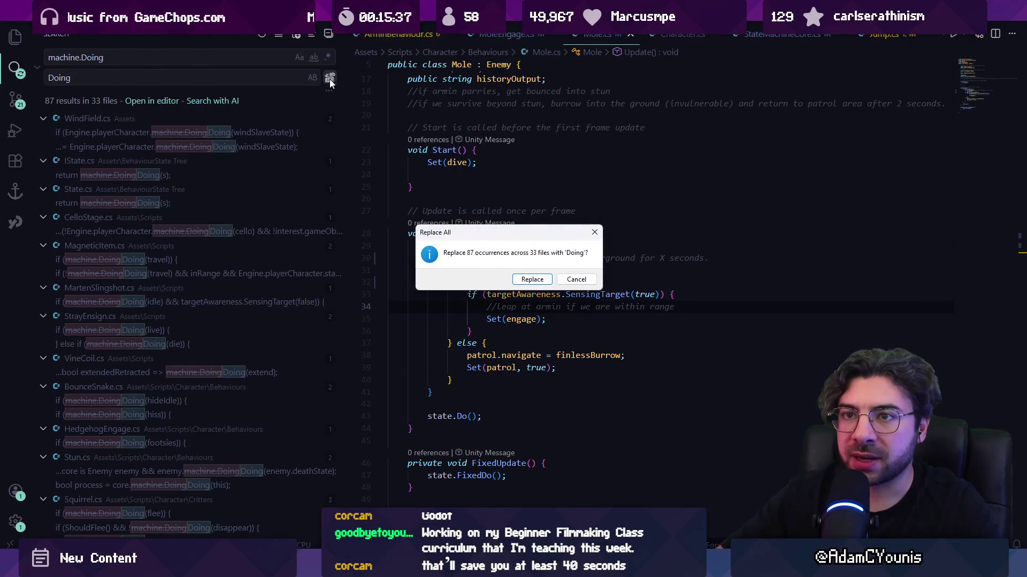
{"action": "left_click", "coordinate": [533, 283]}
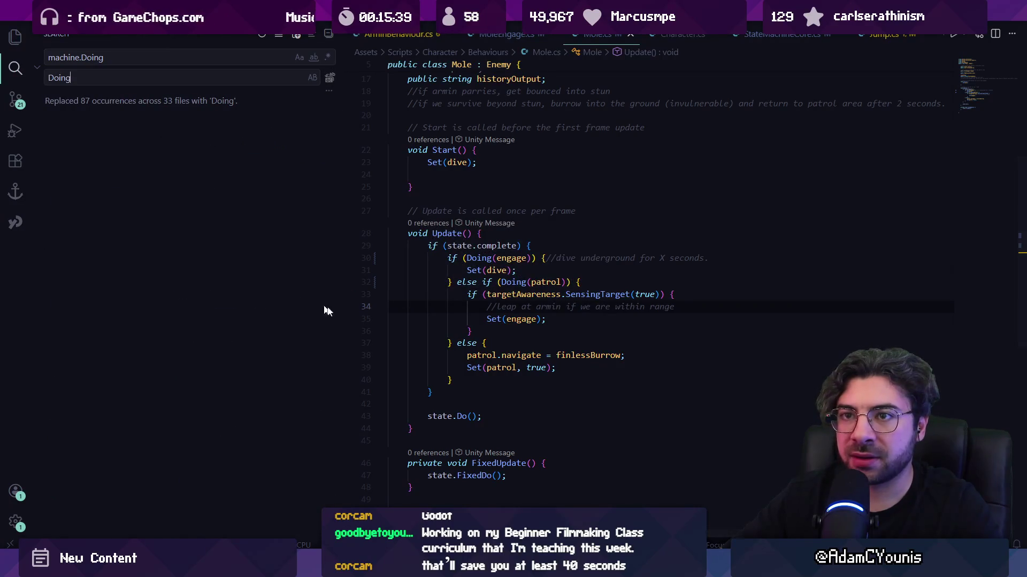
{"action": "key", "text": "alt+Tab"}
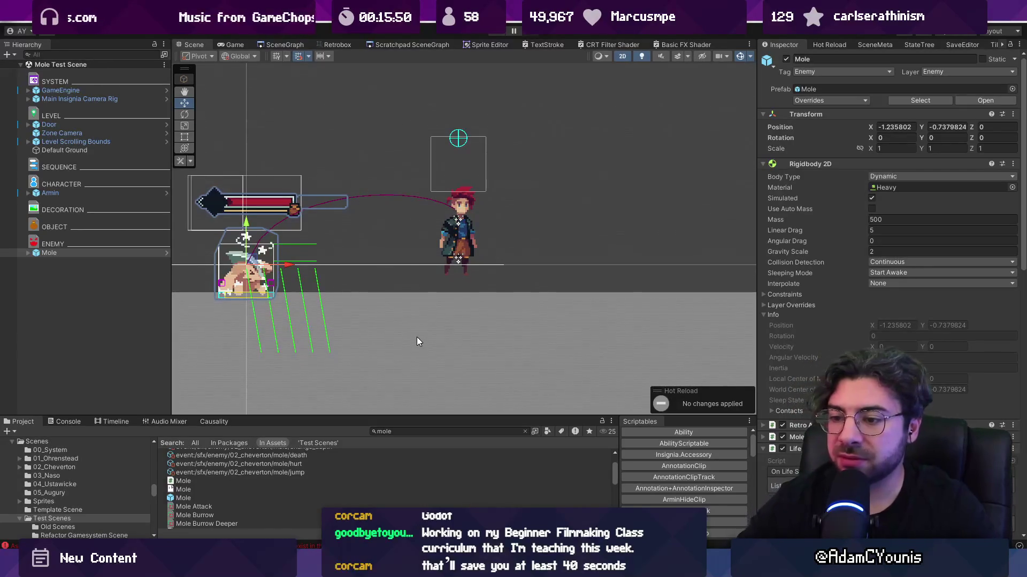
- Open and enlarge the Console, then open the Toast.cs(56,25) CS0103 error in the code editor
{"action": "left_click", "coordinate": [68, 422]}
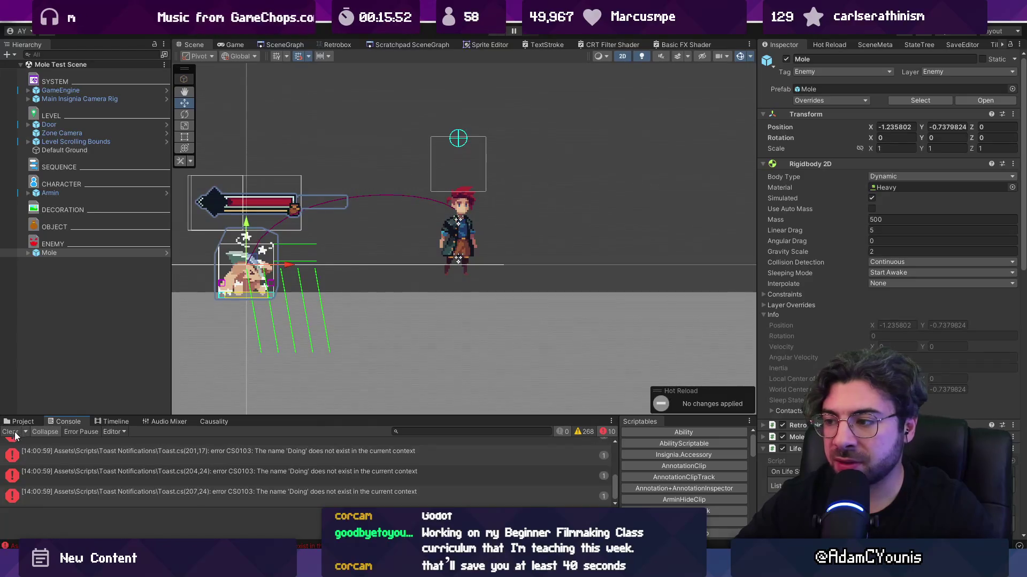
{"action": "left_click_drag", "start_coordinate": [260, 416], "coordinate": [264, 228]}
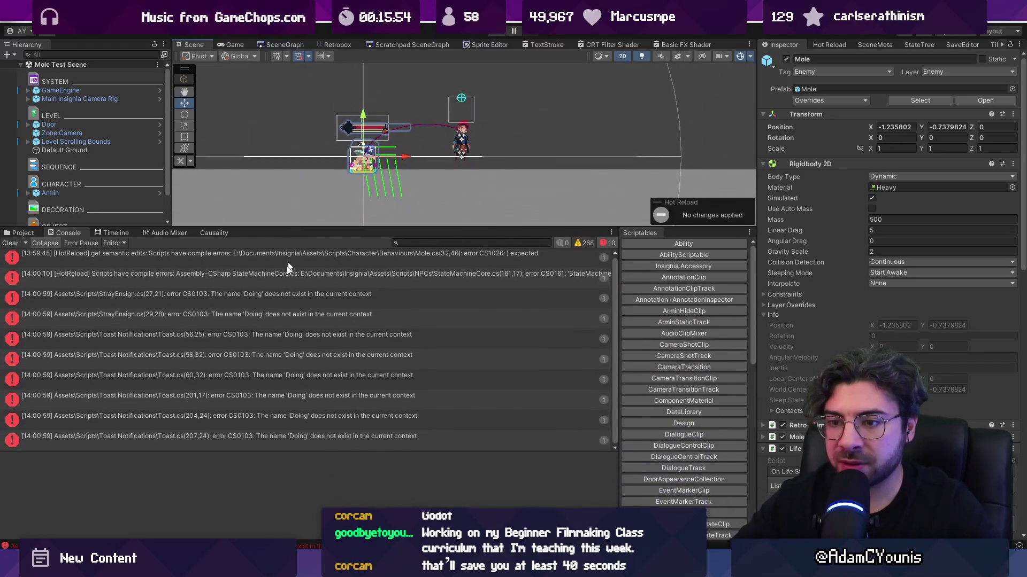
{"action": "left_click", "coordinate": [295, 343]}
{"action": "double_click", "coordinate": [295, 342]}
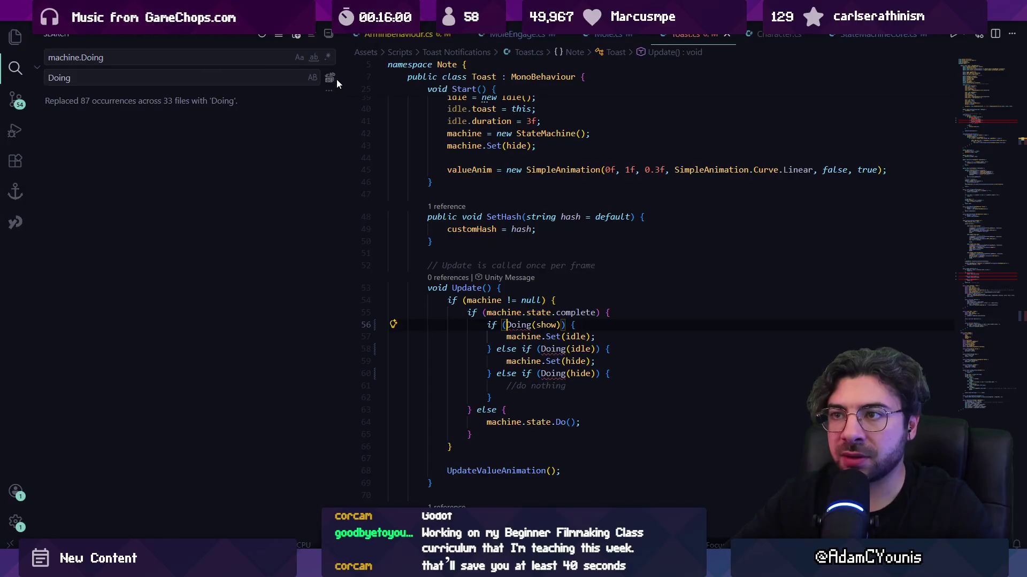
- Edit the project-wide search panel, prefixing the replacement text with 'machine.'
{"action": "left_click", "coordinate": [37, 67]}
{"action": "type", "text": "Dpoi"}
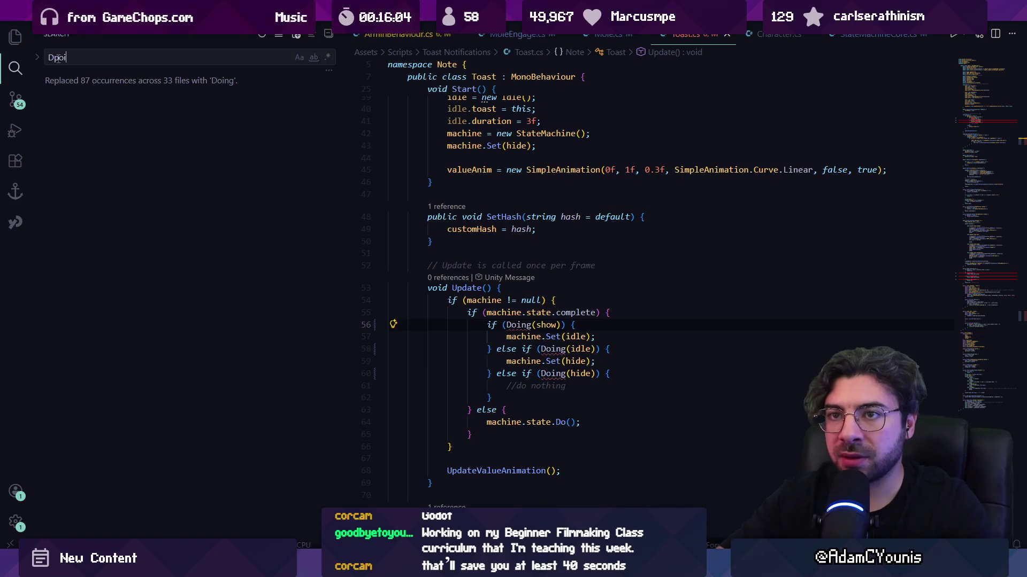
{"action": "key", "text": "ctrl+a"}
{"action": "type", "text": "Dopin"}
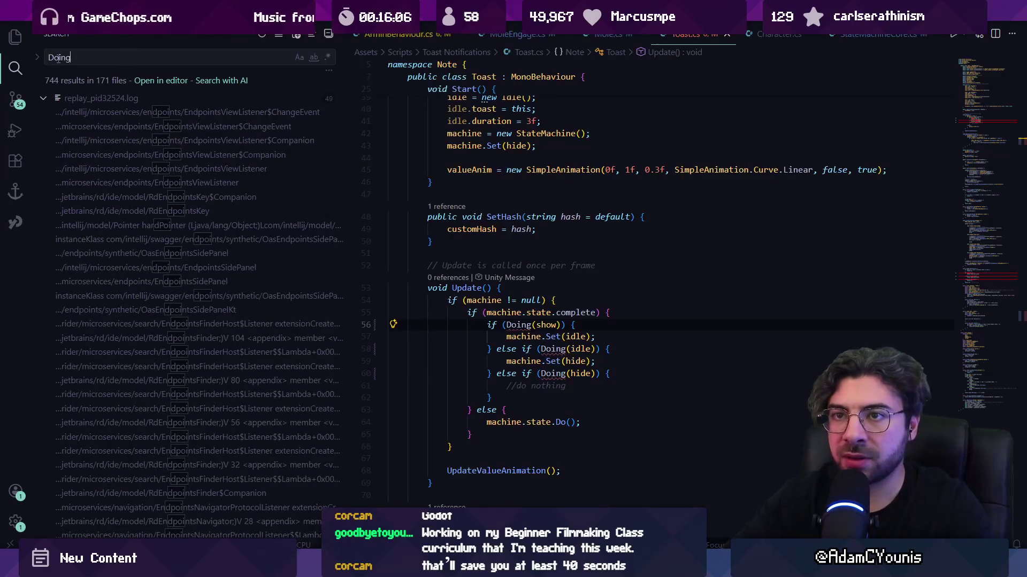
{"action": "type", "text": "ing"}
{"action": "left_click", "coordinate": [37, 58]}
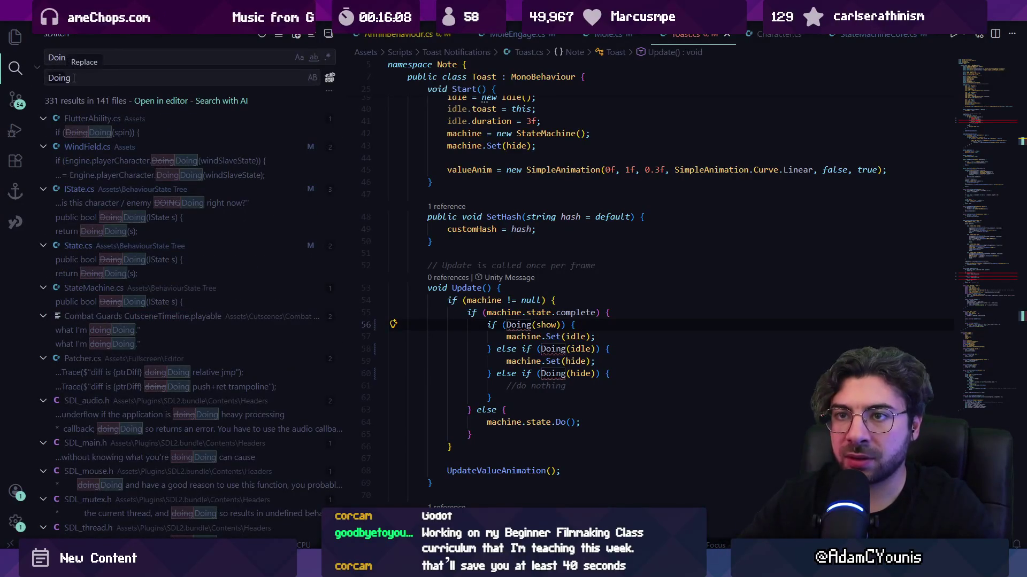
{"action": "key", "text": "Home"}
{"action": "type", "text": "Mac"}
{"action": "key", "text": "BackSpace"}
{"action": "key", "text": "BackSpace"}
{"action": "key", "text": "BackSpace"}
{"action": "type", "text": "machine."}
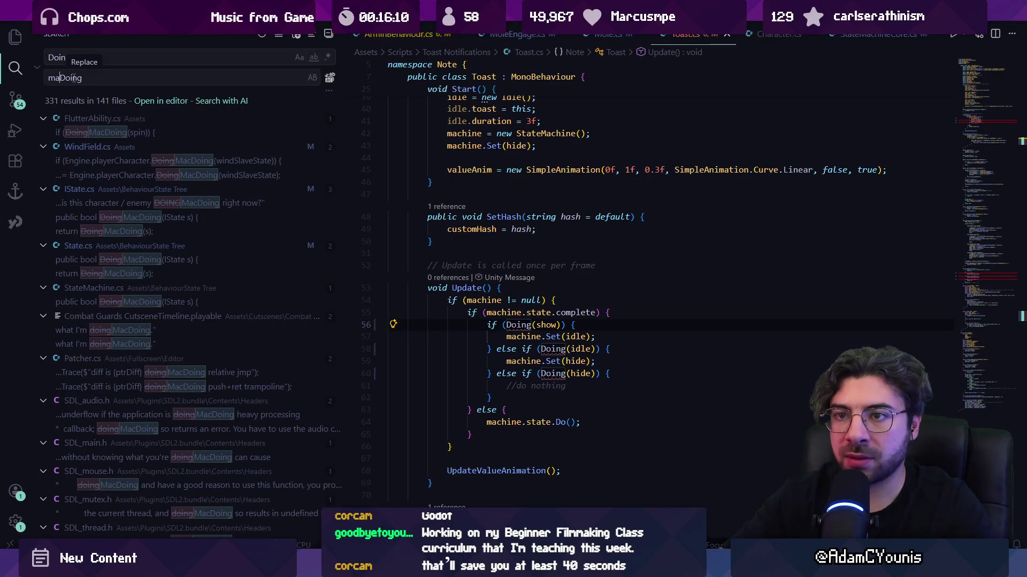
{"action": "double_click", "coordinate": [491, 121]}
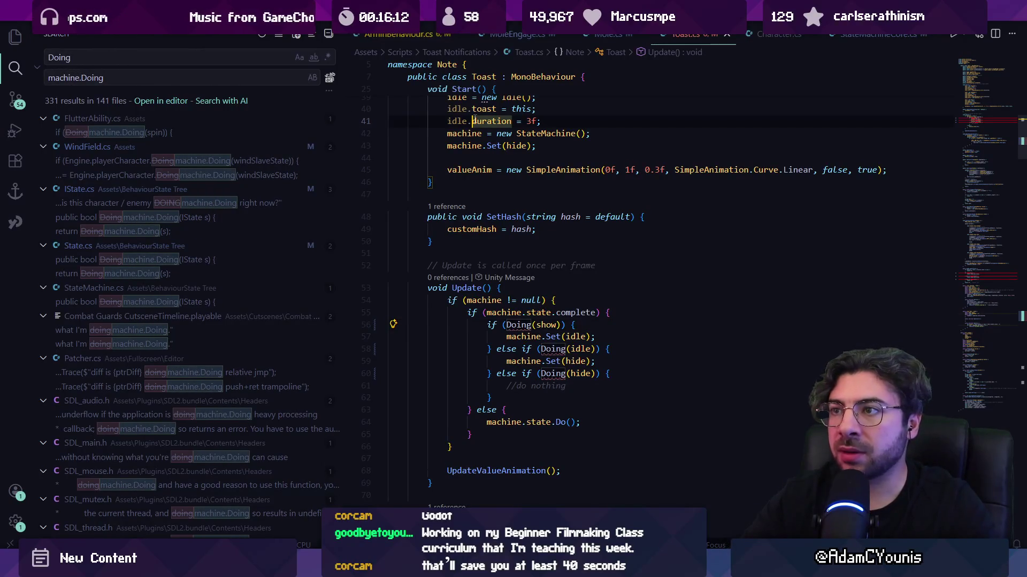
- In Toast.cs only, replace every Doing with machine.Doing
{"action": "key", "text": "ctrl+f"}
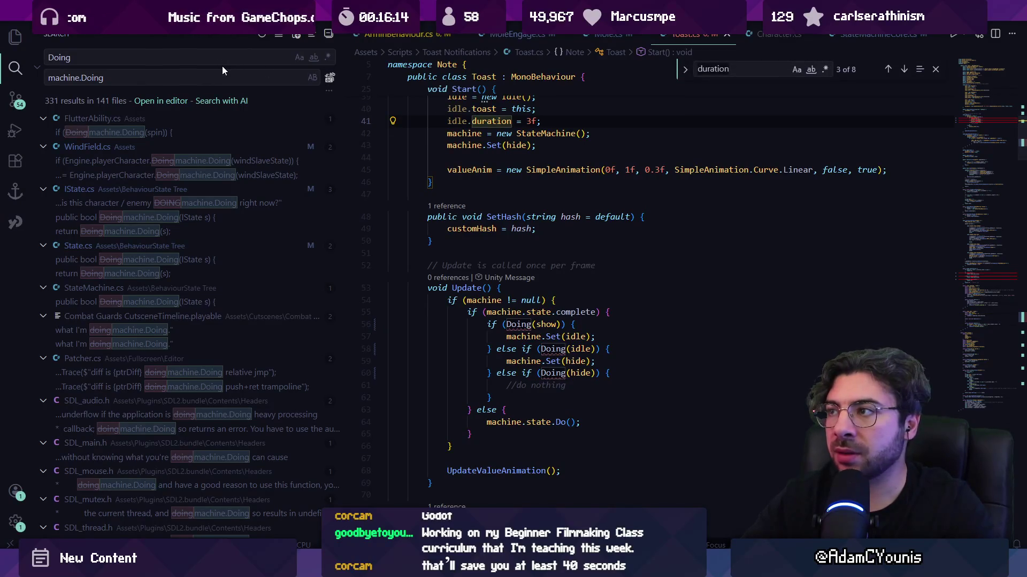
{"action": "left_click", "coordinate": [684, 69]}
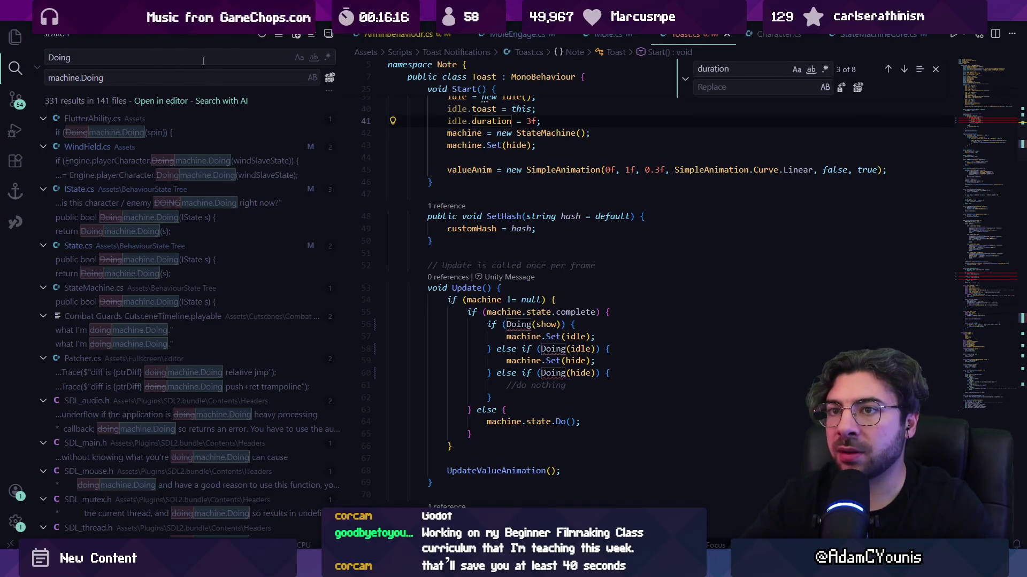
{"action": "type", "text": "Doing"}
{"action": "left_click", "coordinate": [717, 89]}
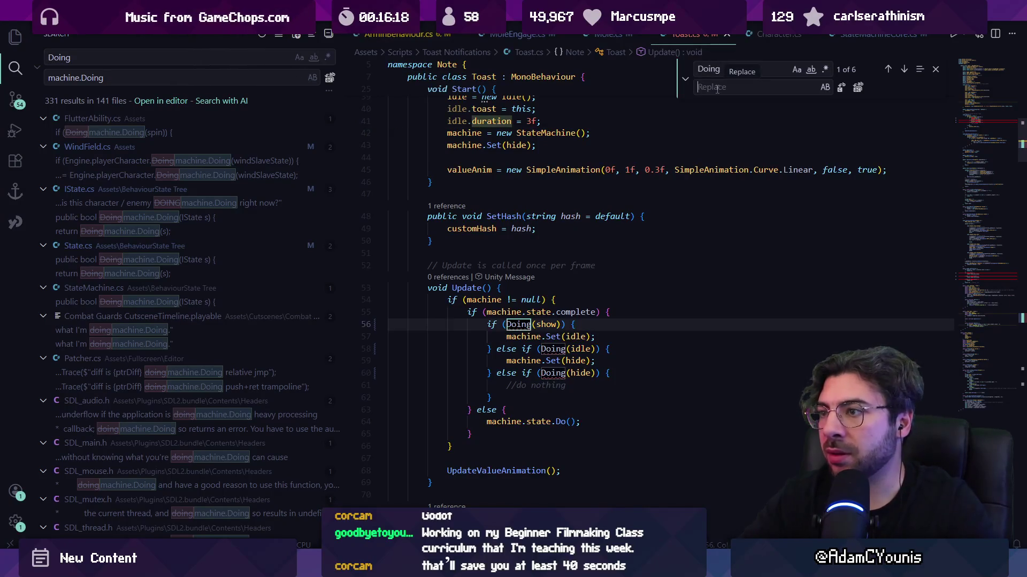
{"action": "type", "text": "machine.Doing"}
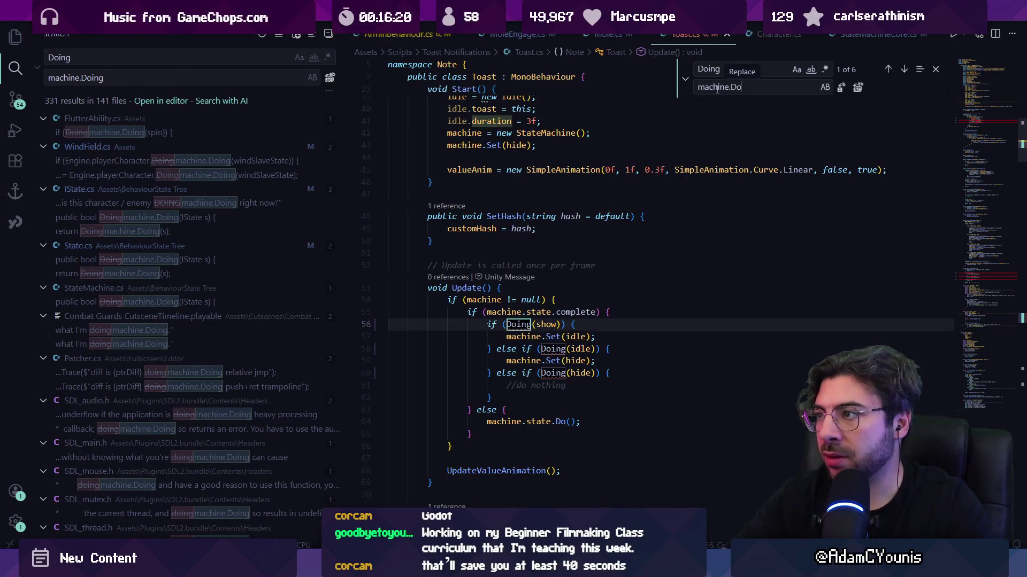
{"action": "left_click", "coordinate": [858, 87]}
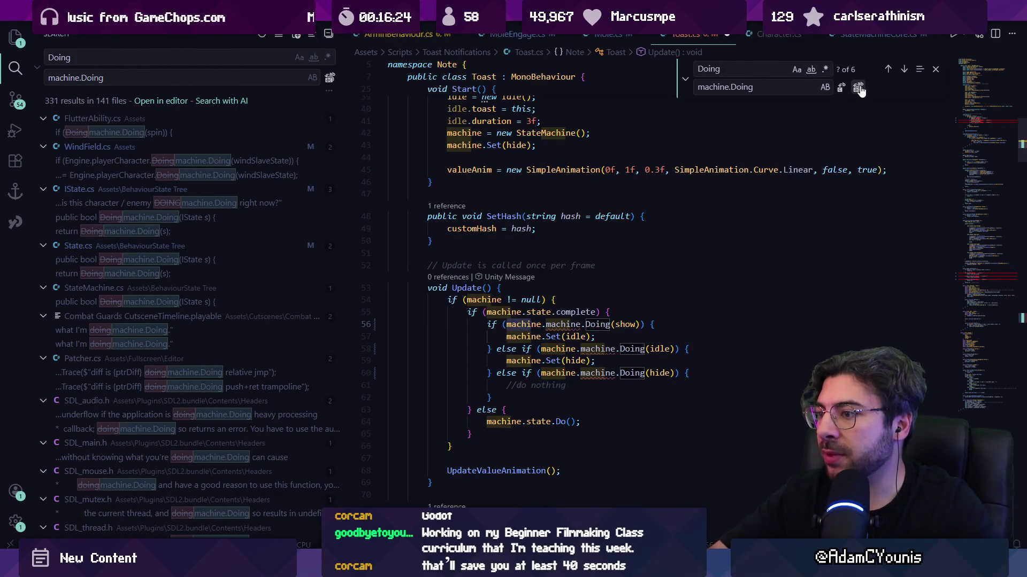
- Undo the doubled machine.machine prefix and save Toast.cs
{"action": "key", "text": "ctrl+z"}
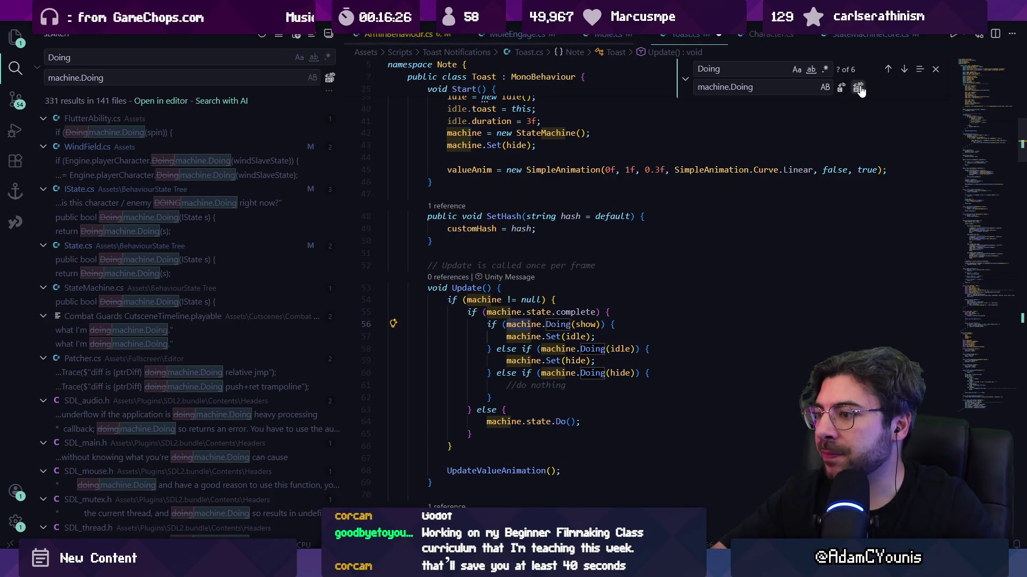
{"action": "key", "text": "ctrl+s"}
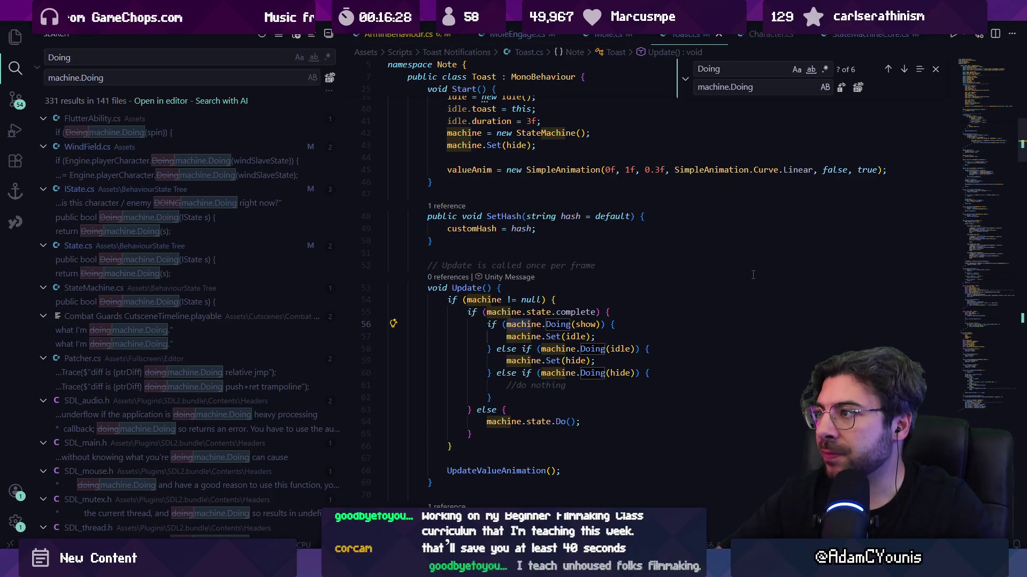
{"action": "key", "text": "Escape"}
{"action": "scroll", "coordinate": [588, 294], "scroll_direction": "down", "scroll_amount": 5}
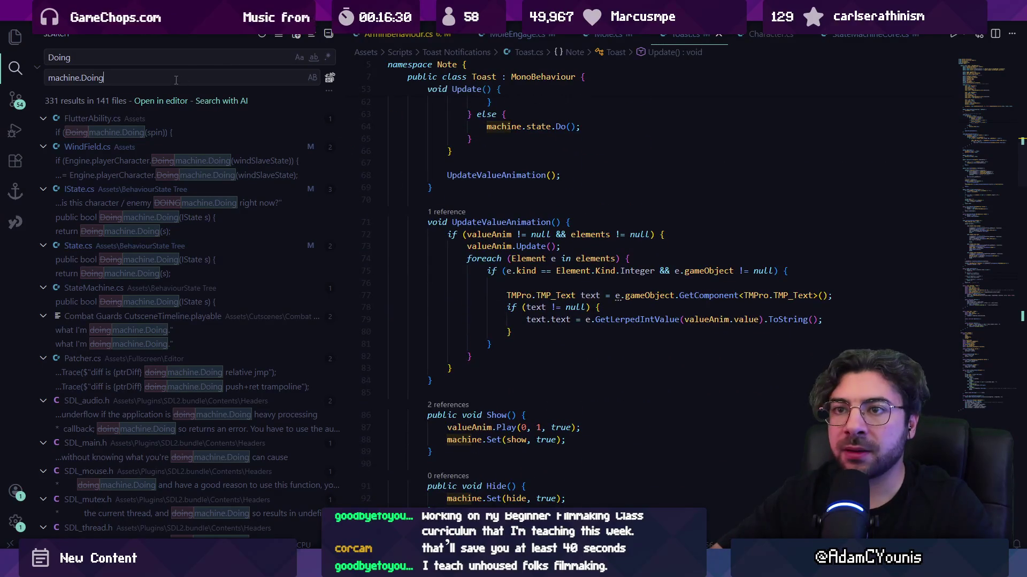
{"action": "key", "text": "alt+Tab"}
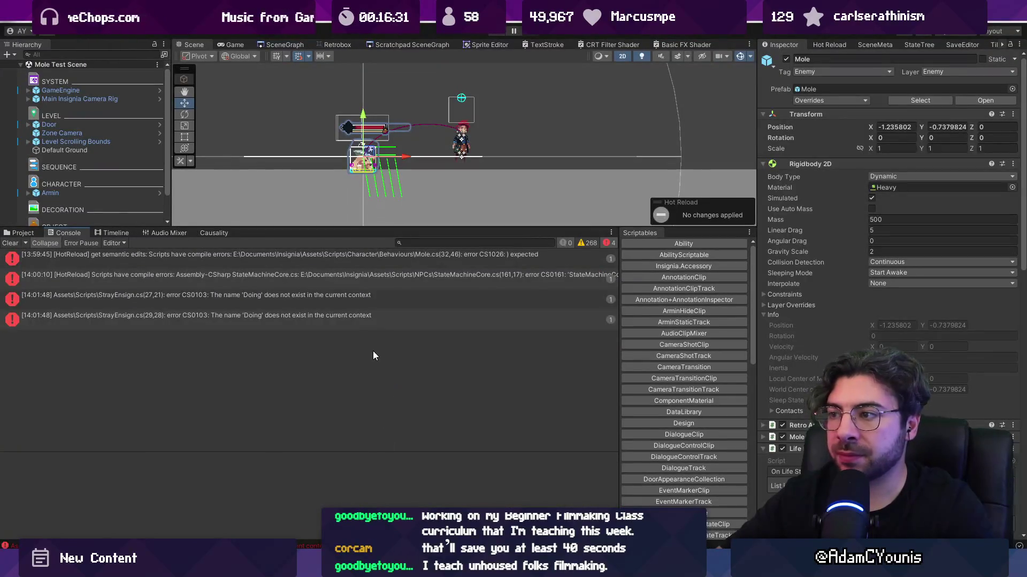
- Open StrayEnsign.cs from the console and prefix Doing(live) and Doing(die) with 'machine.'
{"action": "double_click", "coordinate": [197, 296]}
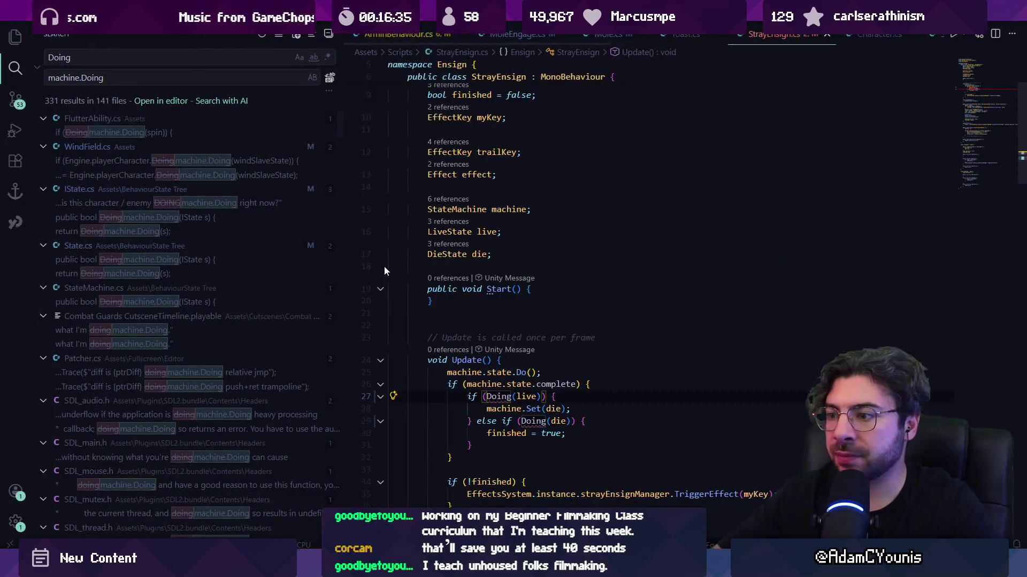
{"action": "type", "text": "machine."}
{"action": "key", "text": "Escape"}
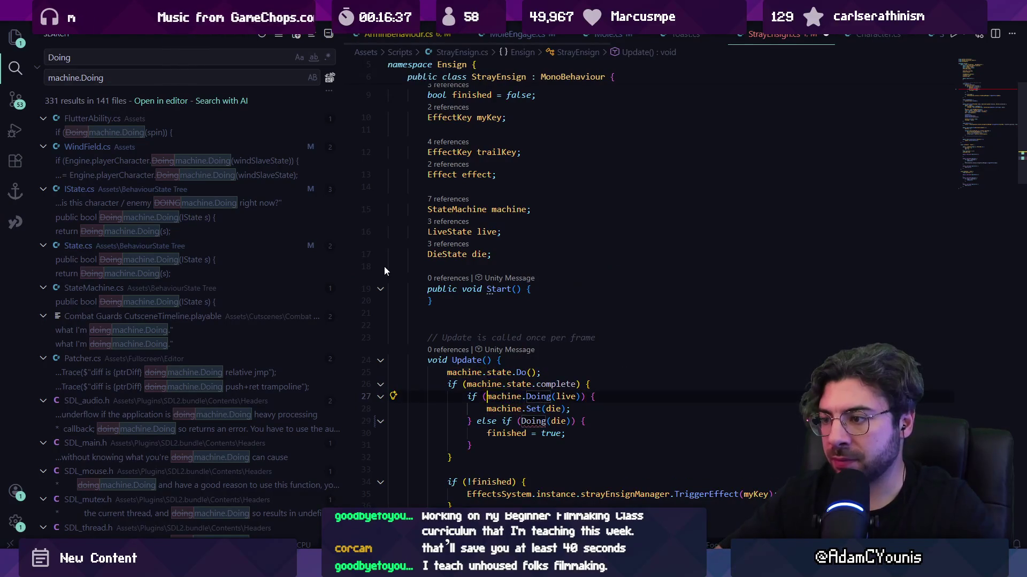
{"action": "key", "text": "Down"}
{"action": "key", "text": "Down"}
{"action": "key", "text": "Left"}
{"action": "type", "text": "machine."}
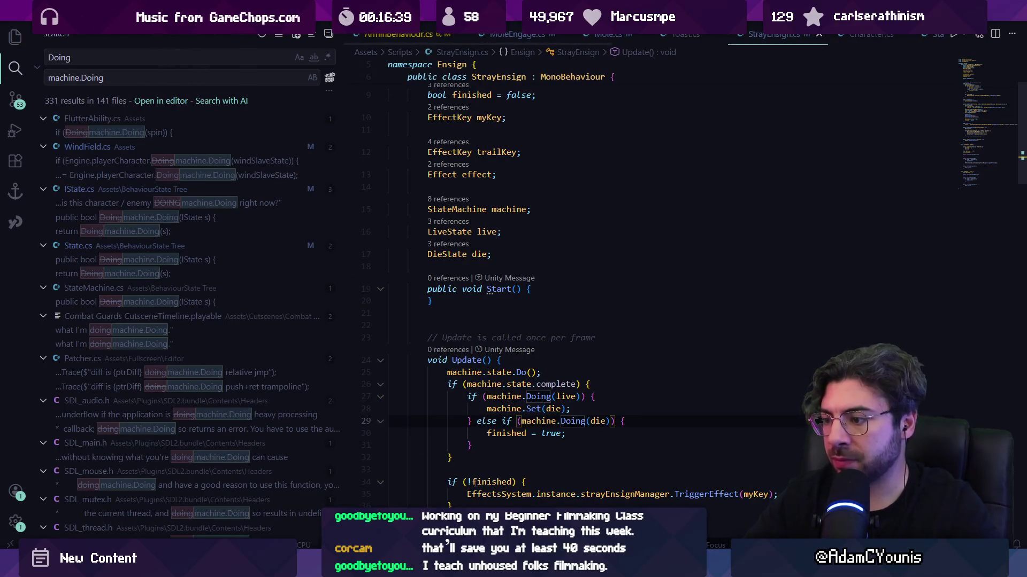
{"action": "key", "text": "alt+Tab"}
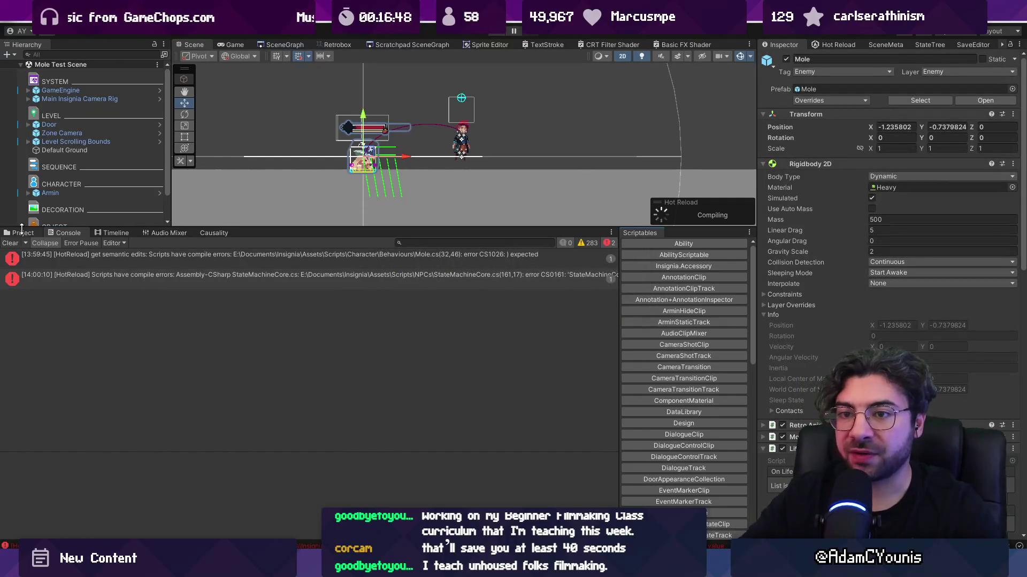
- Clear the Console and give the Scene view more height, panning to center the mole
{"action": "left_click", "coordinate": [11, 243]}
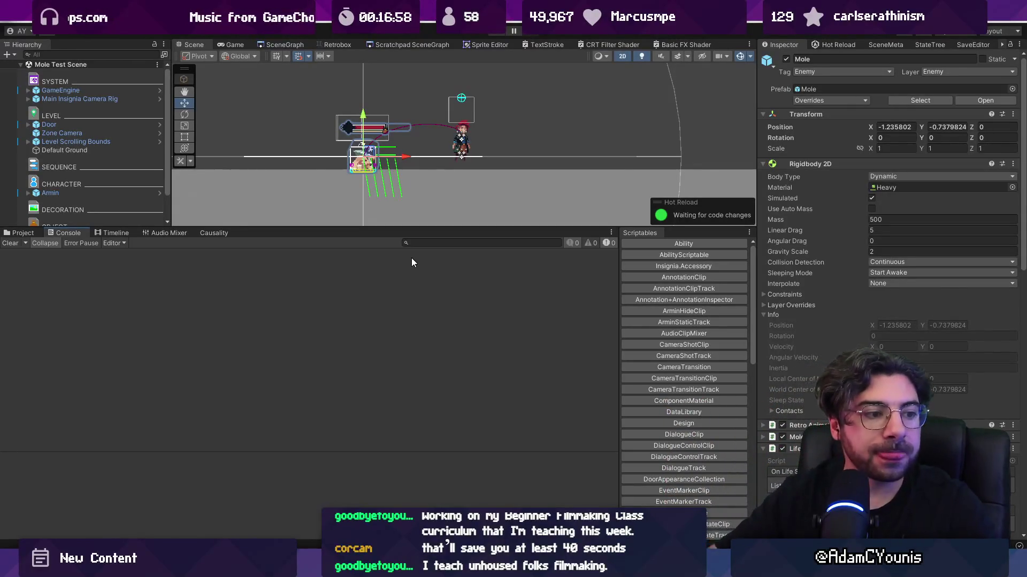
{"action": "left_click_drag", "start_coordinate": [374, 228], "coordinate": [373, 397]}
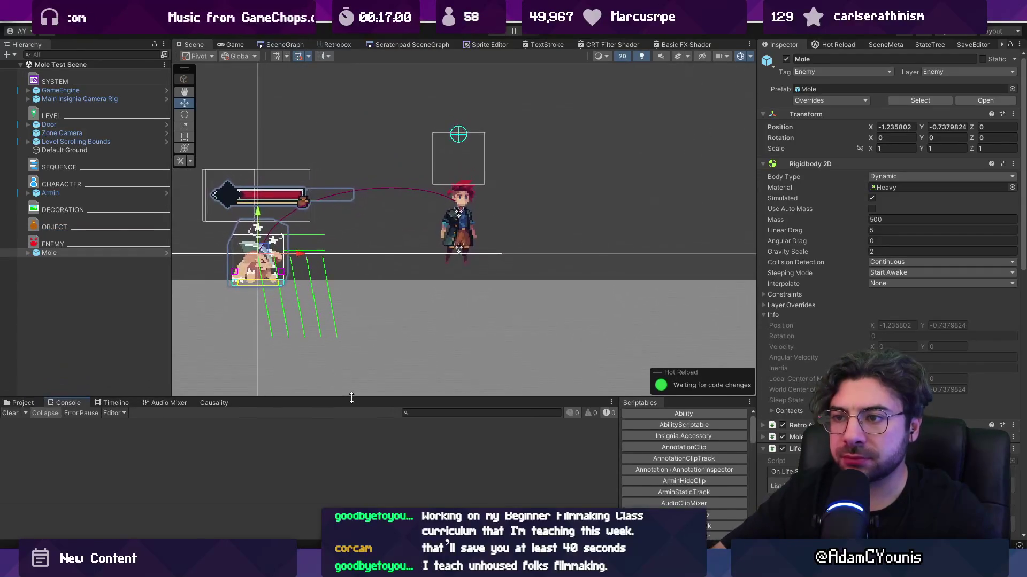
{"action": "mouse_move", "coordinate": [353, 243]}
{"action": "left_mouse_down"}
{"action": "mouse_move", "coordinate": [434, 277]}
{"action": "mouse_move", "coordinate": [495, 282]}
{"action": "left_mouse_up"}
{"action": "scroll", "coordinate": [489, 281], "scroll_direction": "down", "scroll_amount": 3}
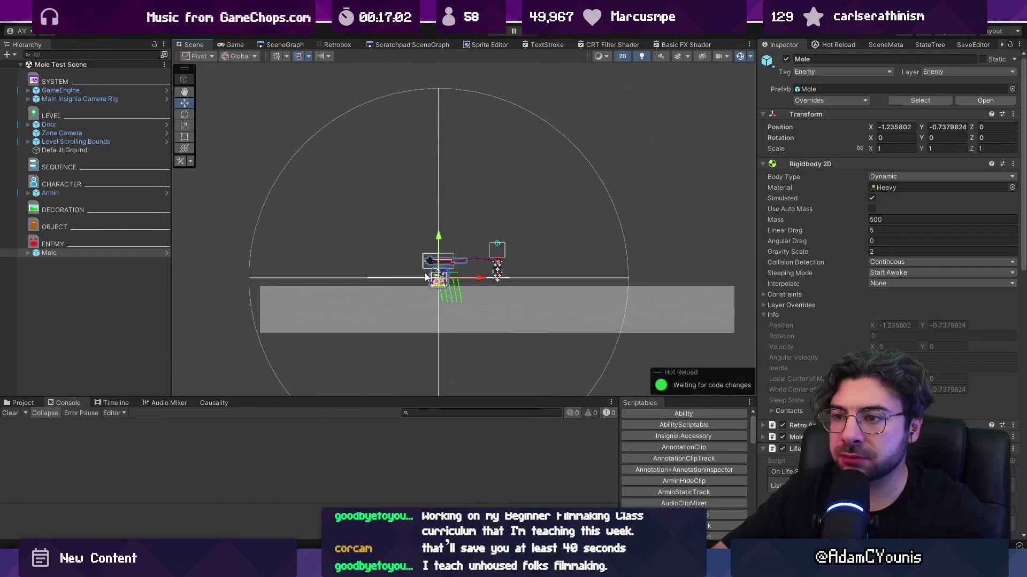
{"action": "scroll", "coordinate": [449, 267], "scroll_direction": "up", "scroll_amount": 4}
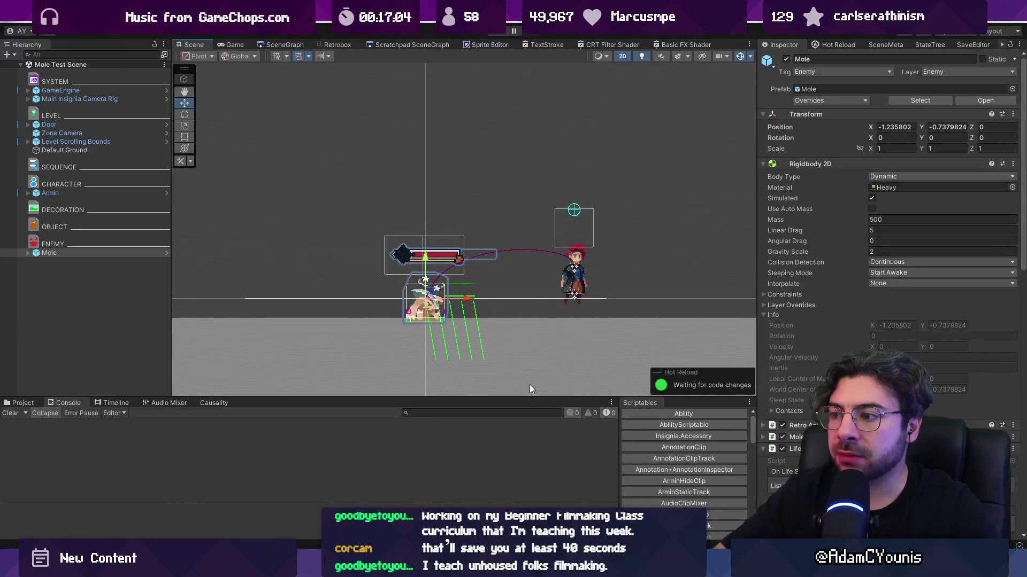
- Fine-tune the layout, collapse Rigidbody 2D Info, and play the Mole Test Scene
{"action": "left_click_drag", "start_coordinate": [537, 396], "coordinate": [537, 401]}
{"action": "left_click_drag", "start_coordinate": [754, 311], "coordinate": [787, 315]}
{"action": "left_click", "coordinate": [791, 316]}
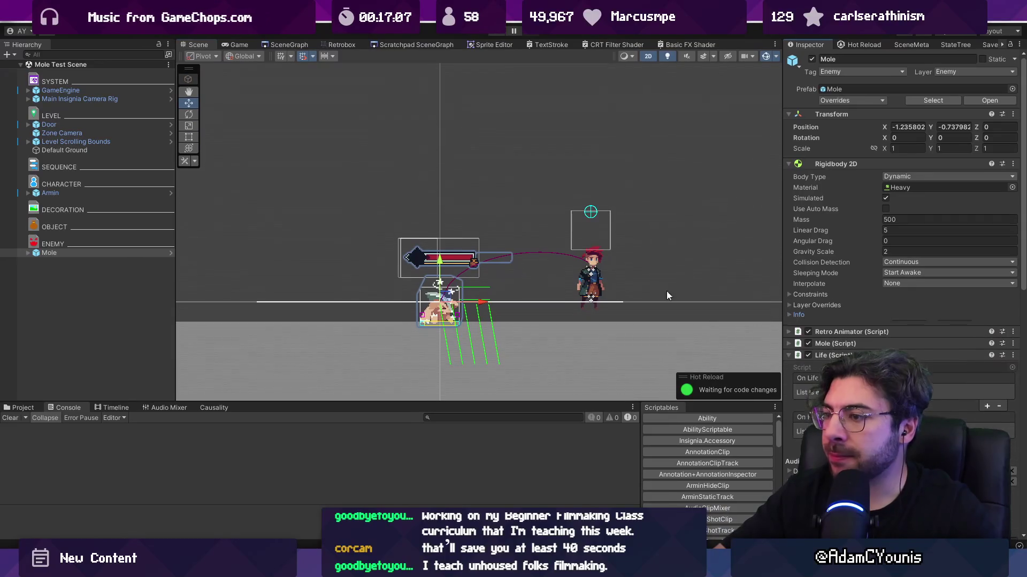
{"action": "left_click", "coordinate": [496, 34]}
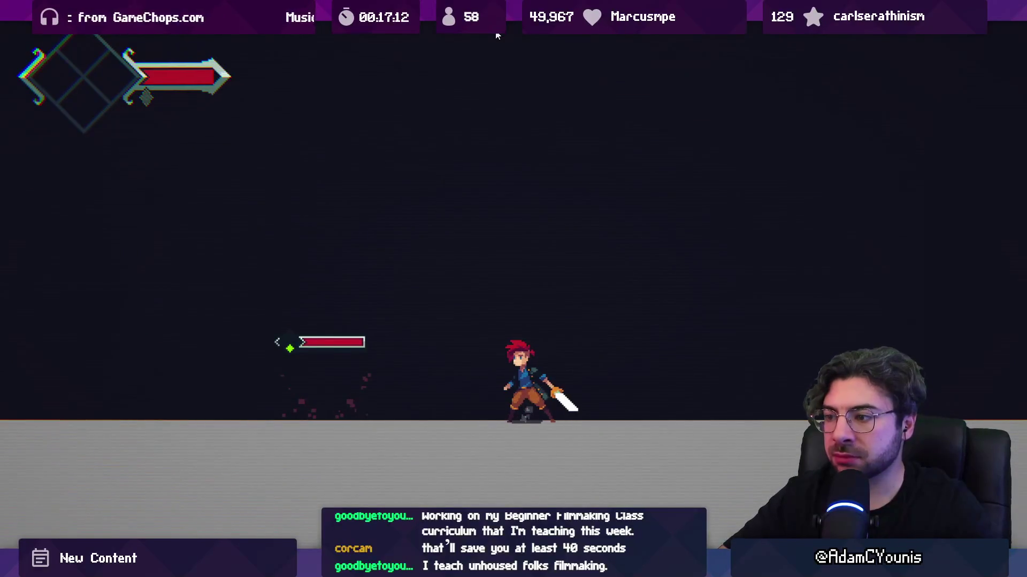
- Inspect the BehaviourState.Doing StackOverflowException, then bring up VS Code's recent-files Quick Open
{"action": "key", "text": "shift+space"}
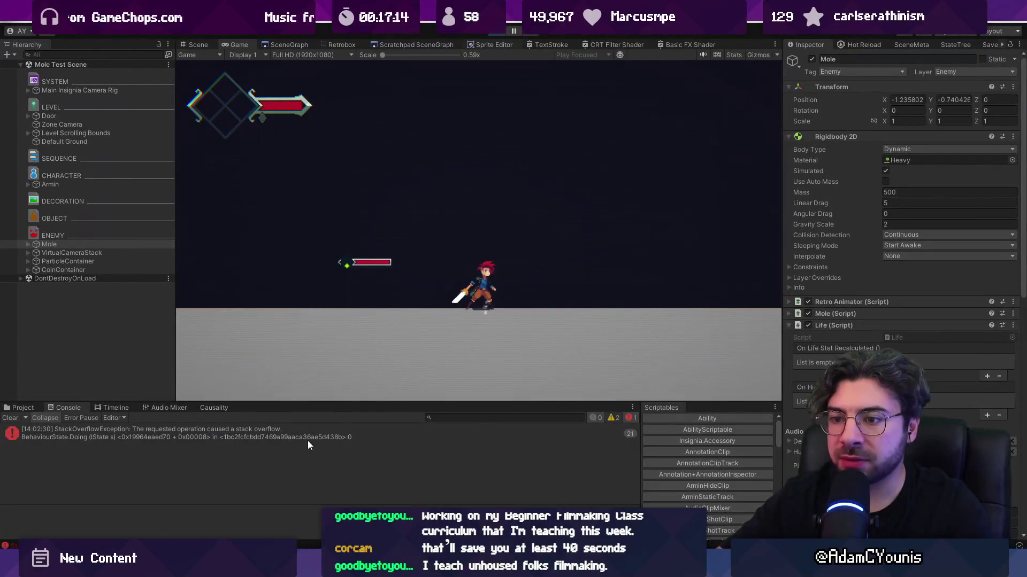
{"action": "left_click", "coordinate": [304, 441]}
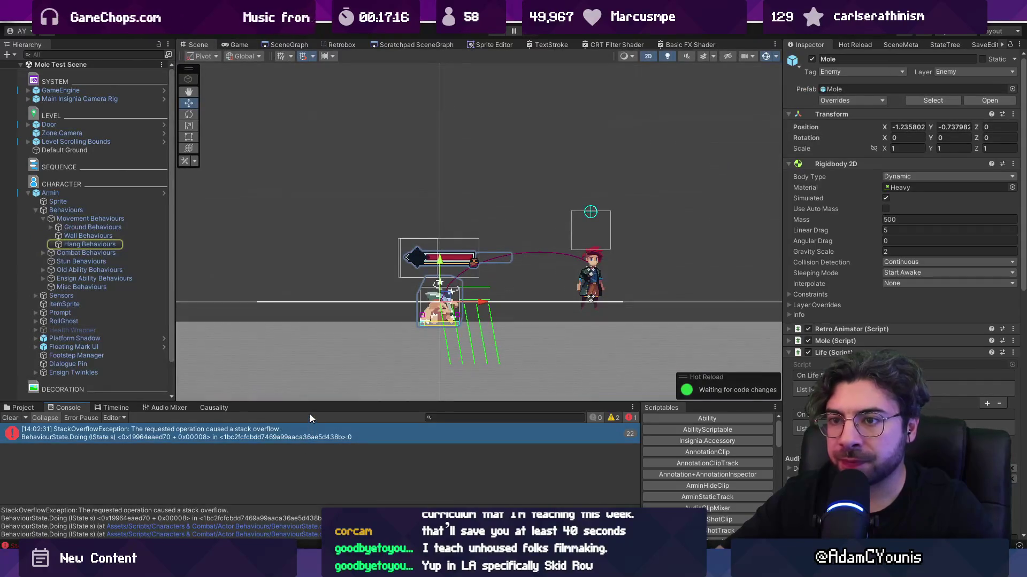
{"action": "key", "text": "alt+Tab"}
{"action": "key", "text": "ctrl+p"}
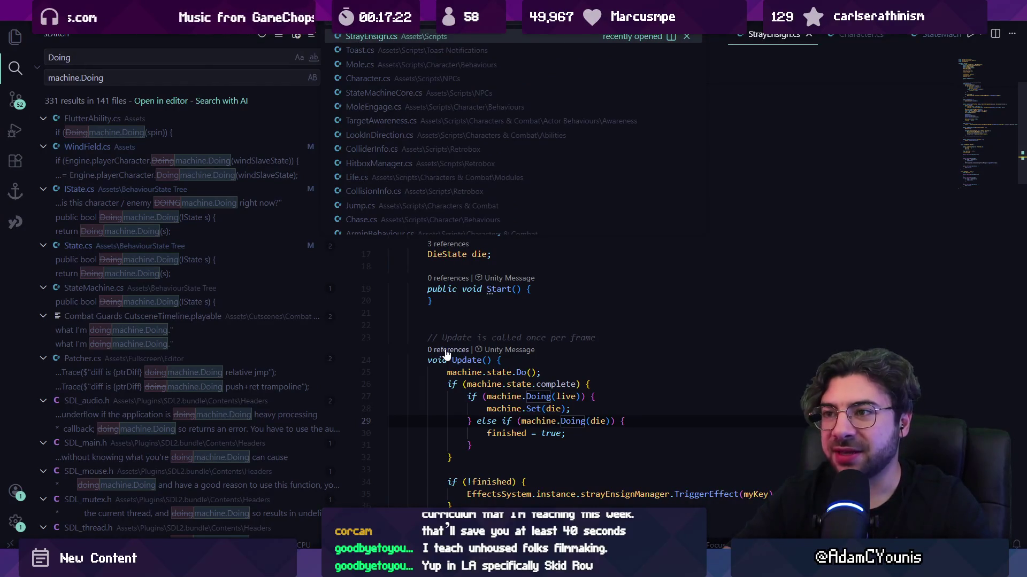
- Open StateMachineCore.cs and search it for the machine.Doing call
{"action": "key", "text": "Down"}
{"action": "key", "text": "Down"}
{"action": "key", "text": "Down"}
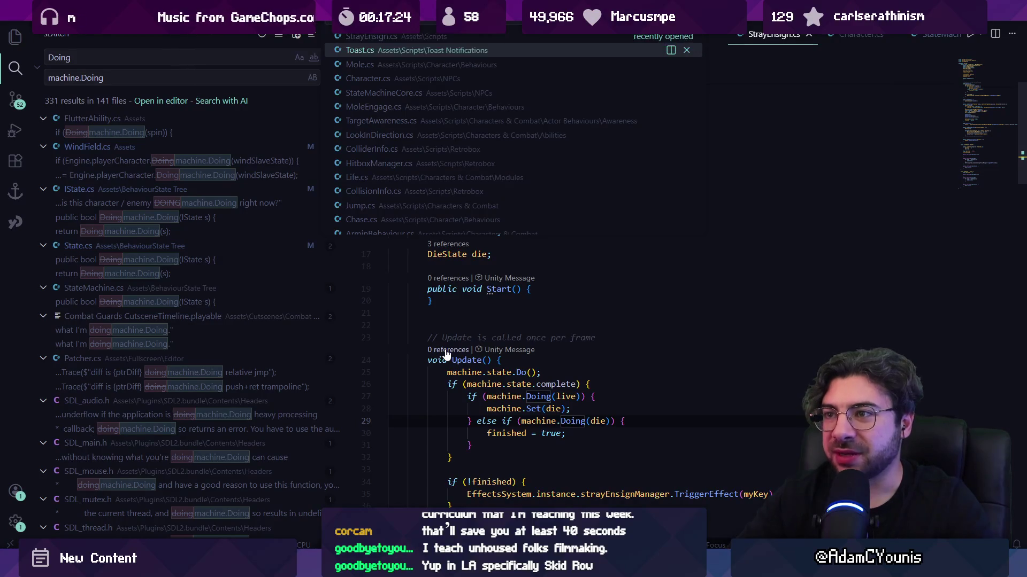
{"action": "key", "text": "Return"}
{"action": "type", "text": "oing"}
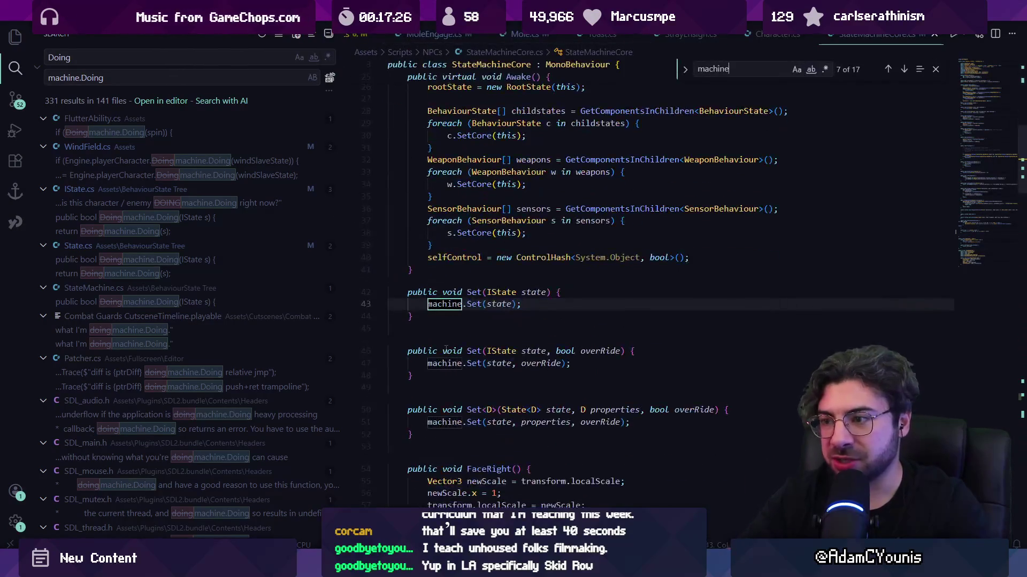
{"action": "type", "text": "("}
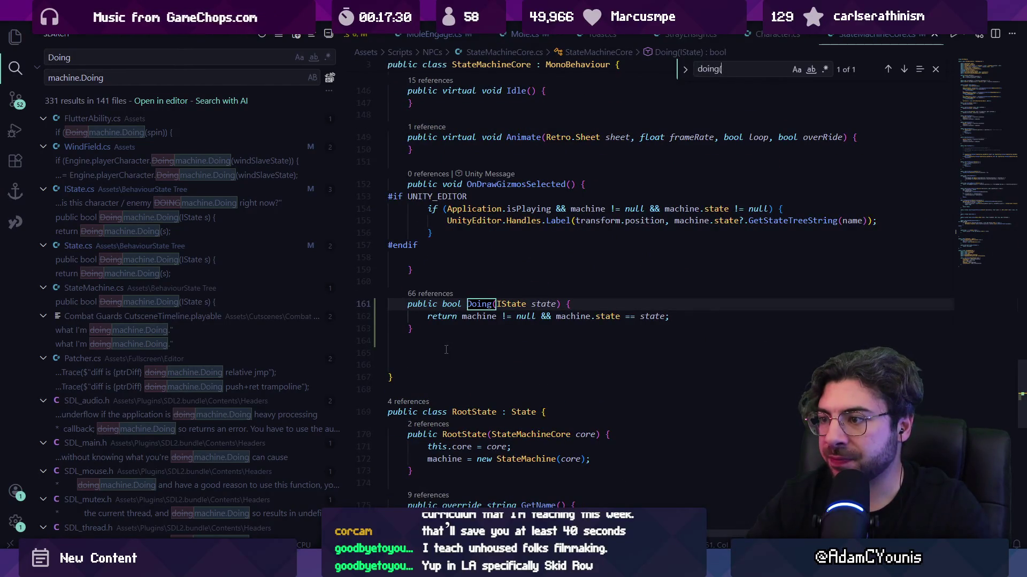
{"action": "key", "text": "ctrl+a"}
{"action": "type", "text": "machine.doi"}
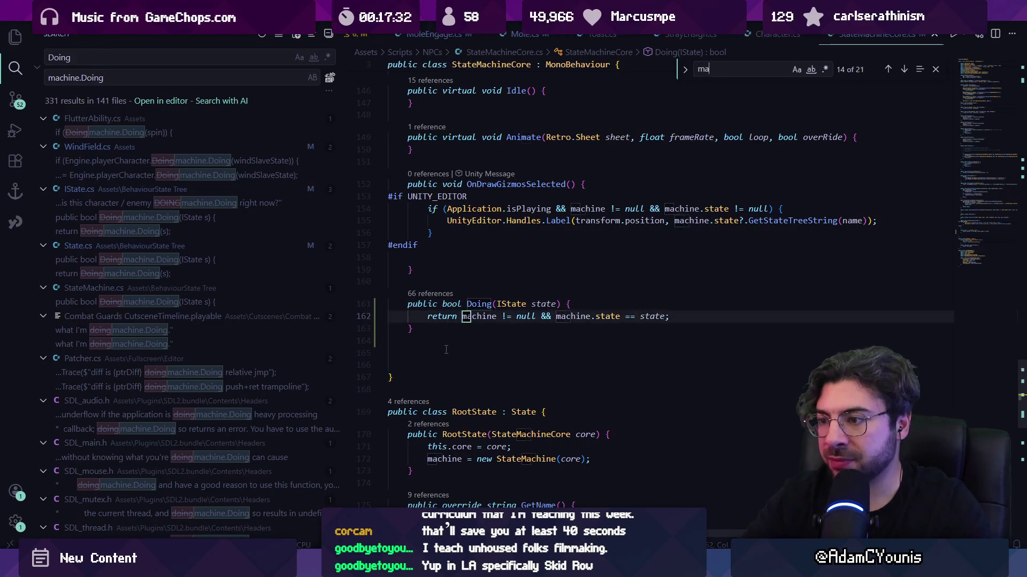
{"action": "key", "text": "Escape"}
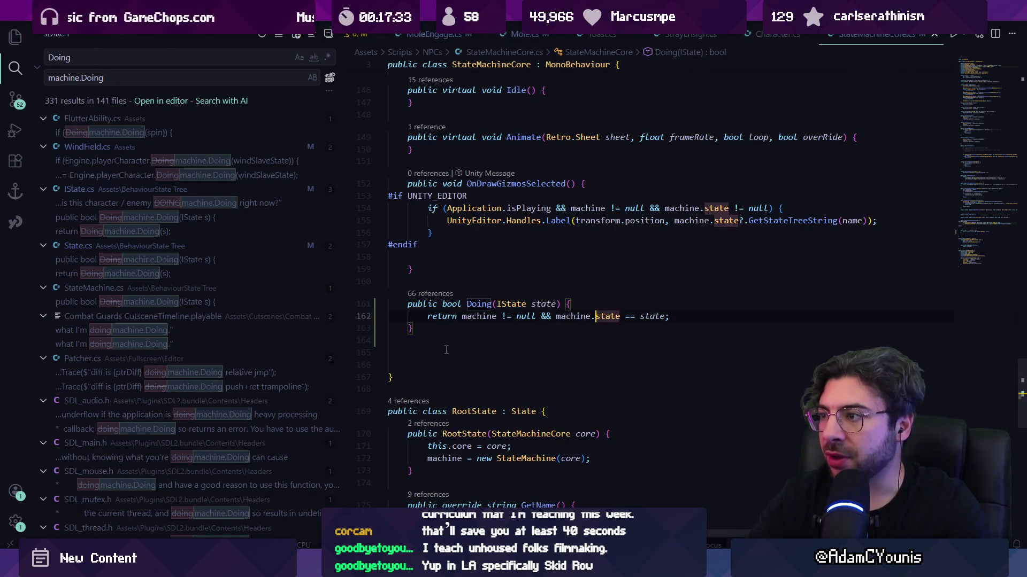
- In Unity, enlarge the Console and follow the BehaviourState.cs:87 stack-trace link
{"action": "key", "text": "alt+Tab"}
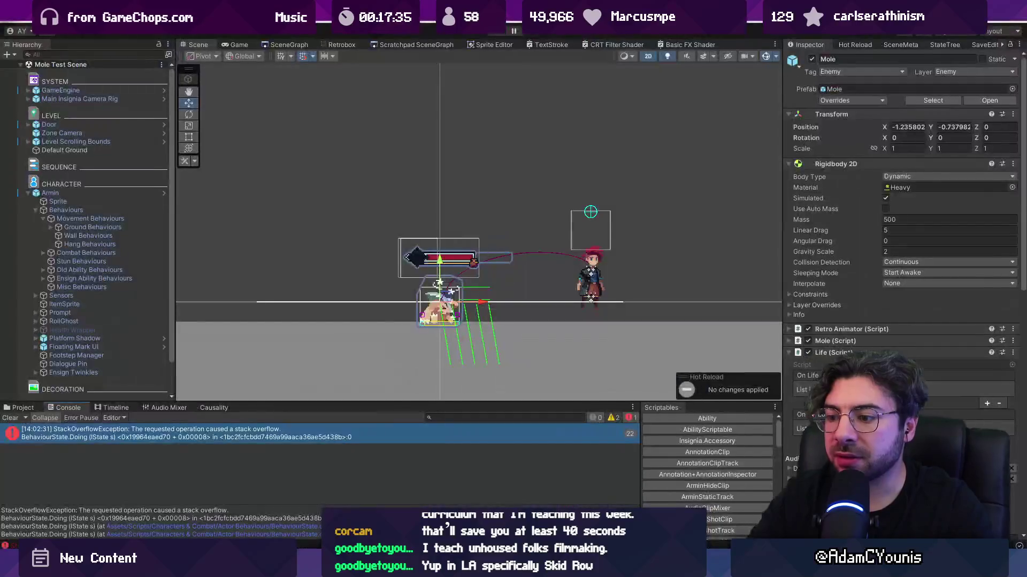
{"action": "left_click_drag", "start_coordinate": [309, 405], "coordinate": [300, 231]}
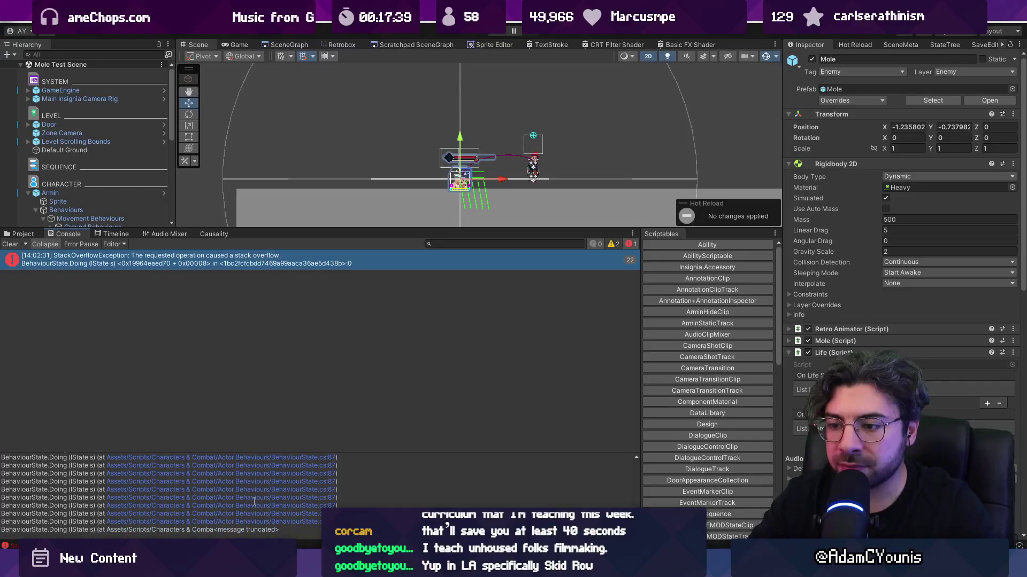
{"action": "left_click", "coordinate": [257, 523]}
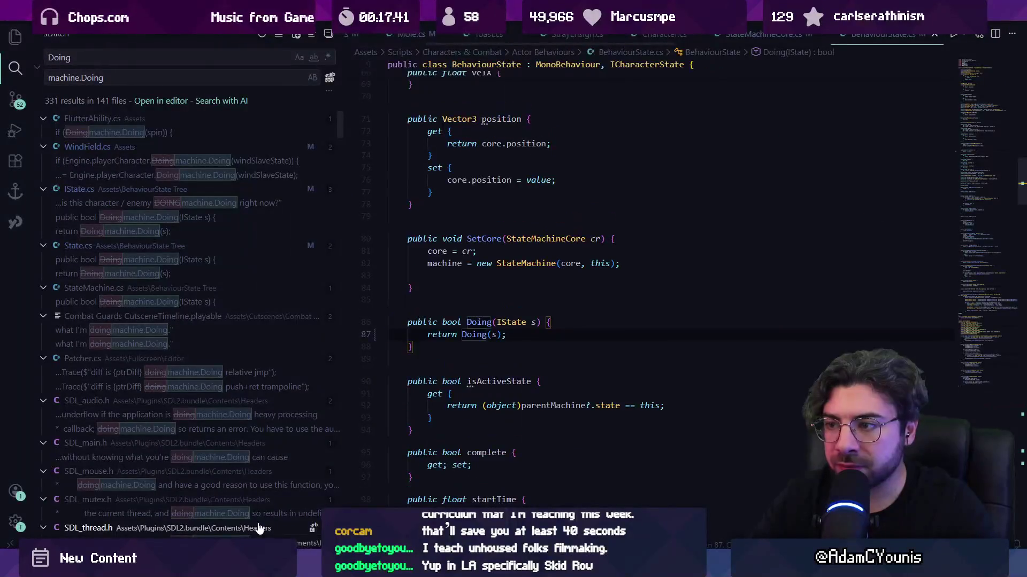
- Change line 87 to return machine.Doing(s), then start a project search for bool Doing
{"action": "key", "text": "ctrl+Left"}
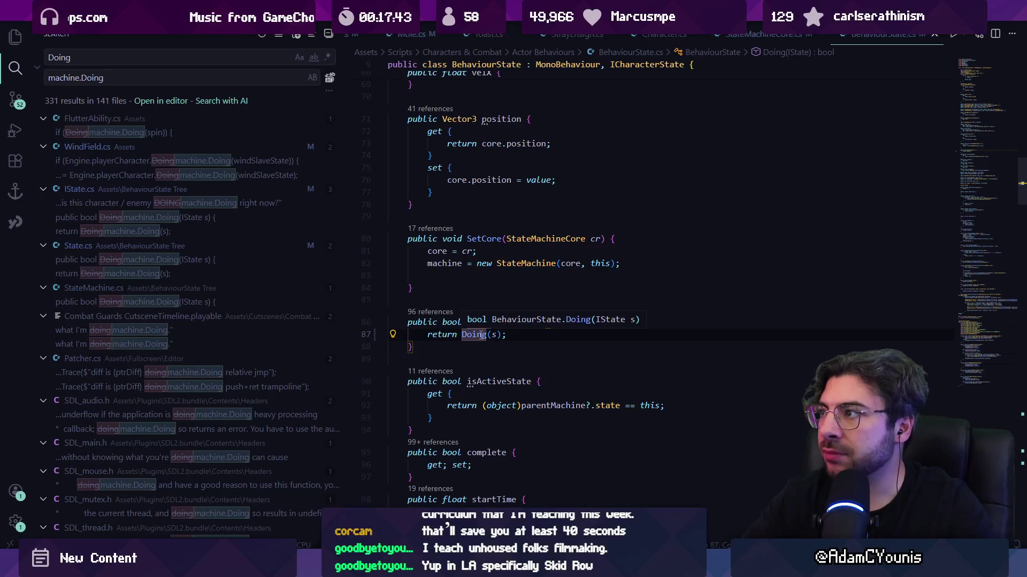
{"action": "type", "text": "machine."}
{"action": "key", "text": "Escape"}
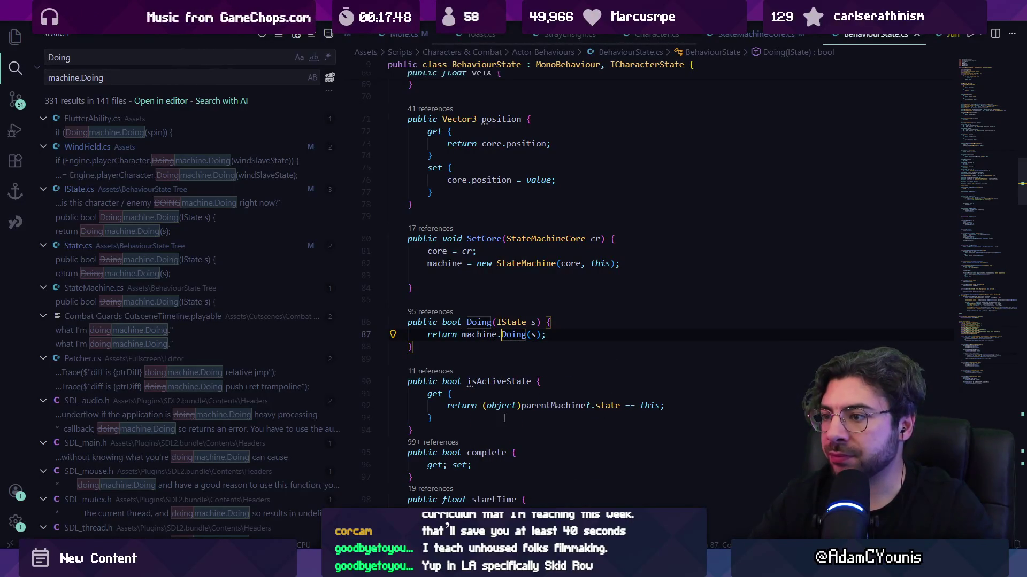
{"action": "scroll", "coordinate": [510, 363], "scroll_direction": "down", "scroll_amount": 2}
{"action": "key", "text": "ctrl+shift+f"}
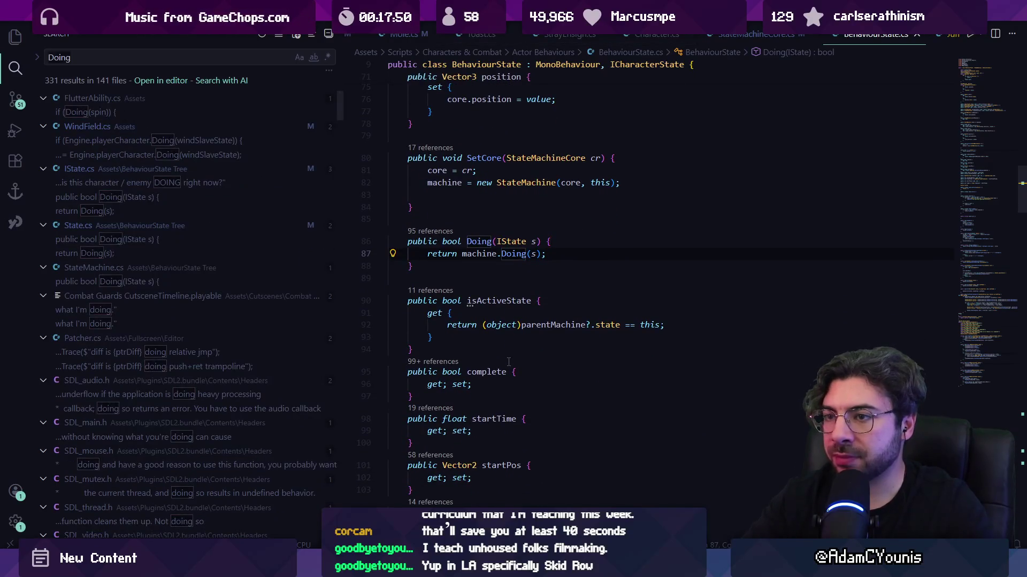
{"action": "type", "text": "bo"}
{"action": "type", "text": "g"}
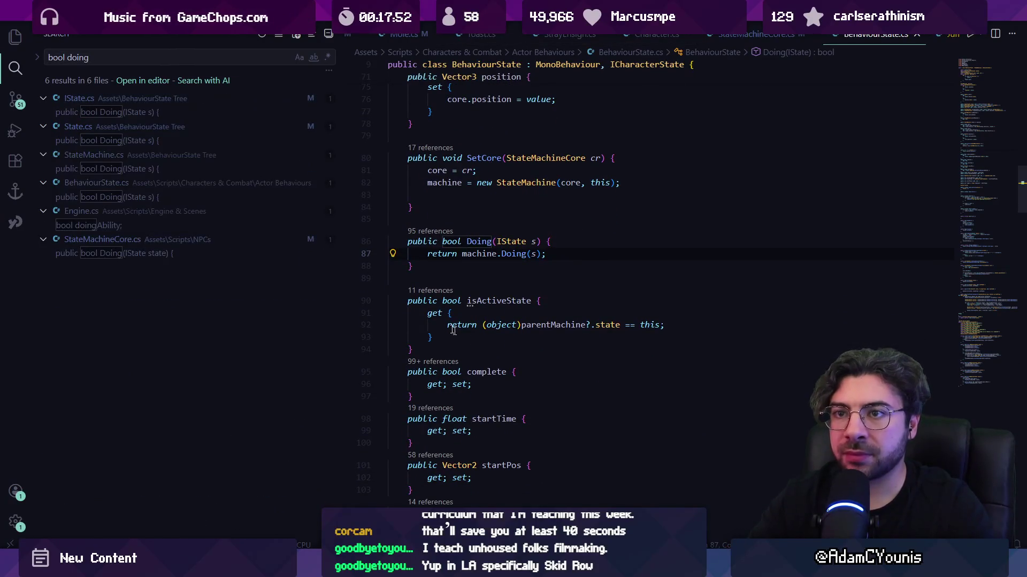
- Prefix Doing with 'machine.' in IState.cs line 81 and State.cs line 120, then save
{"action": "left_click", "coordinate": [193, 112]}
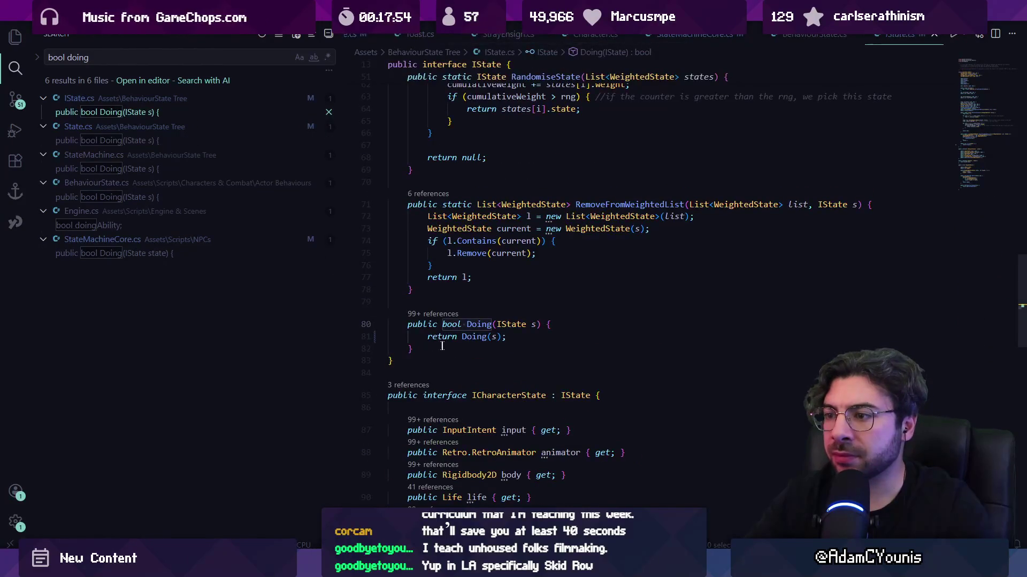
{"action": "left_click", "coordinate": [465, 338]}
{"action": "type", "text": "machine."}
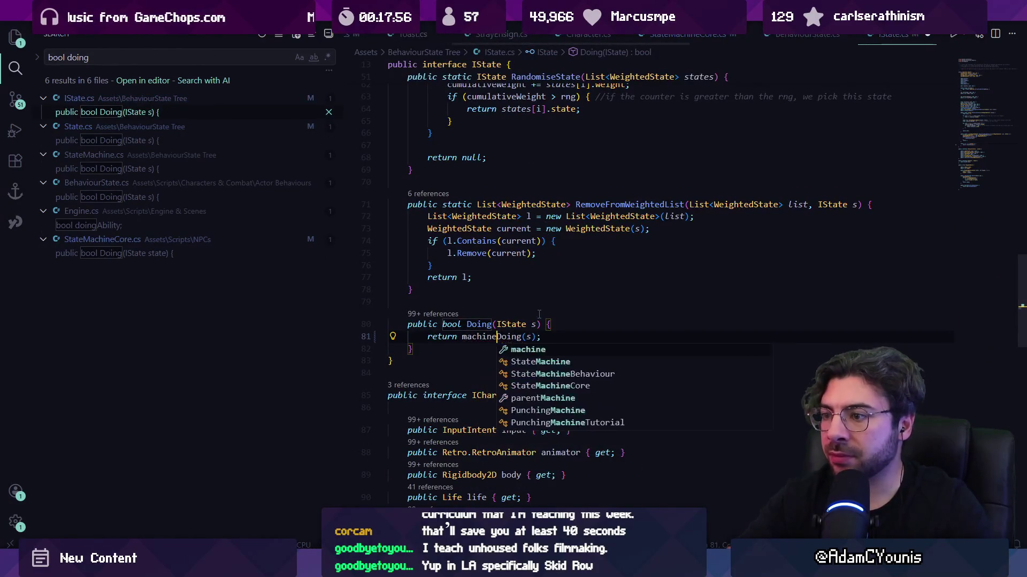
{"action": "left_click", "coordinate": [179, 141]}
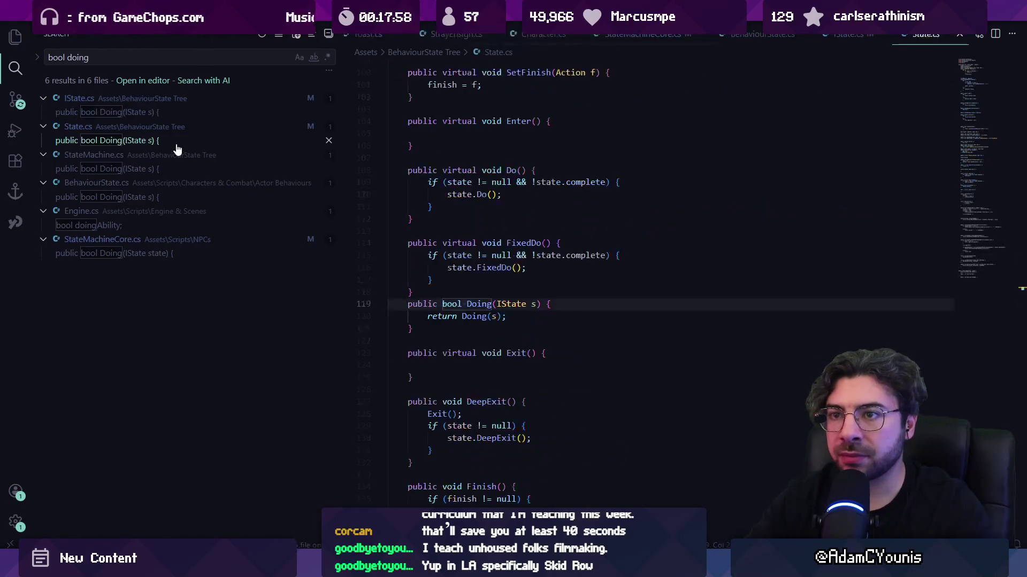
{"action": "left_click", "coordinate": [463, 357]}
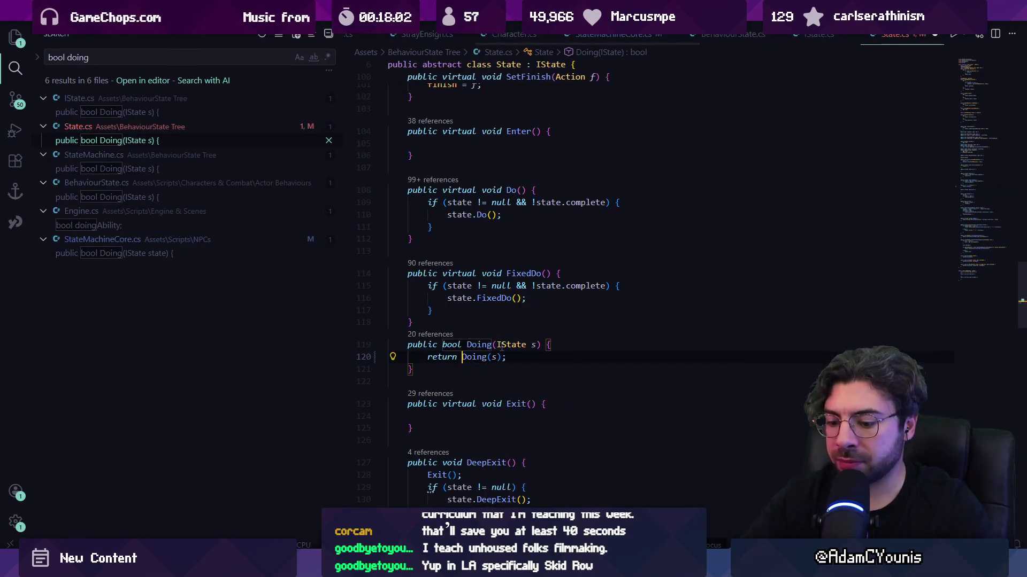
{"action": "type", "text": "m,machine"}
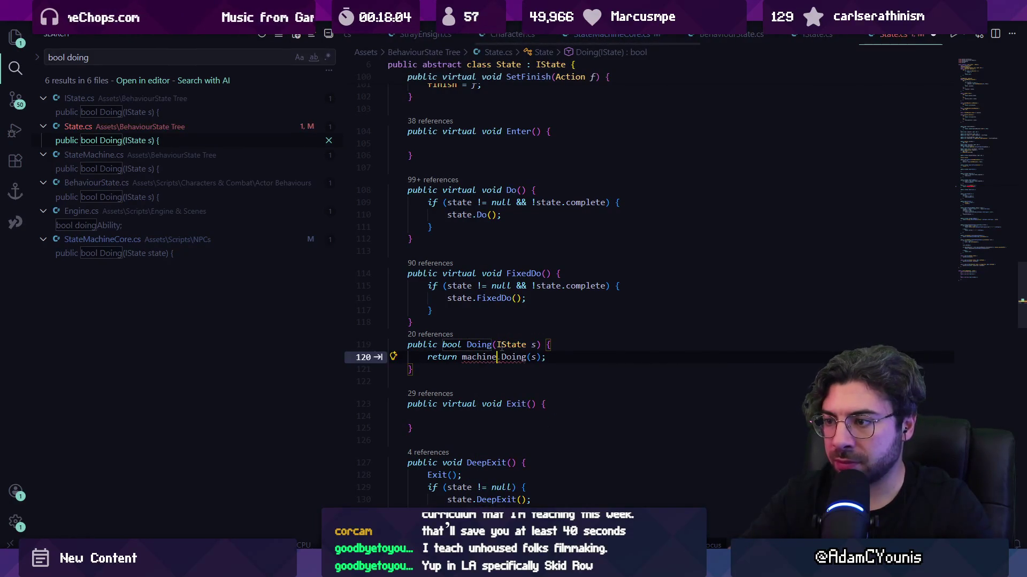
{"action": "type", "text": "."}
{"action": "key", "text": "ctrl+s"}
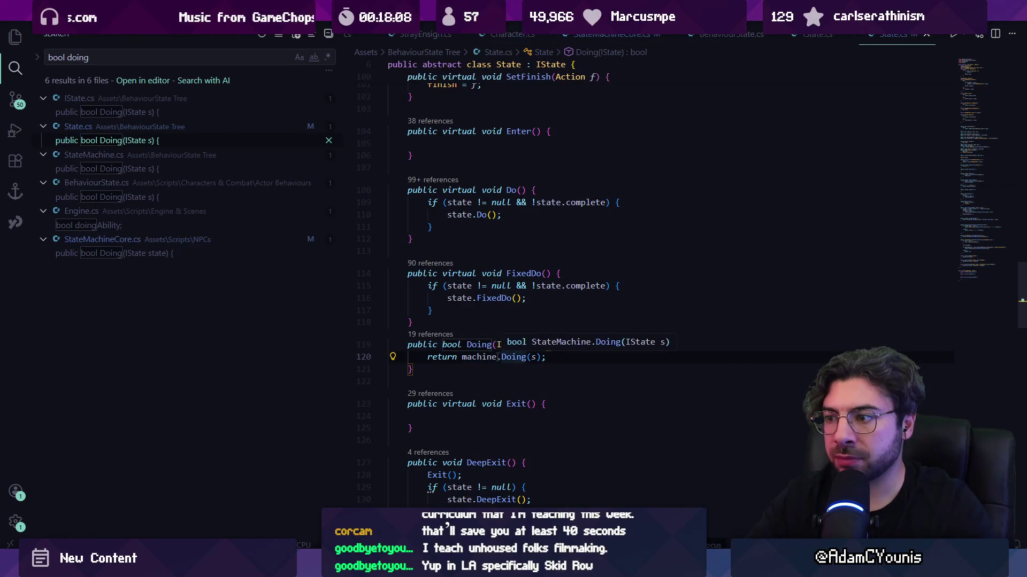
- Compare StateMachine.cs and BehaviourState.cs, then retype State.cs line 120 as machine.Doing(s) and save
{"action": "left_click", "coordinate": [137, 170]}
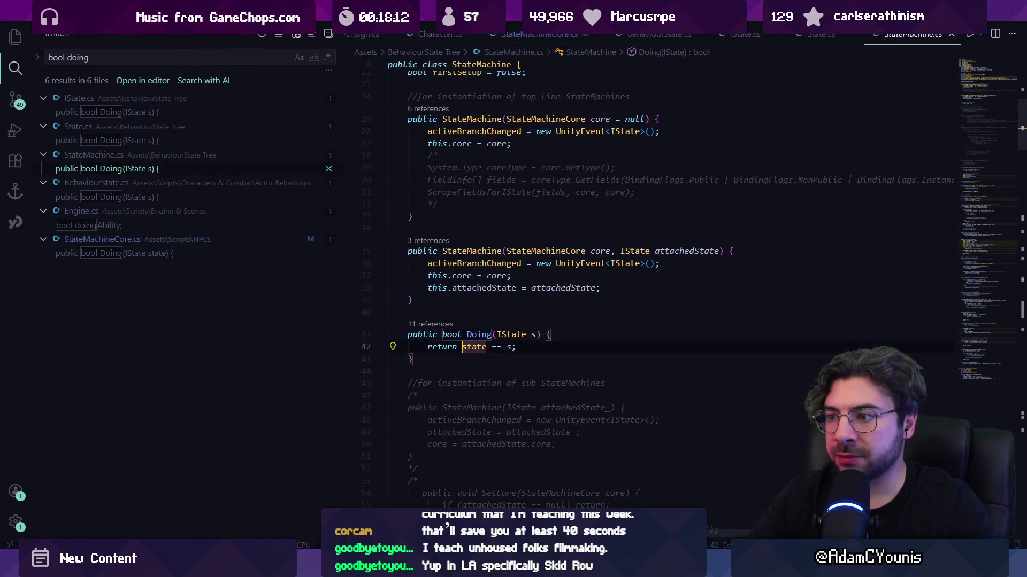
{"action": "left_click", "coordinate": [148, 201]}
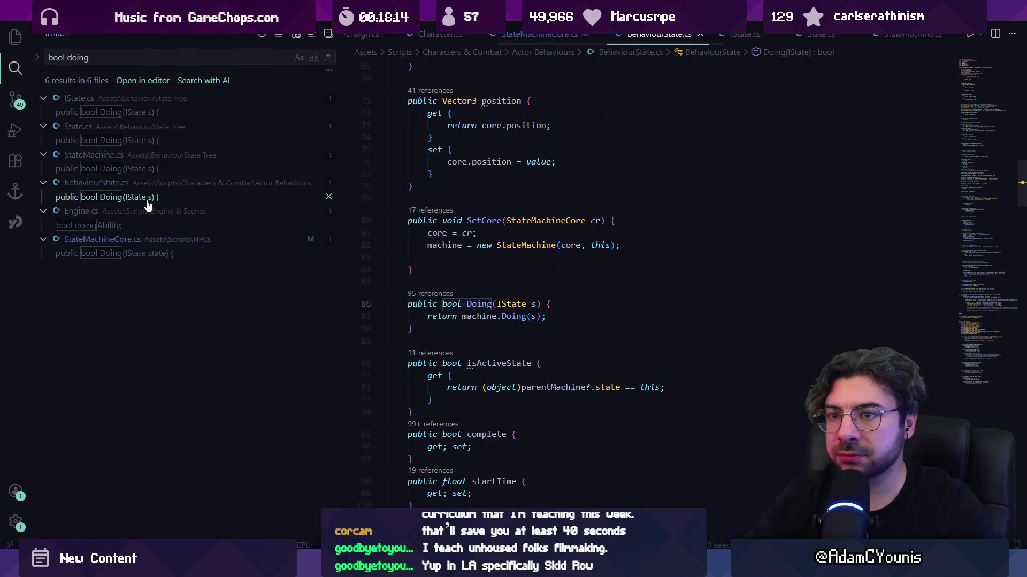
{"action": "key", "text": "shift+F4"}
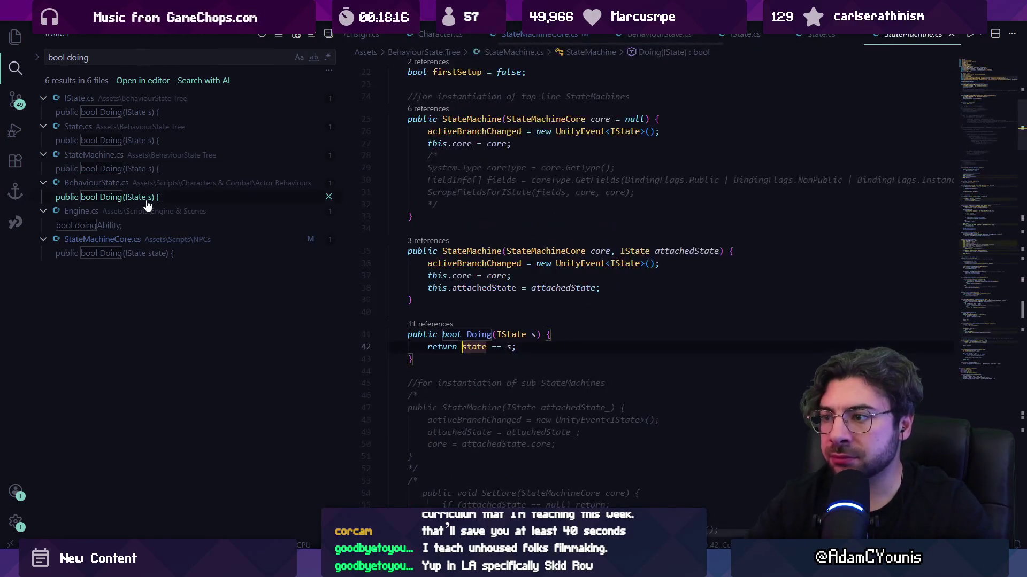
{"action": "key", "text": "shift+F4"}
{"action": "key", "text": "BackSpace"}
{"action": "key", "text": "BackSpace"}
{"action": "key", "text": "BackSpace"}
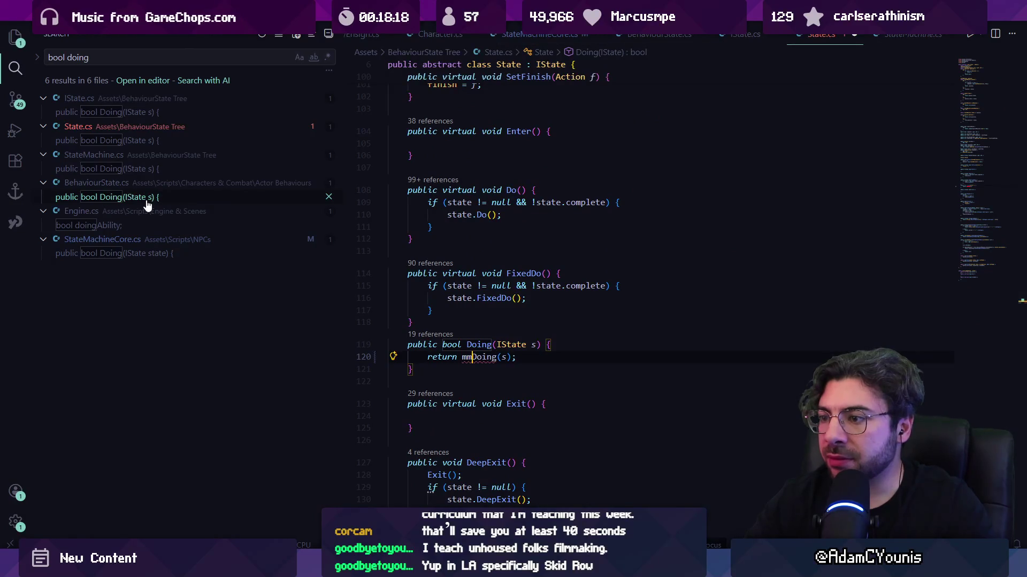
{"action": "key", "text": "BackSpace"}
{"action": "key", "text": "BackSpace"}
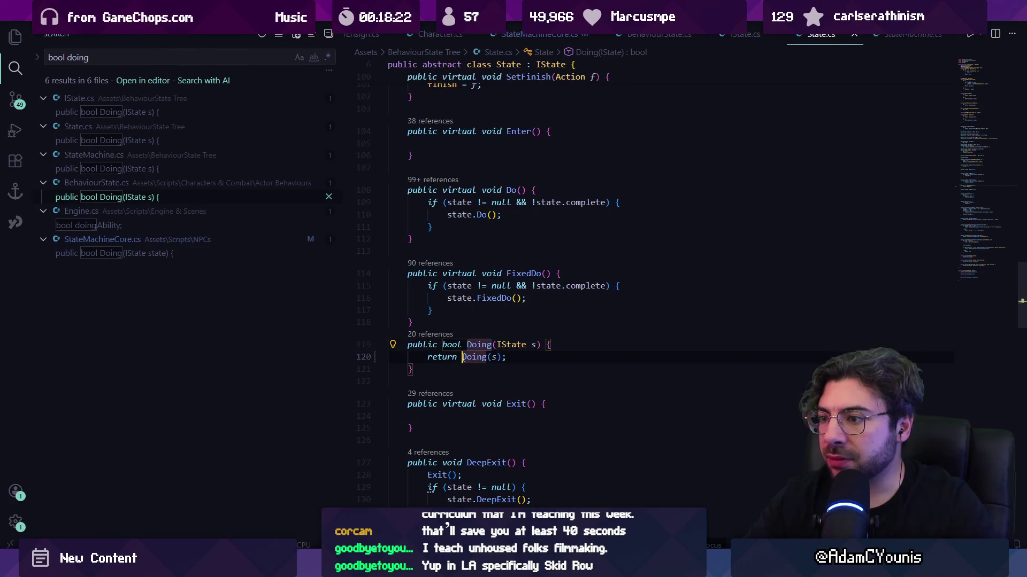
{"action": "type", "text": "machine."}
{"action": "key", "text": "ctrl+s"}
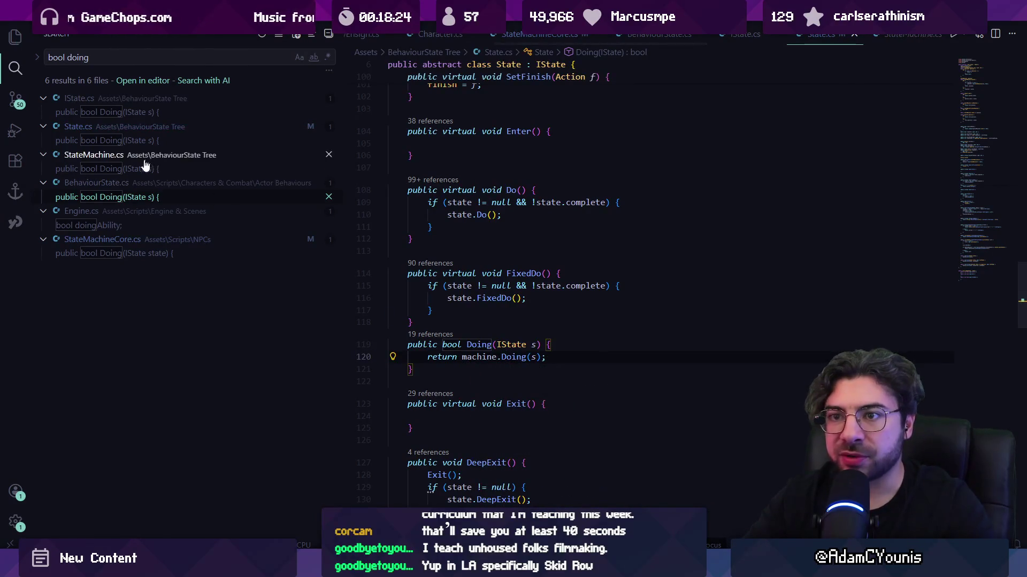
- Review every Doing result across StateMachine, StateMachineCore, Engine, BehaviourState, State and IState, then return to Unity
{"action": "left_click", "coordinate": [151, 169]}
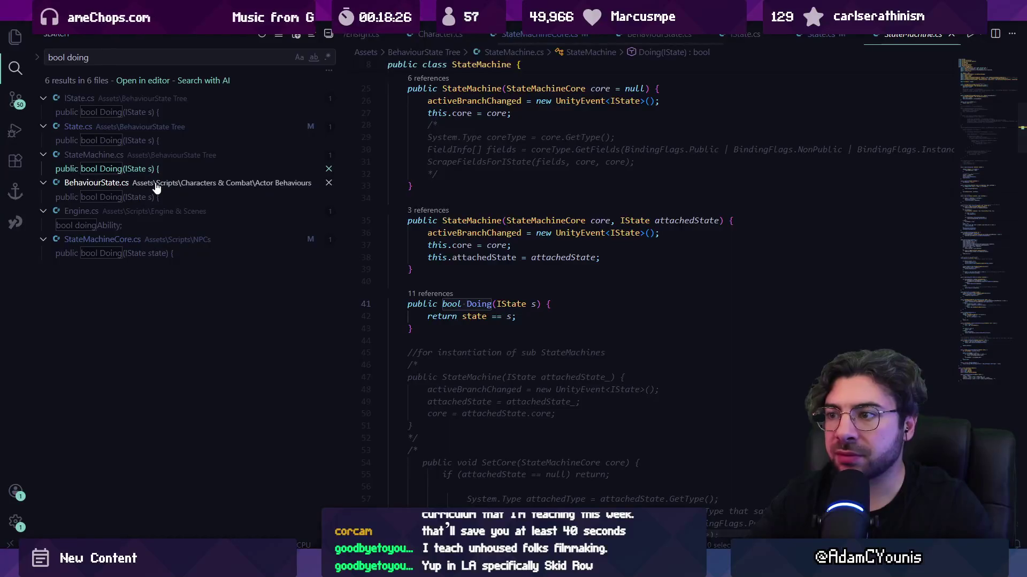
{"action": "left_click", "coordinate": [145, 254]}
{"action": "left_click", "coordinate": [148, 230]}
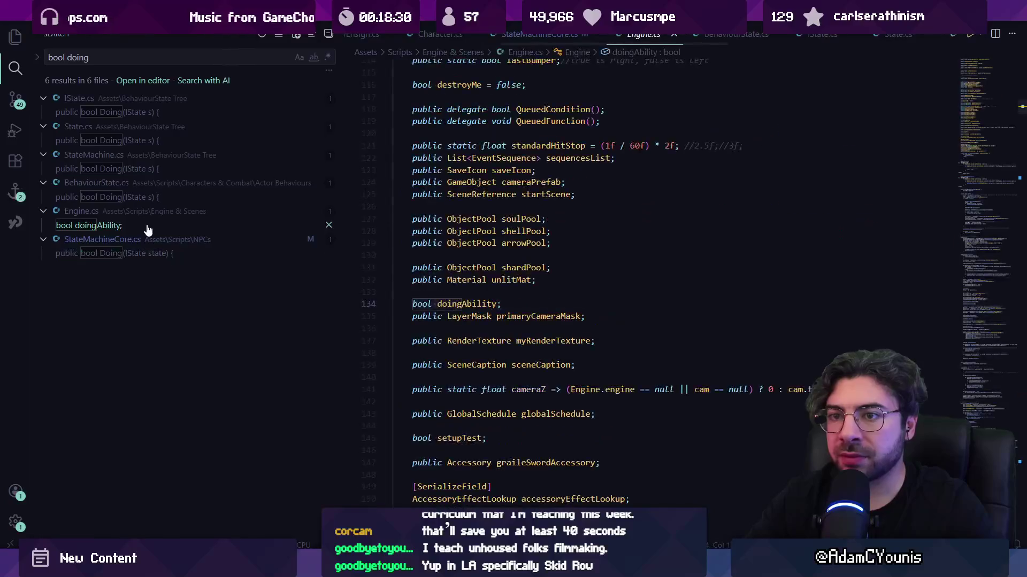
{"action": "left_click", "coordinate": [144, 211]}
{"action": "left_click", "coordinate": [144, 198]}
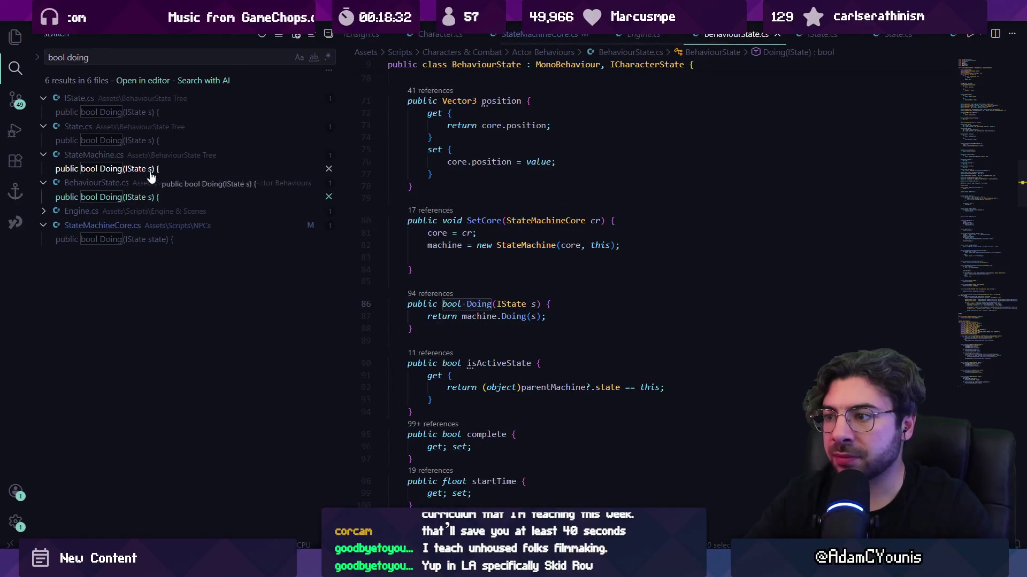
{"action": "left_click", "coordinate": [152, 170]}
{"action": "left_click", "coordinate": [149, 140]}
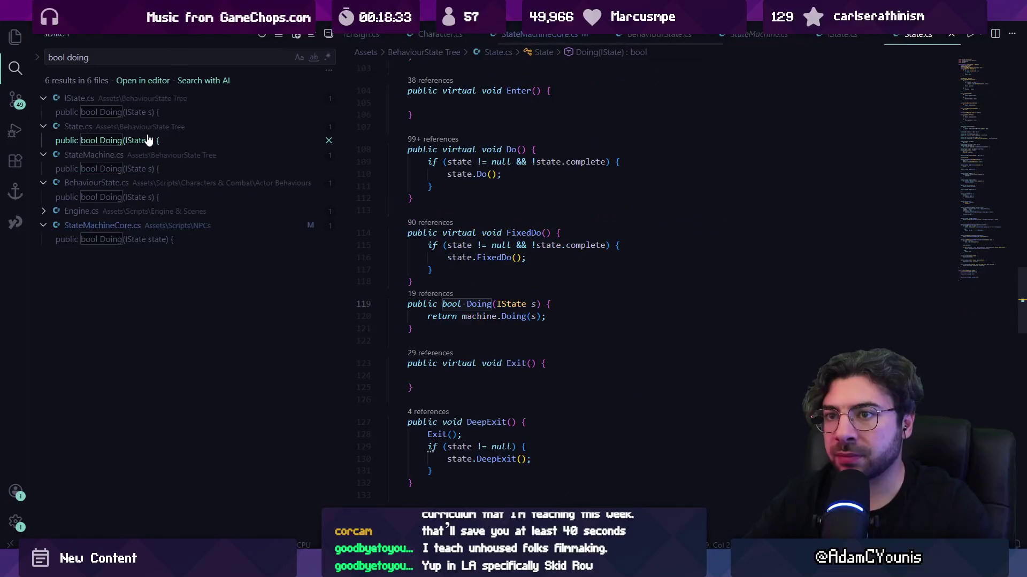
{"action": "left_click", "coordinate": [143, 113]}
{"action": "key", "text": "alt+Tab"}
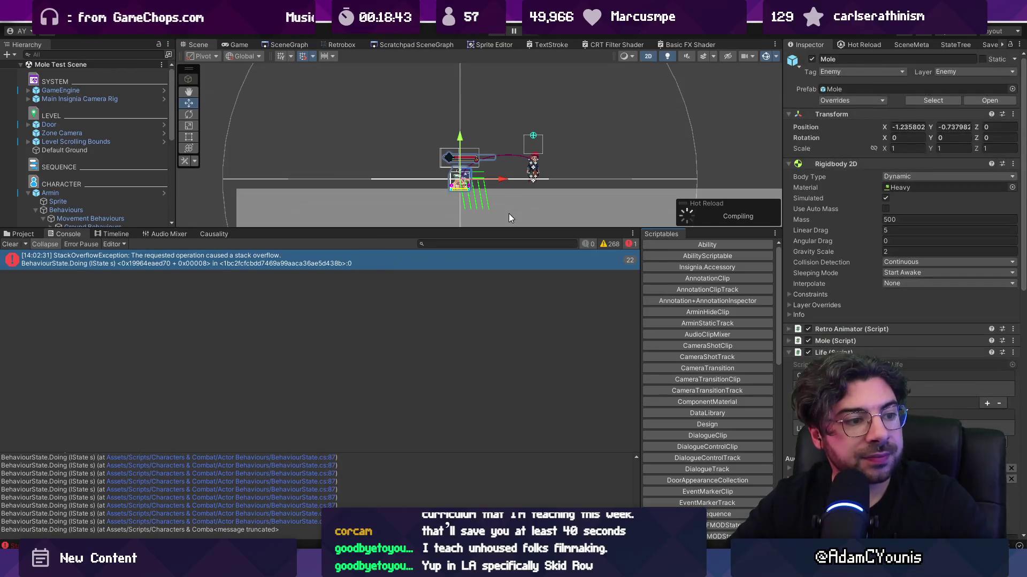
- Clear the stack-overflow errors, shrink the Console, and play the scene to test the fix
{"action": "left_click", "coordinate": [10, 244]}
{"action": "left_click_drag", "start_coordinate": [295, 230], "coordinate": [297, 396]}
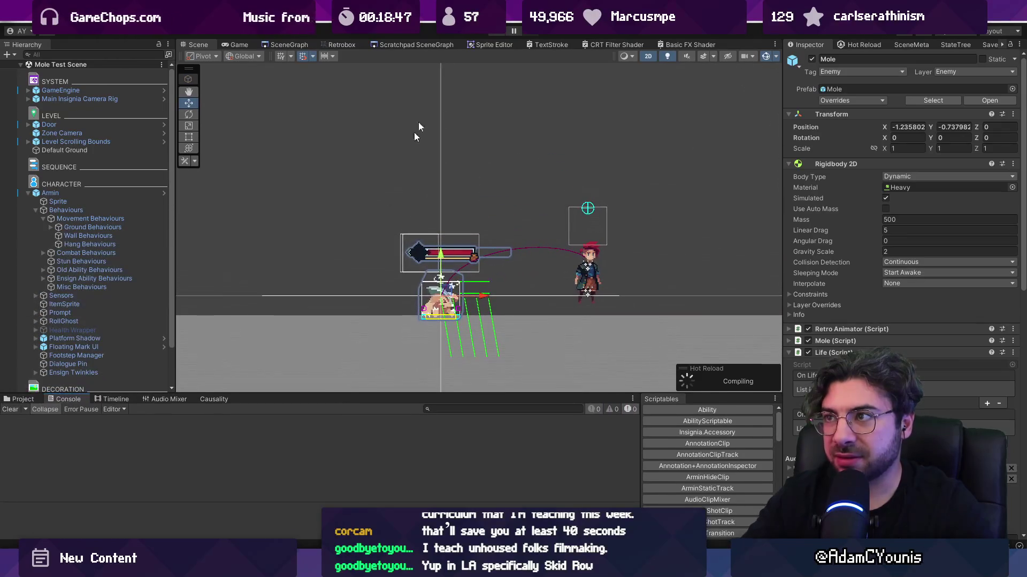
{"action": "left_click", "coordinate": [489, 33]}
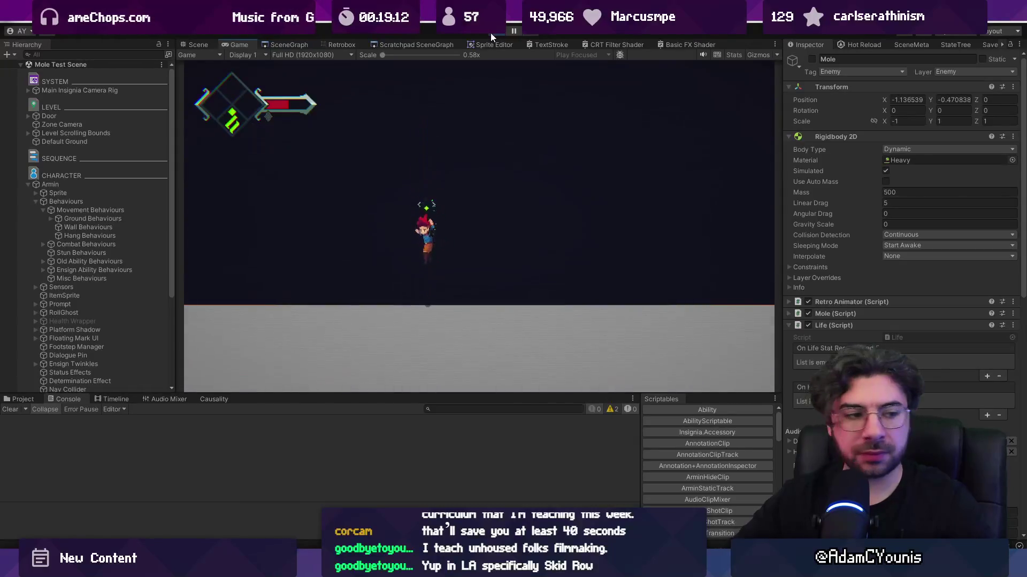
- Stop the running game, leaving the mole facing the player with zero console errors
{"action": "left_click", "coordinate": [489, 36]}
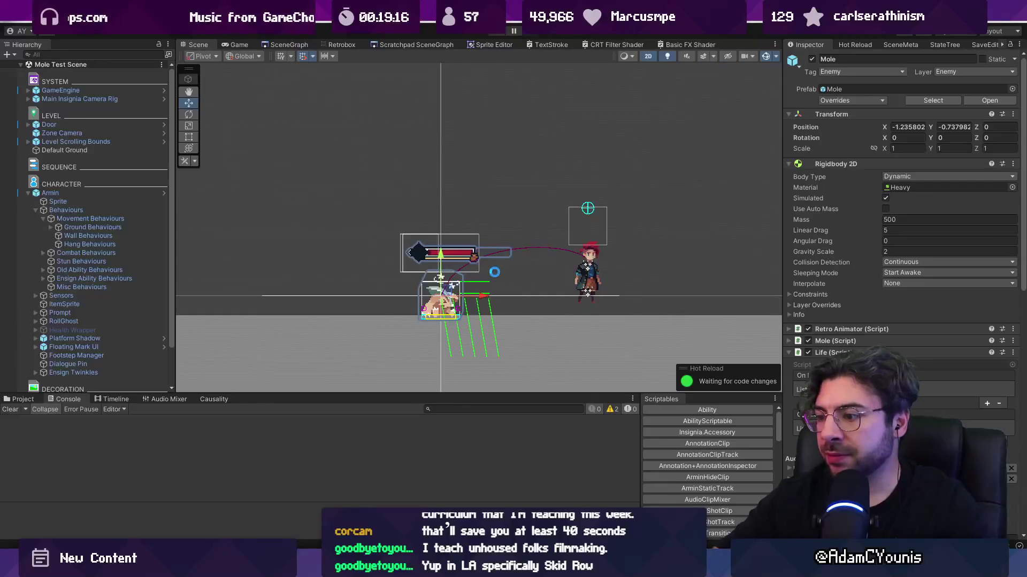
{"action": "mouse_move", "coordinate": [666, 567]}
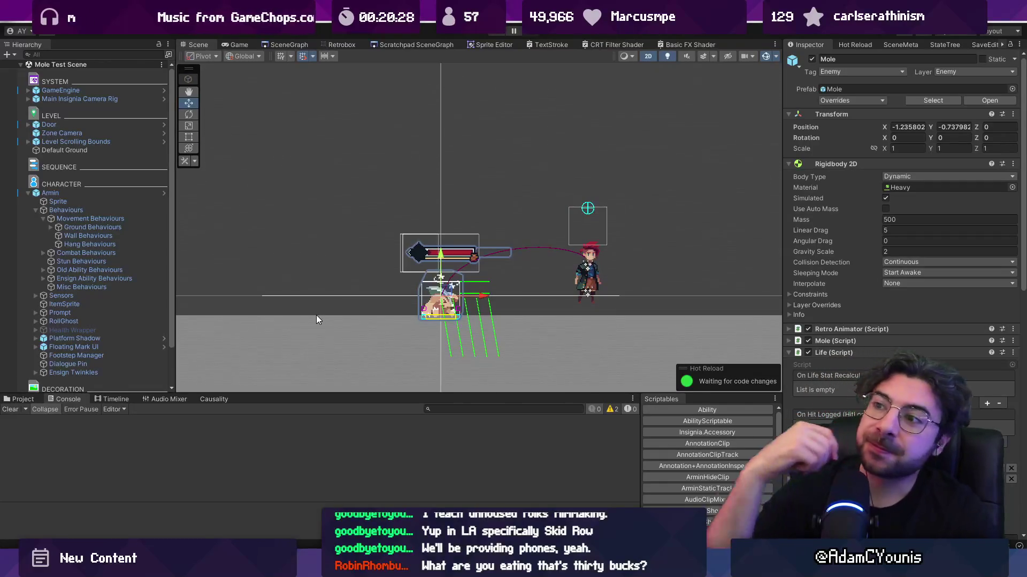
{"action": "scroll", "coordinate": [425, 309], "scroll_direction": "down", "scroll_amount": 5}
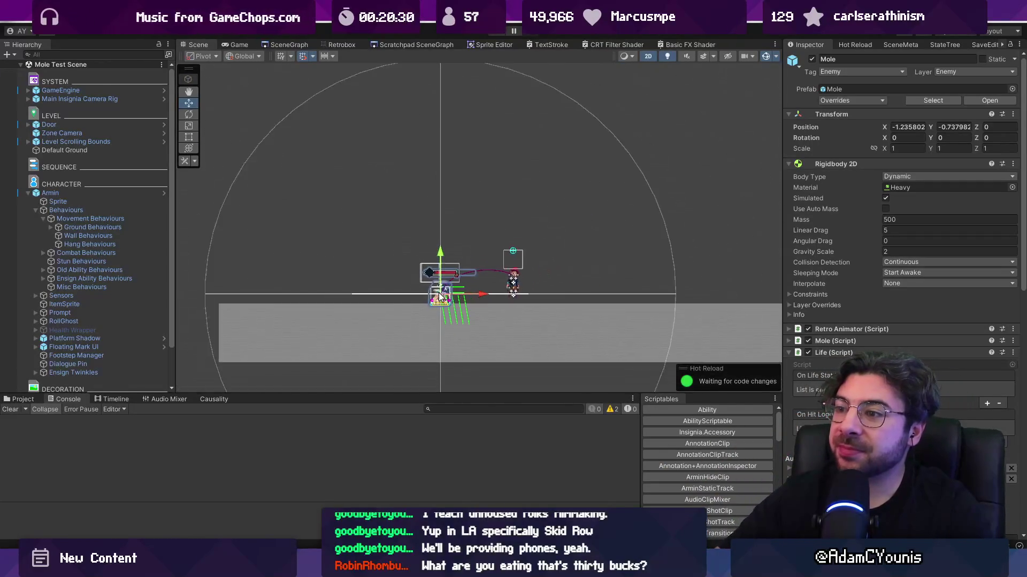
- Collapse the Rigidbody 2D, Life, Patrol and Walk components in the Inspector
{"action": "scroll", "coordinate": [435, 304], "scroll_direction": "up", "scroll_amount": 3}
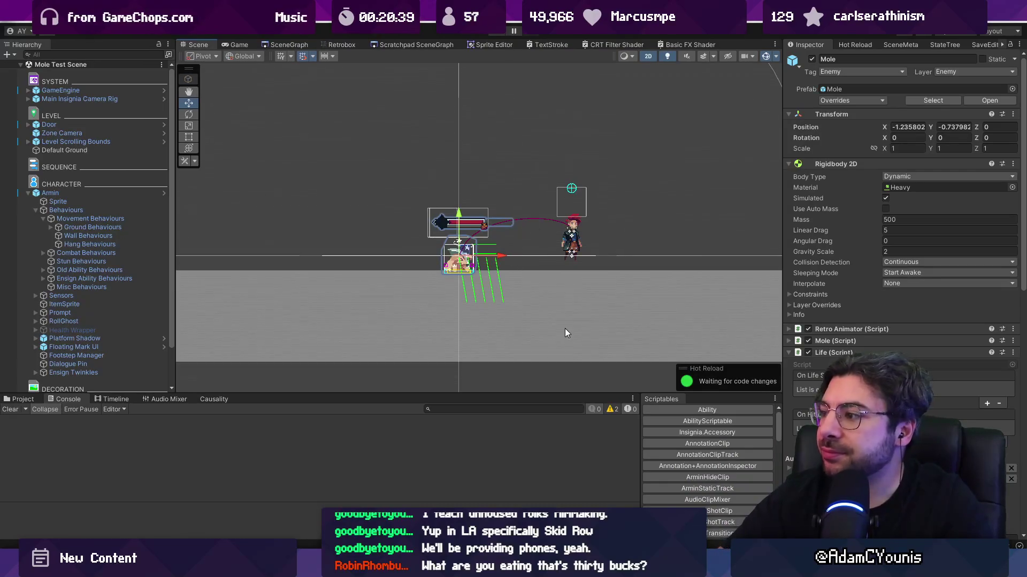
{"action": "left_click", "coordinate": [827, 163]}
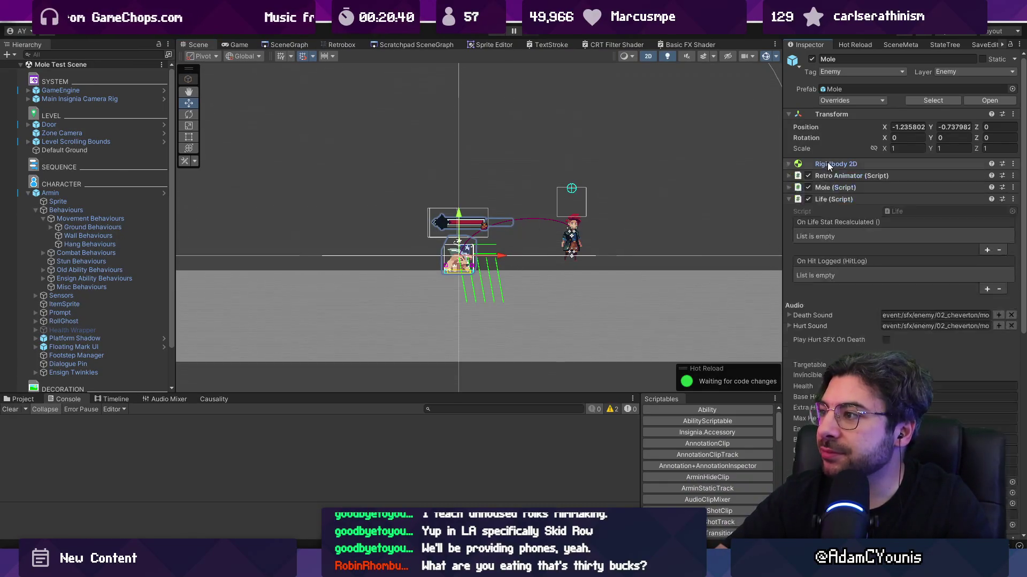
{"action": "left_click", "coordinate": [833, 200]}
{"action": "left_click", "coordinate": [837, 282]}
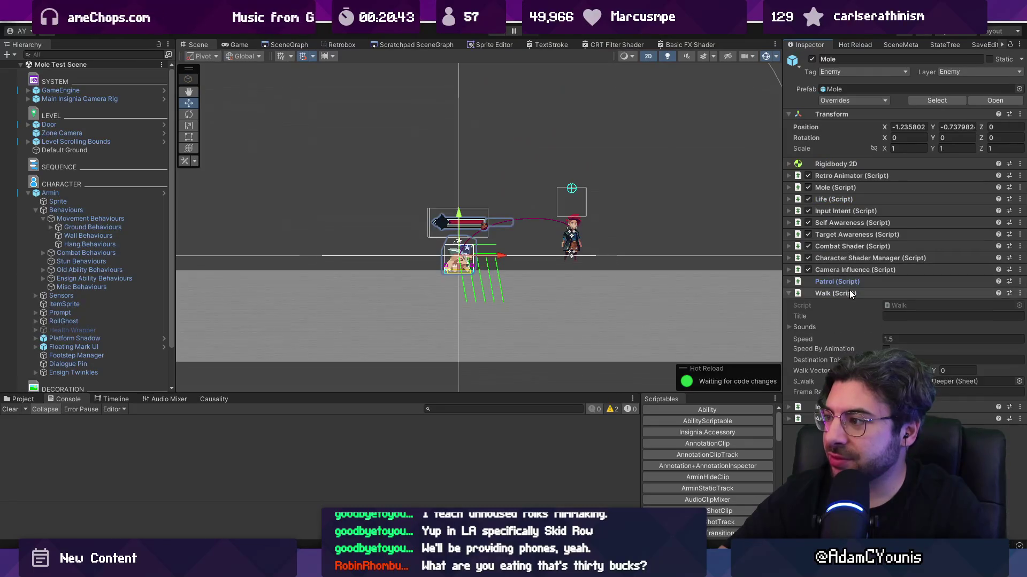
{"action": "left_click", "coordinate": [846, 294]}
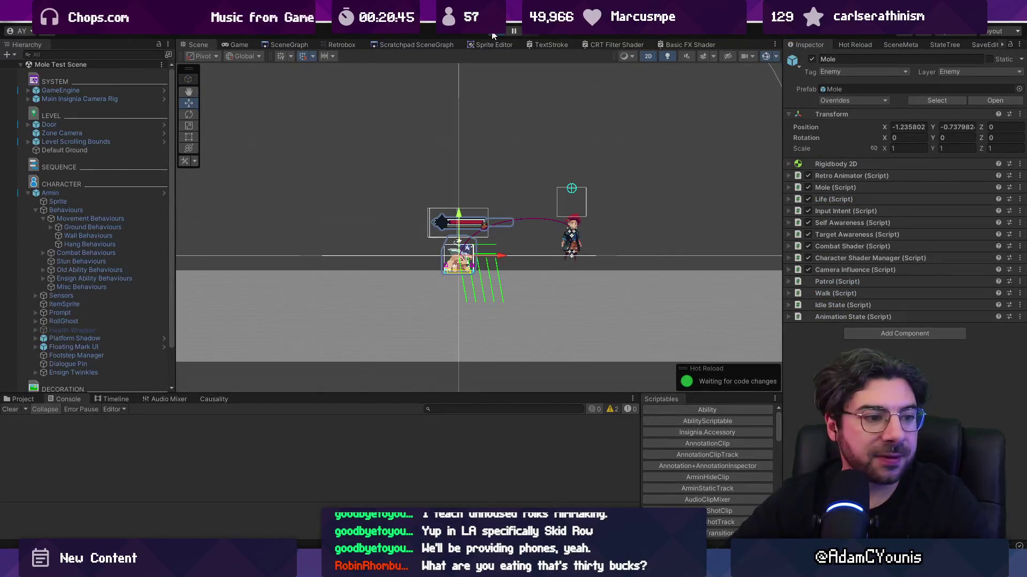
- Play and stop the Mole Test Scene twice, briefly checking VS Code before returning to Unity
{"action": "left_click", "coordinate": [492, 35]}
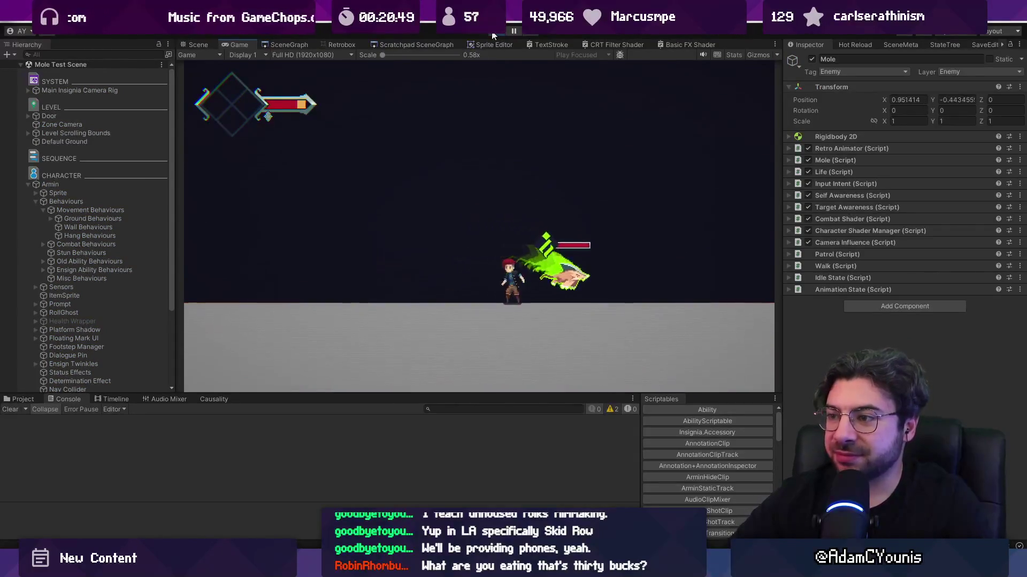
{"action": "left_click", "coordinate": [492, 34]}
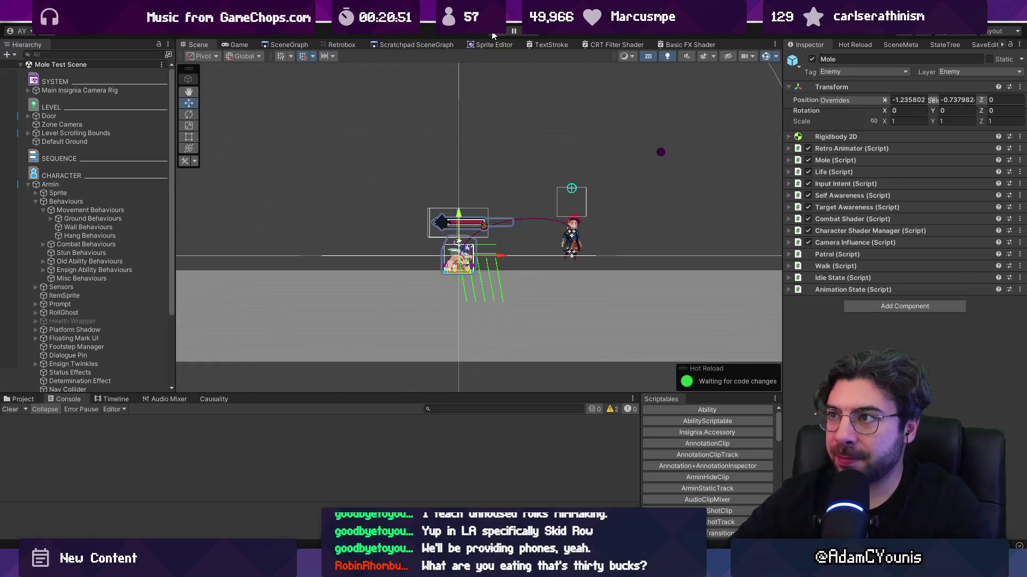
{"action": "left_click", "coordinate": [492, 35]}
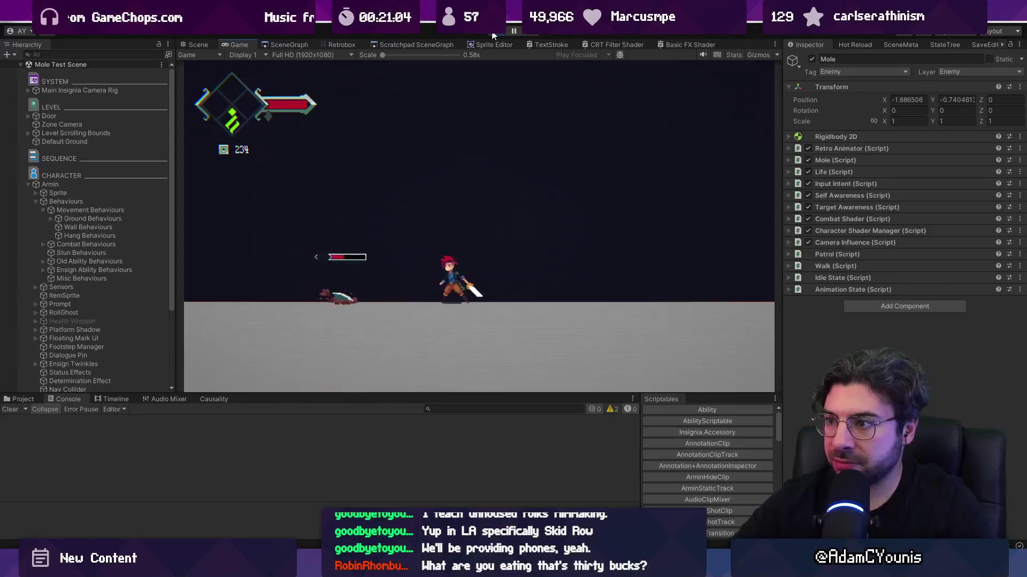
{"action": "left_click", "coordinate": [495, 32]}
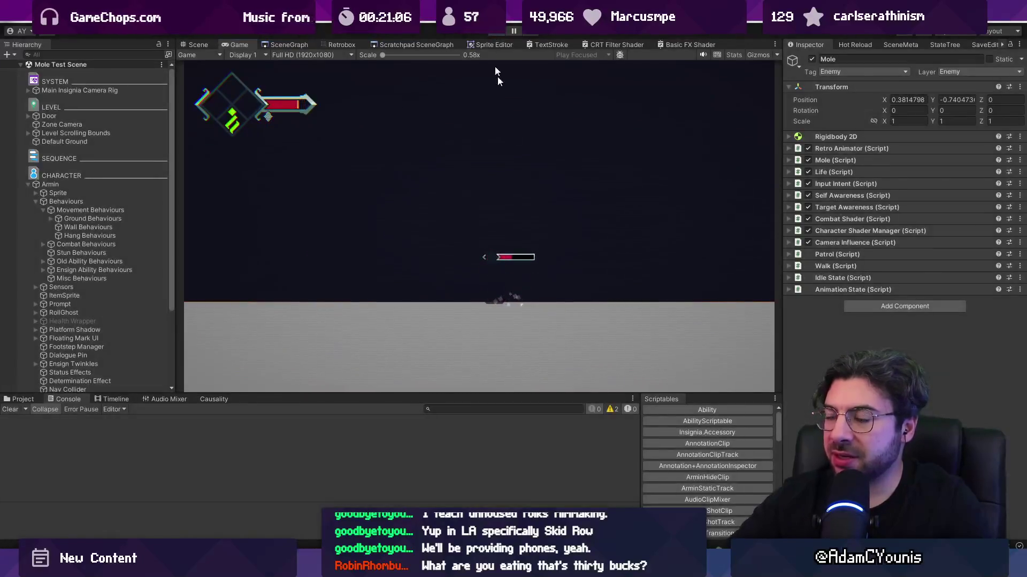
{"action": "key", "text": "alt+Tab"}
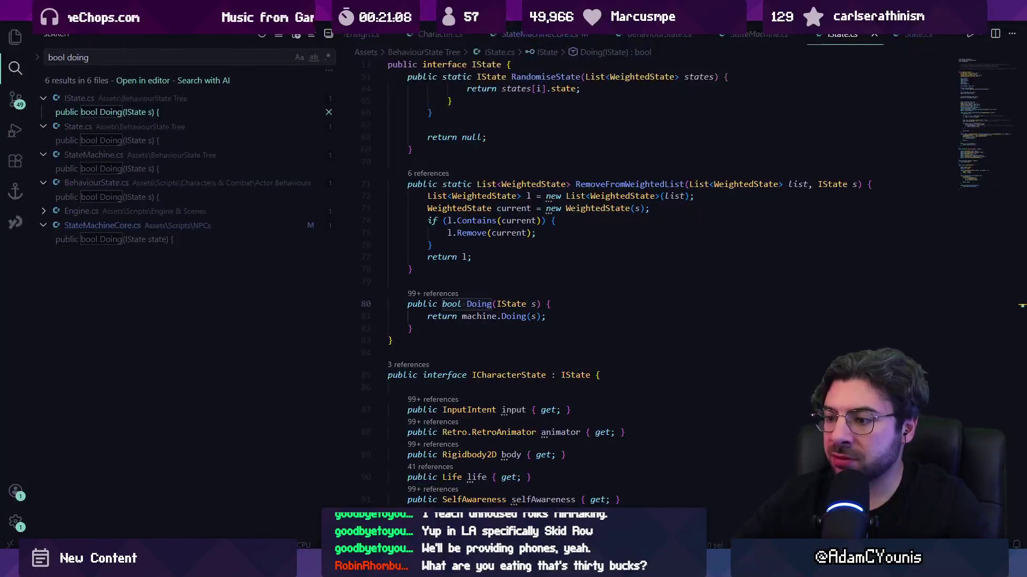
{"action": "key", "text": "alt+Tab"}
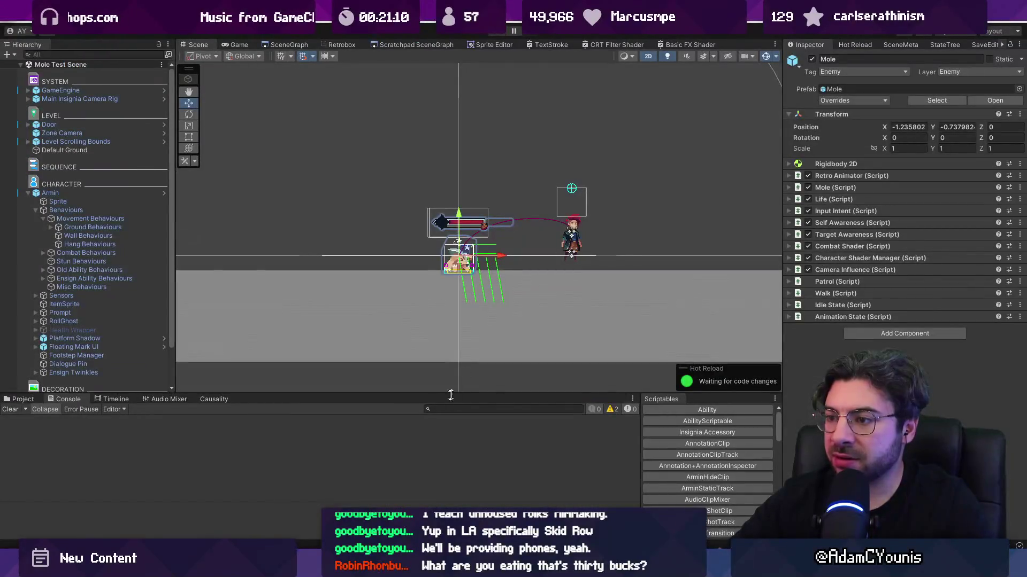
- Search the project assets for Armin's lowered sprites and select the Armin_Lowered sheet
{"action": "left_click", "coordinate": [22, 399]}
{"action": "left_click", "coordinate": [485, 409]}
{"action": "type", "text": "lo"}
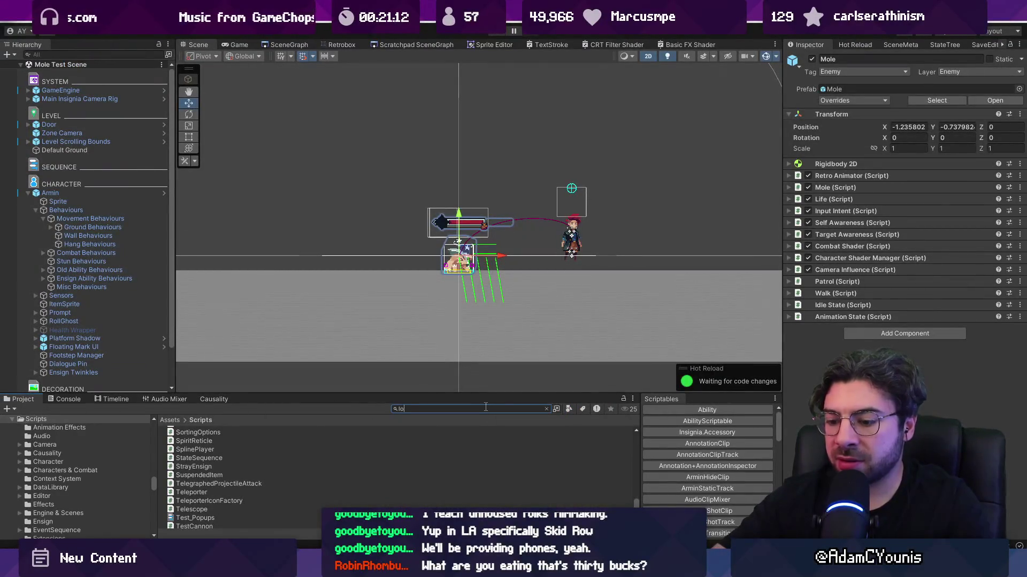
{"action": "type", "text": "wer"}
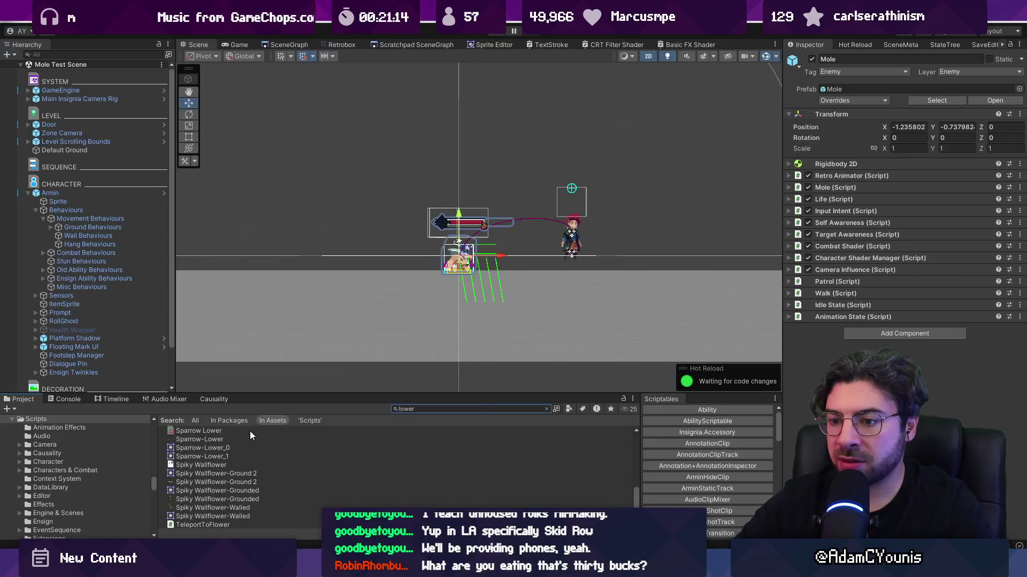
{"action": "type", "text": "arminm l"}
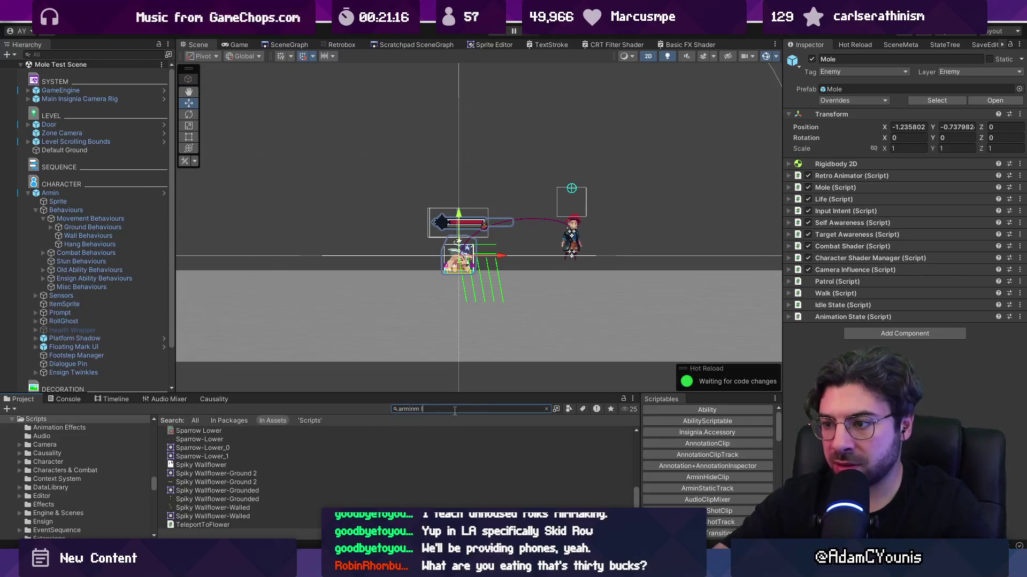
{"action": "type", "text": "ower"}
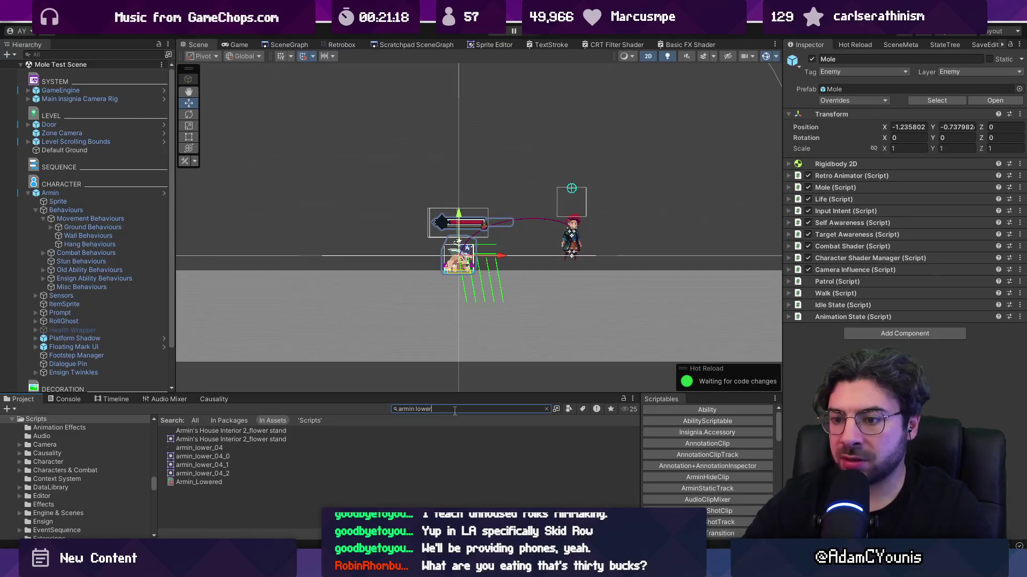
{"action": "left_click", "coordinate": [250, 466]}
{"action": "left_click", "coordinate": [236, 482]}
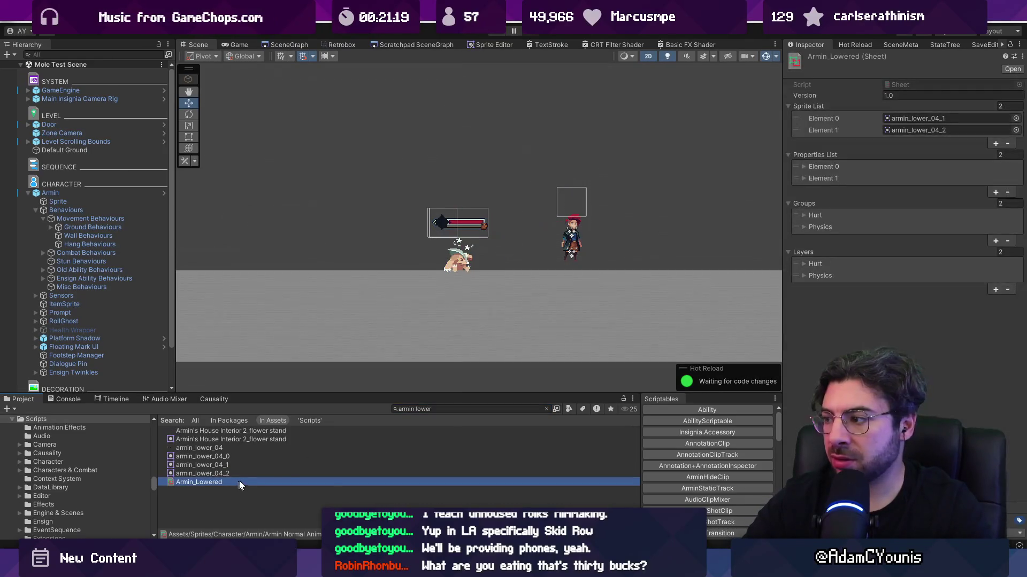
- Change the search to 'drop' and open Armin Ledge Drop-Pivoted in Retrobox
{"action": "double_click", "coordinate": [424, 409]}
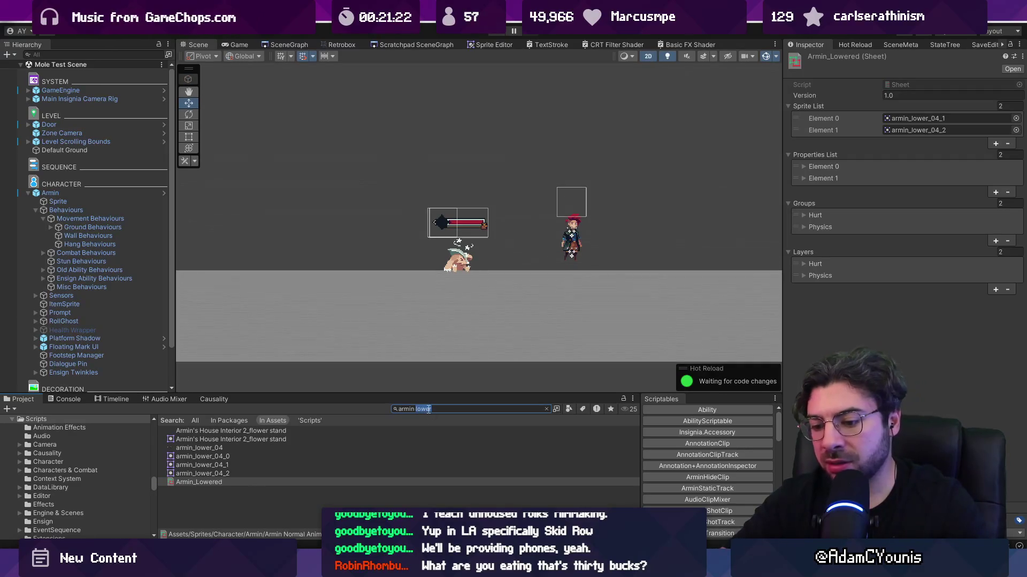
{"action": "type", "text": "duck"}
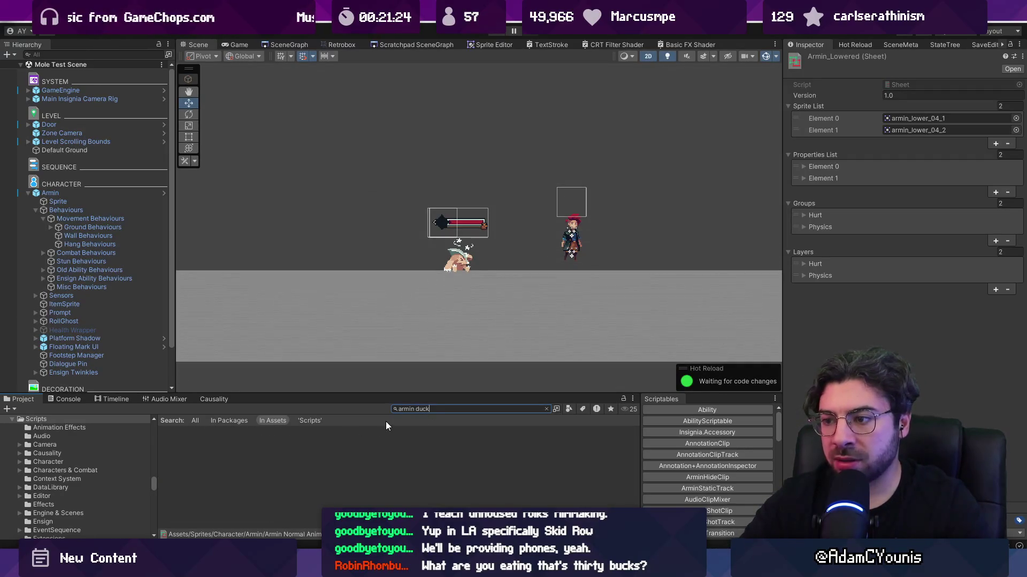
{"action": "key", "text": "ctrl+a"}
{"action": "key", "text": "BackSpace"}
{"action": "type", "text": "duck"}
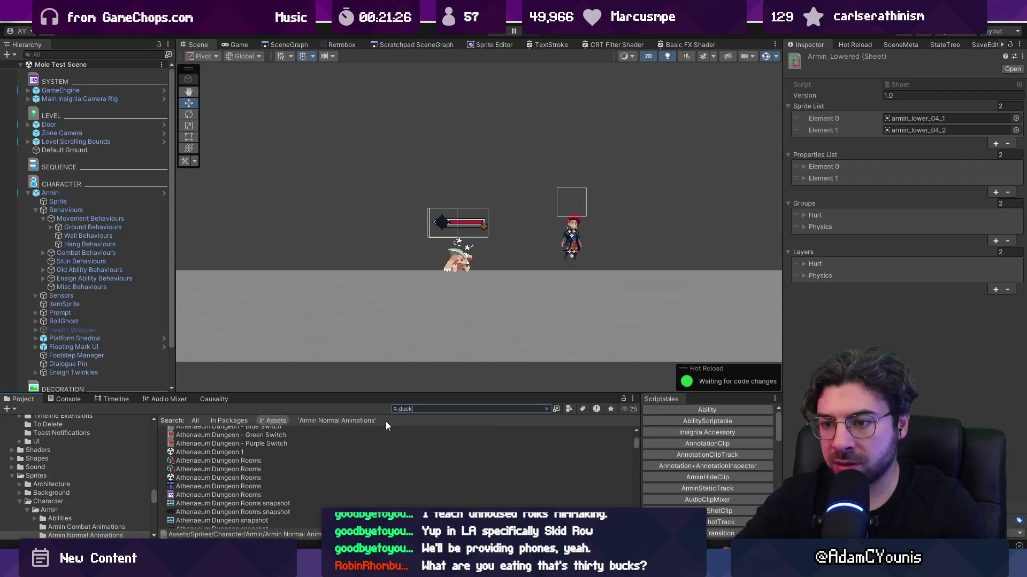
{"action": "key", "text": "BackSpace"}
{"action": "key", "text": "BackSpace"}
{"action": "key", "text": "BackSpace"}
{"action": "type", "text": "fro"}
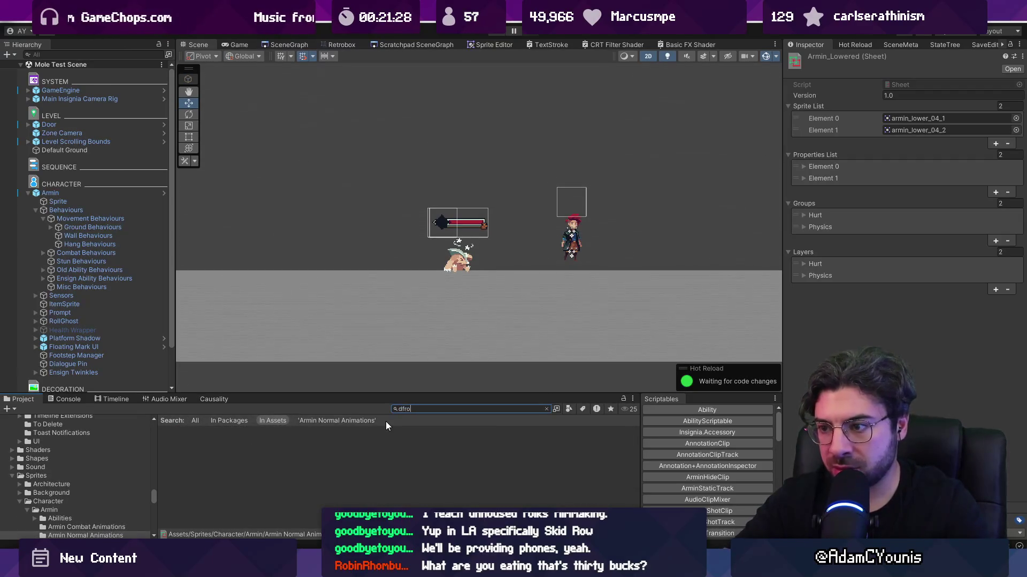
{"action": "key", "text": "BackSpace"}
{"action": "key", "text": "BackSpace"}
{"action": "type", "text": "rop"}
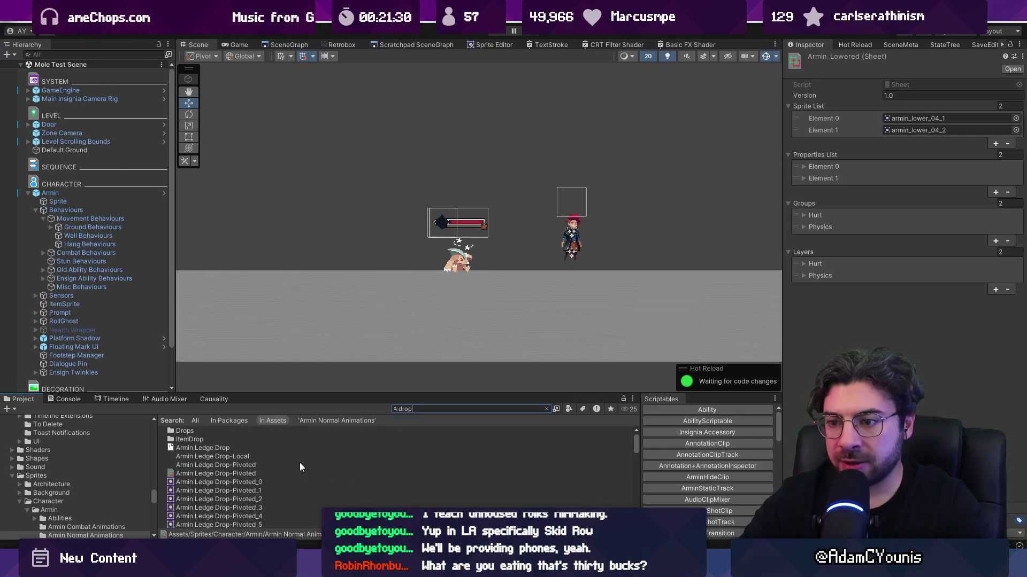
{"action": "left_click", "coordinate": [294, 473]}
{"action": "double_click", "coordinate": [294, 473]}
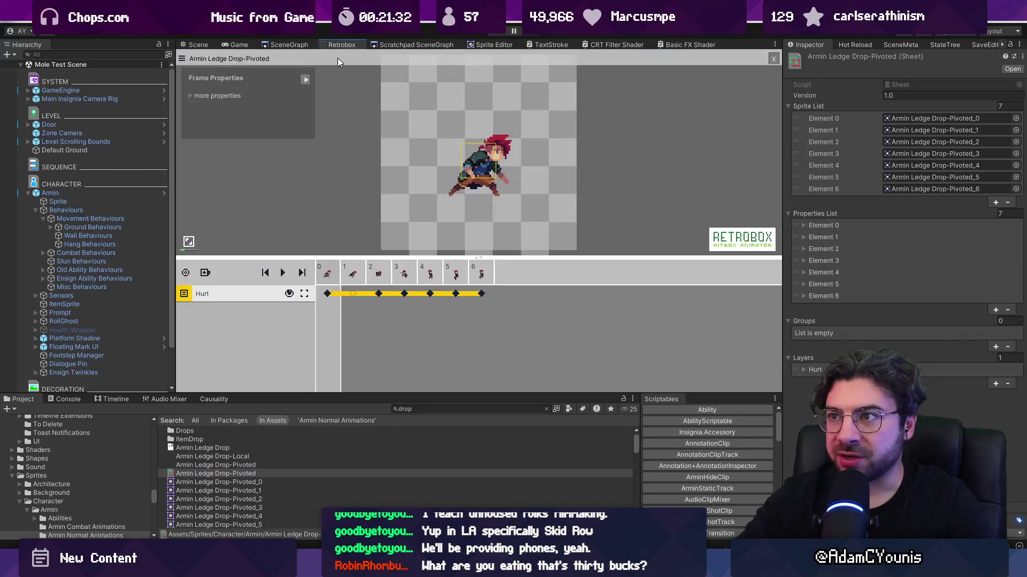
- Search the assets for 'armin t:sheet' and enlarge the asset list to see more results
{"action": "scroll", "coordinate": [246, 472], "scroll_direction": "down", "scroll_amount": 5}
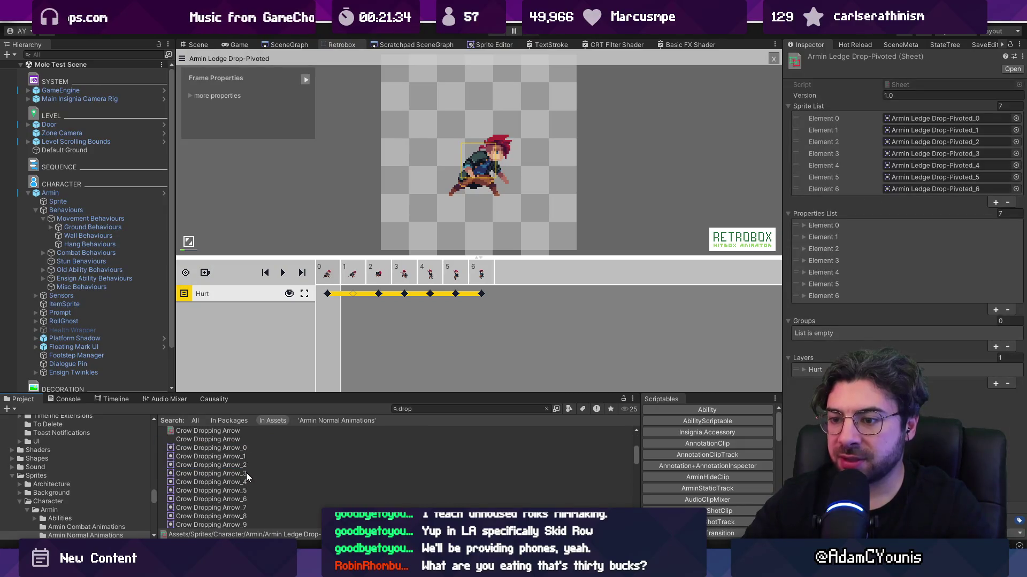
{"action": "left_click", "coordinate": [221, 495]}
{"action": "scroll", "coordinate": [249, 482], "scroll_direction": "down", "scroll_amount": 3}
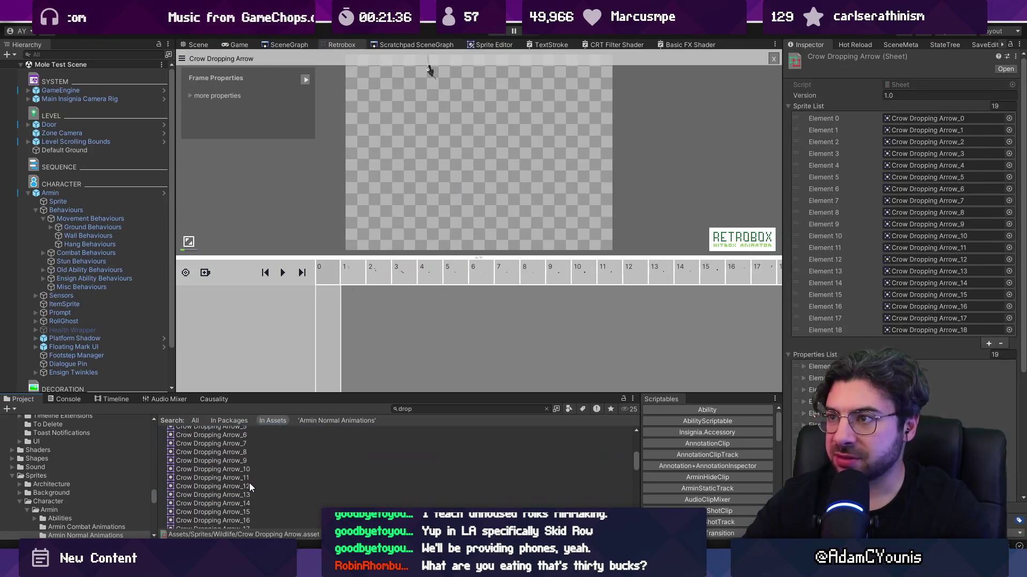
{"action": "scroll", "coordinate": [249, 479], "scroll_direction": "down", "scroll_amount": 5}
{"action": "left_click", "coordinate": [424, 409]}
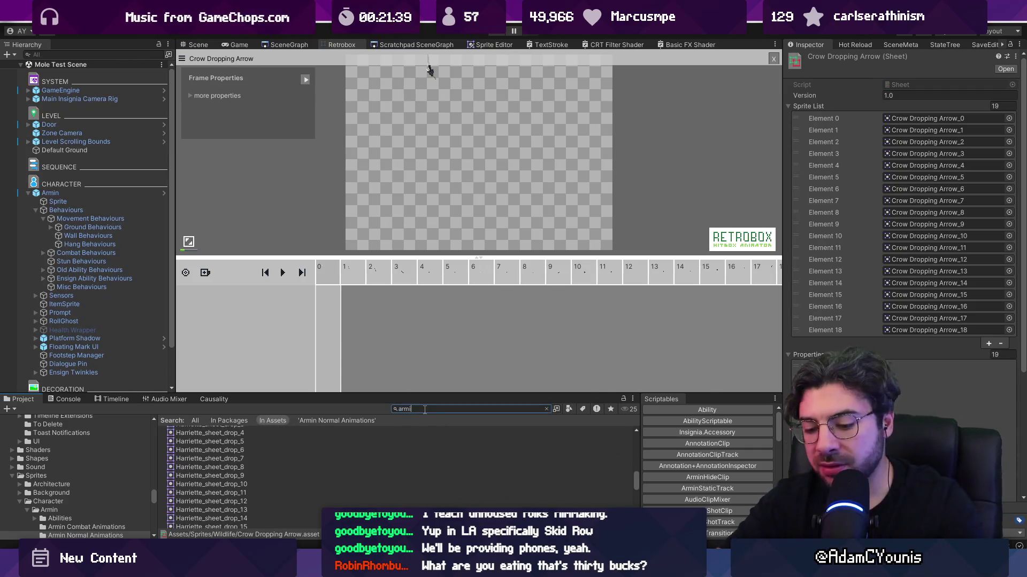
{"action": "type", "text": "armin t:sh"}
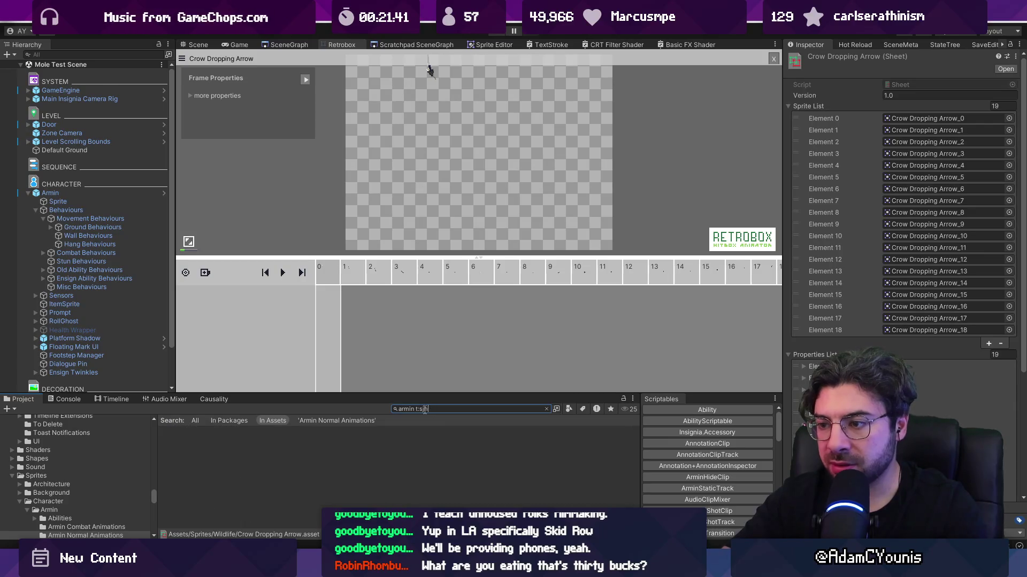
{"action": "type", "text": "eet"}
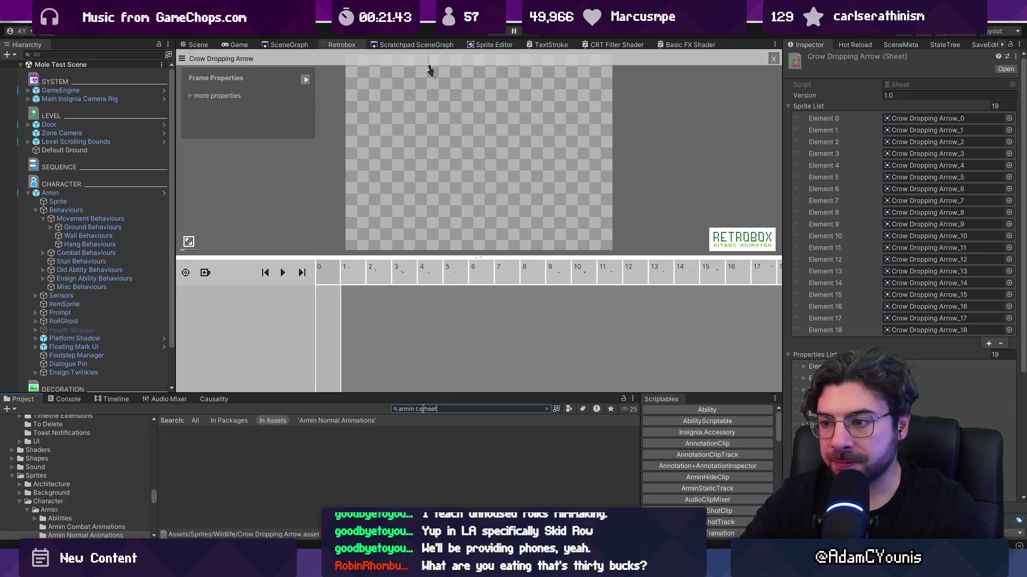
{"action": "left_click", "coordinate": [434, 409]}
{"action": "left_click", "coordinate": [433, 409]}
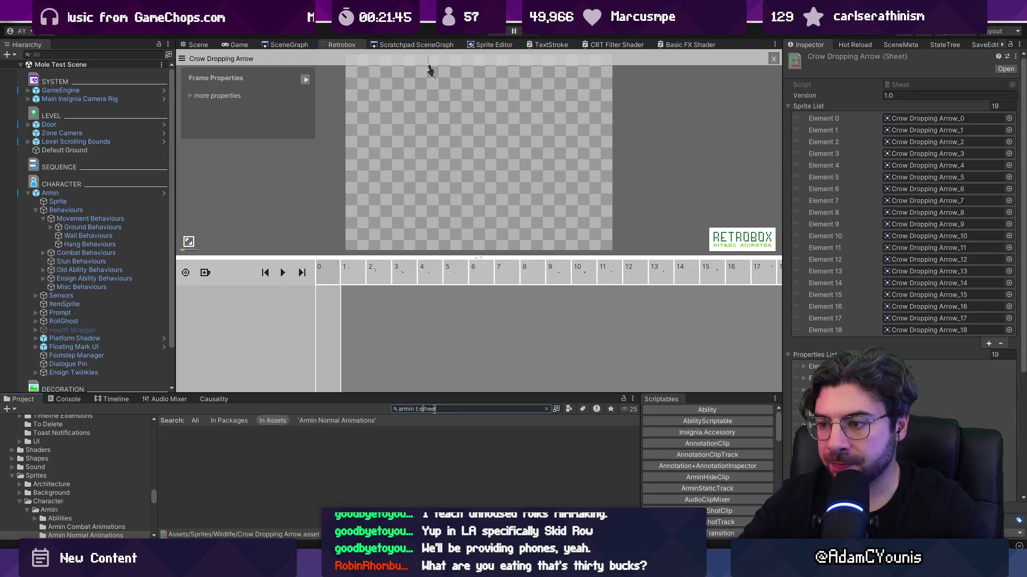
{"action": "left_click_drag", "start_coordinate": [425, 395], "coordinate": [436, 275]}
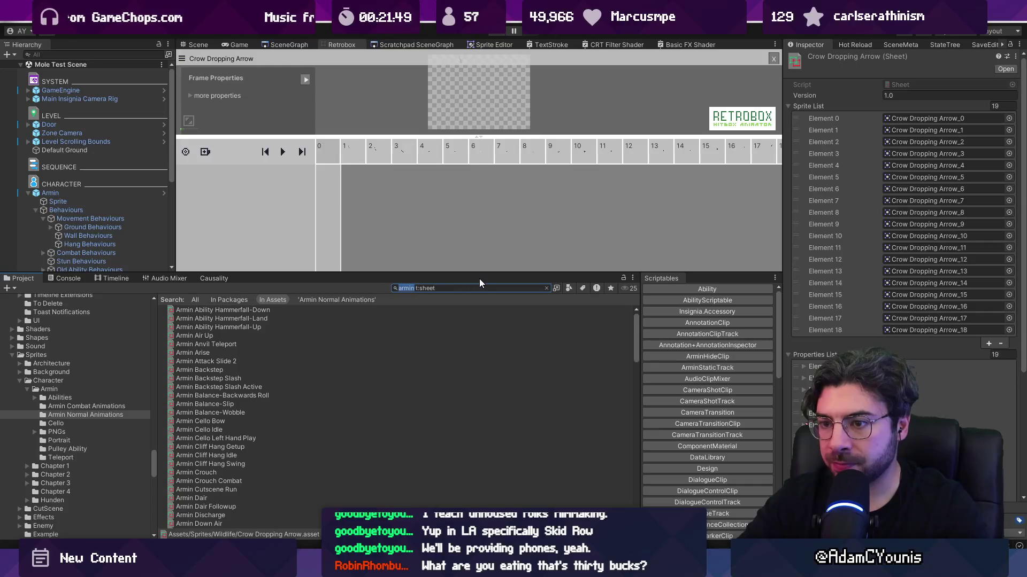
- Filter to sword sheets and step through them down to Target Sword Stance
{"action": "type", "text": "sword"}
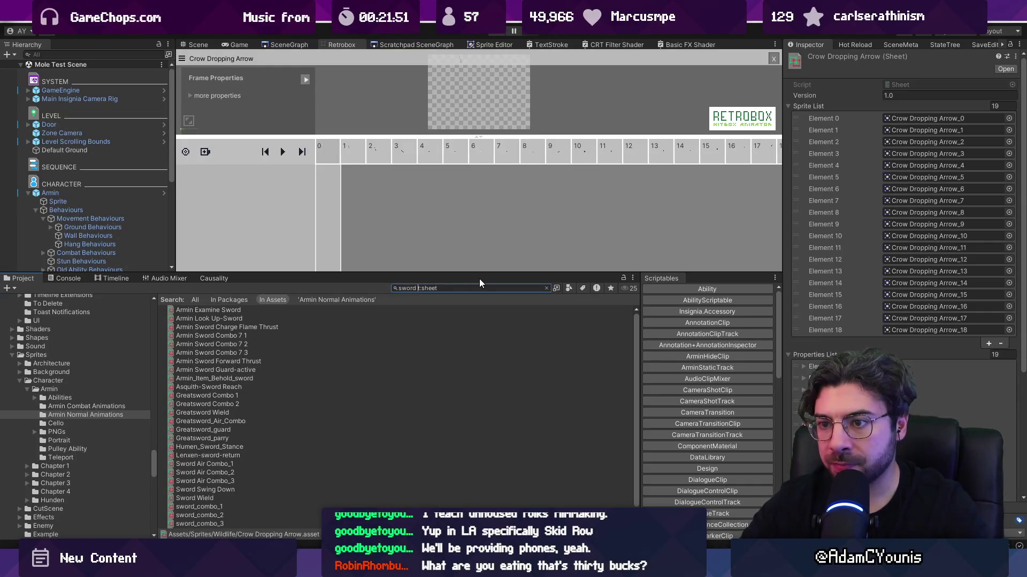
{"action": "left_click", "coordinate": [355, 311]}
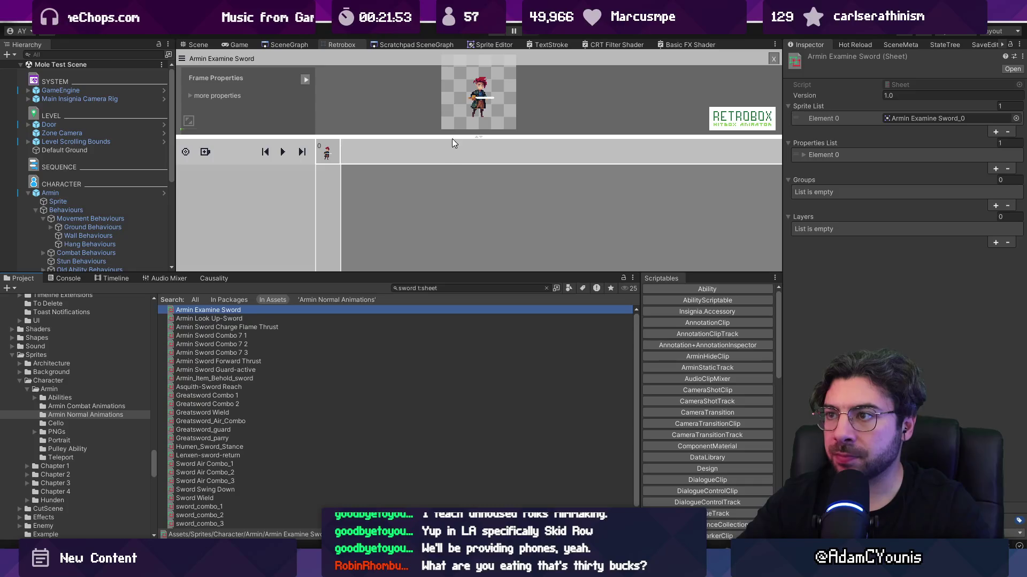
{"action": "left_click", "coordinate": [372, 327]}
{"action": "left_click", "coordinate": [355, 318]}
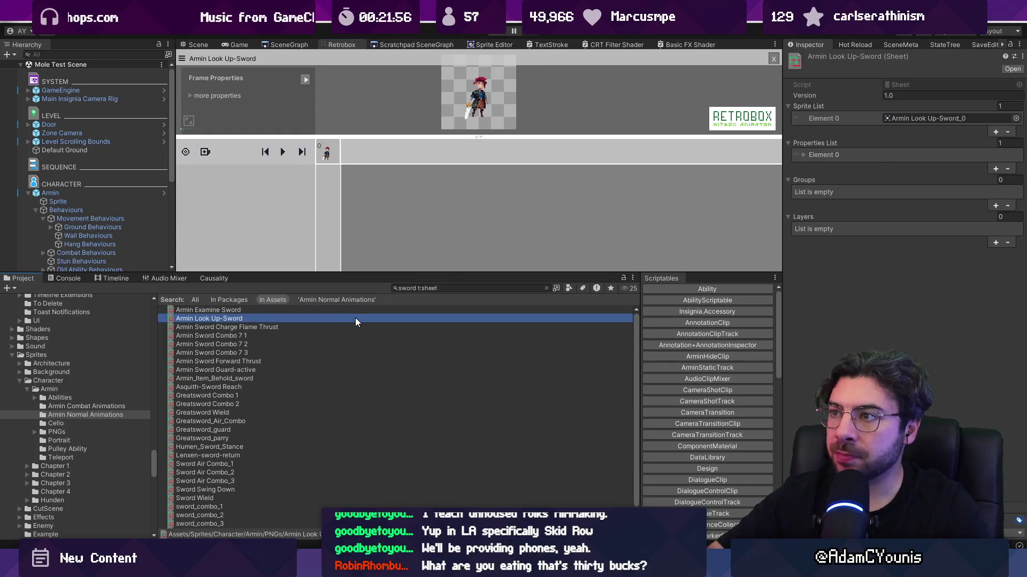
{"action": "key", "text": "Down"}
{"action": "key", "text": "Down"}
{"action": "key", "text": "Down"}
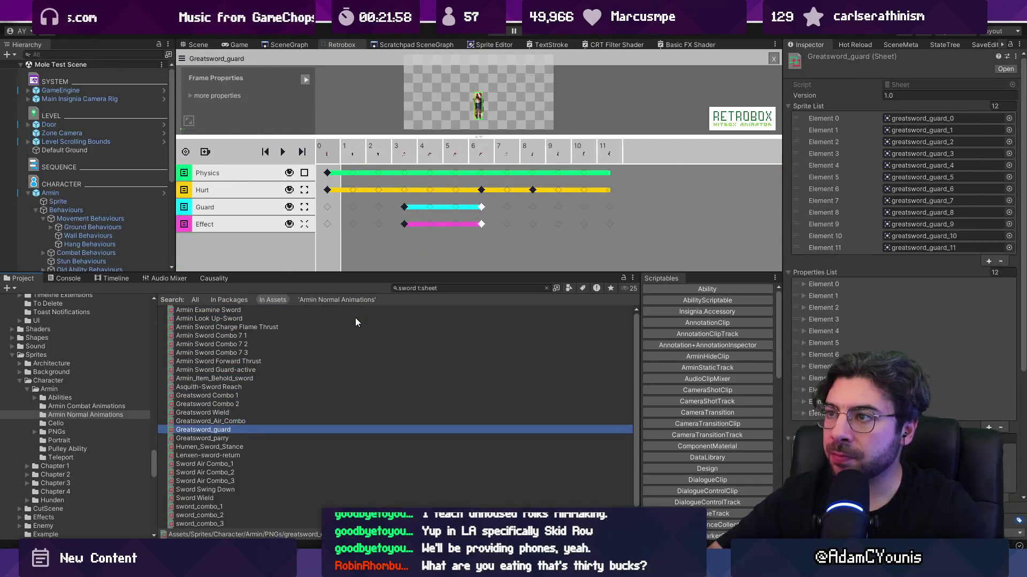
{"action": "key", "text": "Up"}
{"action": "key", "text": "Up"}
{"action": "key", "text": "Up"}
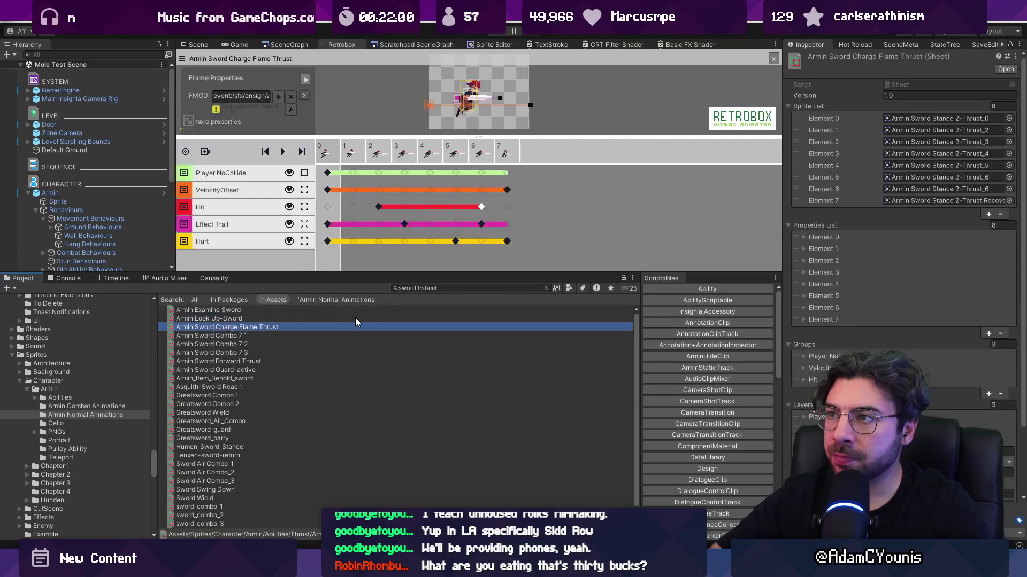
{"action": "key", "text": "Down"}
{"action": "key", "text": "Down"}
{"action": "key", "text": "Down"}
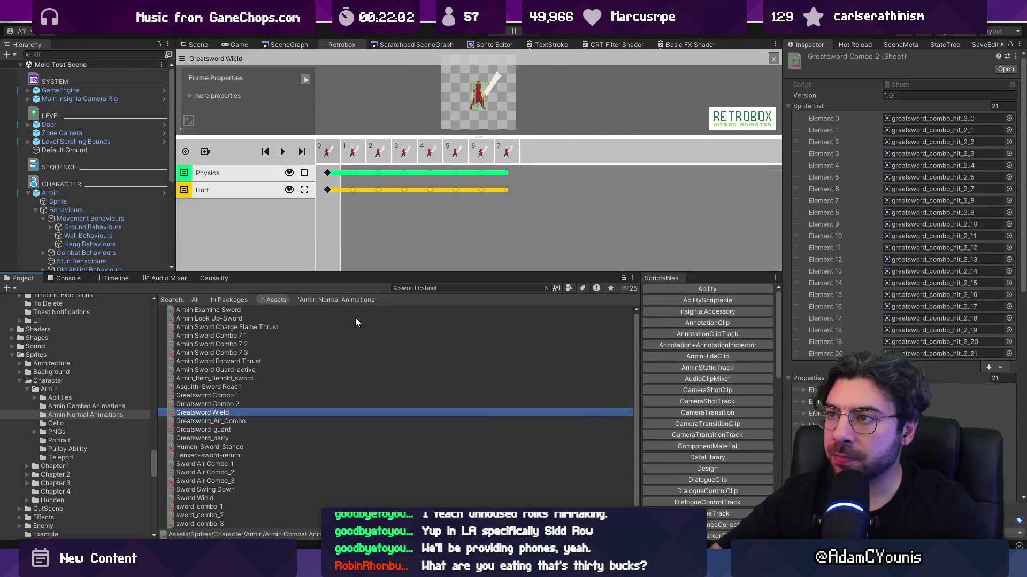
{"action": "key", "text": "Down"}
{"action": "key", "text": "Down"}
{"action": "key", "text": "Down"}
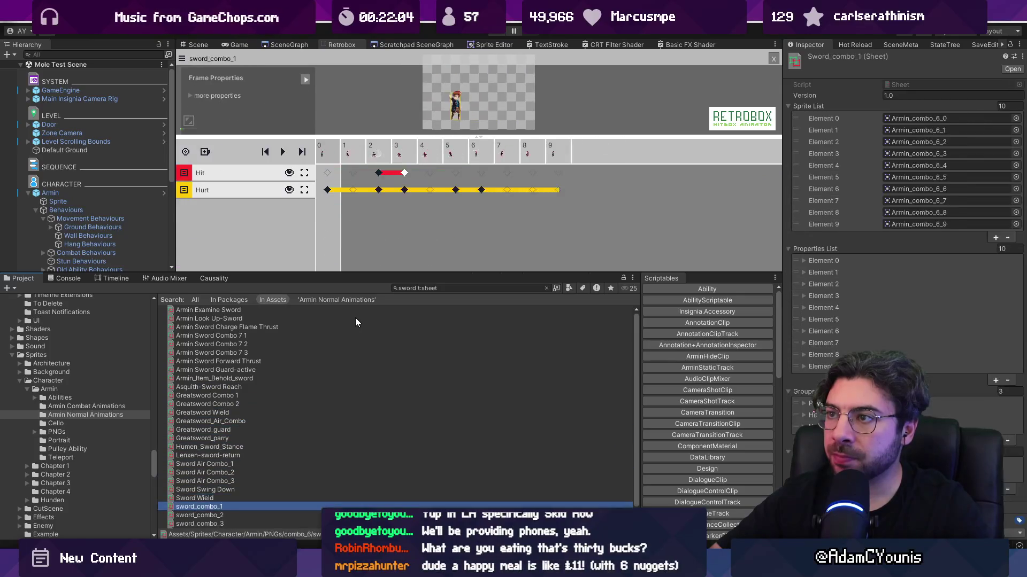
{"action": "key", "text": "Down"}
{"action": "key", "text": "Down"}
{"action": "key", "text": "Down"}
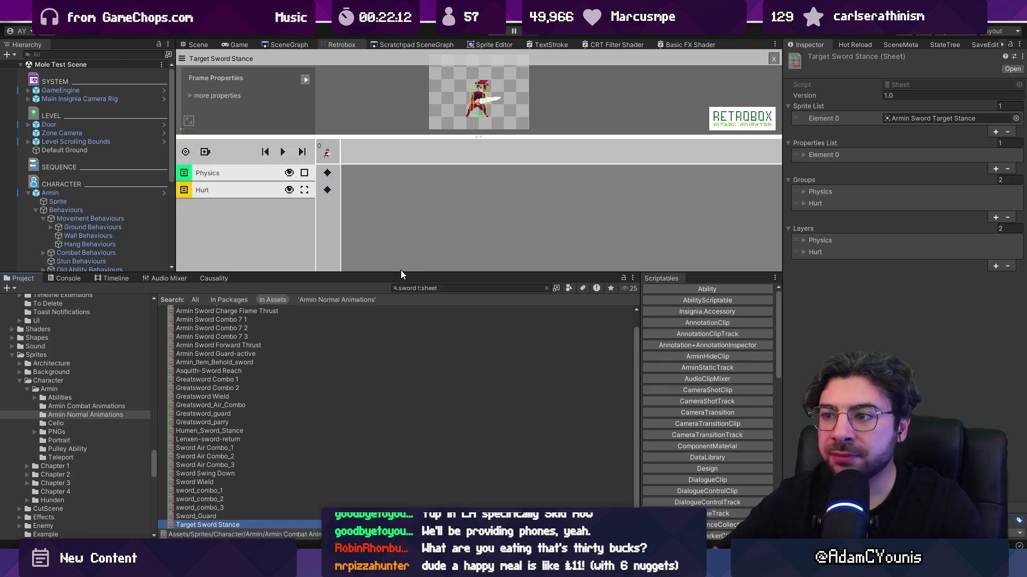
- Enlarge the Target Sword Stance preview, zoom it to x2, and select Movement Behaviours
{"action": "left_click_drag", "start_coordinate": [401, 275], "coordinate": [415, 395]}
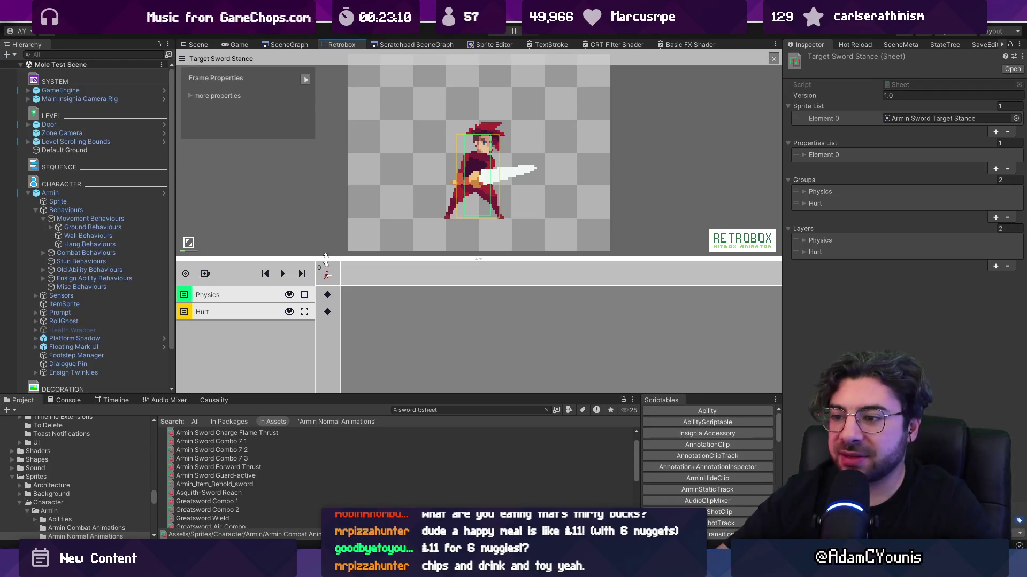
{"action": "left_click_drag", "start_coordinate": [326, 260], "coordinate": [326, 296]}
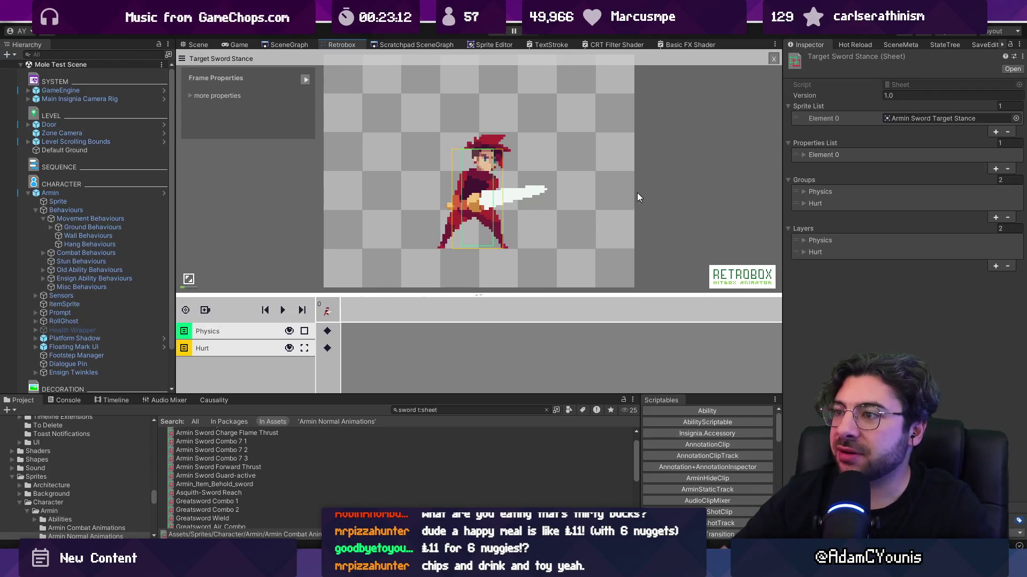
{"action": "scroll", "coordinate": [637, 193], "scroll_direction": "down", "scroll_amount": 1}
{"action": "scroll", "coordinate": [589, 187], "scroll_direction": "up", "scroll_amount": 1}
{"action": "scroll", "coordinate": [551, 174], "scroll_direction": "up", "scroll_amount": 1}
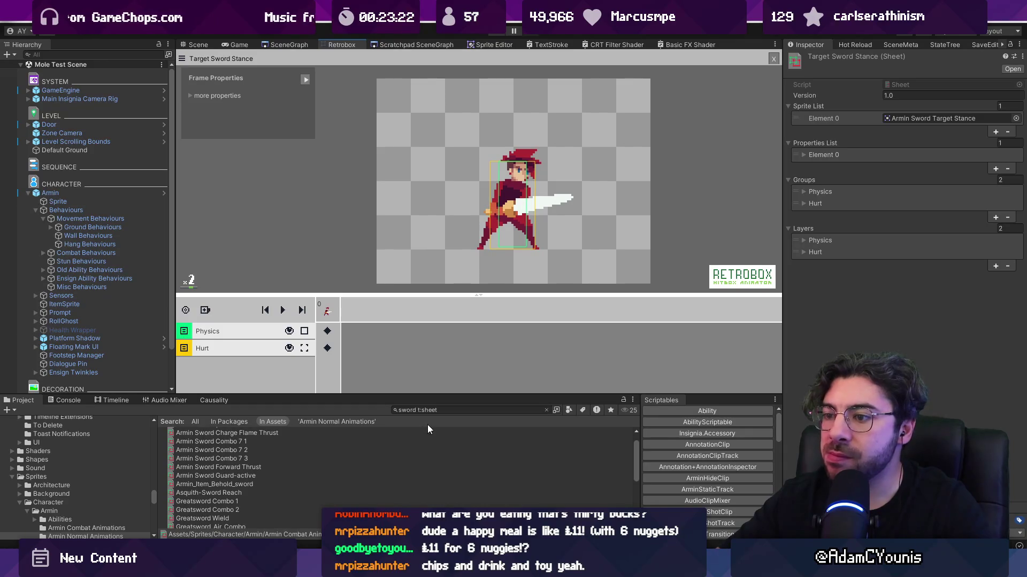
{"action": "left_click", "coordinate": [112, 220]}
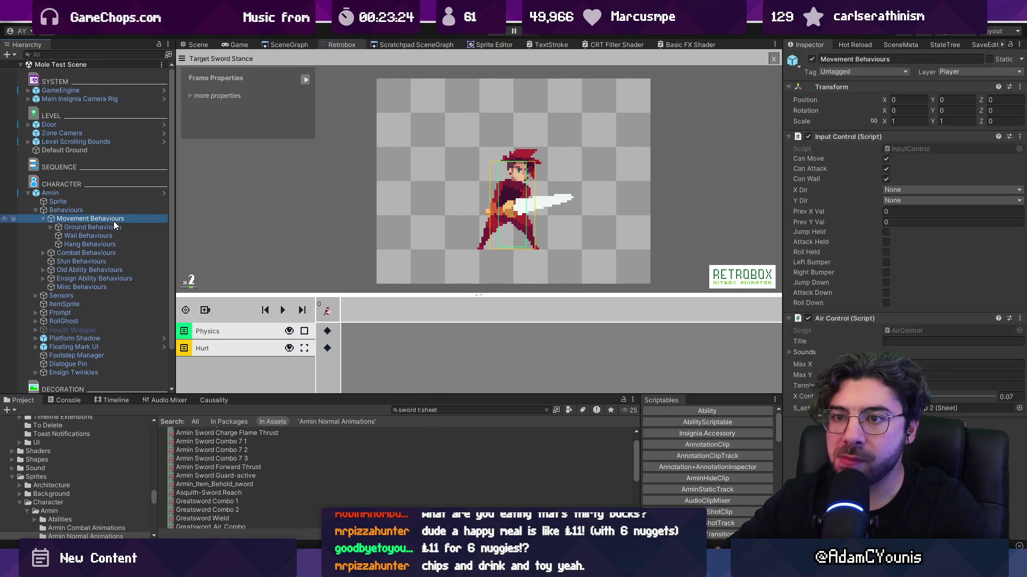
- Select Ground Behaviours and expand, then collapse, its Animation State components, including Armin Idle
{"action": "left_click", "coordinate": [115, 227]}
{"action": "scroll", "coordinate": [948, 302], "scroll_direction": "down", "scroll_amount": 5}
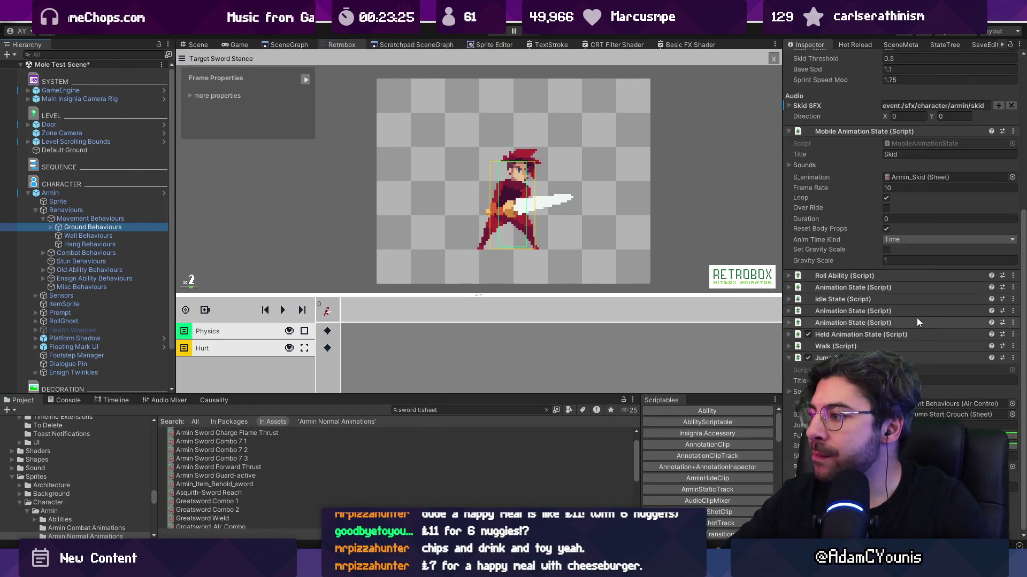
{"action": "left_click", "coordinate": [860, 322]}
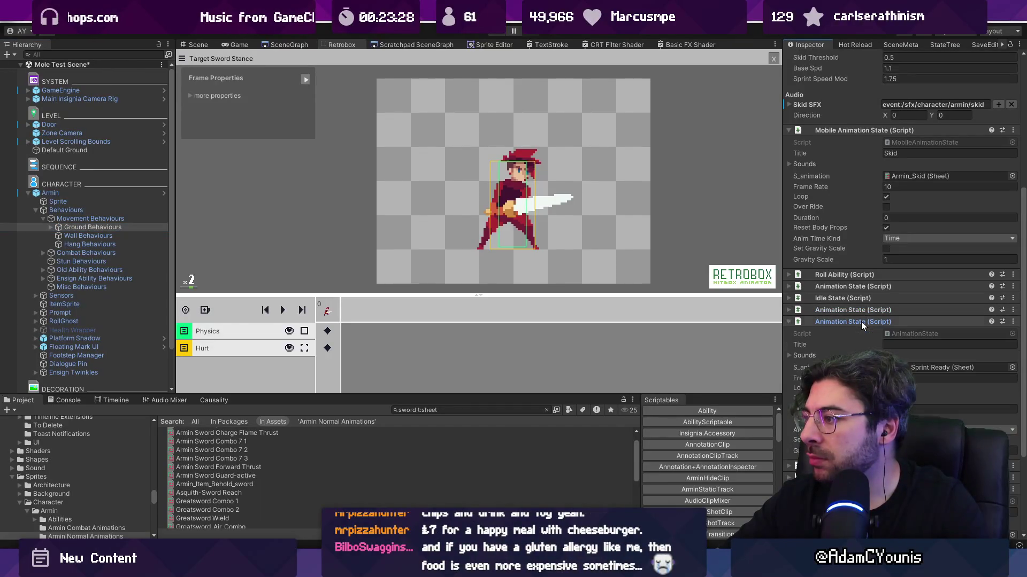
{"action": "left_click", "coordinate": [861, 322]}
{"action": "left_click", "coordinate": [851, 288]}
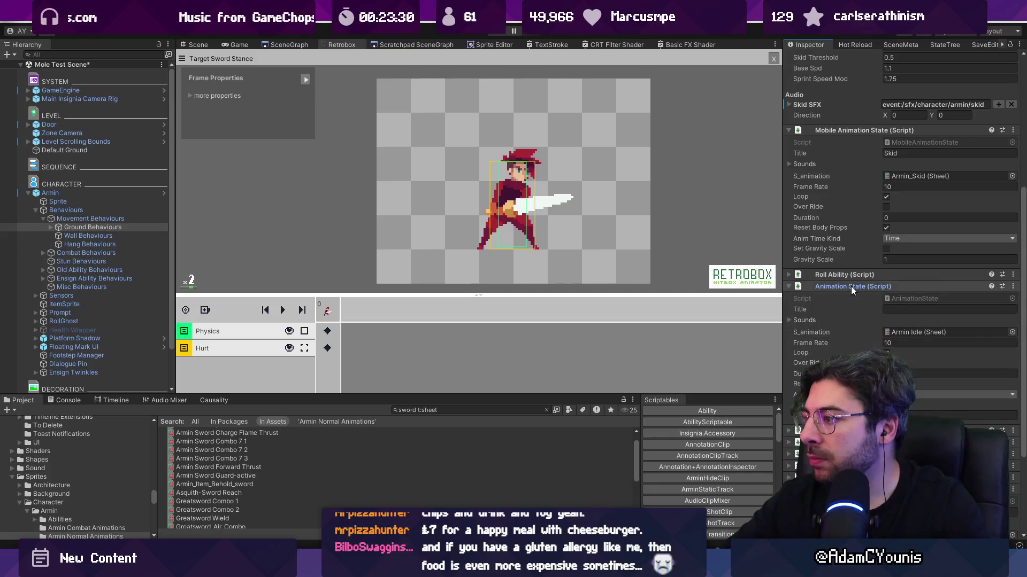
{"action": "left_click", "coordinate": [851, 287]}
{"action": "scroll", "coordinate": [845, 283], "scroll_direction": "up", "scroll_amount": 5}
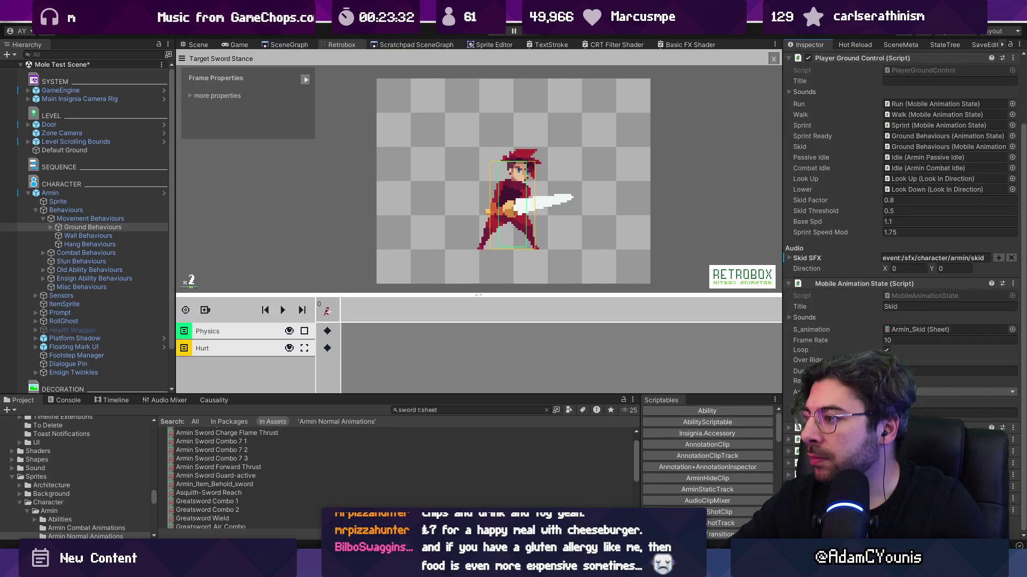
{"action": "left_click", "coordinate": [842, 283]}
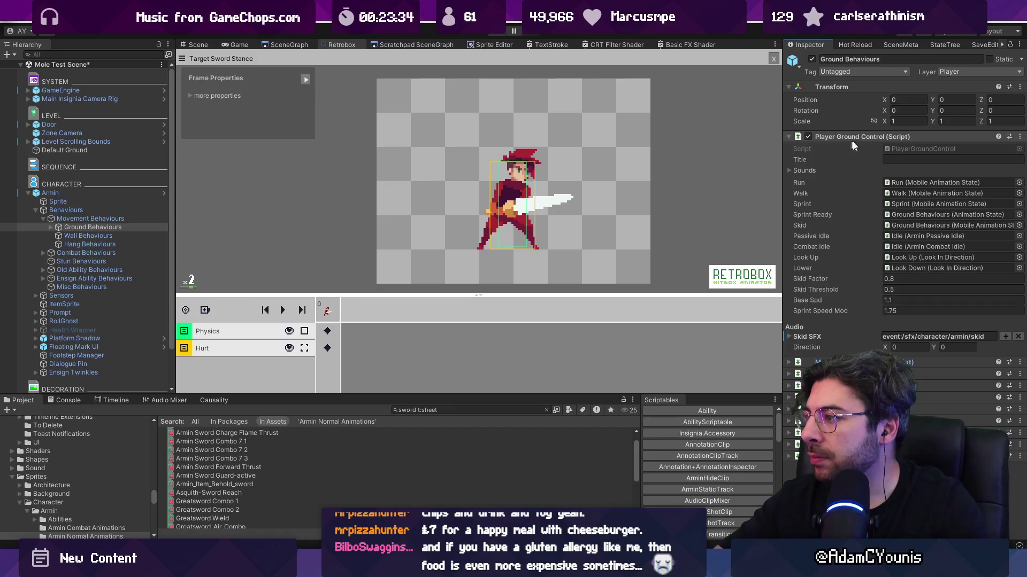
- Locate the Lower state, inspect Look Down and Look Up, and open the Armin Look Up-Sword sheet
{"action": "left_click", "coordinate": [899, 269]}
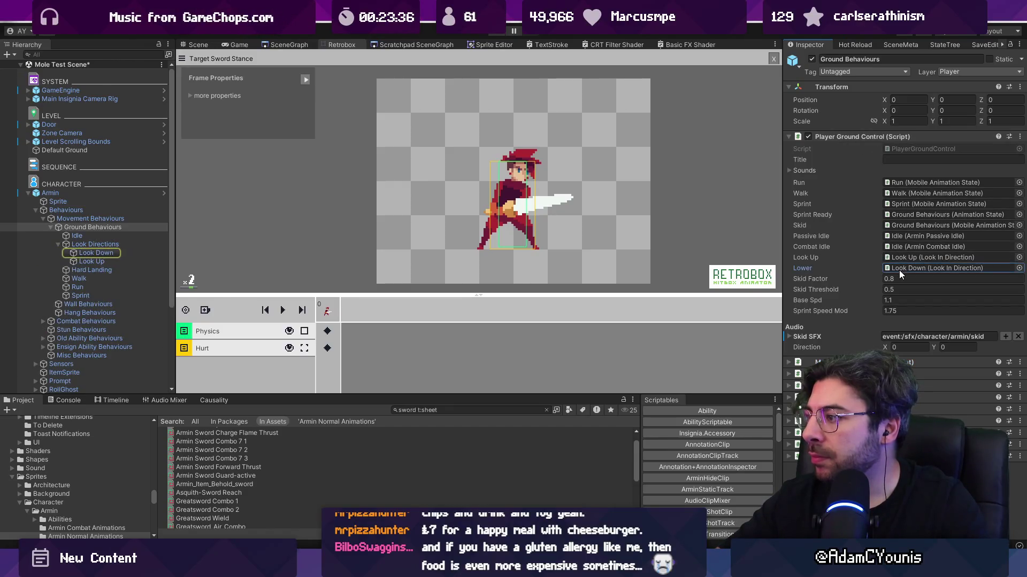
{"action": "left_click", "coordinate": [86, 252]}
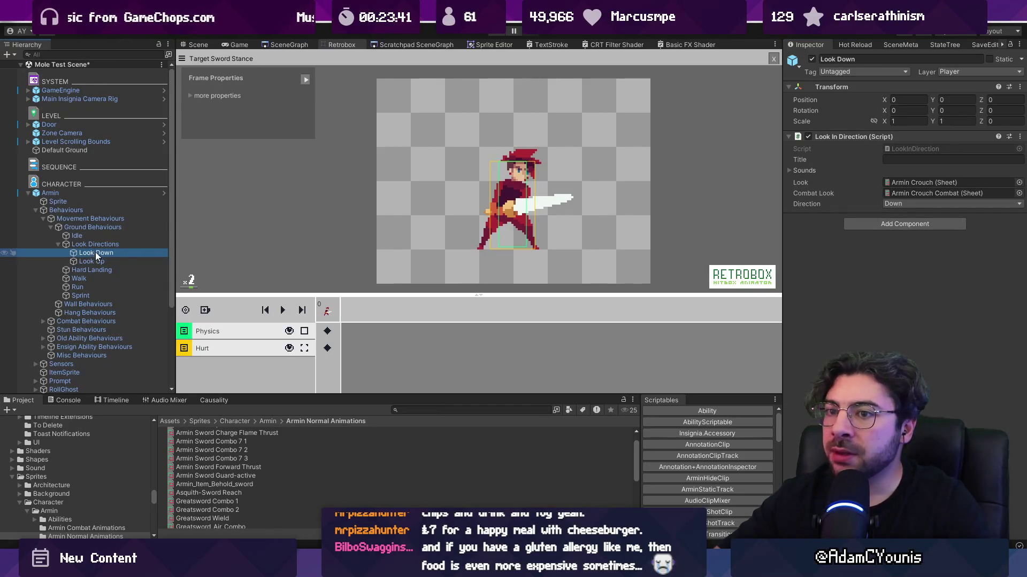
{"action": "left_click", "coordinate": [99, 262]}
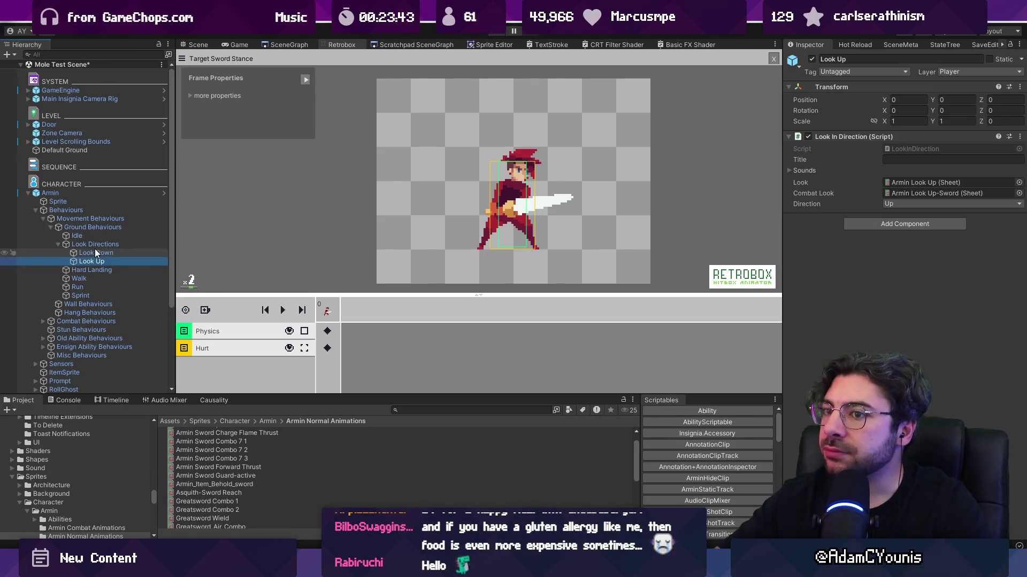
{"action": "double_click", "coordinate": [908, 193]}
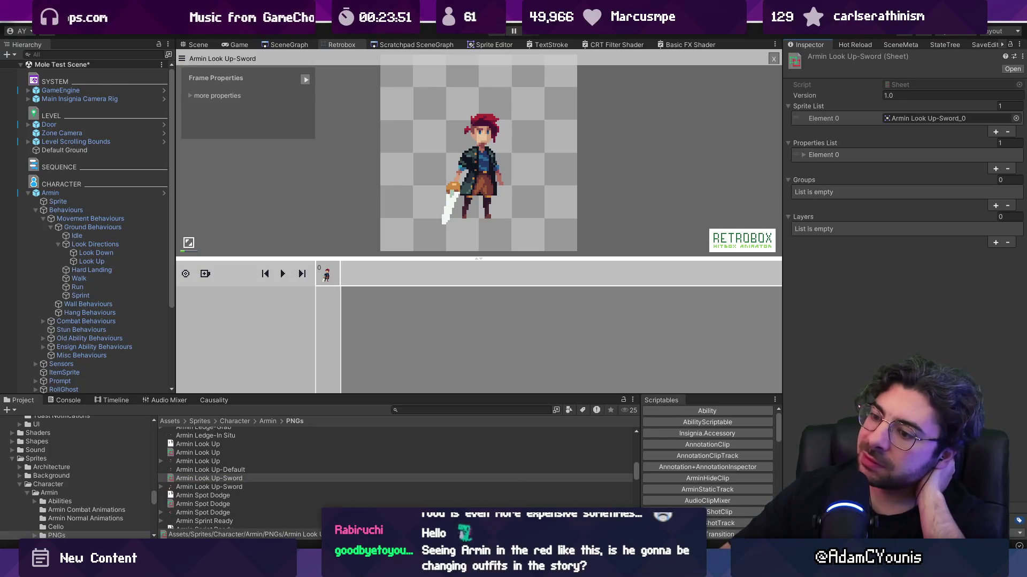
- Switch windows from the Figma file back through Unity to IState.cs in VS Code
{"action": "mouse_move", "coordinate": [408, 567]}
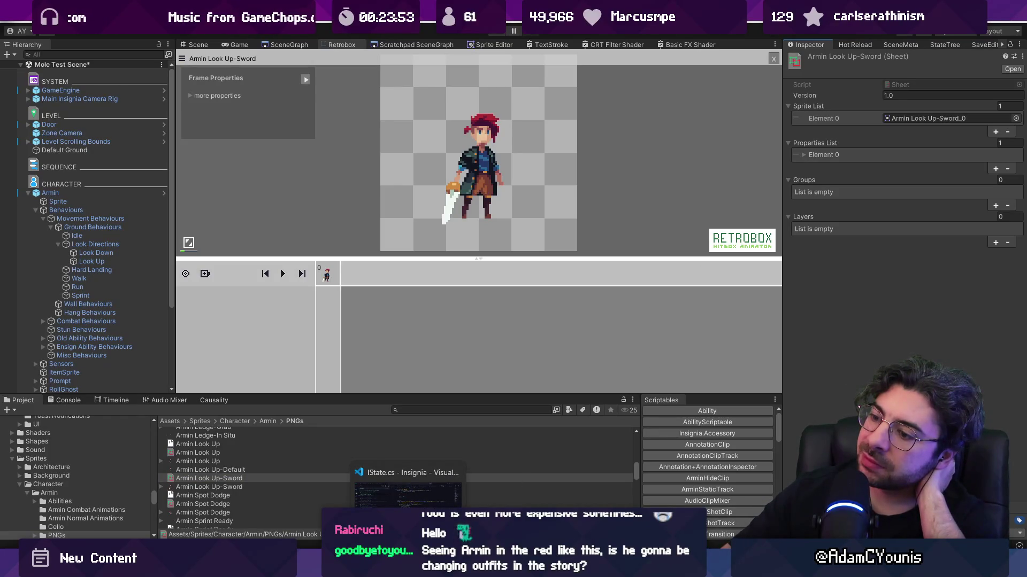
{"action": "mouse_move", "coordinate": [503, 566]}
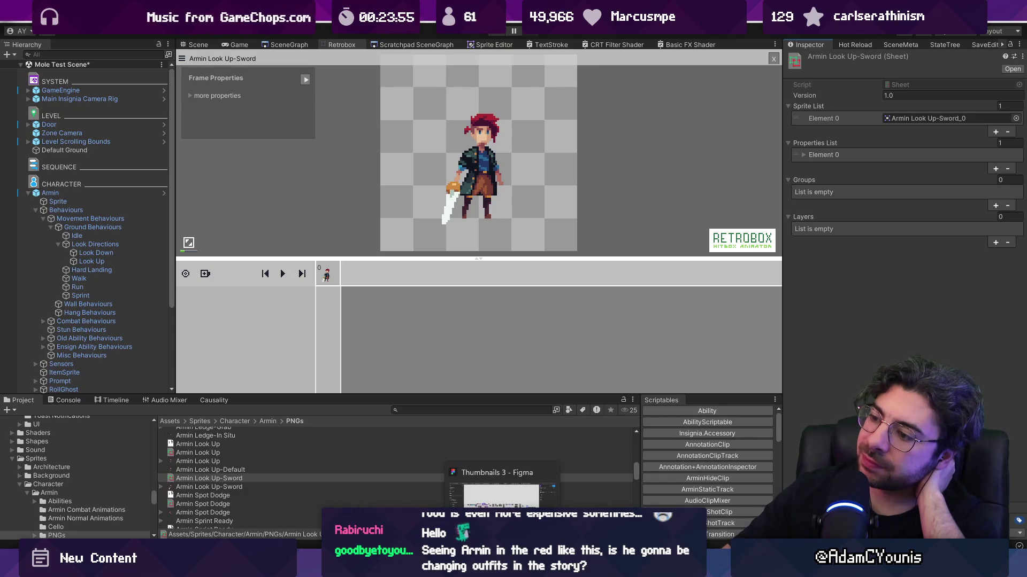
{"action": "left_click", "coordinate": [502, 566]}
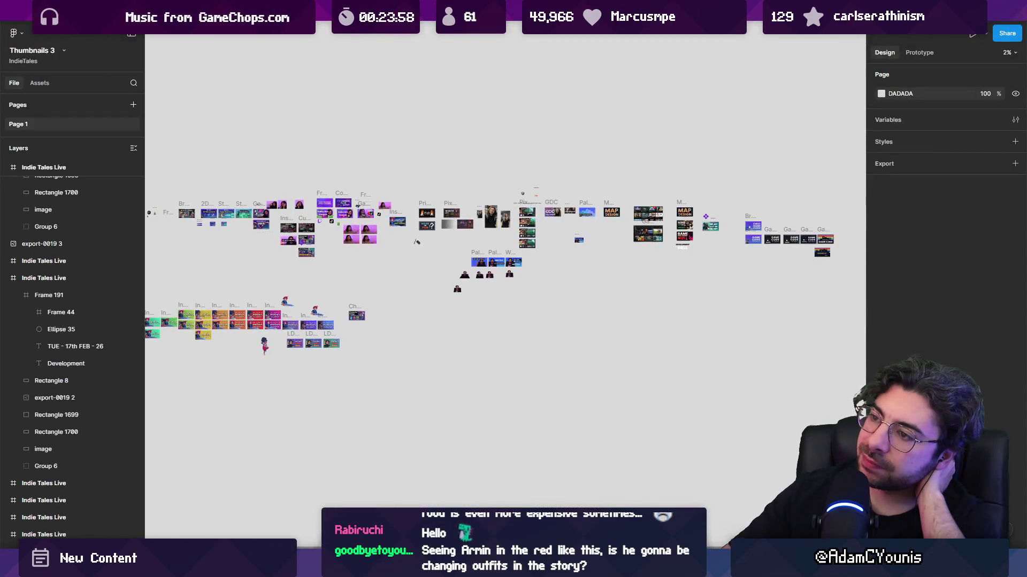
{"action": "key", "text": "alt+Tab"}
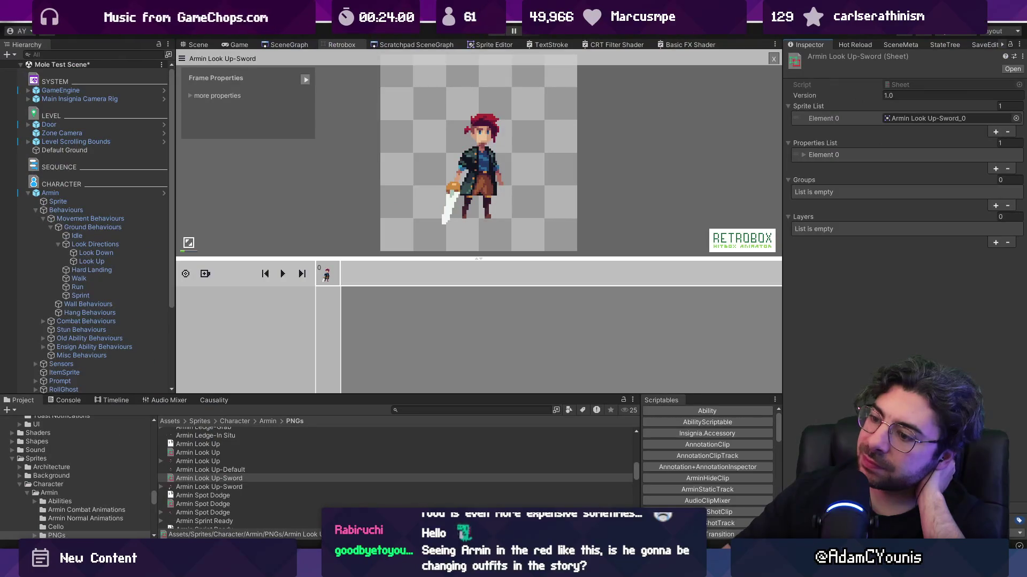
{"action": "mouse_move", "coordinate": [408, 567]}
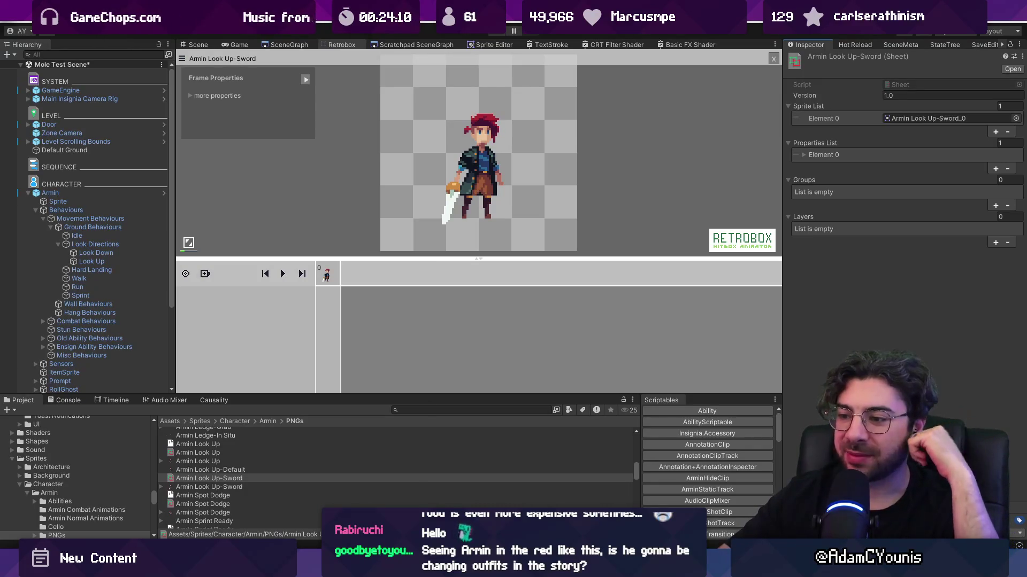
{"action": "key", "text": "alt+Tab"}
{"action": "key", "text": "alt+Tab"}
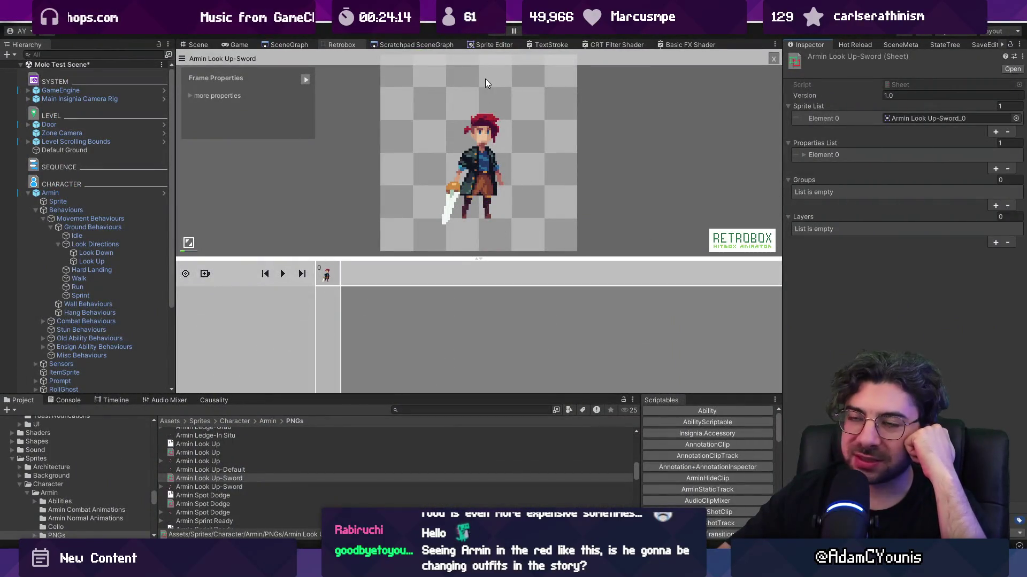
{"action": "key", "text": "alt+Tab"}
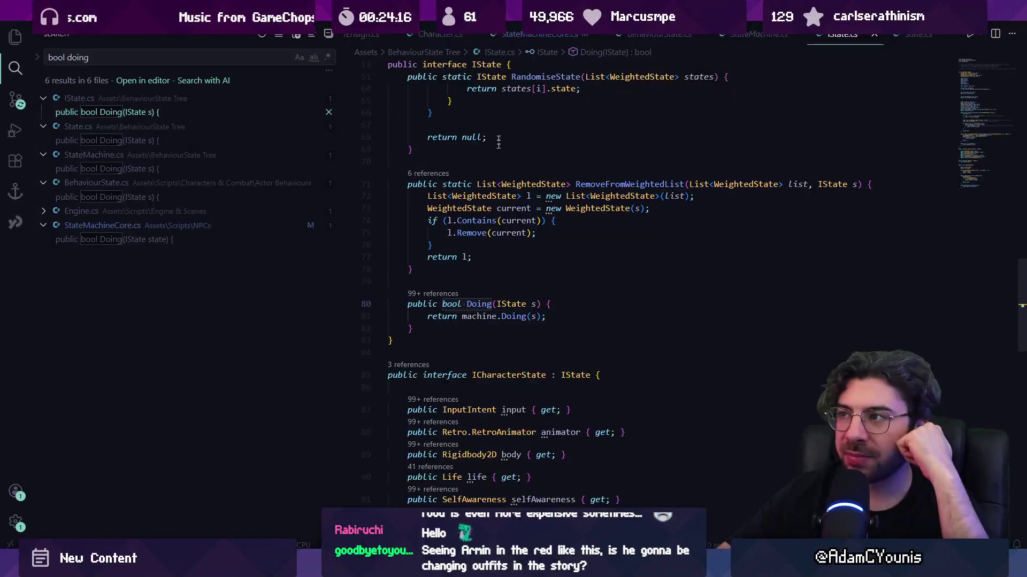
- Open LookInDirection.cs with quick open using 'loo'
{"action": "key", "text": "ctrl+p"}
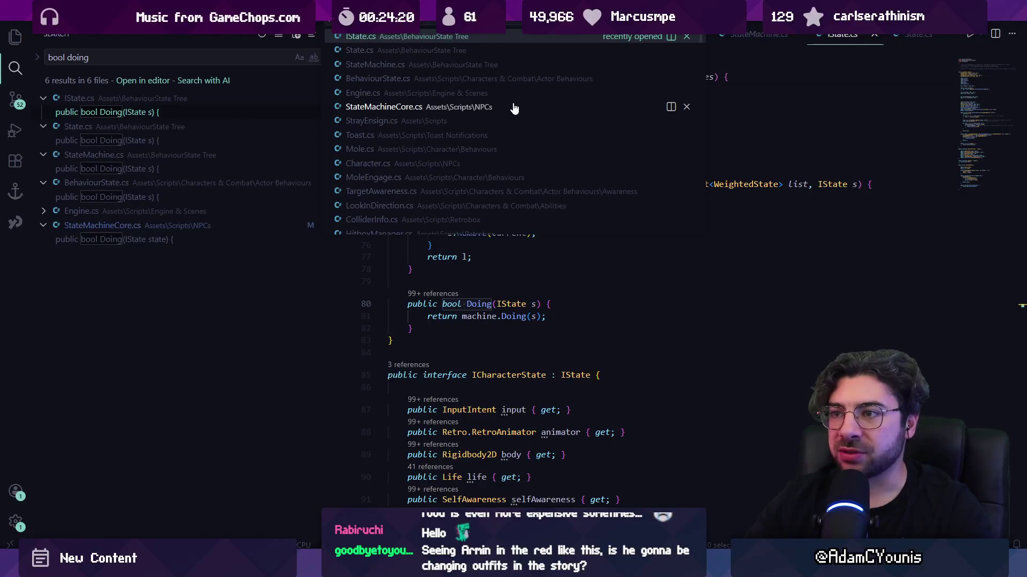
{"action": "type", "text": "loo"}
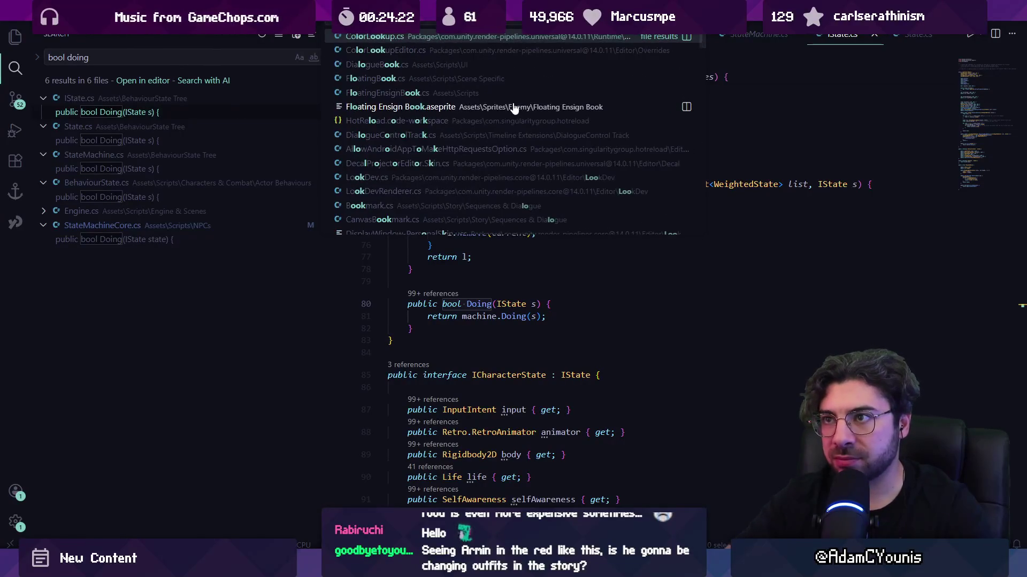
{"action": "key", "text": "Return"}
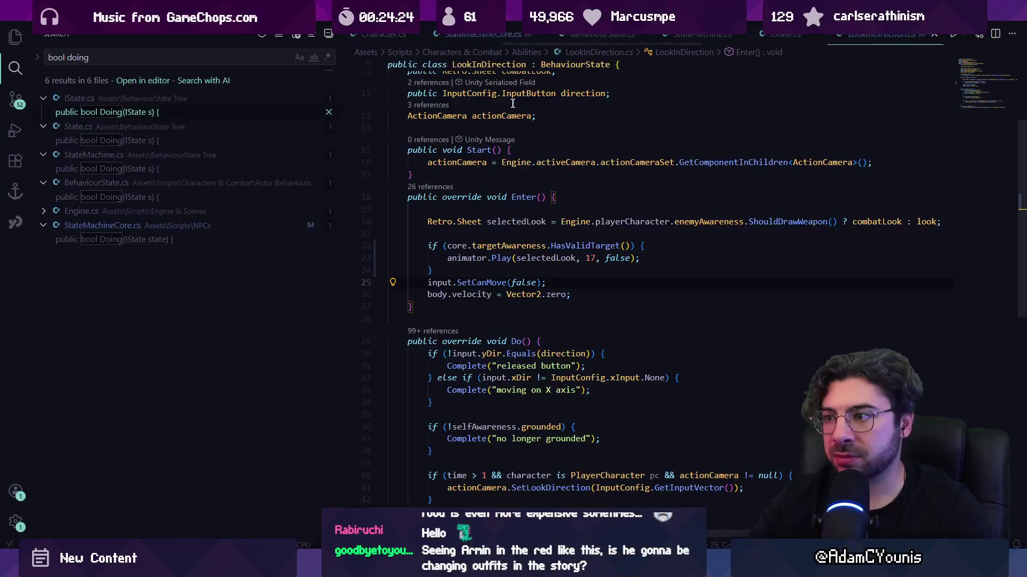
{"action": "scroll", "coordinate": [582, 250], "scroll_direction": "down", "scroll_amount": 2}
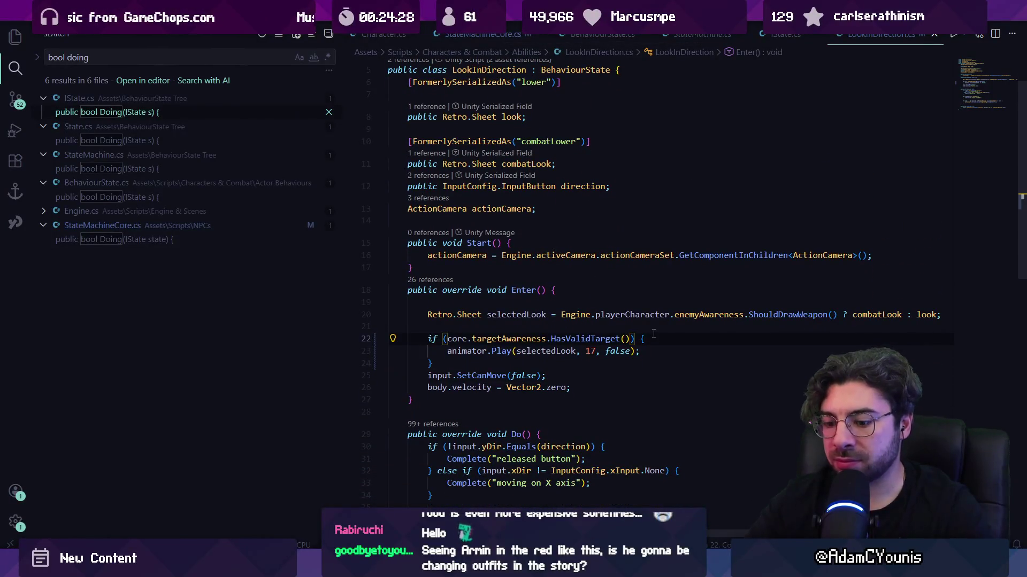
- Try adding '&& selectedlook' to the if condition, remove it again, and save
{"action": "type", "text": "&& "}
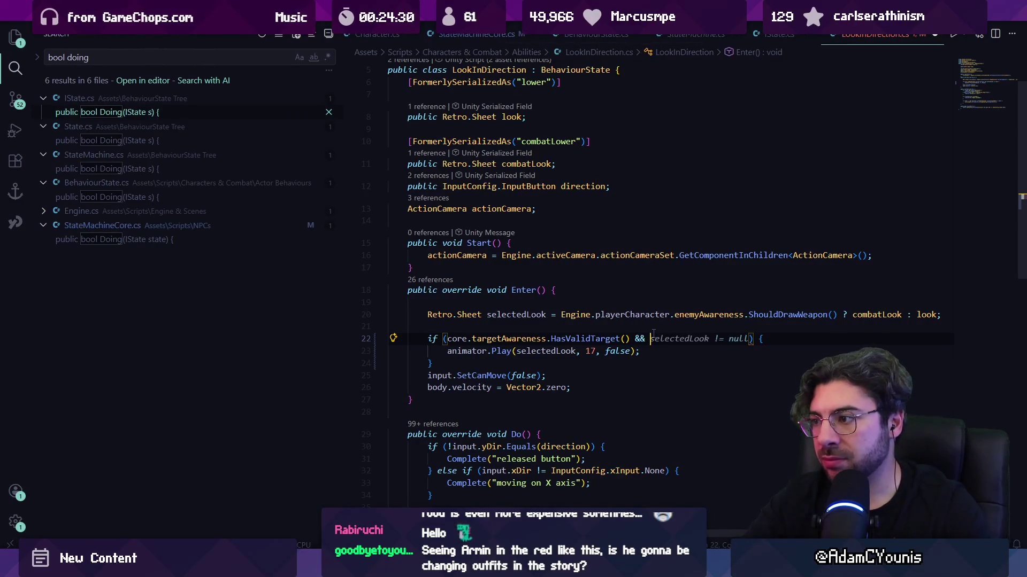
{"action": "type", "text": "selectedlook"}
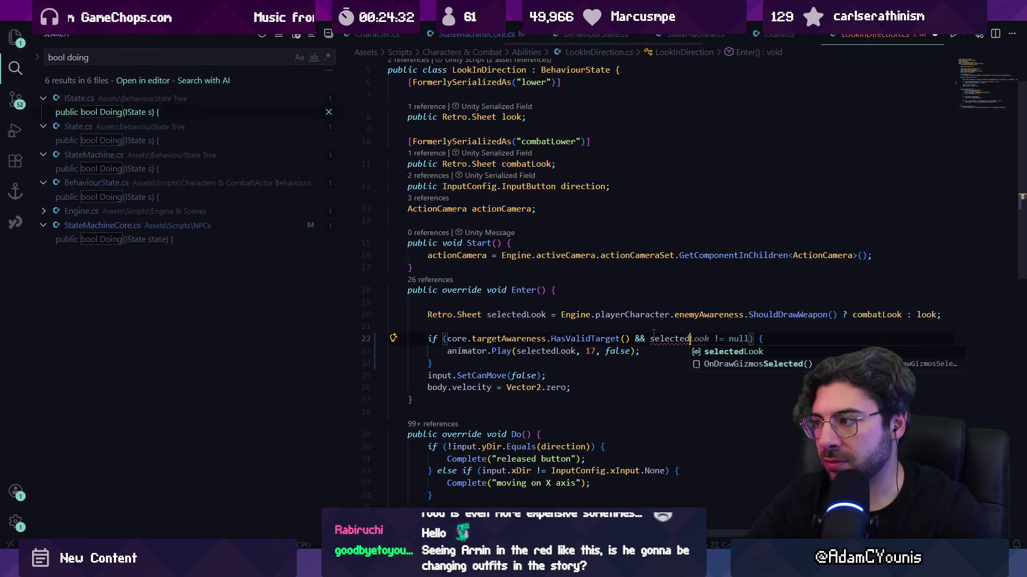
{"action": "key", "text": "ctrl+shift+Left"}
{"action": "key", "text": "ctrl+shift+Left"}
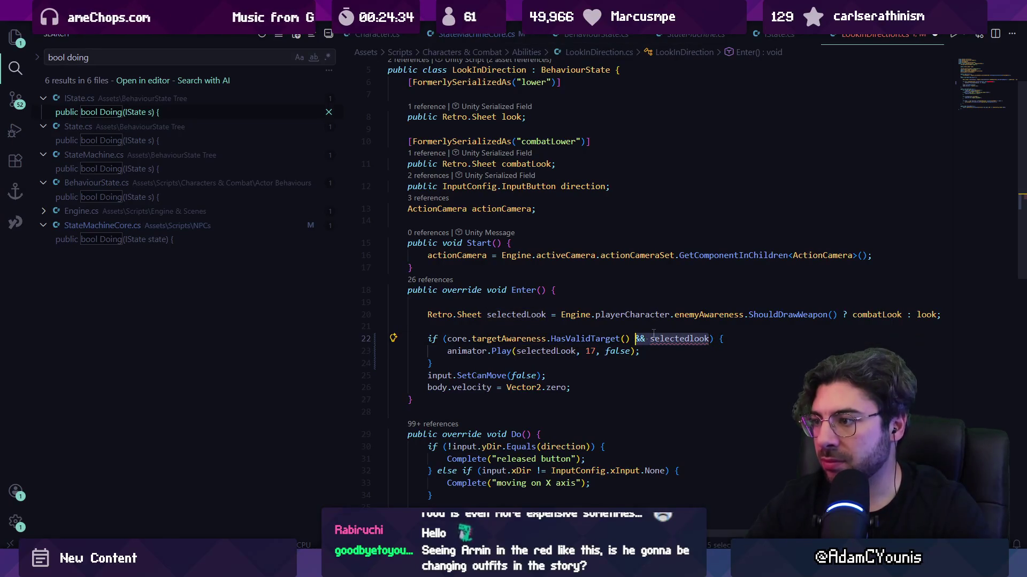
{"action": "key", "text": "BackSpace"}
{"action": "type", "text": "!= null"}
{"action": "scroll", "coordinate": [653, 333], "scroll_direction": "up", "scroll_amount": 2}
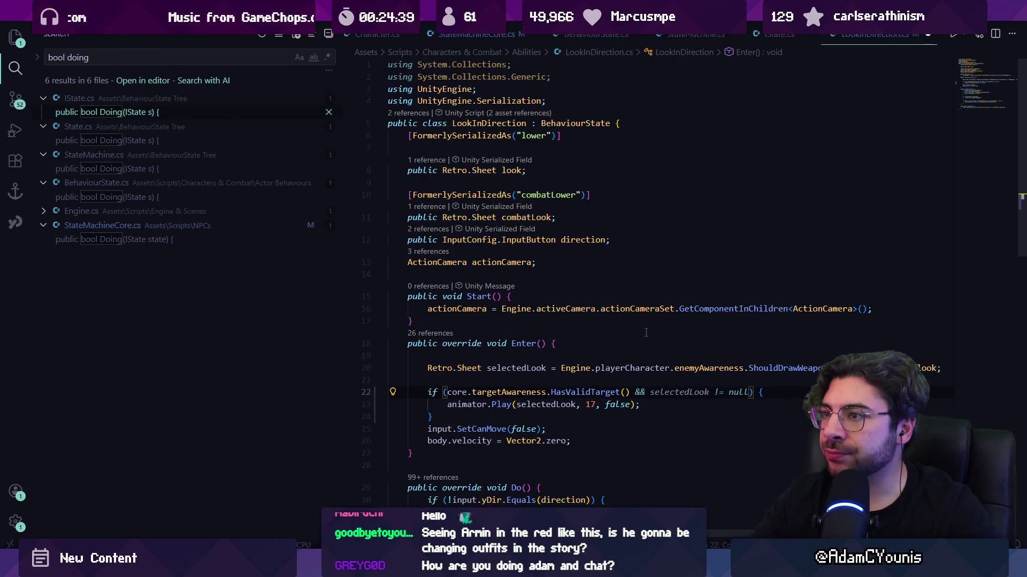
{"action": "scroll", "coordinate": [645, 327], "scroll_direction": "down", "scroll_amount": 2}
{"action": "key", "text": "Escape"}
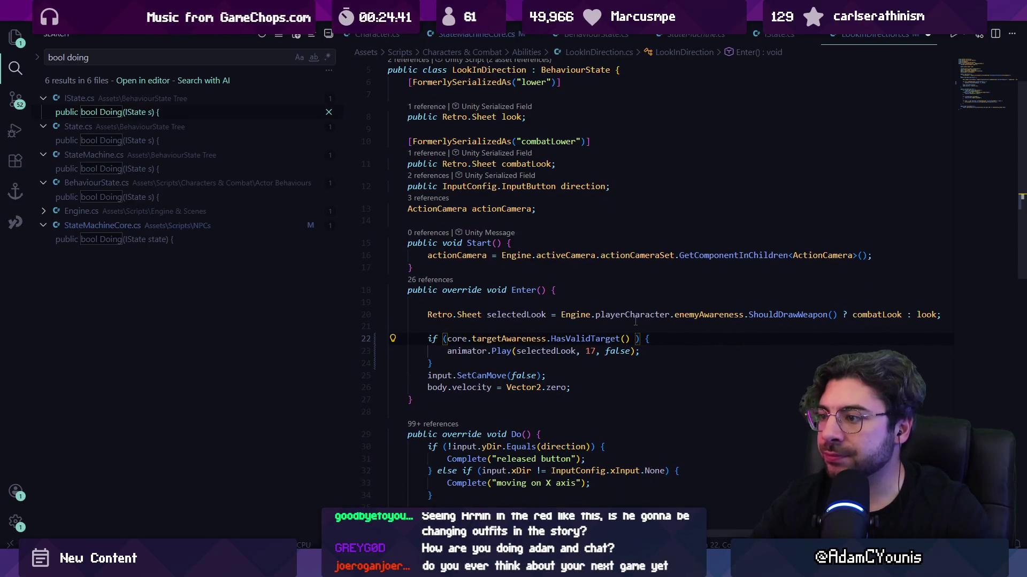
{"action": "key", "text": "Home"}
{"action": "key", "text": "ctrl+s"}
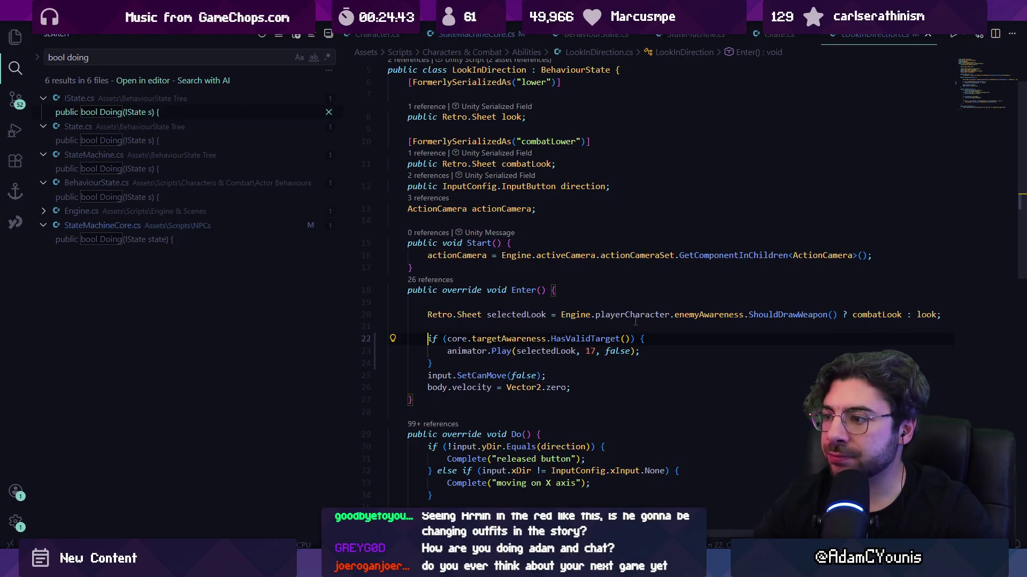
- Try commenting out the if block and adding an else branch, then restore the original if block
{"action": "type", "text": "//"}
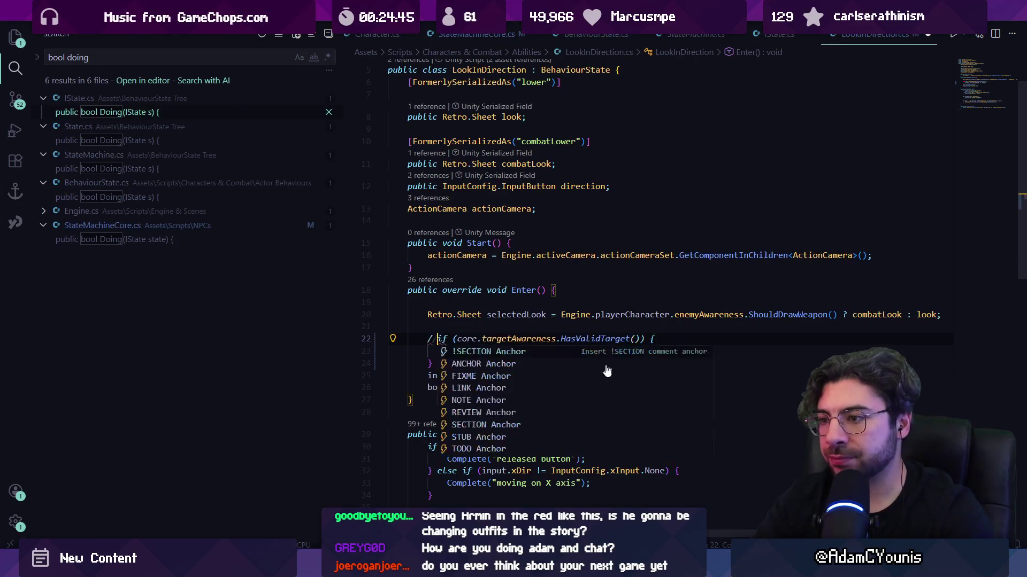
{"action": "key", "text": "Down"}
{"action": "key", "text": "shift+Tab"}
{"action": "key", "text": "Down"}
{"action": "type", "text": "//"}
{"action": "key", "text": "Escape"}
{"action": "type", "text": "else {"}
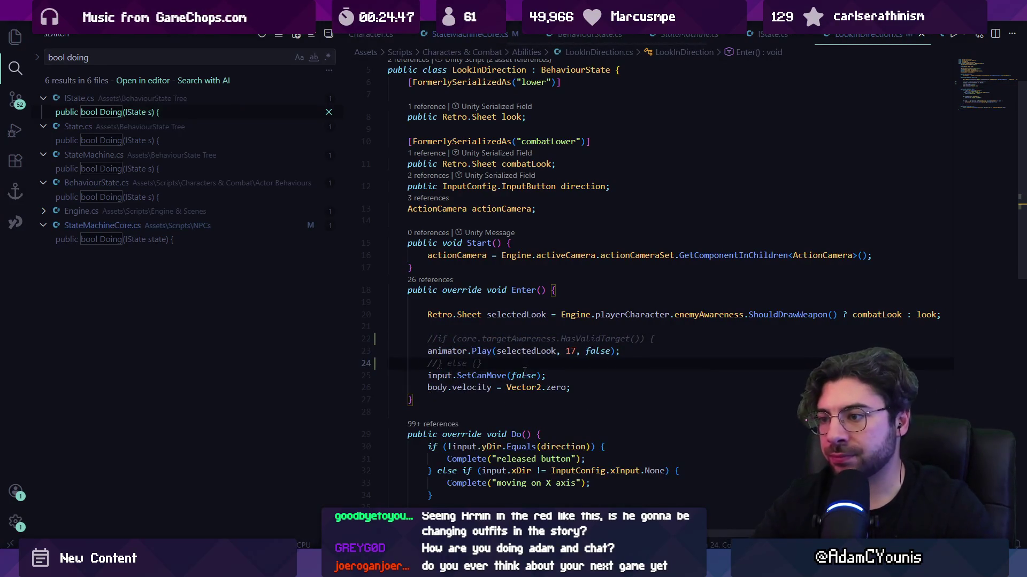
{"action": "key", "text": "Up"}
{"action": "key", "text": "Home"}
{"action": "key", "text": "Tab"}
{"action": "key", "text": "Down"}
{"action": "key", "text": "ctrl+z"}
{"action": "key", "text": "ctrl+z"}
{"action": "key", "text": "ctrl+z"}
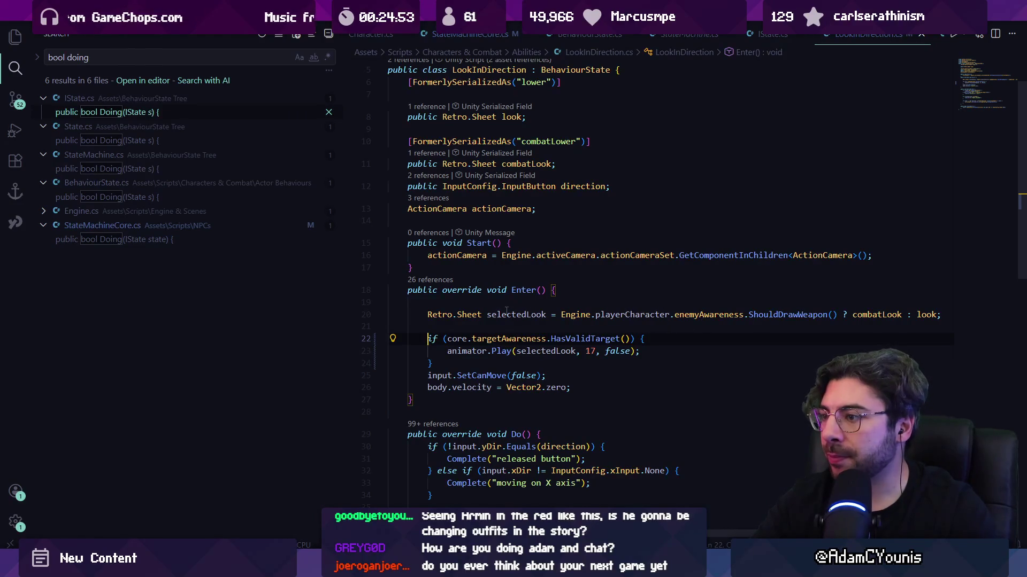
- Inspect the selectedLook assignment and the ShouldDrawWeapon call on line 20, then go to line 14
{"action": "left_click_drag", "start_coordinate": [862, 314], "coordinate": [995, 314]}
{"action": "left_click", "coordinate": [769, 315]}
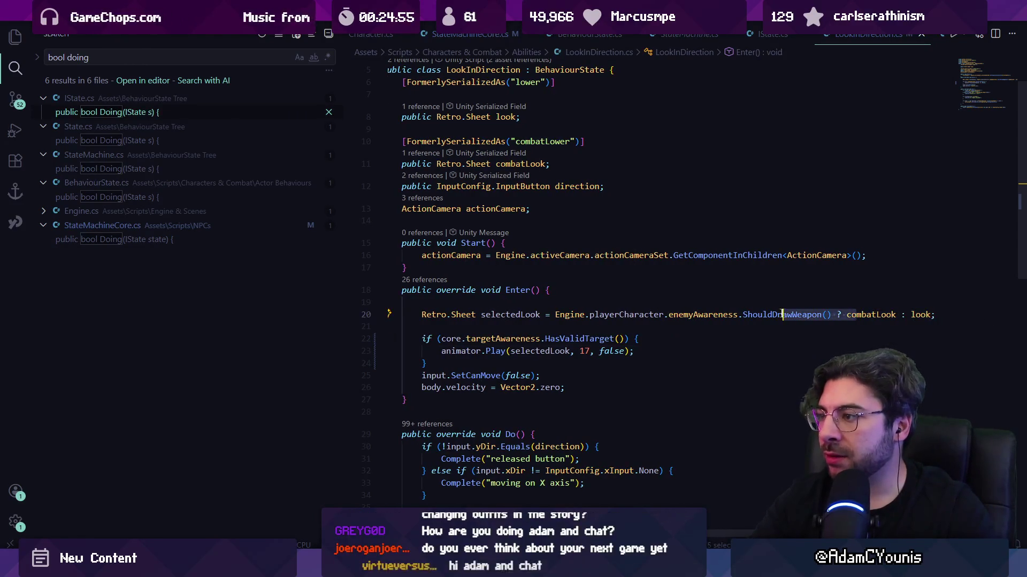
{"action": "left_click", "coordinate": [516, 222]}
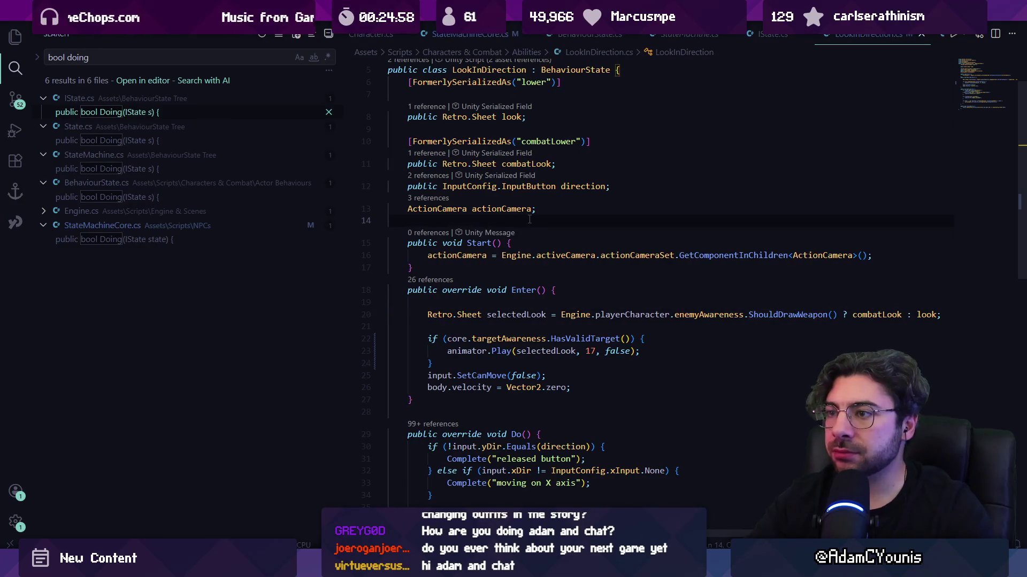
- Scroll to the top of LookInDirection.cs and narrow the search sidebar in two drags
{"action": "scroll", "coordinate": [529, 220], "scroll_direction": "up", "scroll_amount": 1}
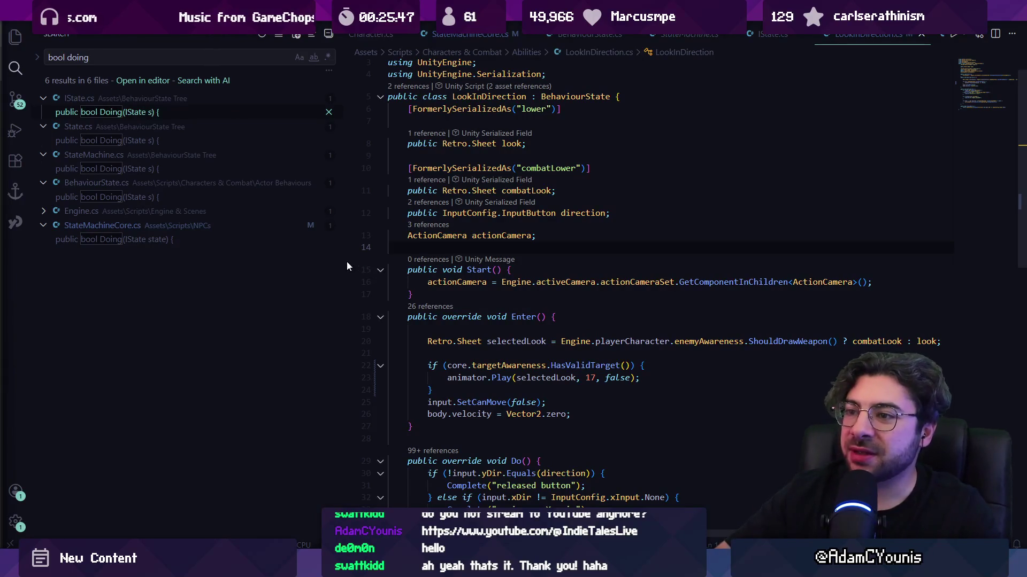
{"action": "left_click_drag", "start_coordinate": [341, 261], "coordinate": [304, 254]}
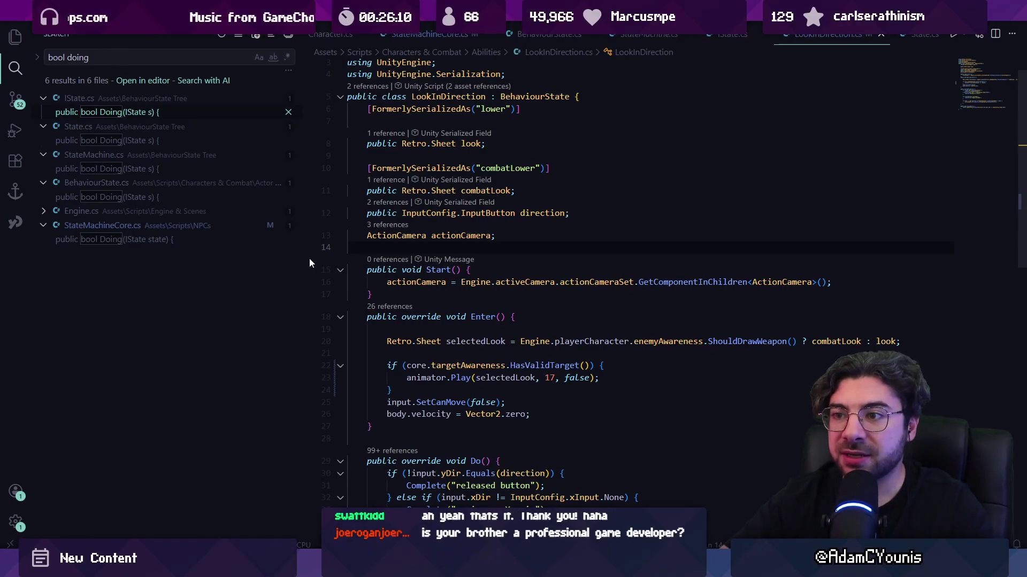
{"action": "left_click_drag", "start_coordinate": [302, 258], "coordinate": [281, 255]}
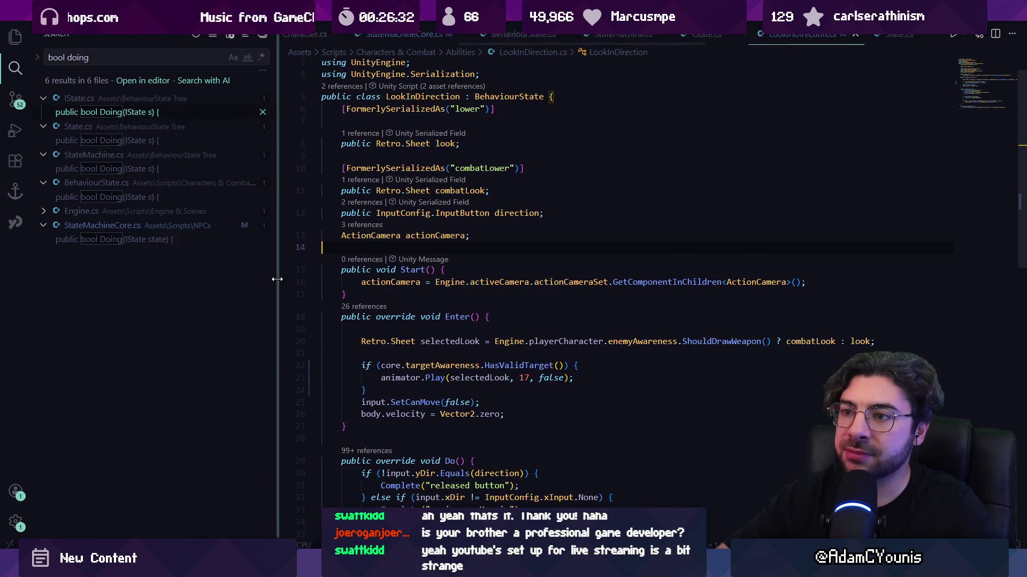
- Add a 'public bool animateInCombat;' field below the field declarations
{"action": "left_click_drag", "start_coordinate": [280, 278], "coordinate": [282, 279]}
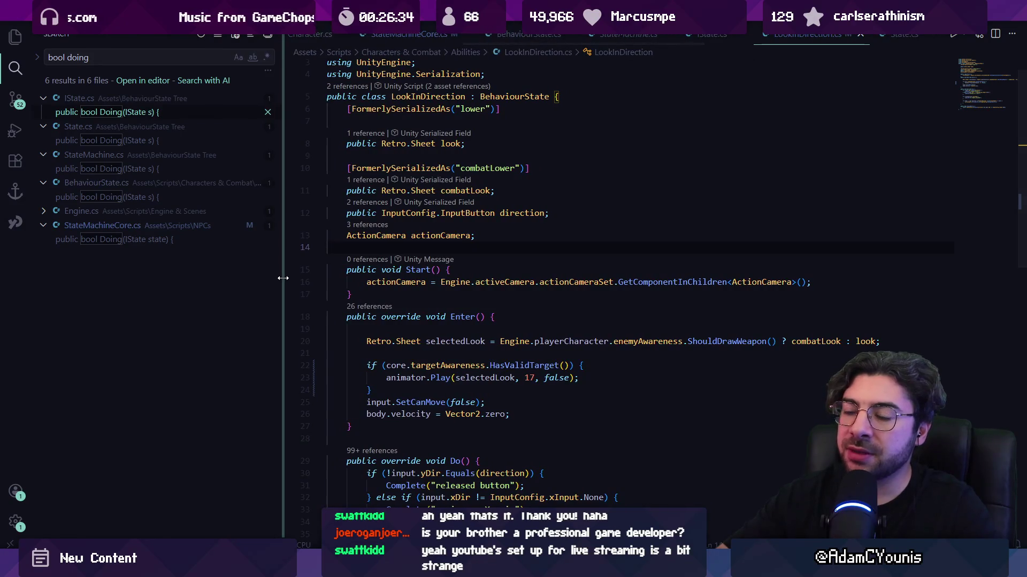
{"action": "left_click", "coordinate": [396, 295]}
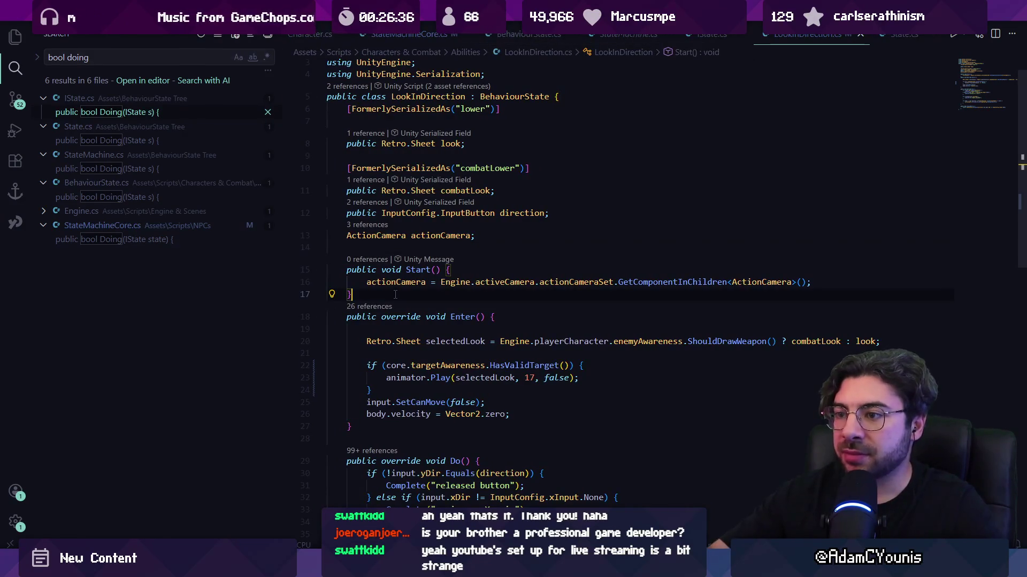
{"action": "key", "text": "Return"}
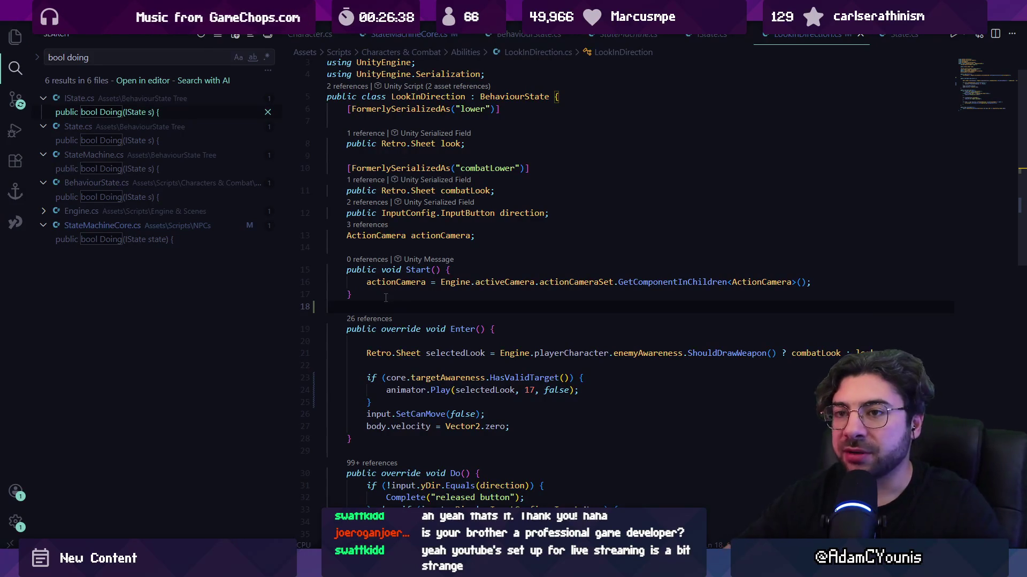
{"action": "scroll", "coordinate": [440, 279], "scroll_direction": "down", "scroll_amount": 2}
{"action": "scroll", "coordinate": [439, 279], "scroll_direction": "up", "scroll_amount": 3}
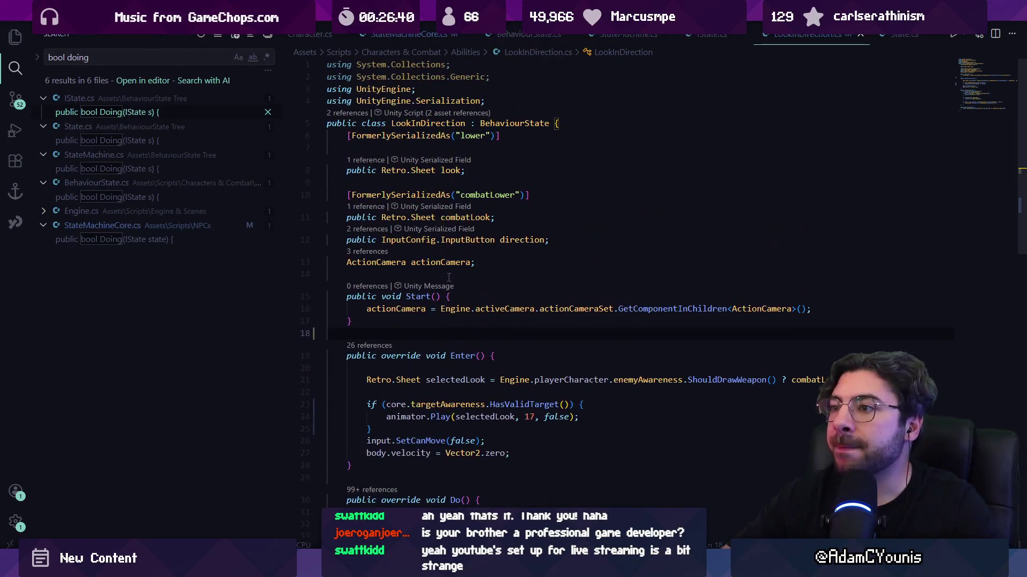
{"action": "scroll", "coordinate": [447, 271], "scroll_direction": "down", "scroll_amount": 2}
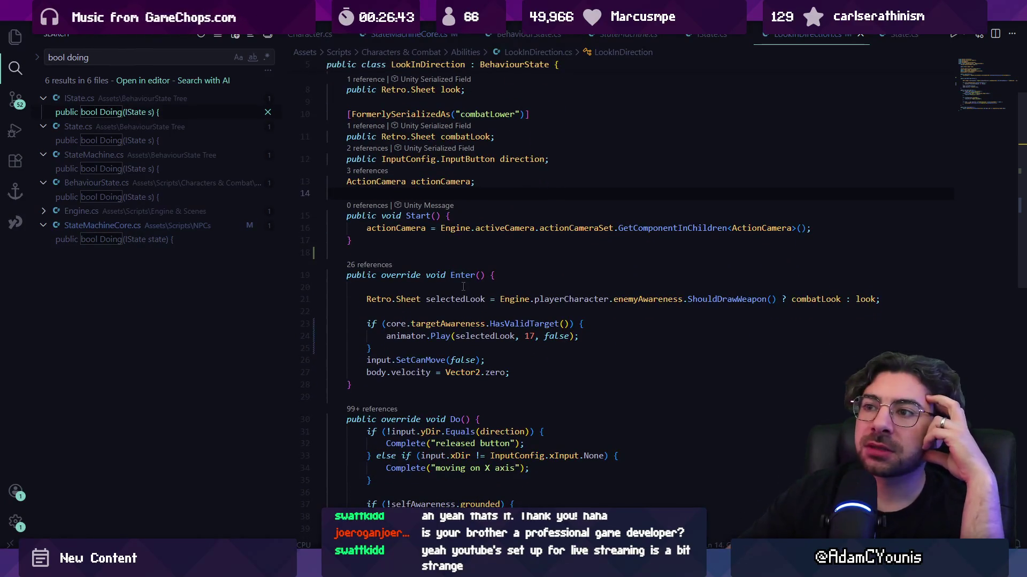
{"action": "scroll", "coordinate": [441, 260], "scroll_direction": "up", "scroll_amount": 2}
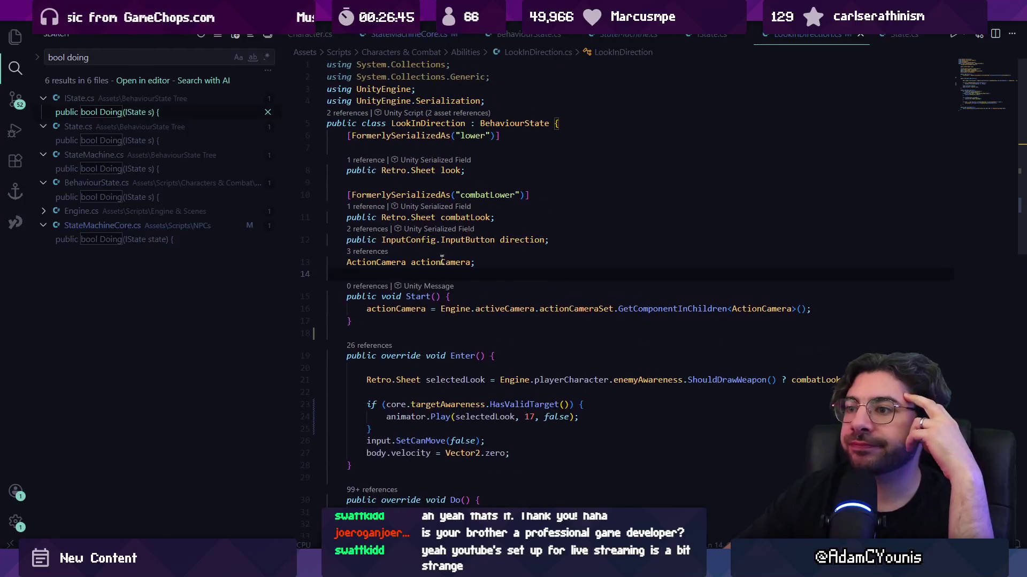
{"action": "key", "text": "Return"}
{"action": "key", "text": "Return"}
{"action": "key", "text": "Up"}
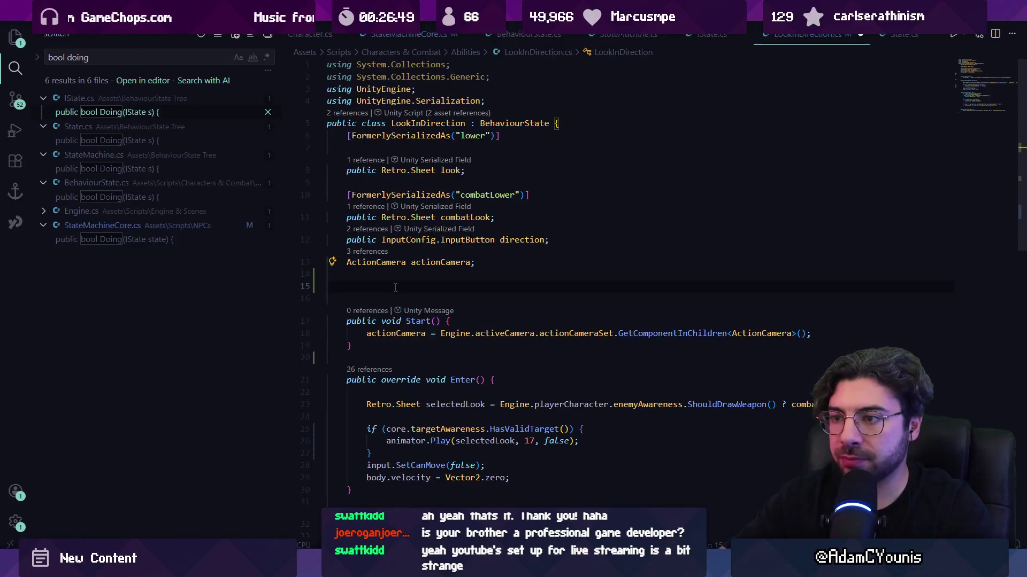
{"action": "type", "text": "public BoxCollider ani"}
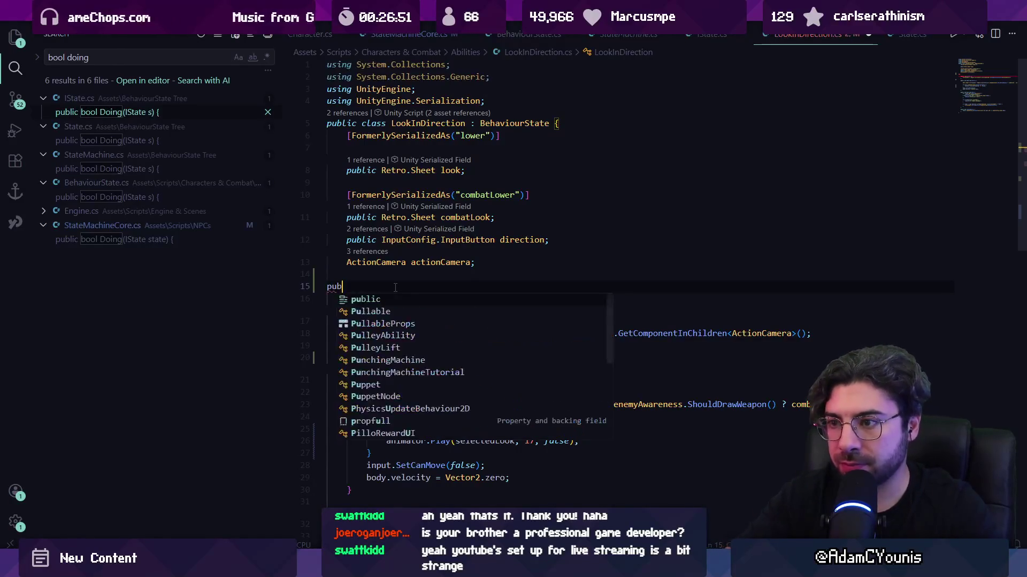
{"action": "key", "text": "ctrl+BackSpace"}
{"action": "key", "text": "ctrl+BackSpace"}
{"action": "type", "text": "bool animate"}
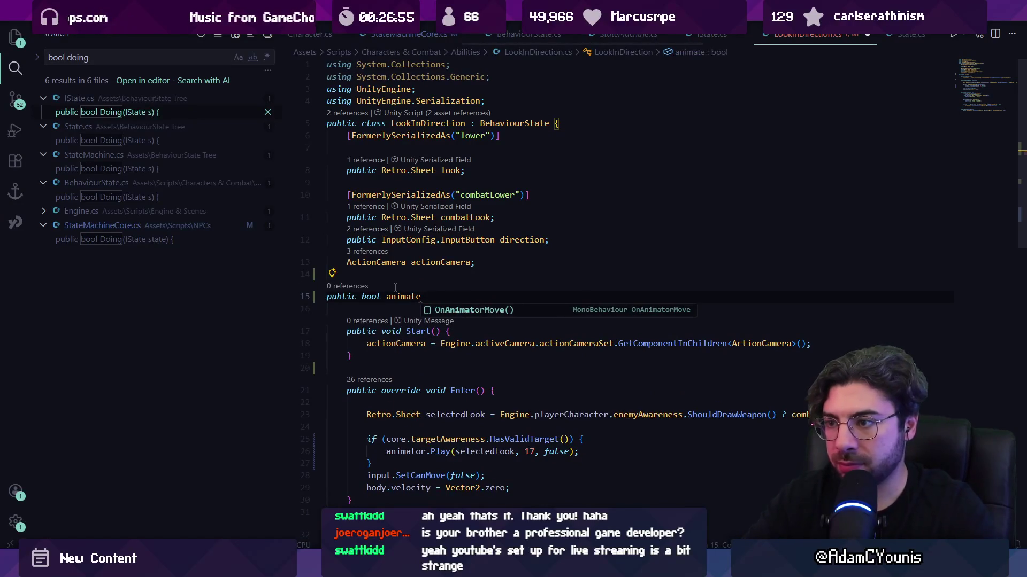
{"action": "type", "text": "InComba"}
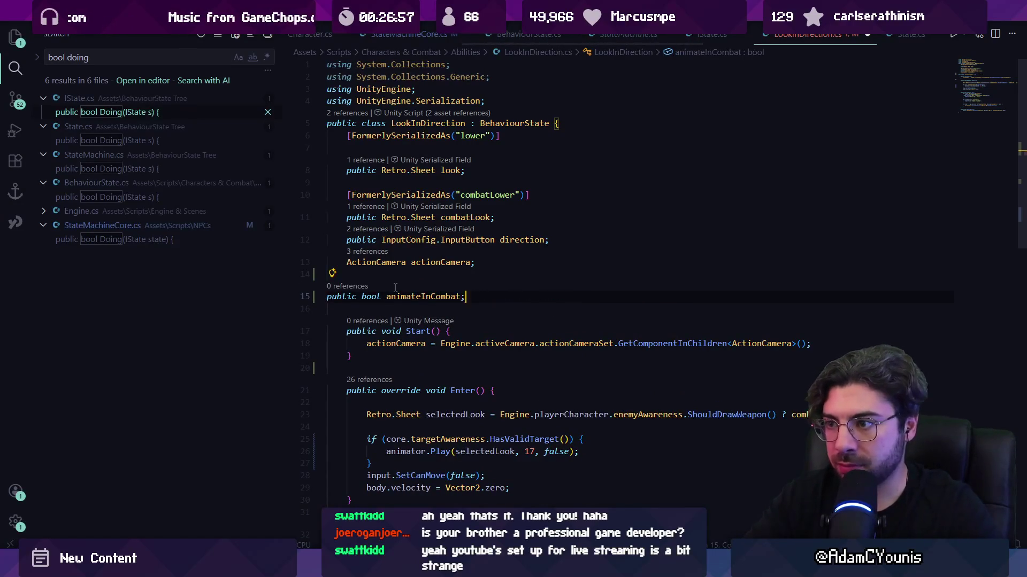
{"action": "type", "text": "t;"}
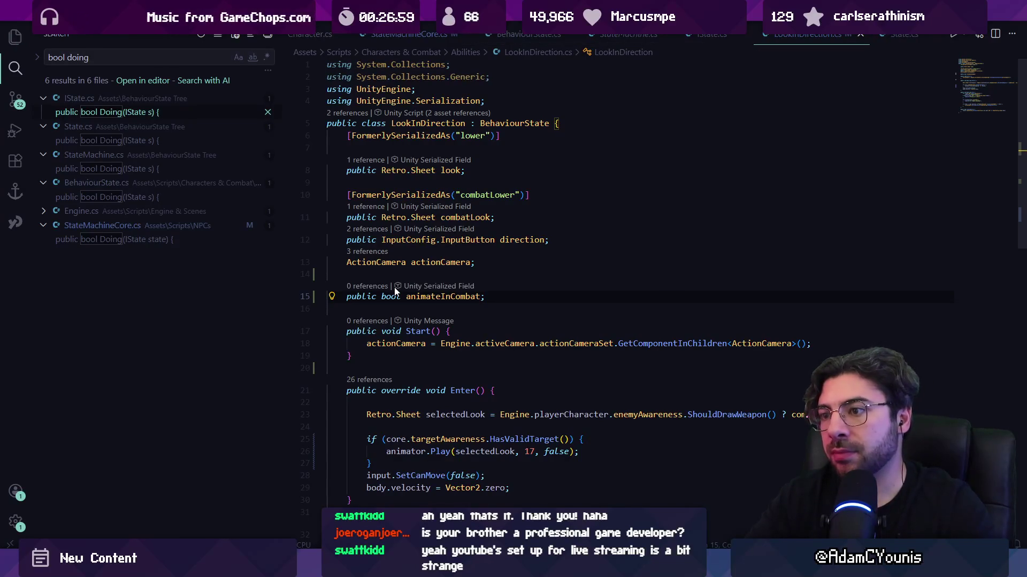
- Accept the suggested '&& animateInCombat' condition, clear stray text from line 24, and save the file
{"action": "scroll", "coordinate": [532, 380], "scroll_direction": "down", "scroll_amount": 2}
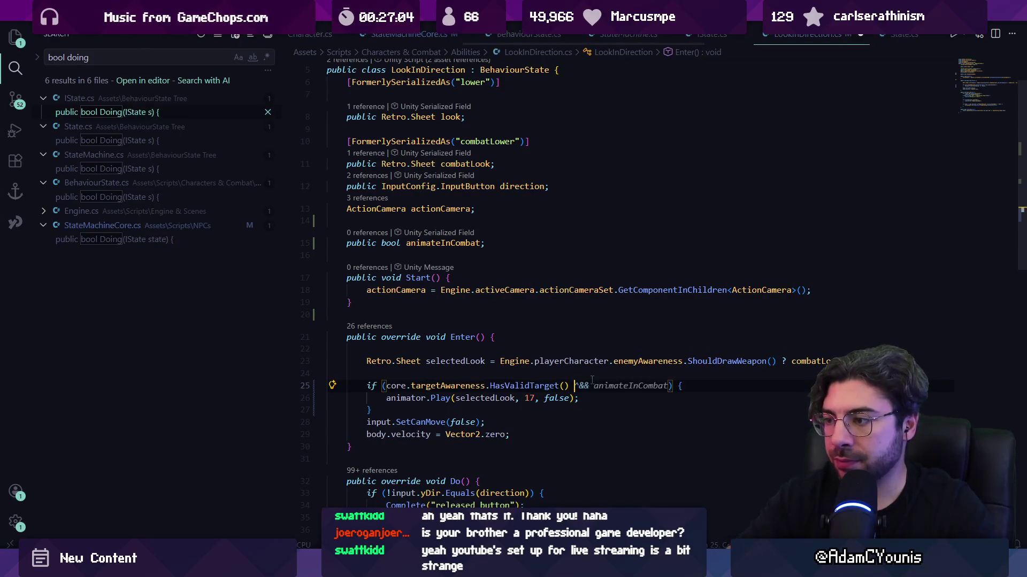
{"action": "key", "text": "Tab"}
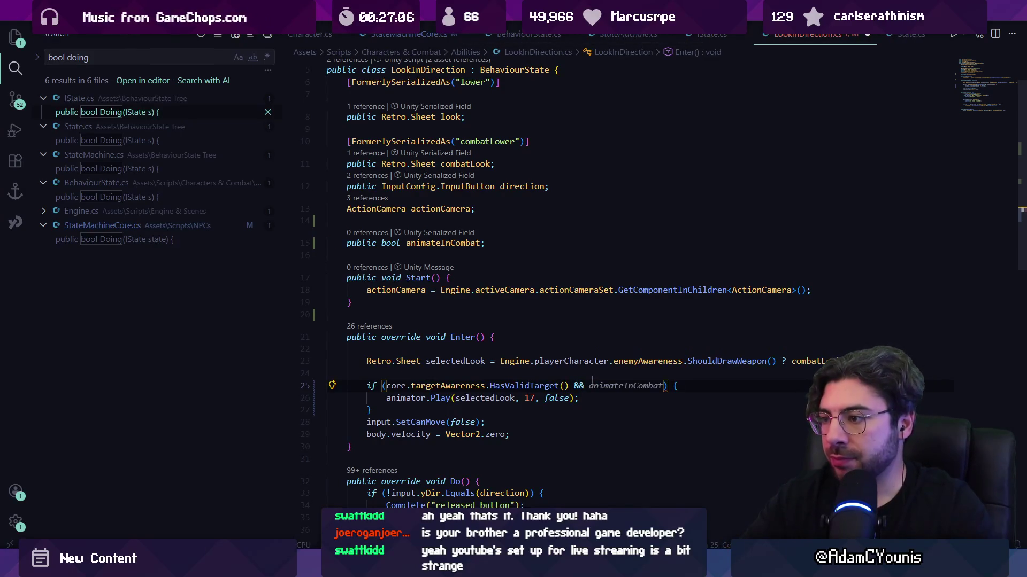
{"action": "left_click", "coordinate": [592, 379]}
{"action": "type", "text": "za"}
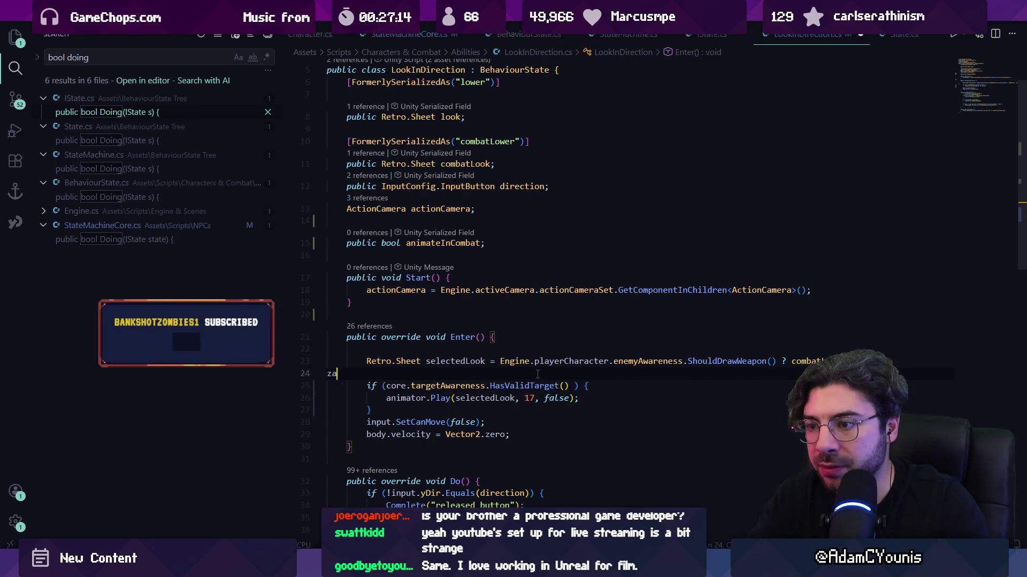
{"action": "type", "text": "dasd"}
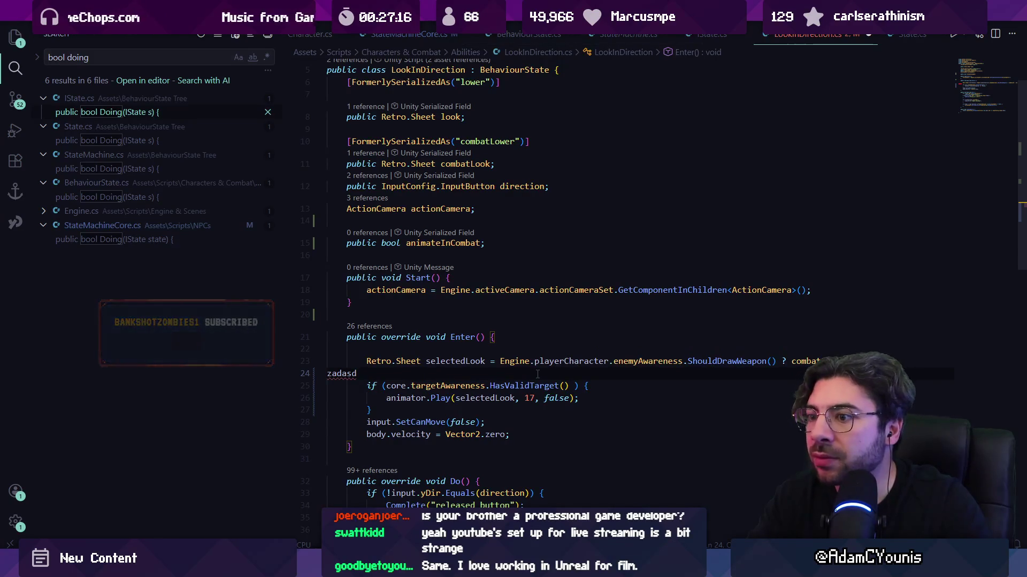
{"action": "type", "text": "asd"}
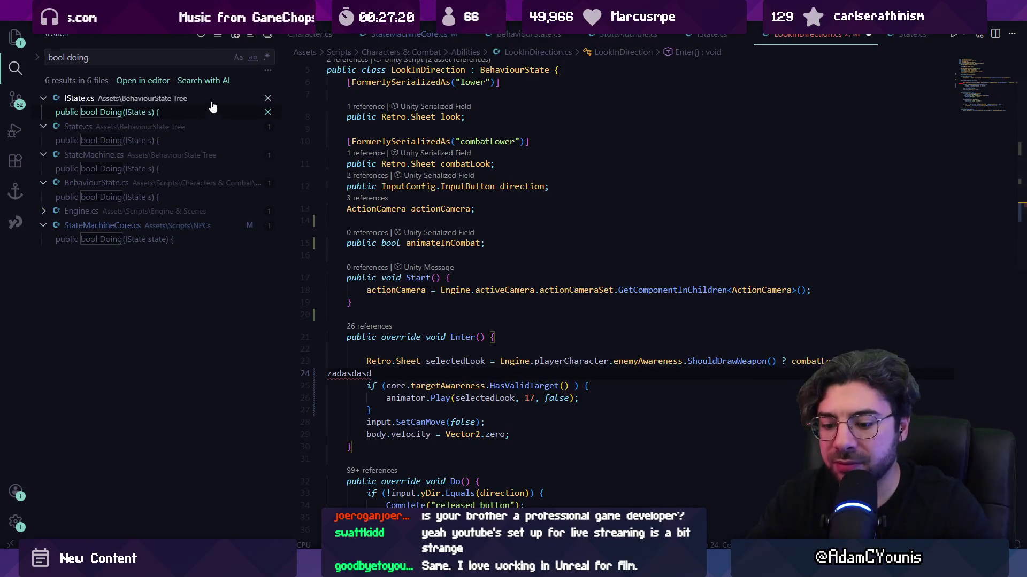
{"action": "key", "text": "ctrl+b"}
{"action": "key", "text": "ctrl+BackSpace"}
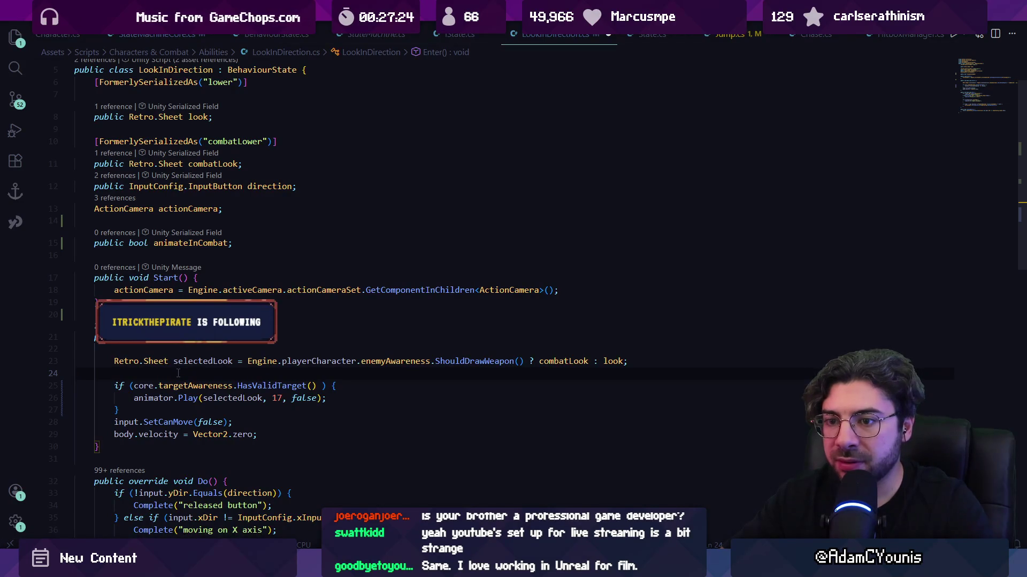
{"action": "type", "text": "assetBundleLoadResult"}
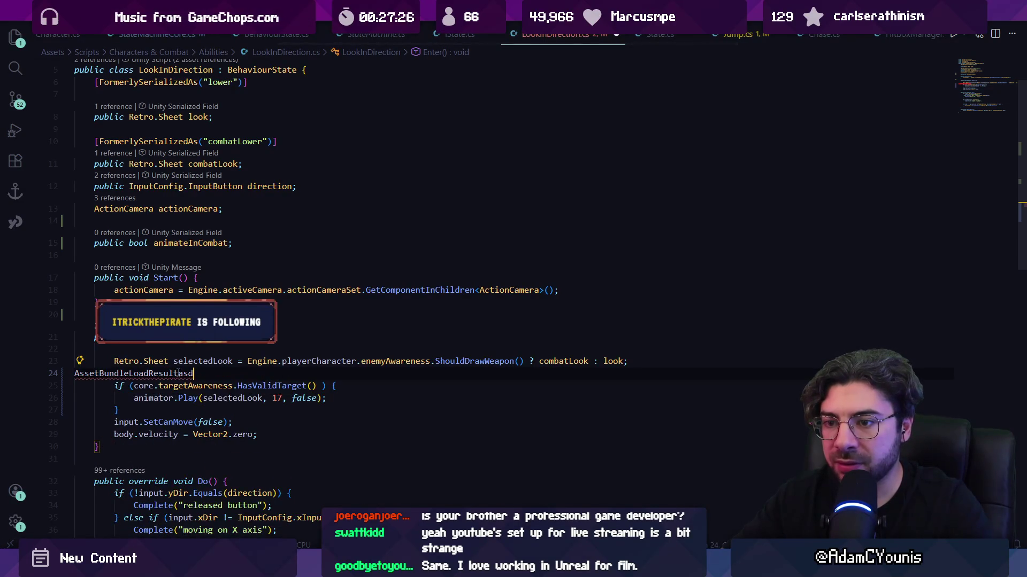
{"action": "key", "text": "Escape"}
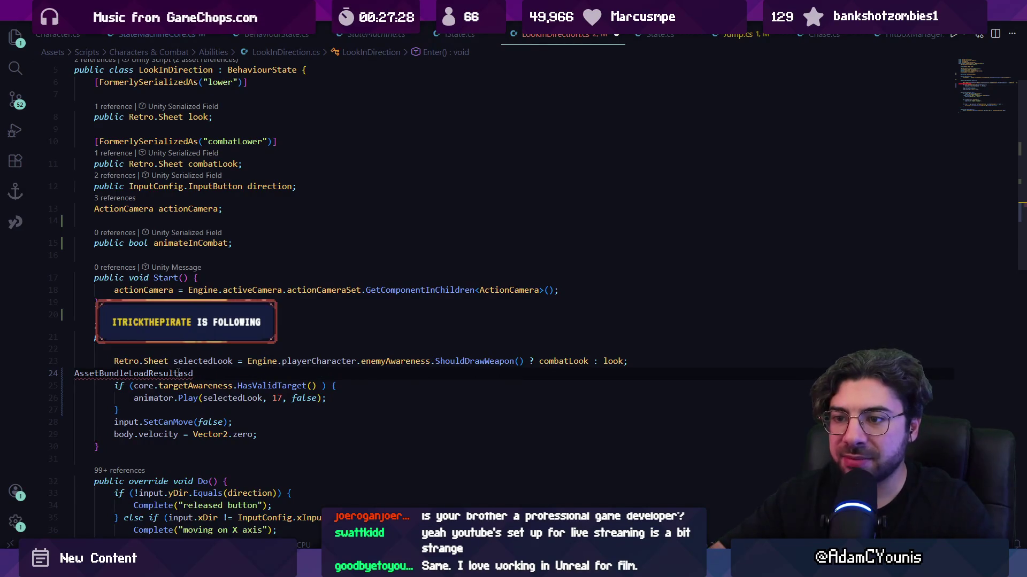
{"action": "double_click", "coordinate": [178, 373]}
{"action": "key", "text": "BackSpace"}
{"action": "key", "text": "ctrl+s"}
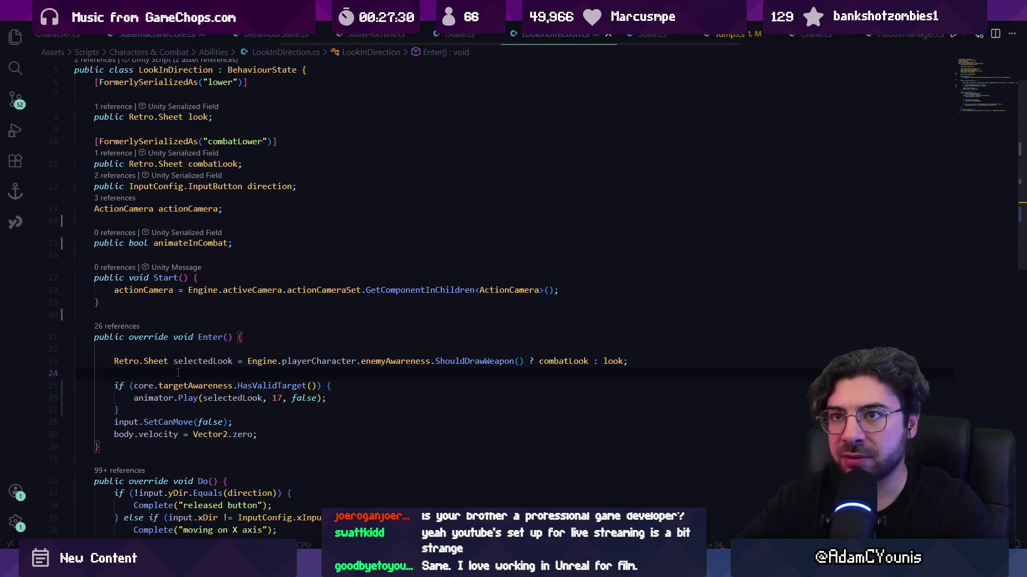
{"action": "key", "text": "alt+f"}
- Open Settings, search for 'tab', and show only commonly used tab options
{"action": "mouse_move", "coordinate": [187, 332]}
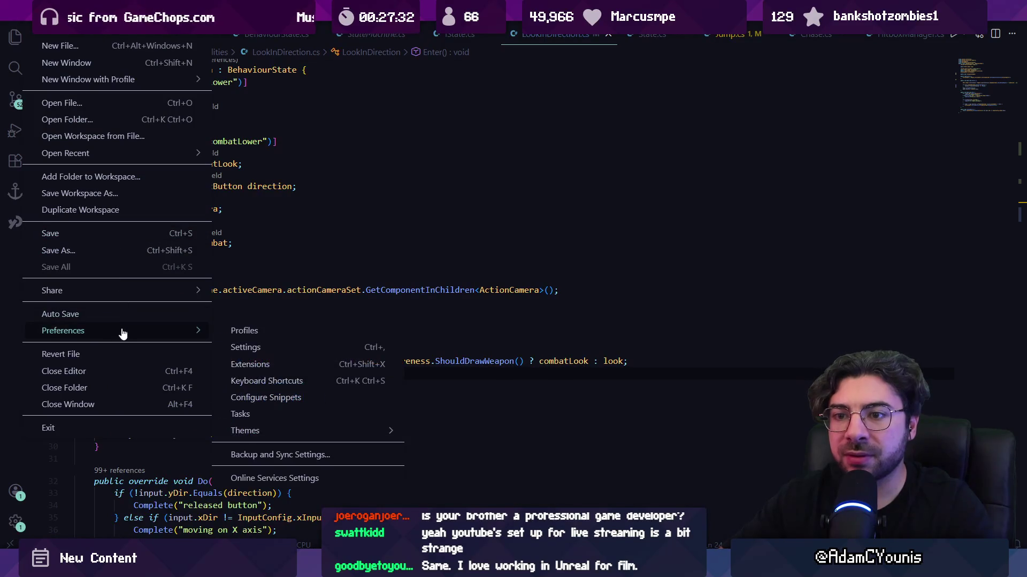
{"action": "left_click", "coordinate": [263, 349]}
{"action": "type", "text": "tab"}
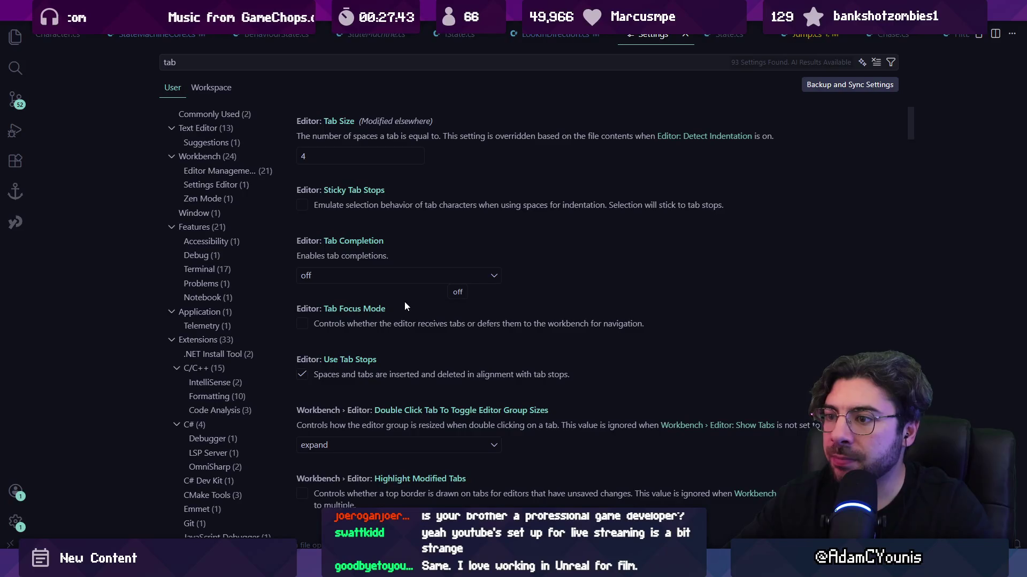
{"action": "scroll", "coordinate": [371, 320], "scroll_direction": "down", "scroll_amount": 5}
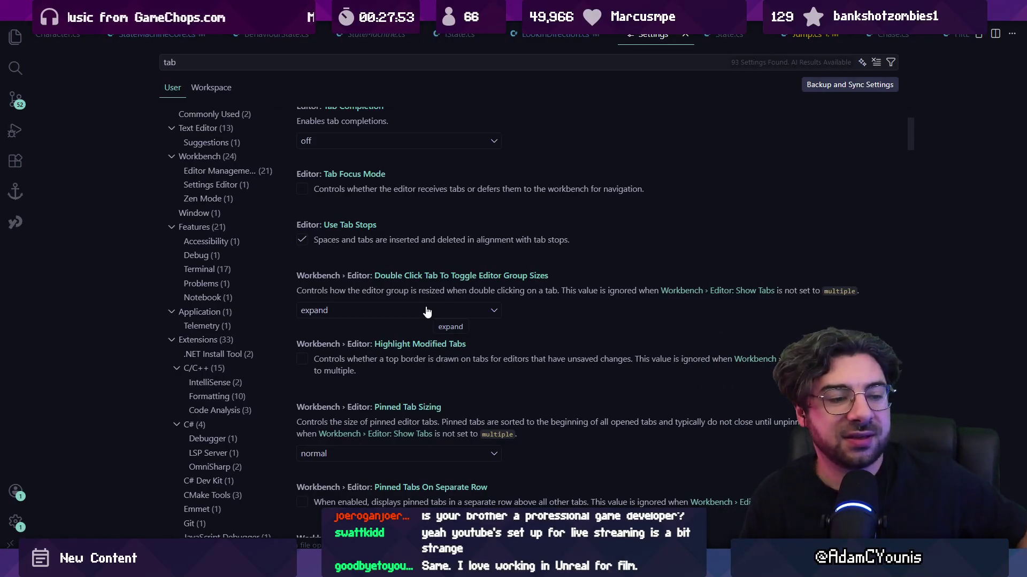
{"action": "scroll", "coordinate": [506, 281], "scroll_direction": "down", "scroll_amount": 3}
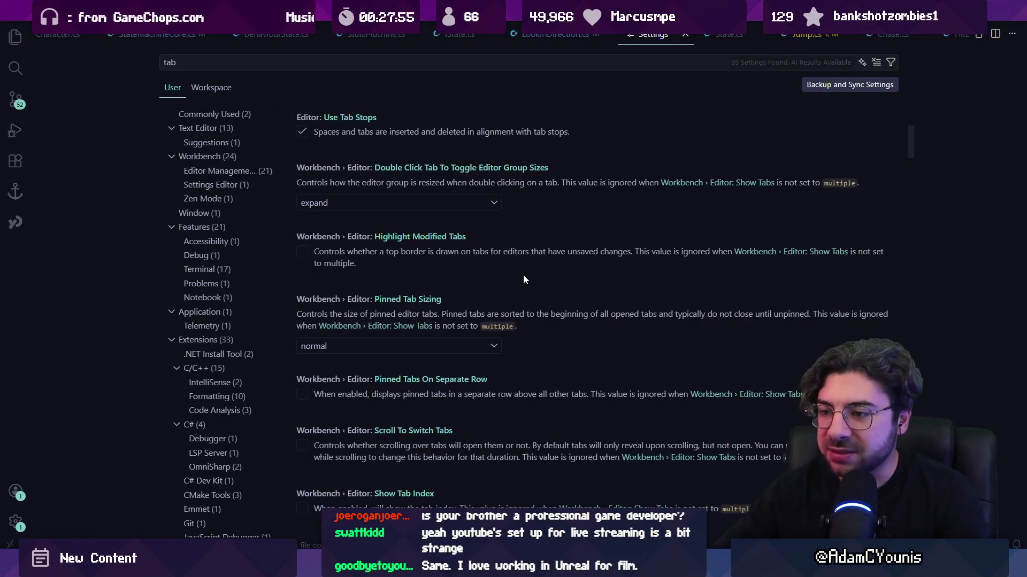
{"action": "scroll", "coordinate": [533, 270], "scroll_direction": "down", "scroll_amount": 3}
{"action": "scroll", "coordinate": [533, 248], "scroll_direction": "up", "scroll_amount": 10}
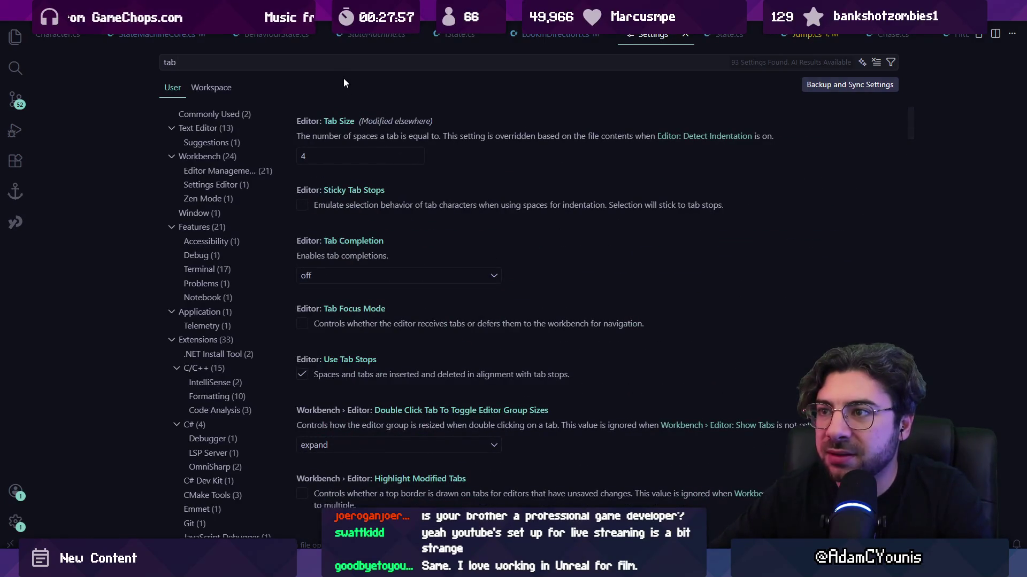
{"action": "left_click", "coordinate": [210, 113]}
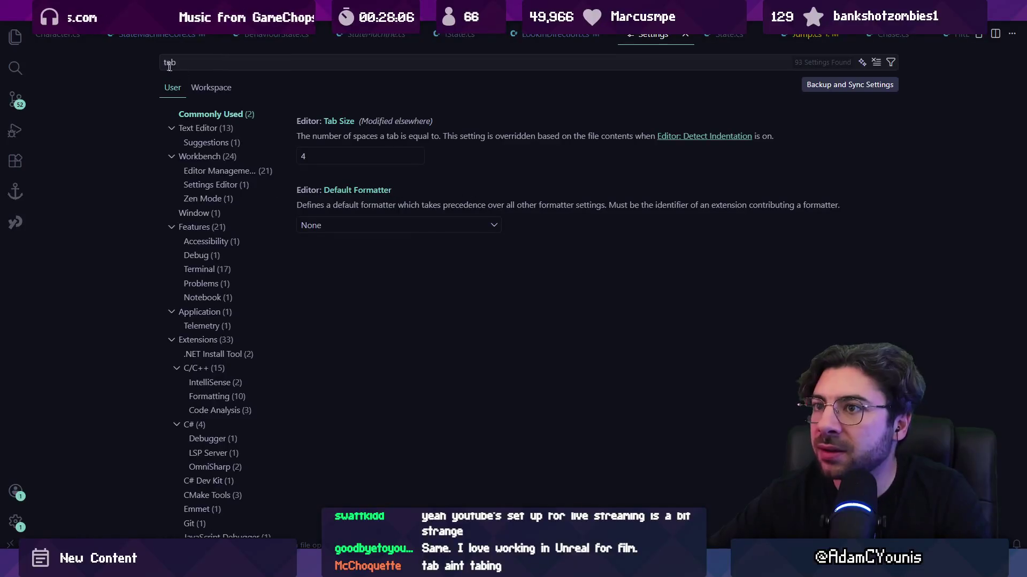
- Check State.cs, then return to Settings and refine the search to 'tab mode'
{"action": "left_click", "coordinate": [749, 33]}
{"action": "left_click", "coordinate": [249, 305]}
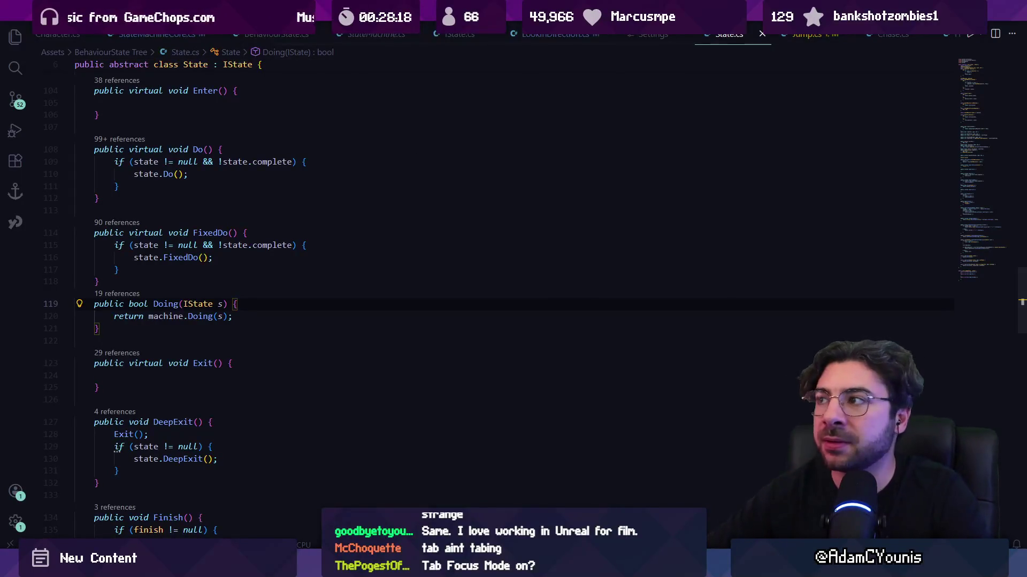
{"action": "left_click", "coordinate": [650, 35]}
{"action": "type", "text": "tab focus"}
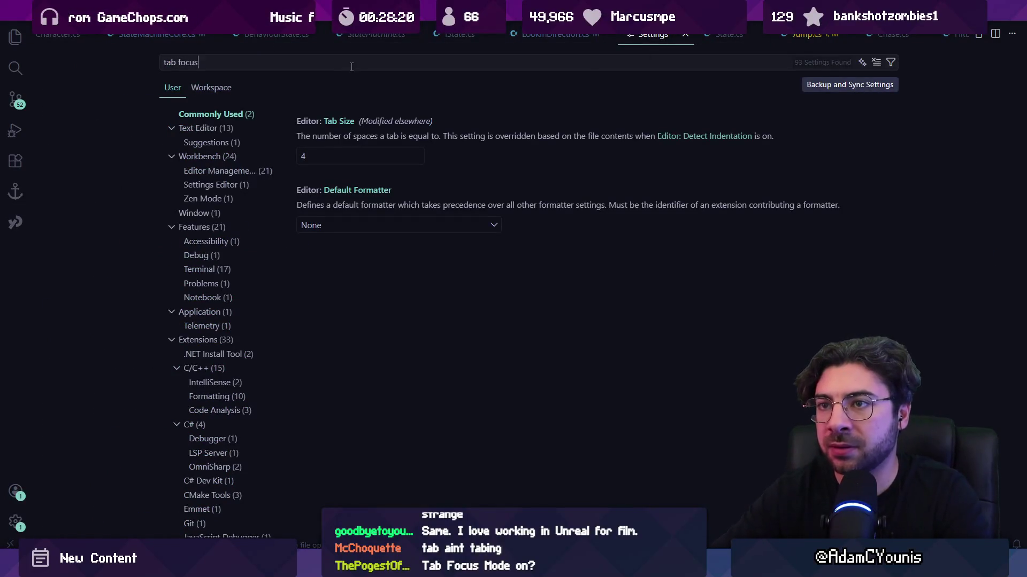
{"action": "type", "text": "mode"}
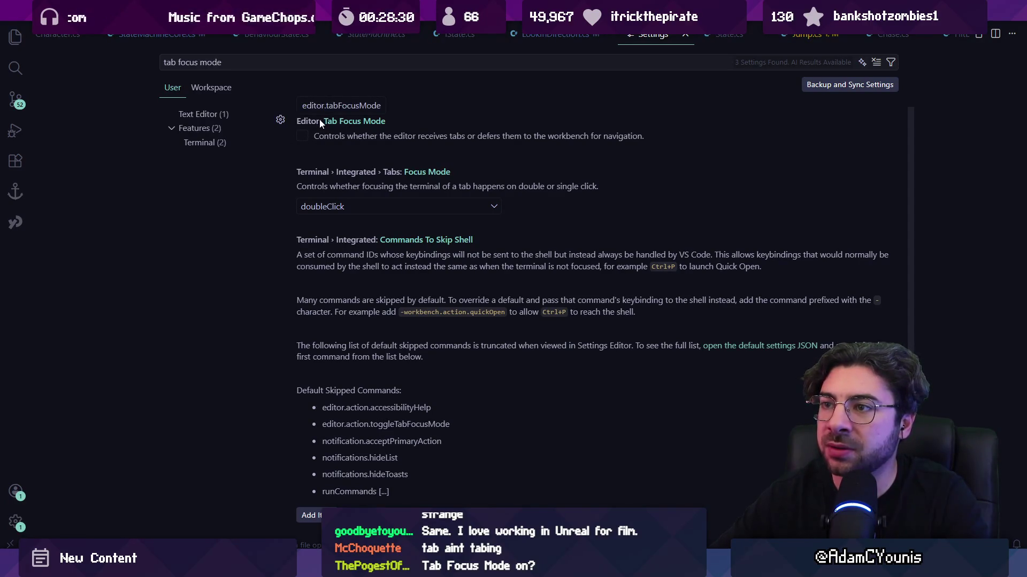
- Toggle Editor: Tab Focus Mode on and back off, then test and undo a Tab indent on State.cs line 118
{"action": "left_click", "coordinate": [305, 138]}
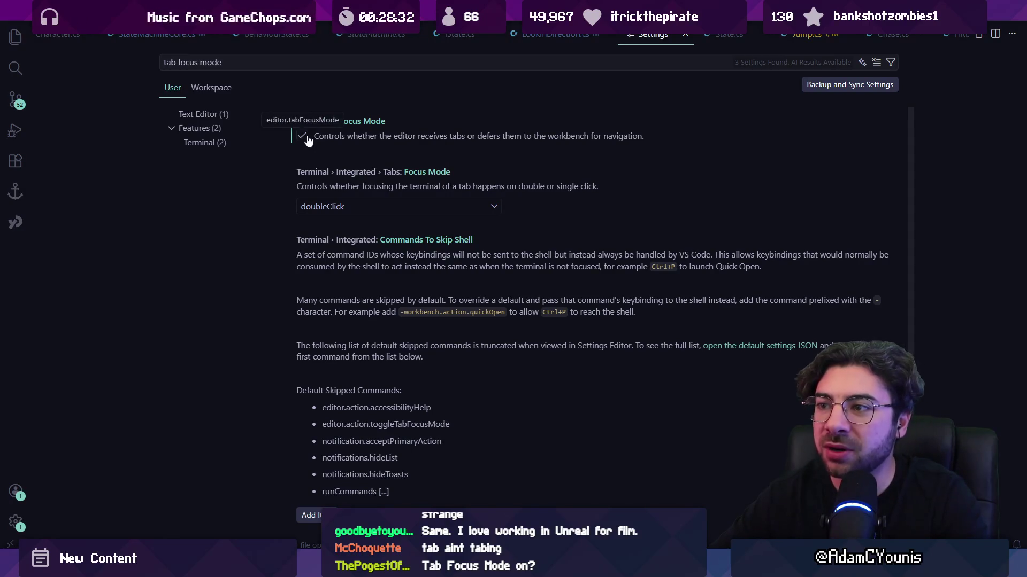
{"action": "left_click", "coordinate": [307, 138]}
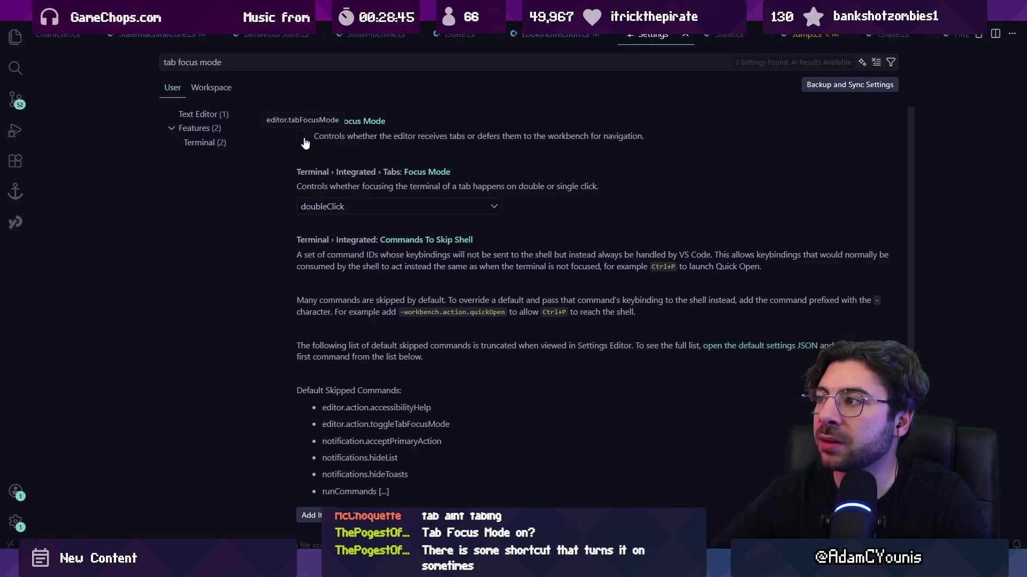
{"action": "key", "text": "ctrl+Tab"}
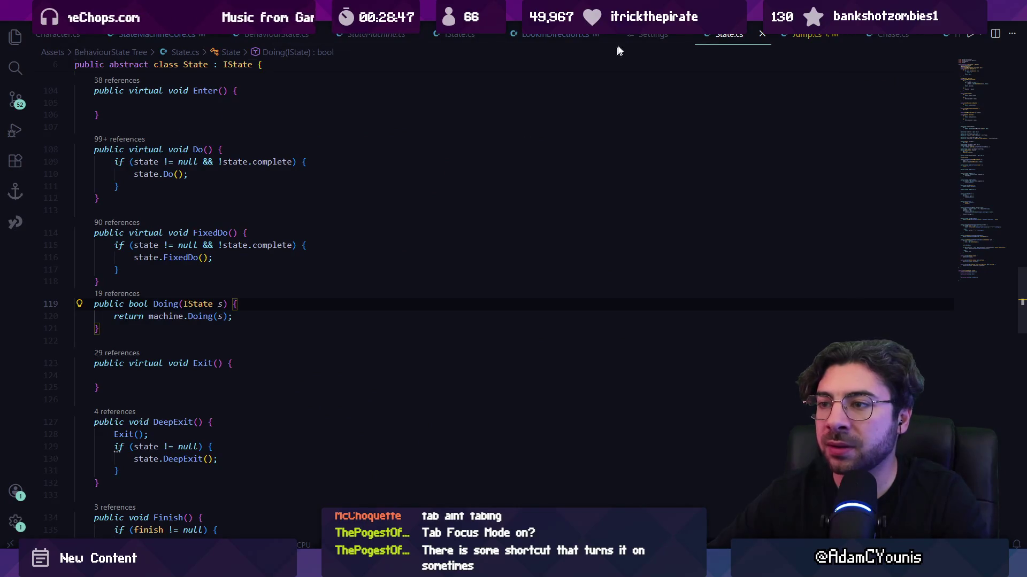
{"action": "key", "text": "ctrl+Tab"}
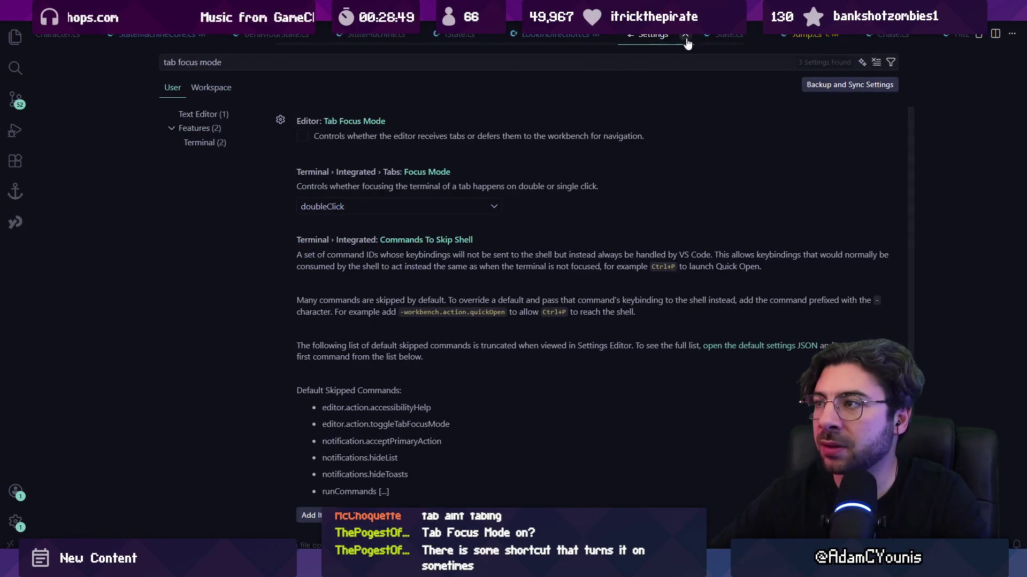
{"action": "key", "text": "ctrl+Tab"}
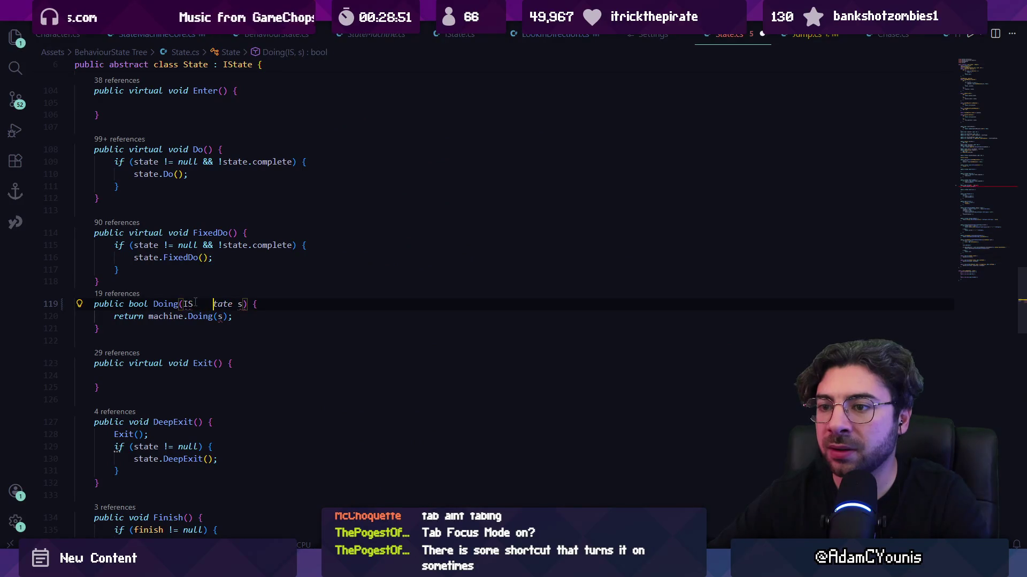
{"action": "left_click", "coordinate": [220, 283]}
{"action": "key", "text": "Tab"}
{"action": "key", "text": "Tab"}
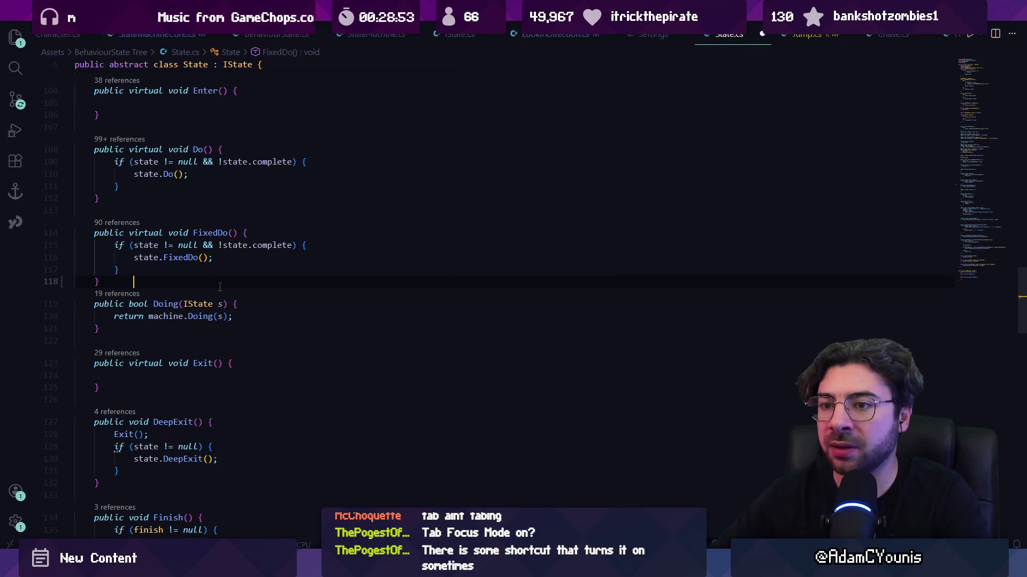
{"action": "key", "text": "ctrl+z"}
- Close the Settings tab and return to the LookInDirection.cs code
{"action": "left_click", "coordinate": [653, 35]}
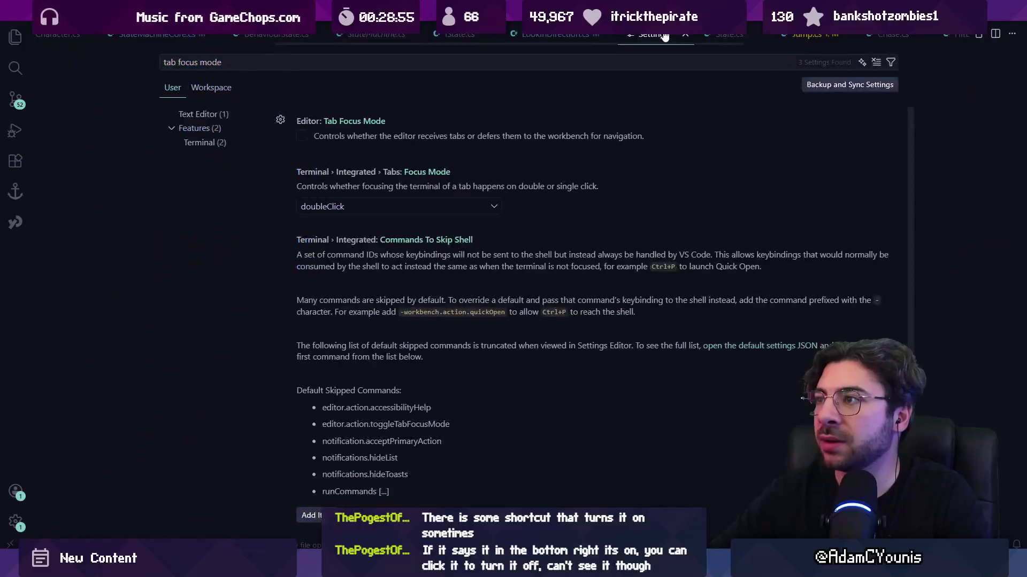
{"action": "key", "text": "ctrl+w"}
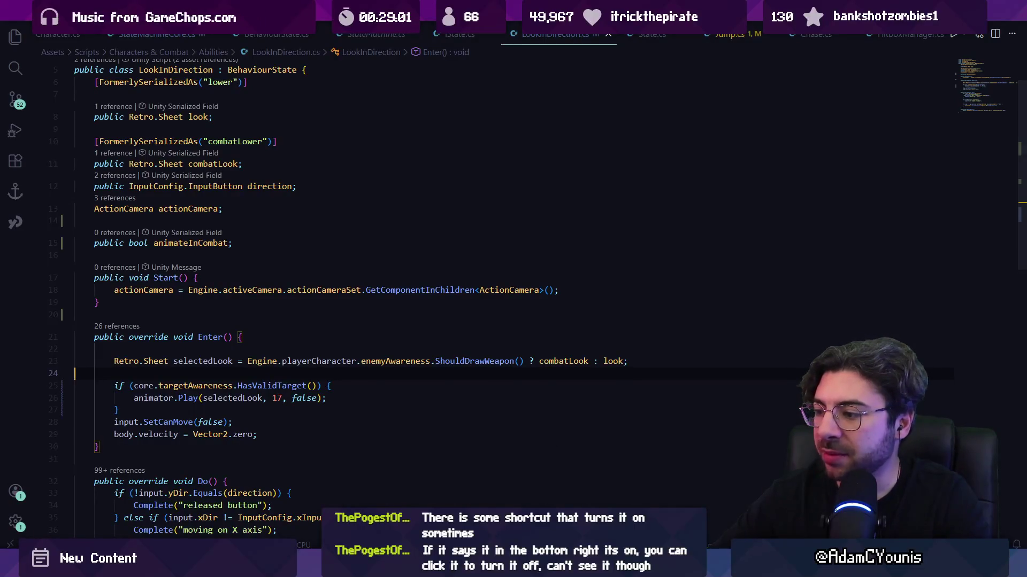
{"action": "left_click", "coordinate": [275, 316]}
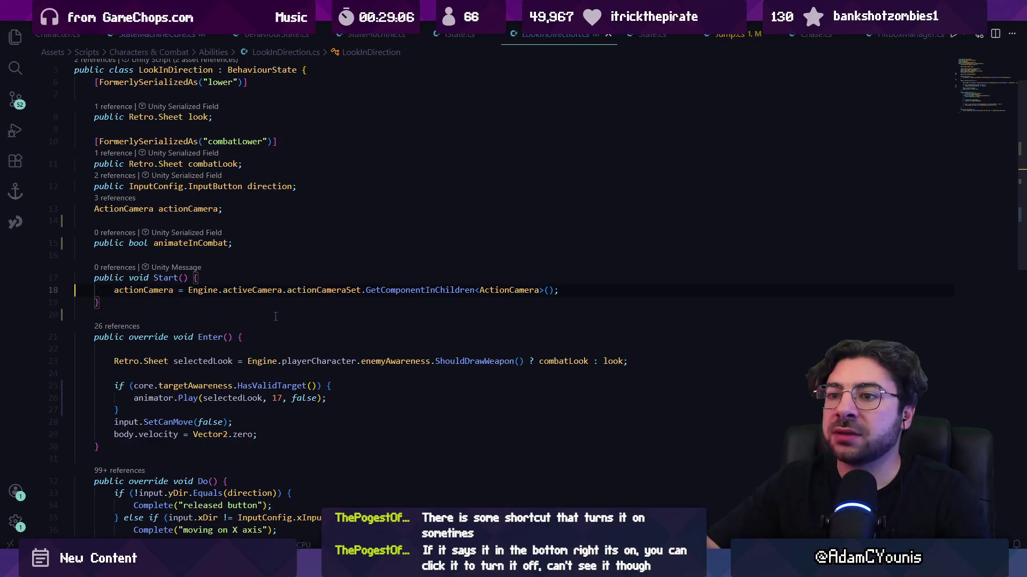
- Add 'bool isInCombat = core.targetAwareness.HasValidTarget();' at the start of Enter()
{"action": "key", "text": "Down"}
{"action": "key", "text": "Down"}
{"action": "key", "text": "Down"}
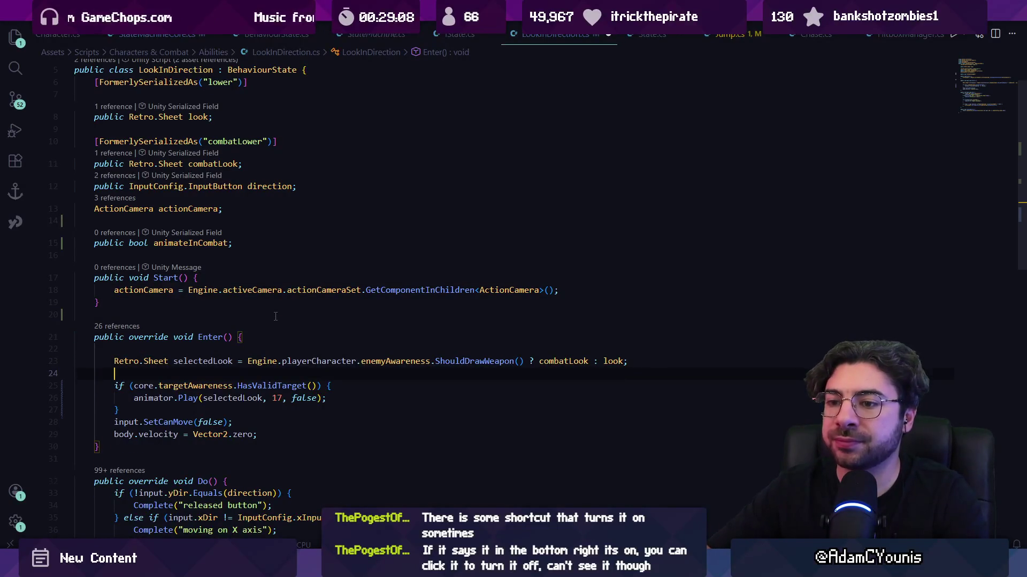
{"action": "key", "text": "Return"}
{"action": "type", "text": "bool "}
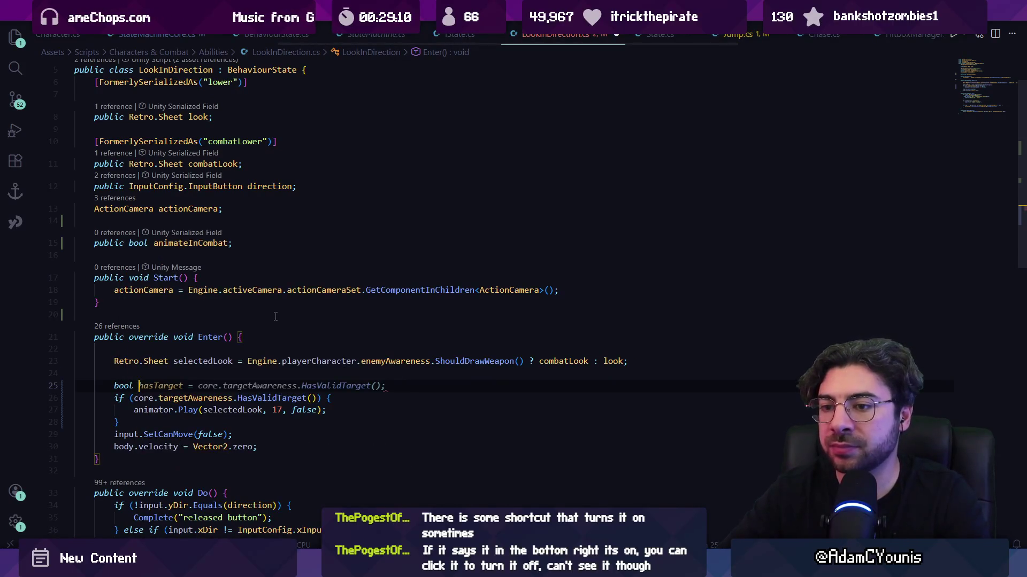
{"action": "type", "text": "isI"}
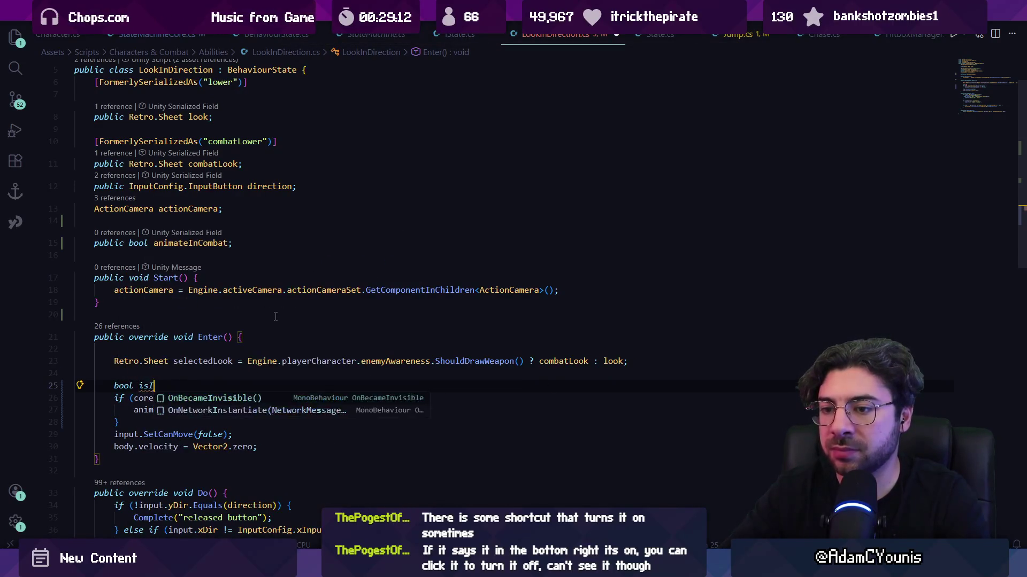
{"action": "type", "text": "nCombat = "}
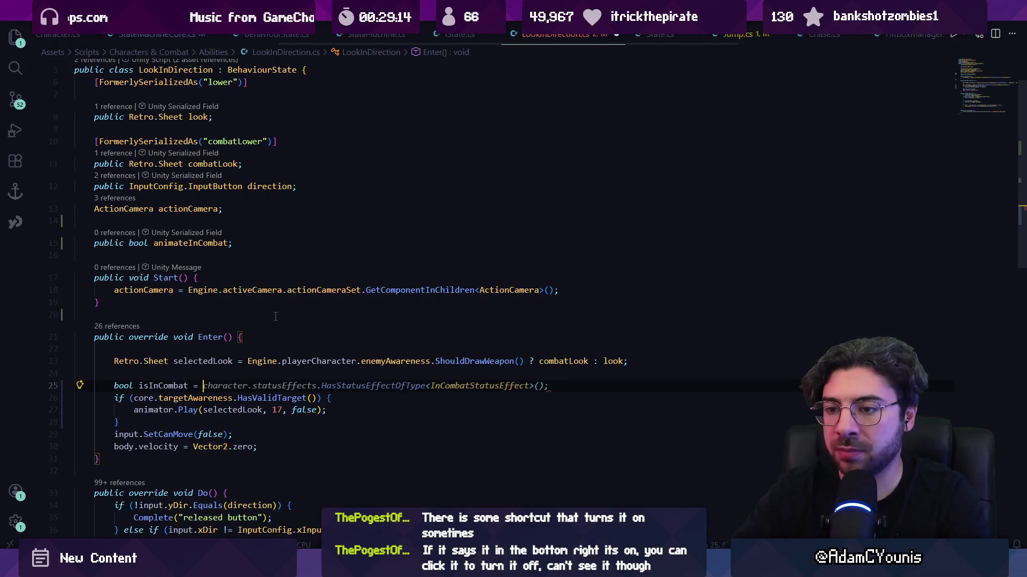
{"action": "type", "text": "core.t"}
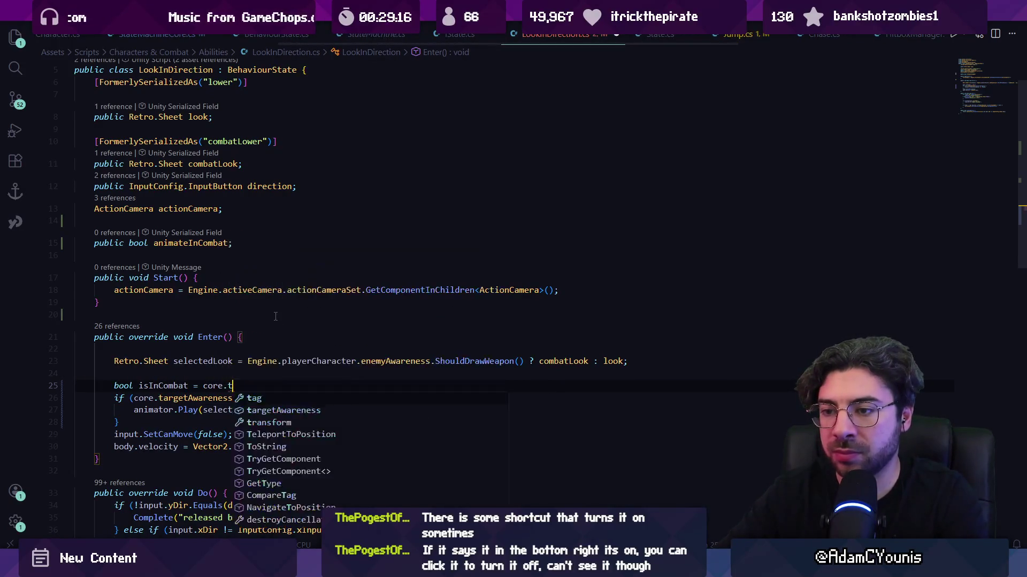
{"action": "key", "text": "Tab"}
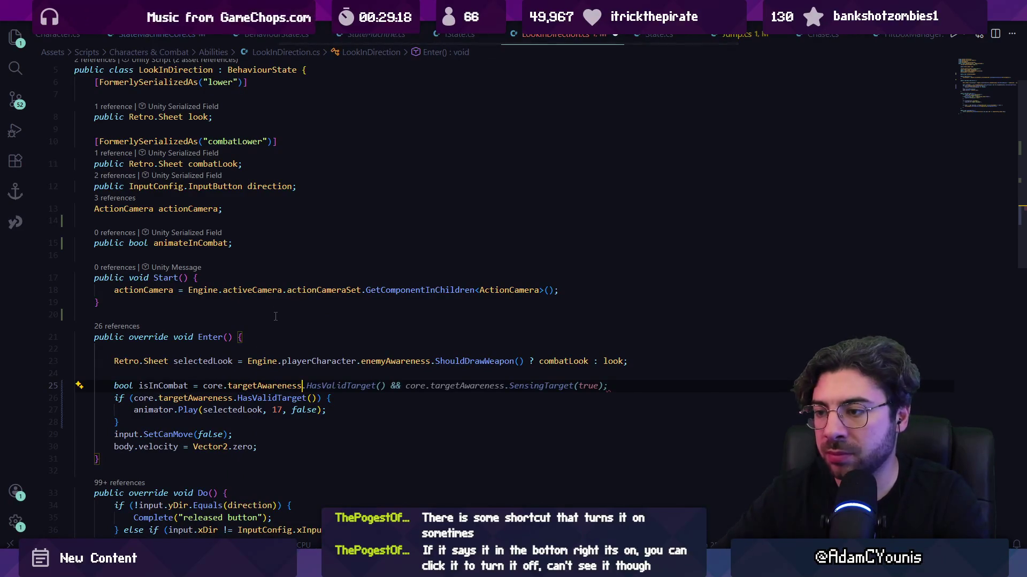
{"action": "key", "text": "Tab"}
{"action": "key", "text": "ctrl+shift+Left"}
{"action": "key", "text": "ctrl+shift+Left"}
{"action": "key", "text": "ctrl+shift+Left"}
{"action": "key", "text": "ctrl+shift+Left"}
{"action": "key", "text": "ctrl+shift+Left"}
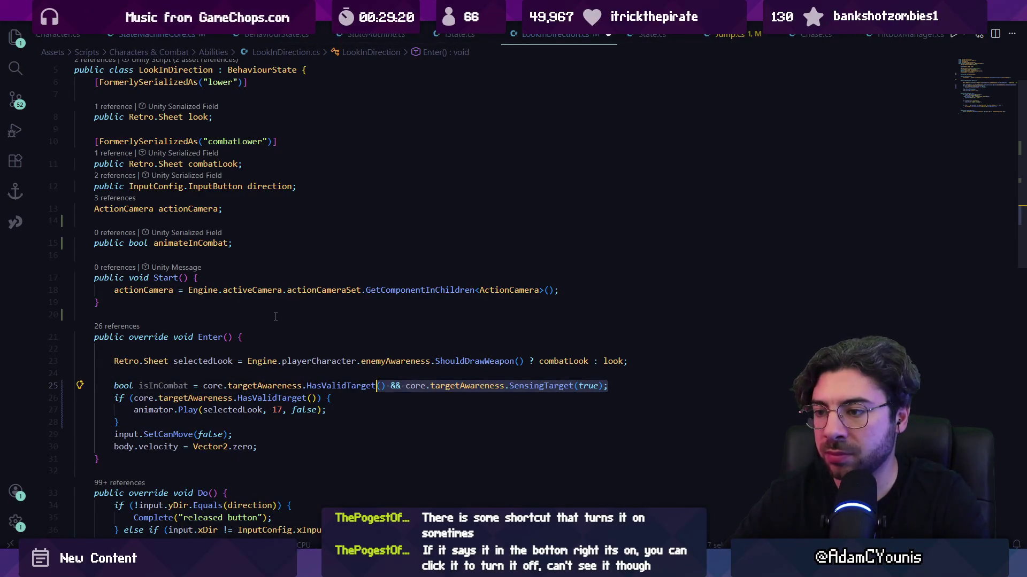
{"action": "type", "text": ";"}
{"action": "key", "text": "Return"}
{"action": "type", "text": "bool"}
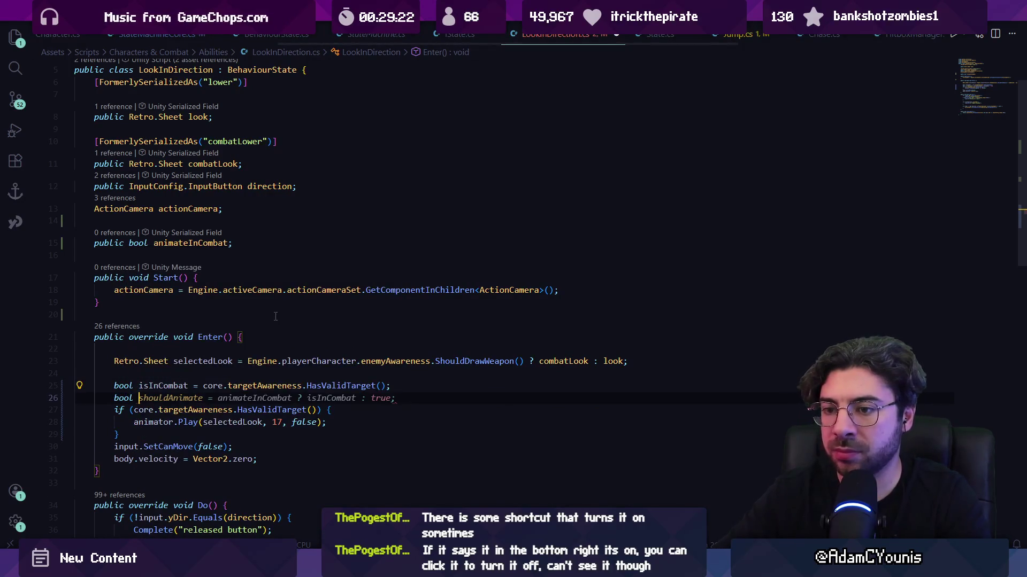
{"action": "key", "text": "ctrl+z"}
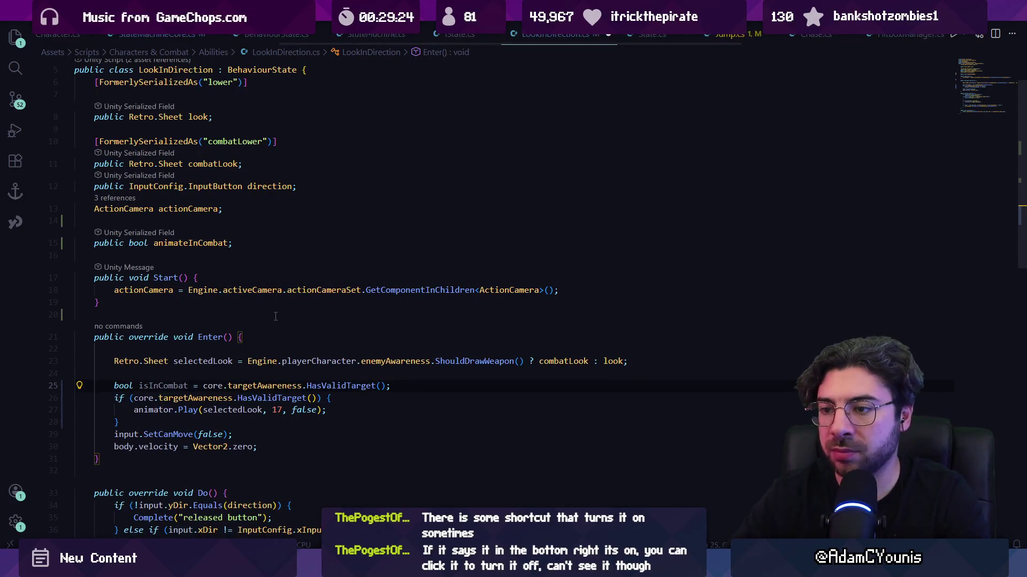
- Change the if condition to '!isInCombat || animateInCombat' and save
{"action": "key", "text": "ctrl+Left"}
{"action": "key", "text": "ctrl+Left"}
{"action": "key", "text": "ctrl+Left"}
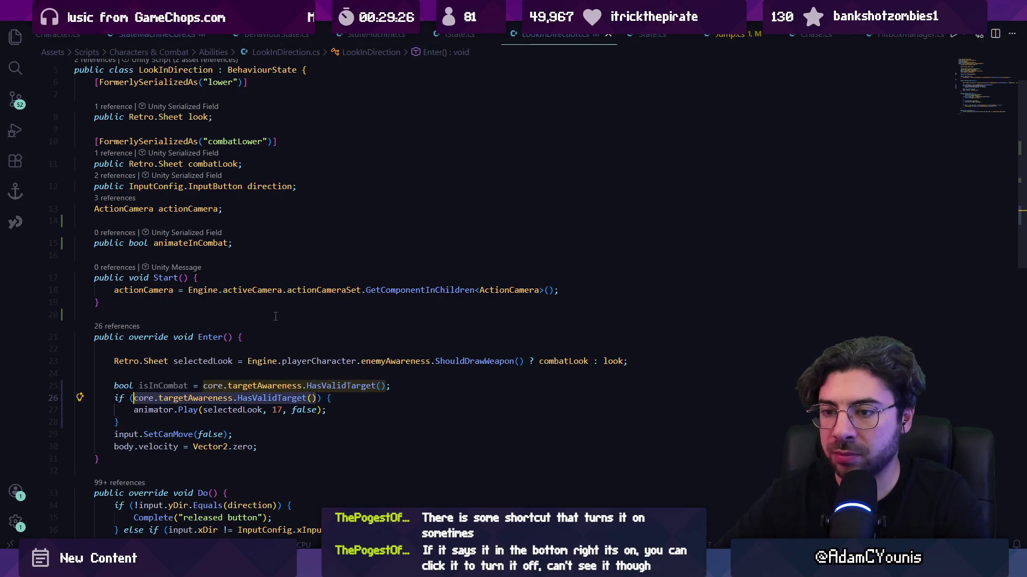
{"action": "type", "text": "!isInCombat || animateInCombat"}
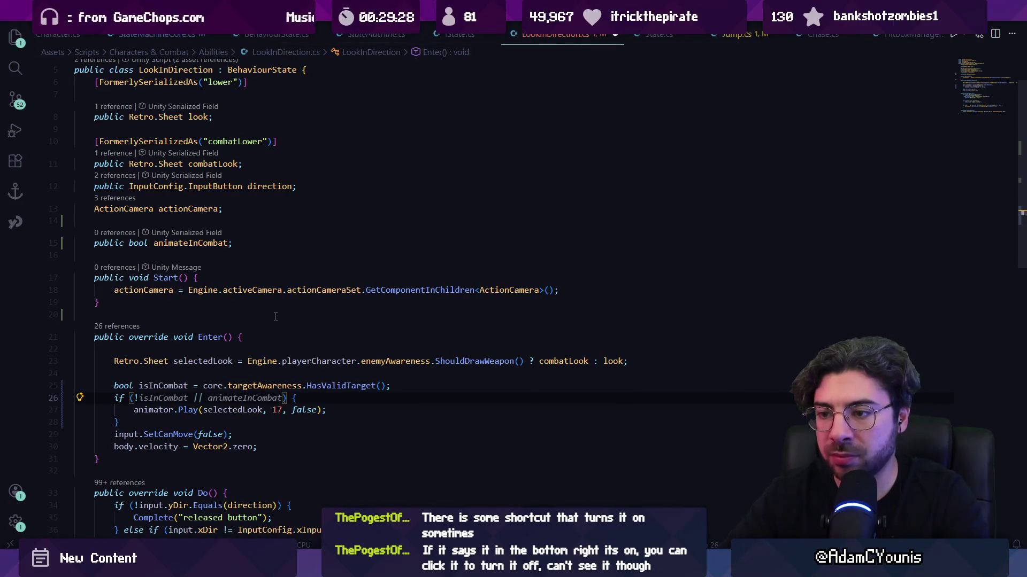
{"action": "key", "text": "ctrl+s"}
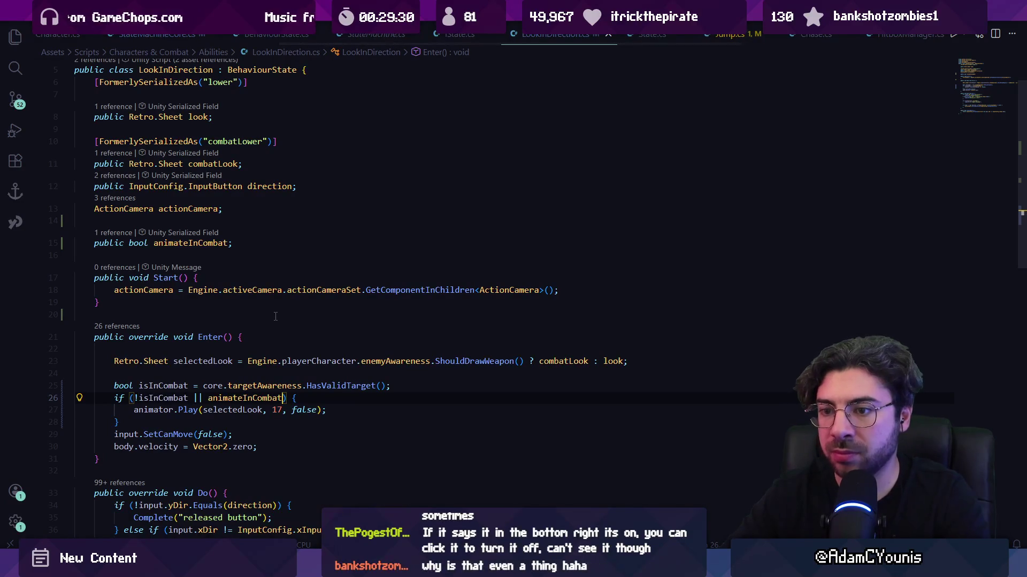
- Default the animateInCombat field to '= true', then switch to Unity
{"action": "key", "text": "Up"}
{"action": "key", "text": "Up"}
{"action": "key", "text": "Up"}
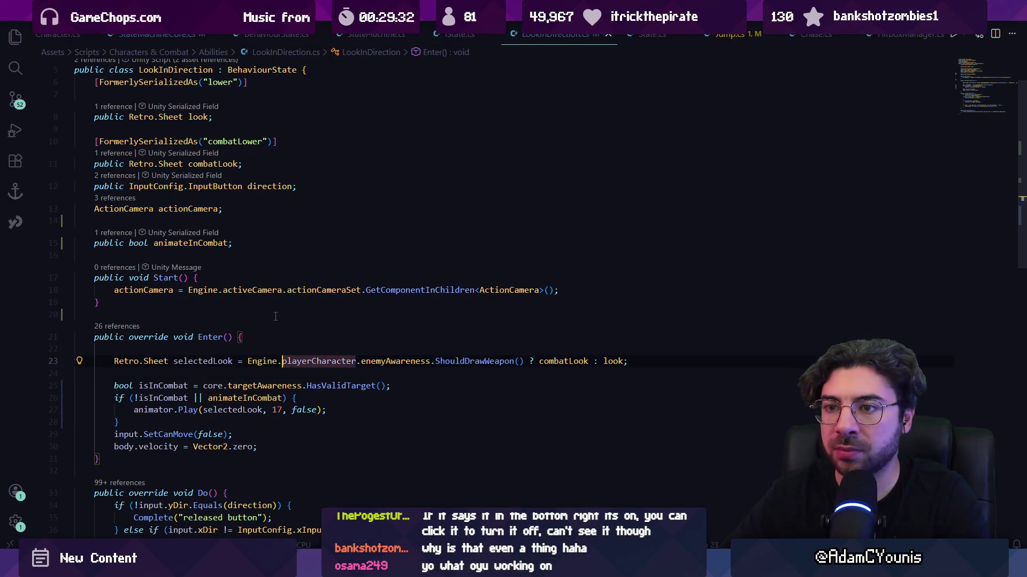
{"action": "left_click", "coordinate": [231, 244]}
{"action": "type", "text": "= true"}
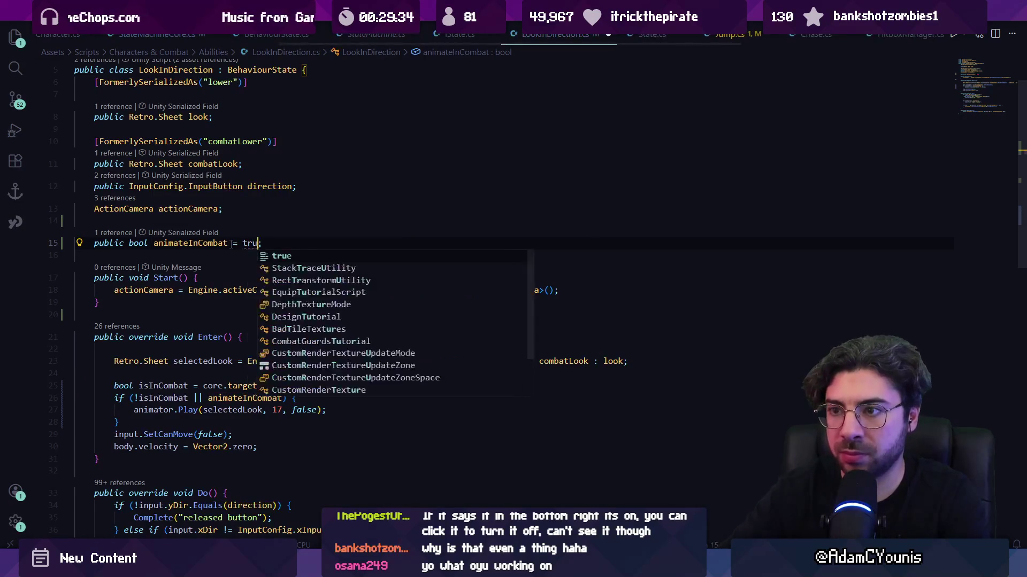
{"action": "key", "text": "Escape"}
{"action": "key", "text": "alt+Tab"}
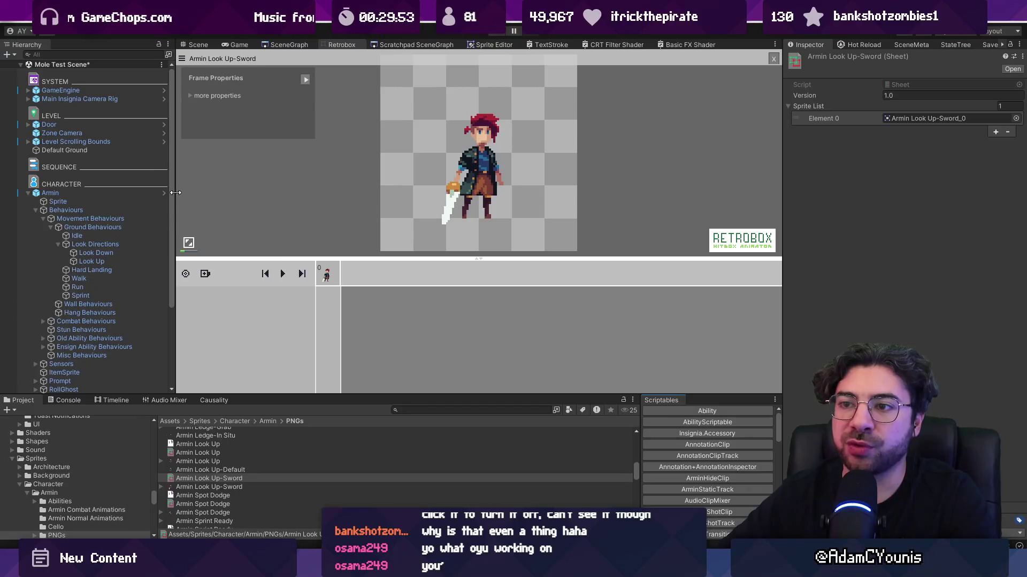
- Collapse the Behaviours group under Armin in the Mole Test Scene hierarchy
{"action": "mouse_move", "coordinate": [175, 194]}
{"action": "left_mouse_down"}
{"action": "mouse_move", "coordinate": [187, 194]}
{"action": "mouse_move", "coordinate": [175, 193]}
{"action": "left_mouse_up"}
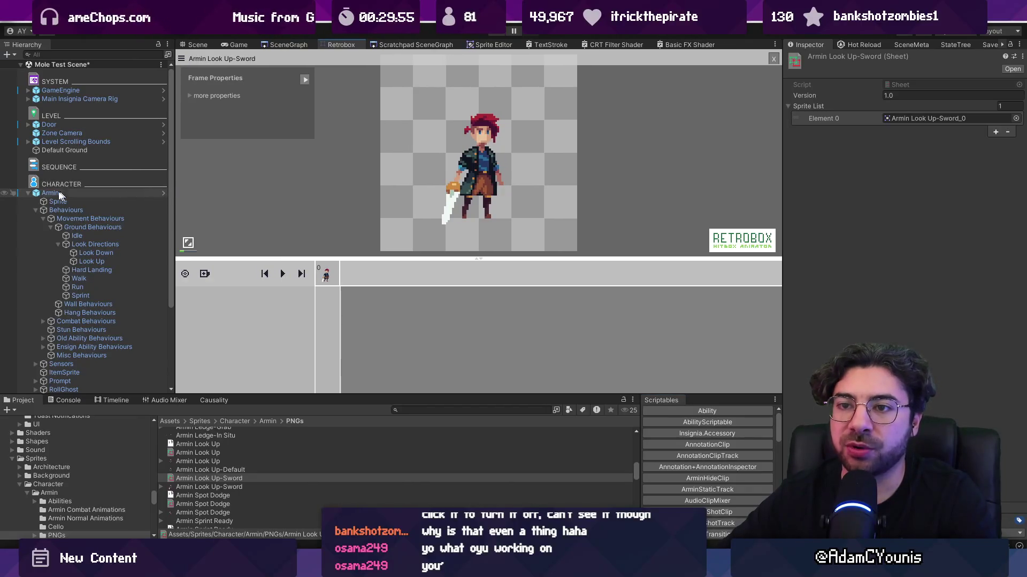
{"action": "left_click", "coordinate": [36, 209]}
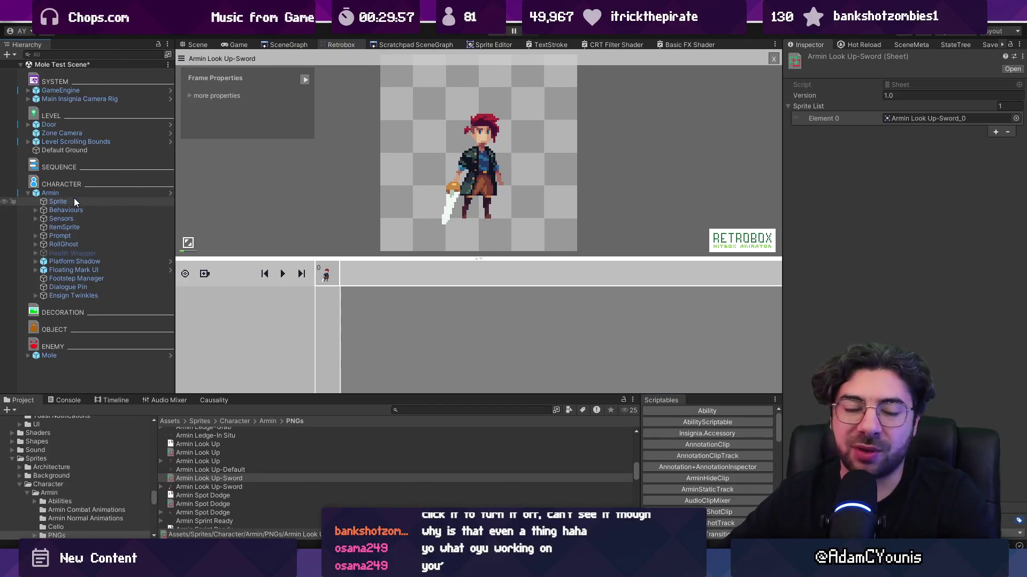
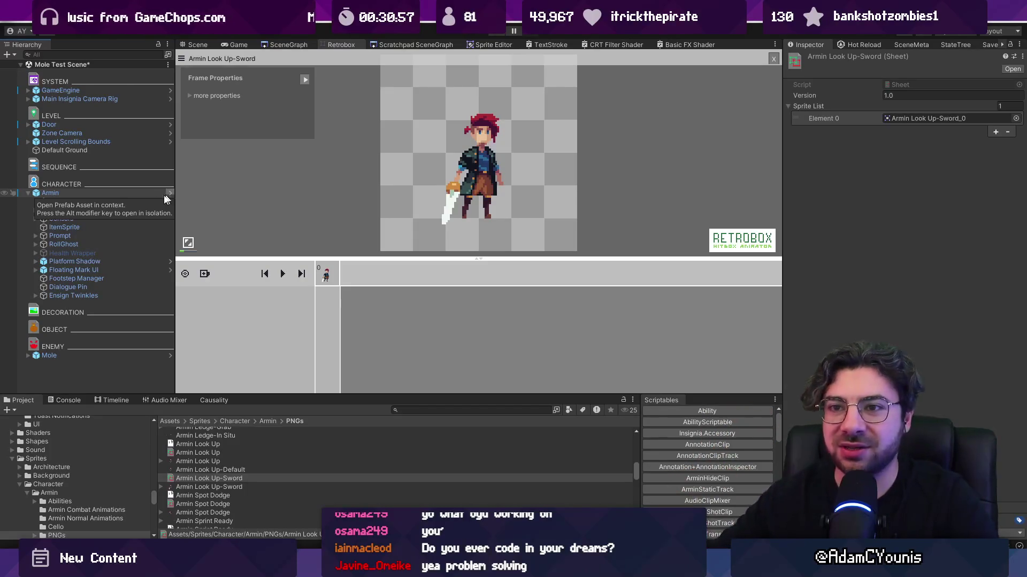
- In the Armin prefab, uncheck Animate In Combat under Look Directions > Look Up, then start play
{"action": "left_click", "coordinate": [169, 194]}
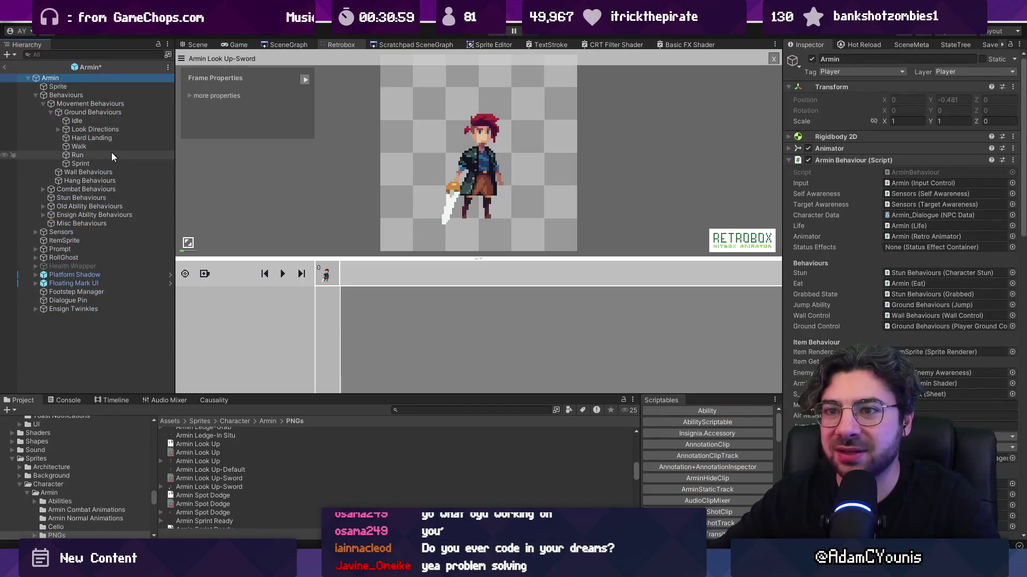
{"action": "left_click", "coordinate": [39, 129]}
{"action": "left_click", "coordinate": [58, 129]}
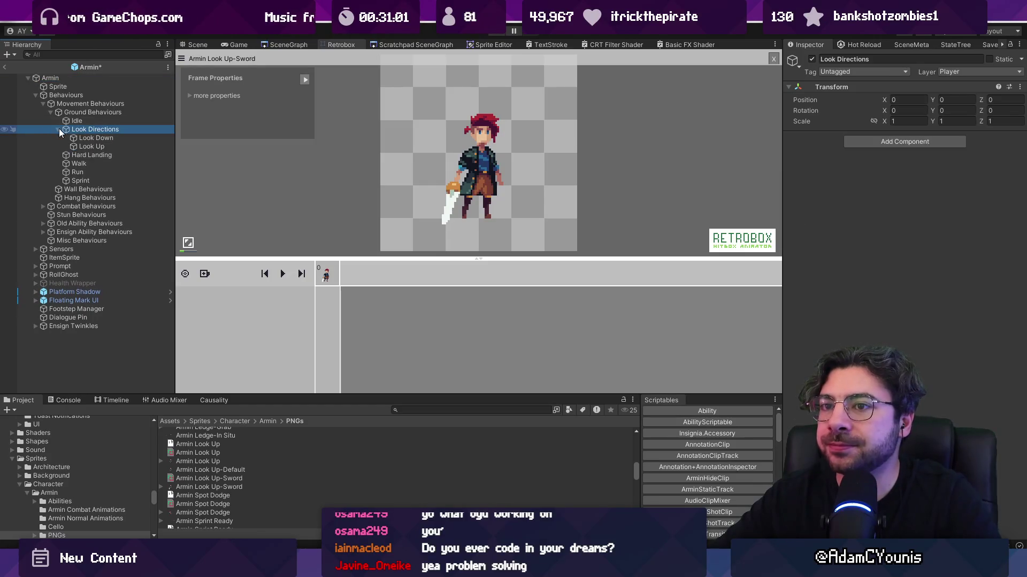
{"action": "left_click", "coordinate": [93, 138]}
{"action": "left_click", "coordinate": [98, 147]}
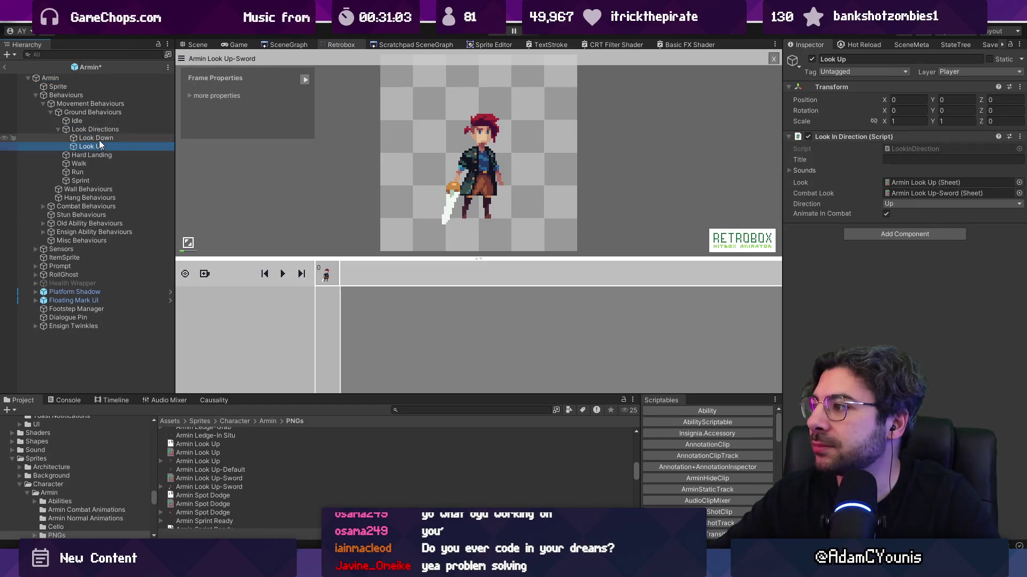
{"action": "left_click", "coordinate": [886, 214]}
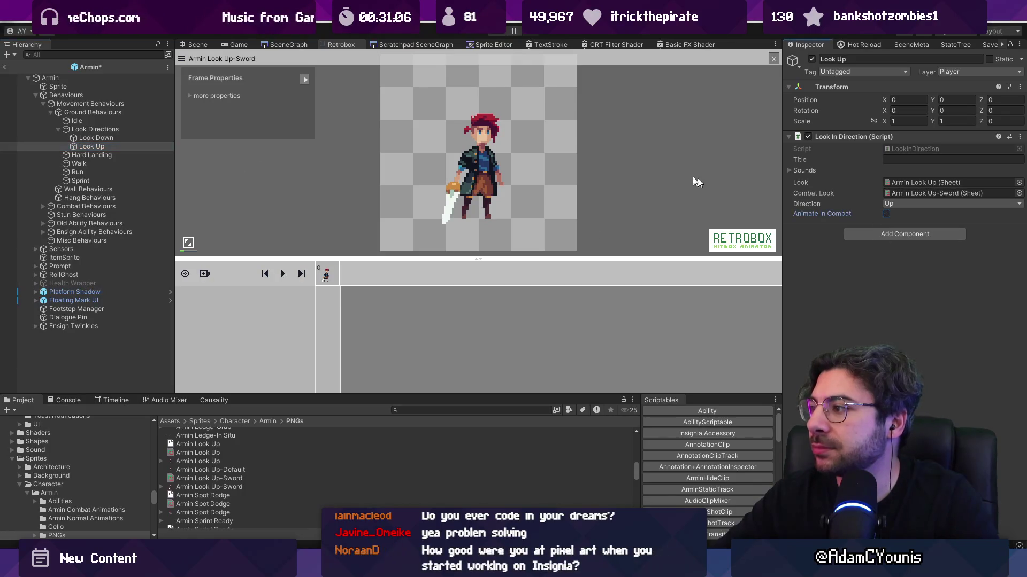
{"action": "left_click", "coordinate": [501, 33]}
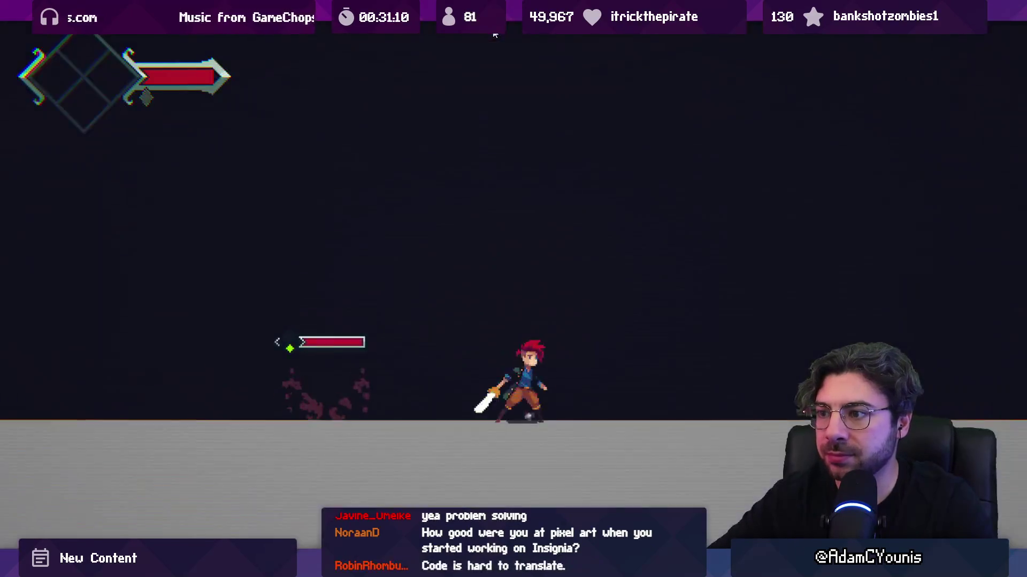
- Run Armin left and right to defeat the mole with sword strikes, then dismiss the reward screen
{"action": "key", "text": "Right"}
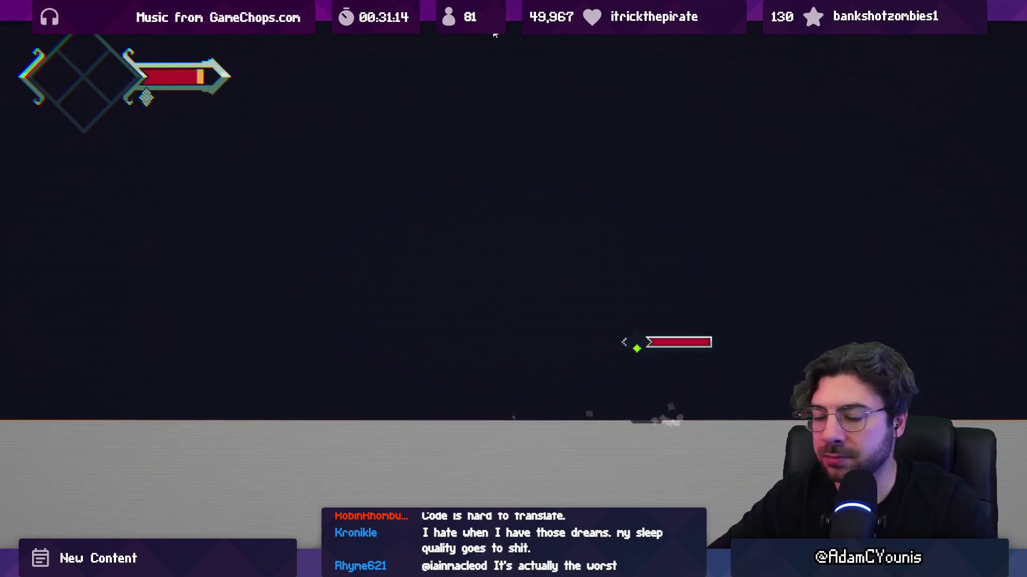
{"action": "key", "text": "Left"}
{"action": "key", "text": "Left"}
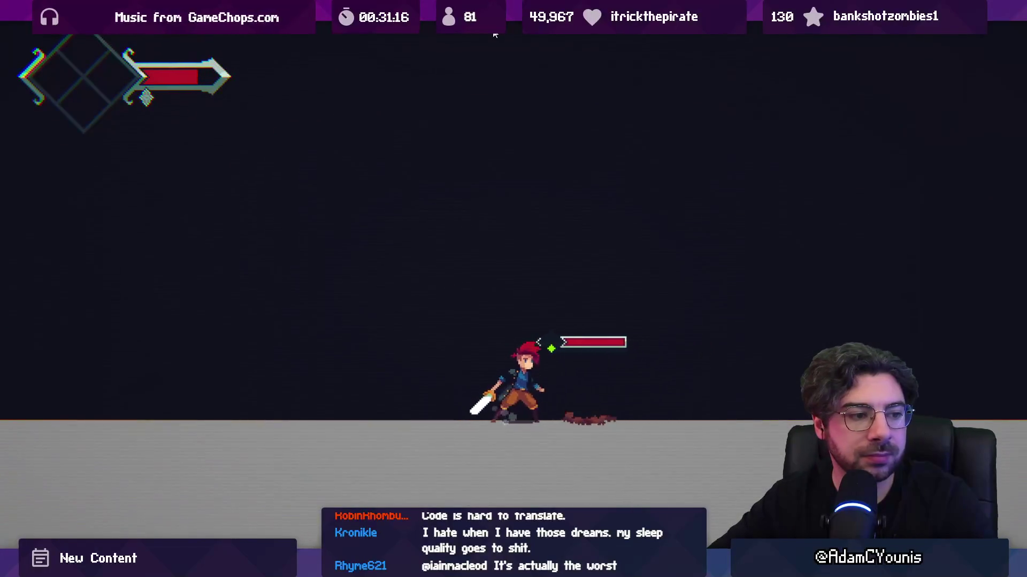
{"action": "key", "text": "Right"}
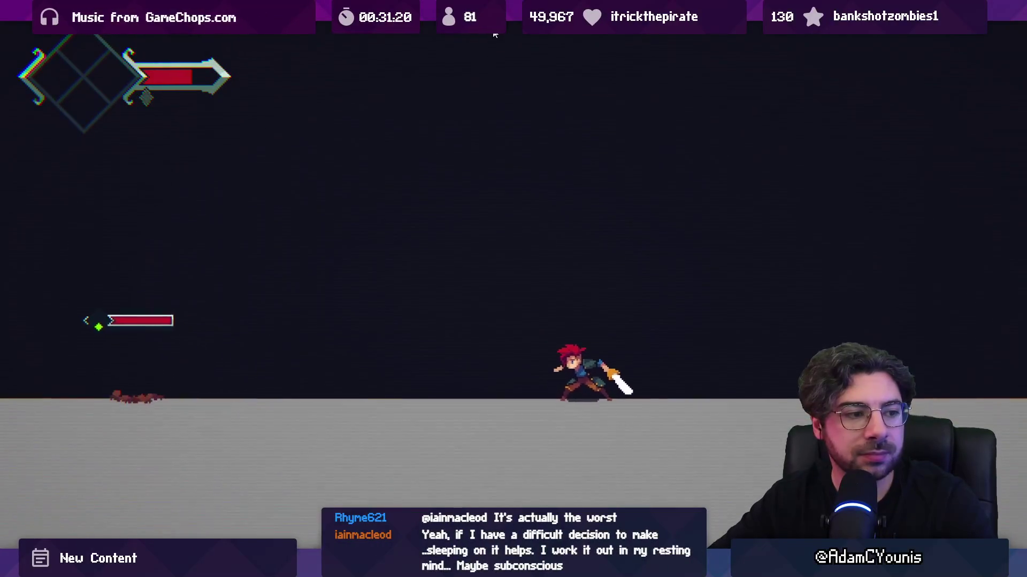
{"action": "key", "text": "Left"}
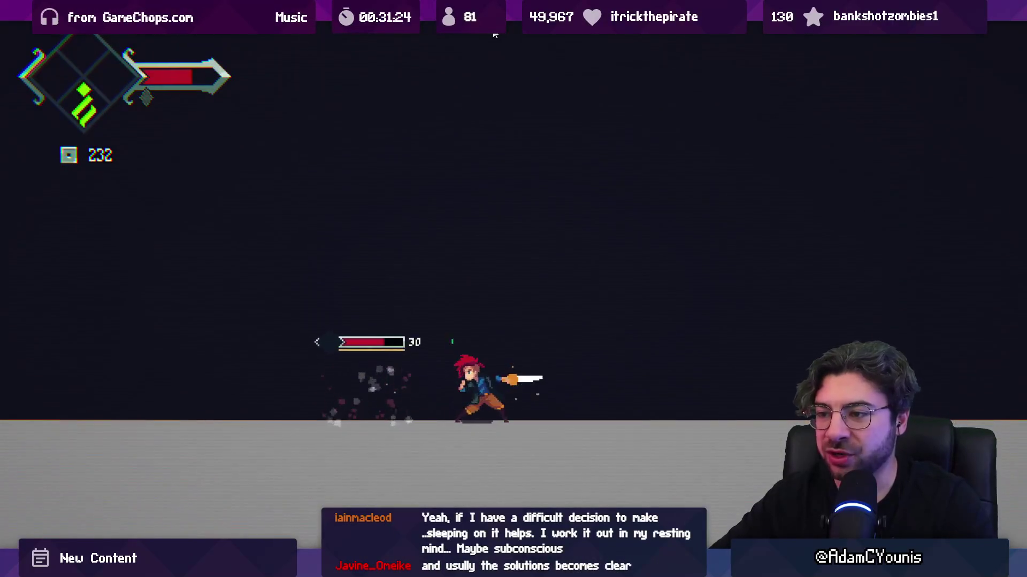
{"action": "key", "text": "Right"}
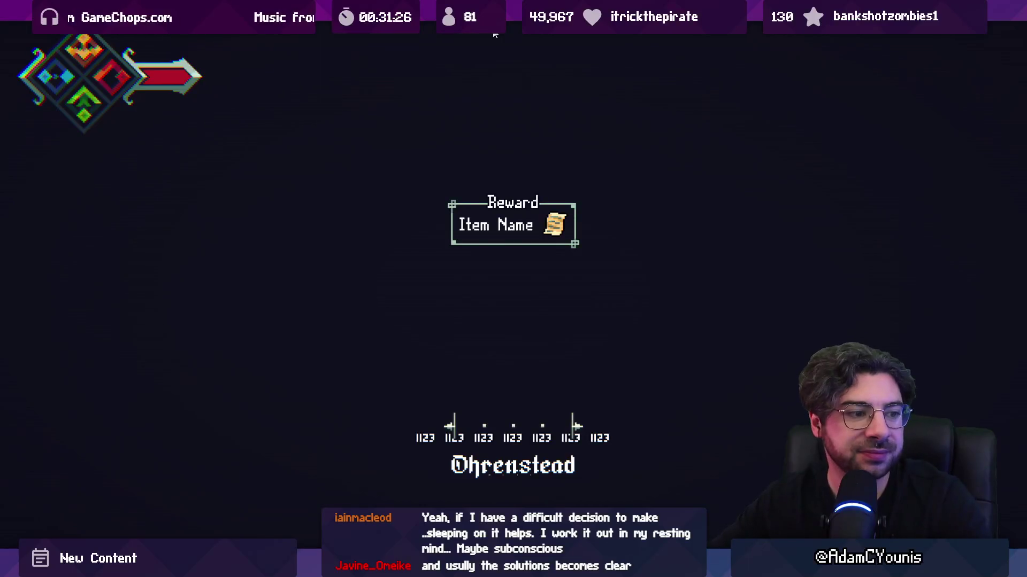
{"action": "key", "text": "Right"}
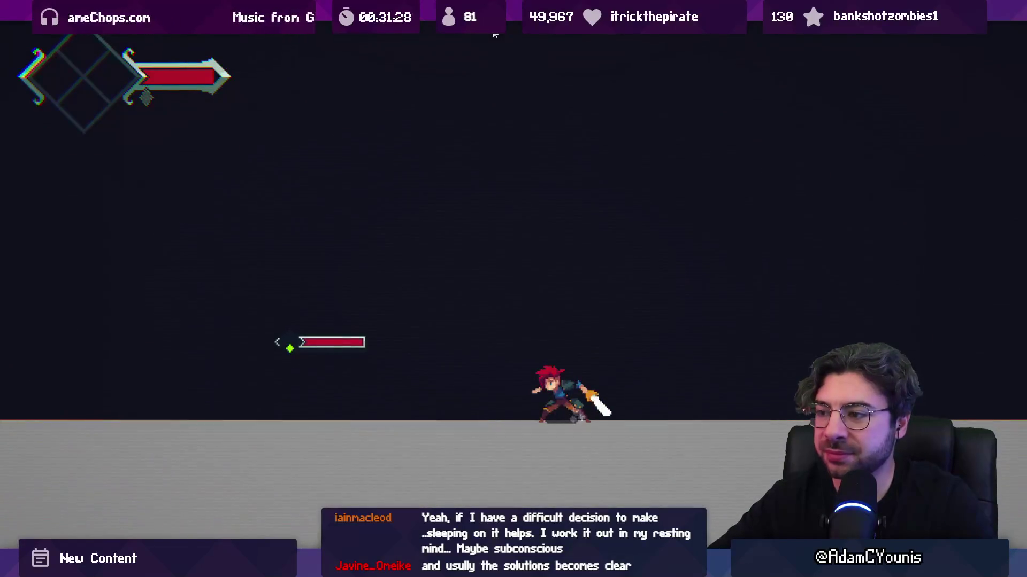
- Hit the mole with charged and x slashes until it is stunned, then stop the game
{"action": "key", "text": "Left"}
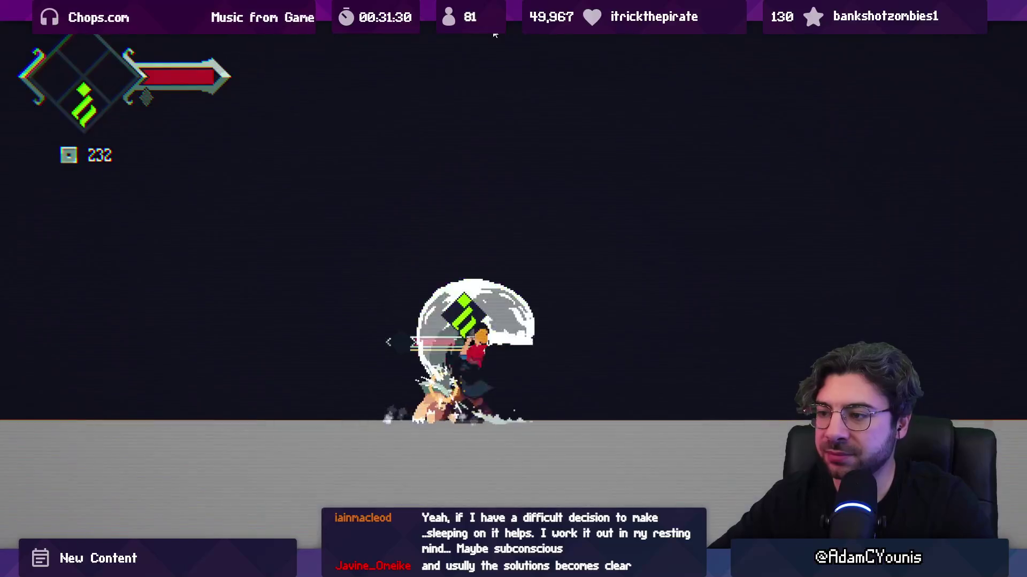
{"action": "key", "text": "Right"}
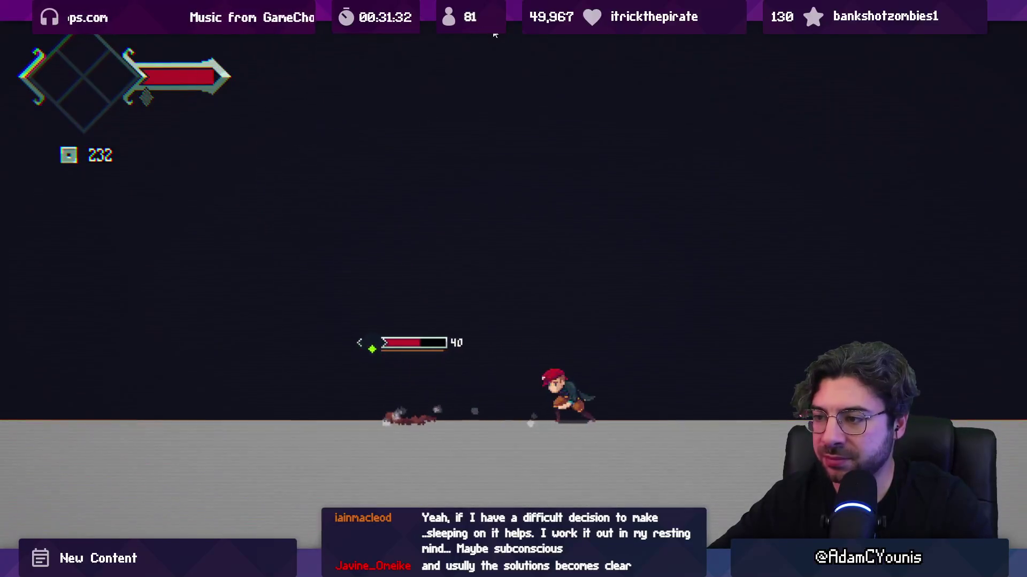
{"action": "key", "text": "x"}
{"action": "key", "text": "Left"}
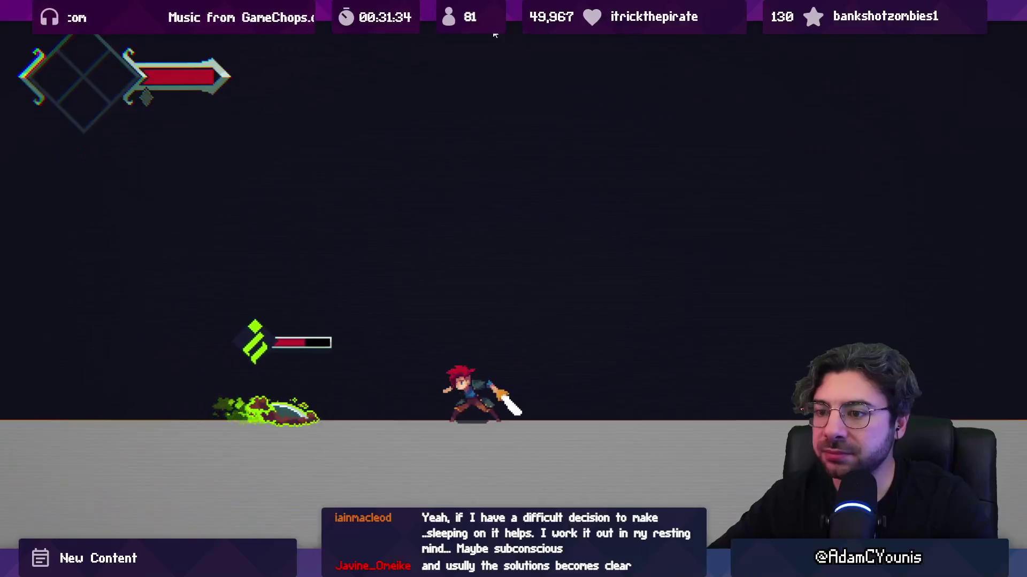
{"action": "key", "text": "x"}
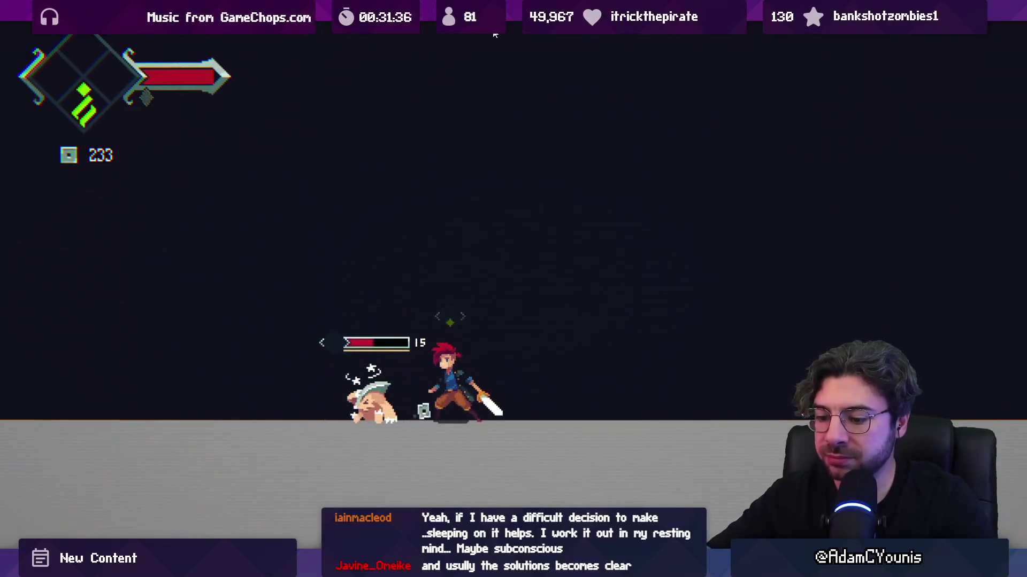
{"action": "left_click", "coordinate": [495, 33]}
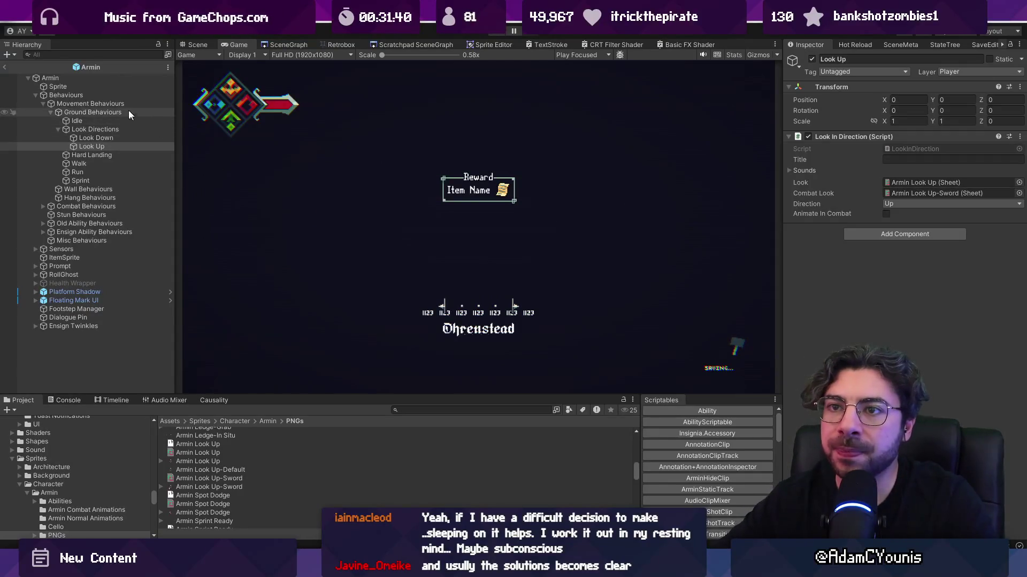
- Return from prefab mode to the Mole Test Scene and frame the characters in the Scene view
{"action": "left_click", "coordinate": [5, 67]}
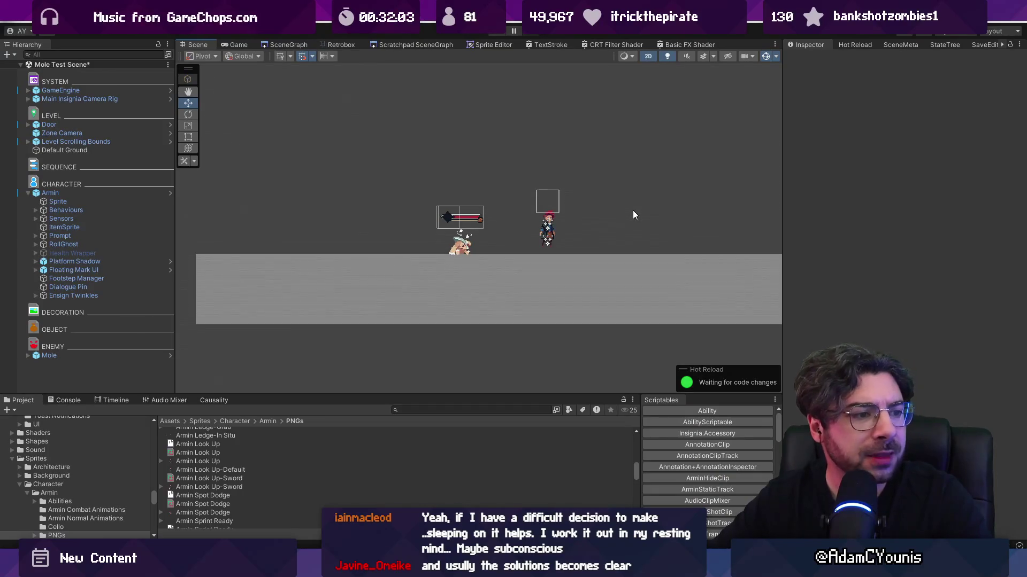
{"action": "scroll", "coordinate": [522, 213], "scroll_direction": "up", "scroll_amount": 2}
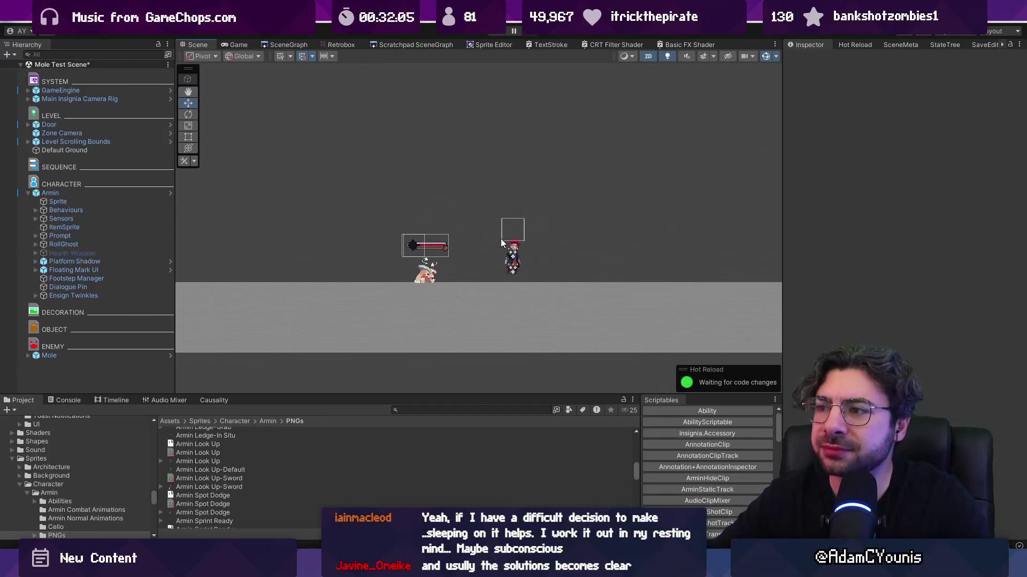
{"action": "scroll", "coordinate": [476, 236], "scroll_direction": "up", "scroll_amount": 1}
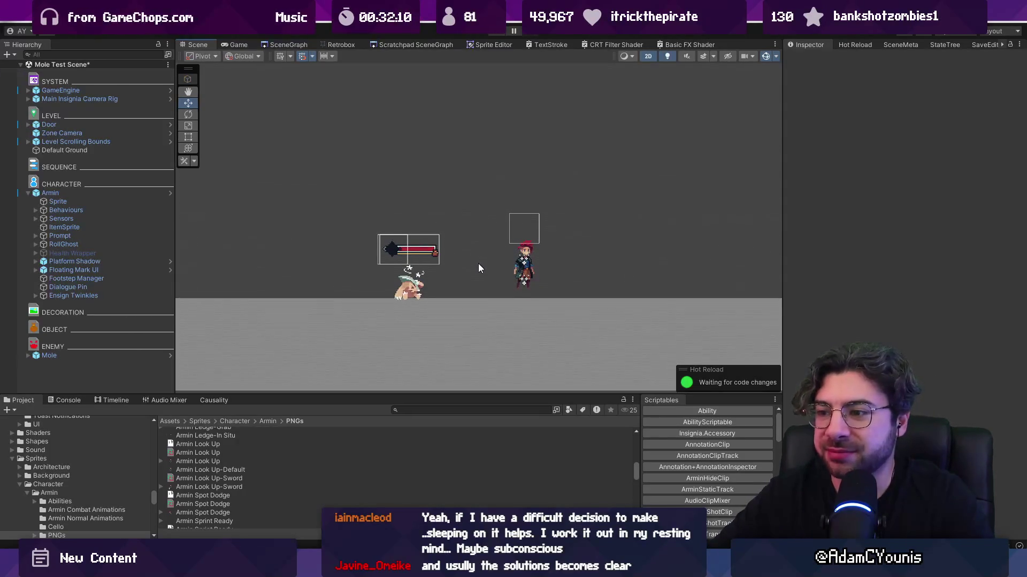
{"action": "left_click_drag", "start_coordinate": [478, 264], "coordinate": [479, 275]}
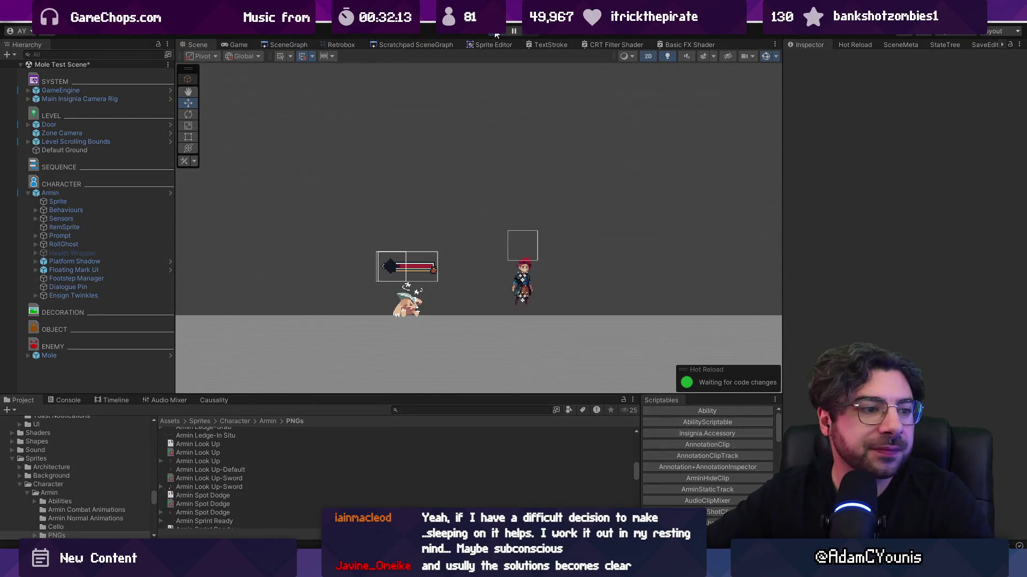
- Play again, slash and leap over the mole, then pause and stop the game
{"action": "left_click", "coordinate": [495, 32]}
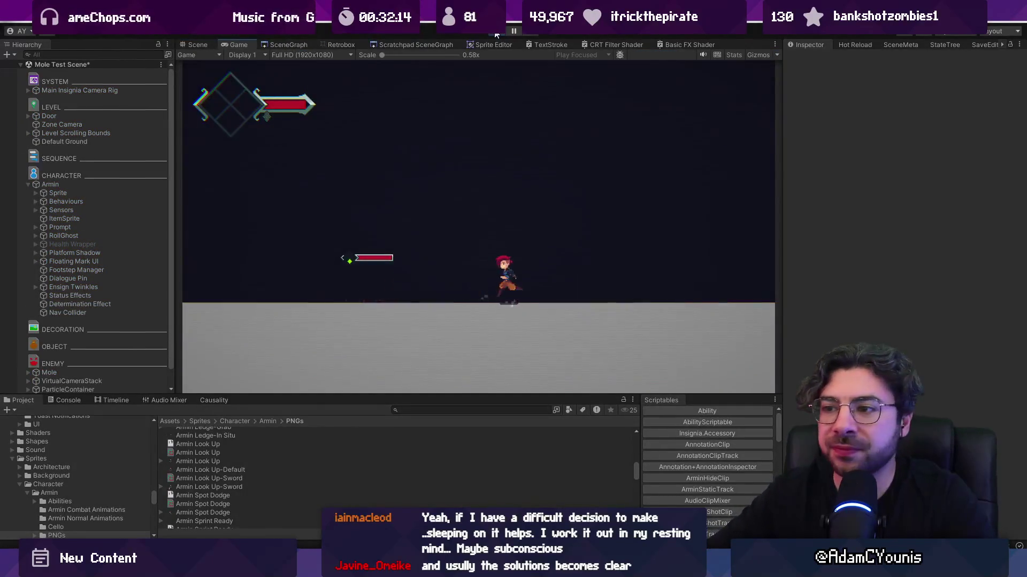
{"action": "key", "text": "Left"}
{"action": "key", "text": "x"}
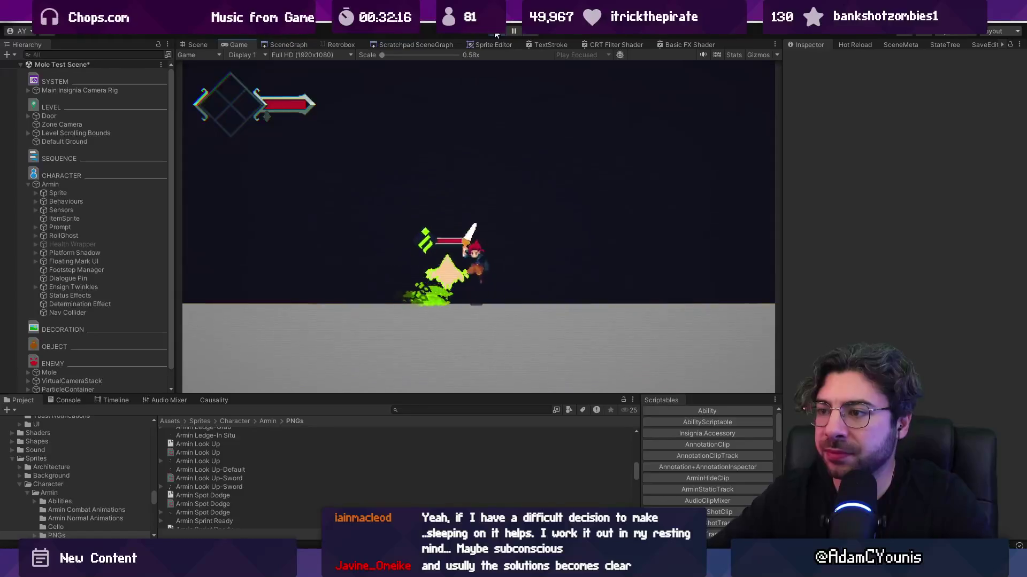
{"action": "key", "text": "space"}
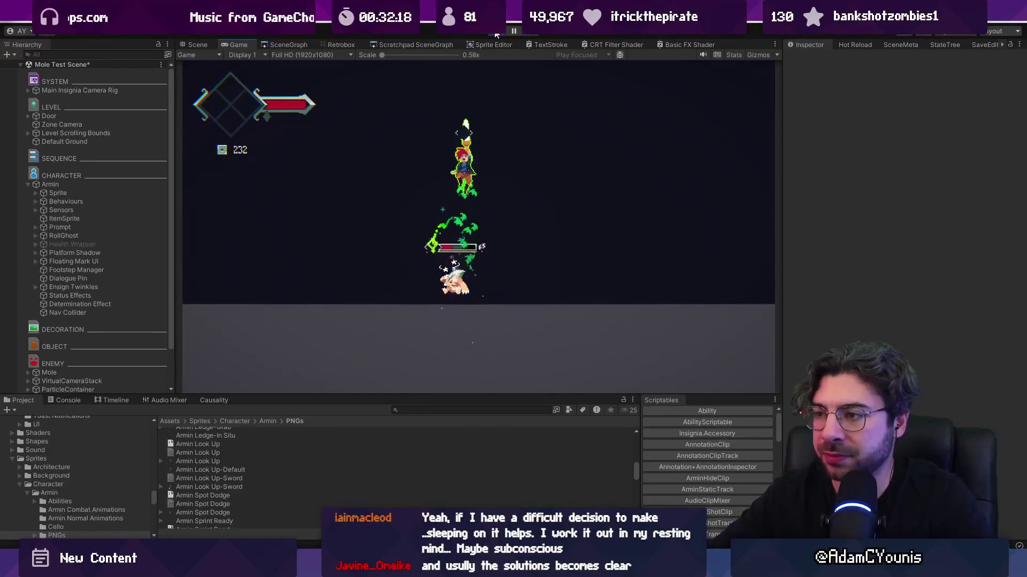
{"action": "key", "text": "ctrl+shift+p"}
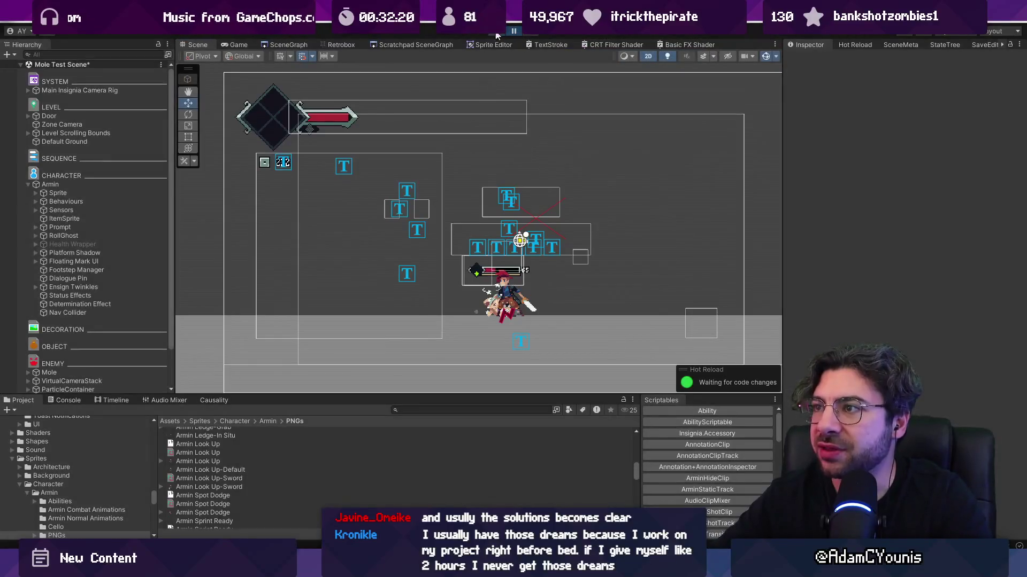
{"action": "left_click", "coordinate": [497, 33]}
- Glance at the code editor's recent files list, then return to Unity
{"action": "key", "text": "alt+Tab"}
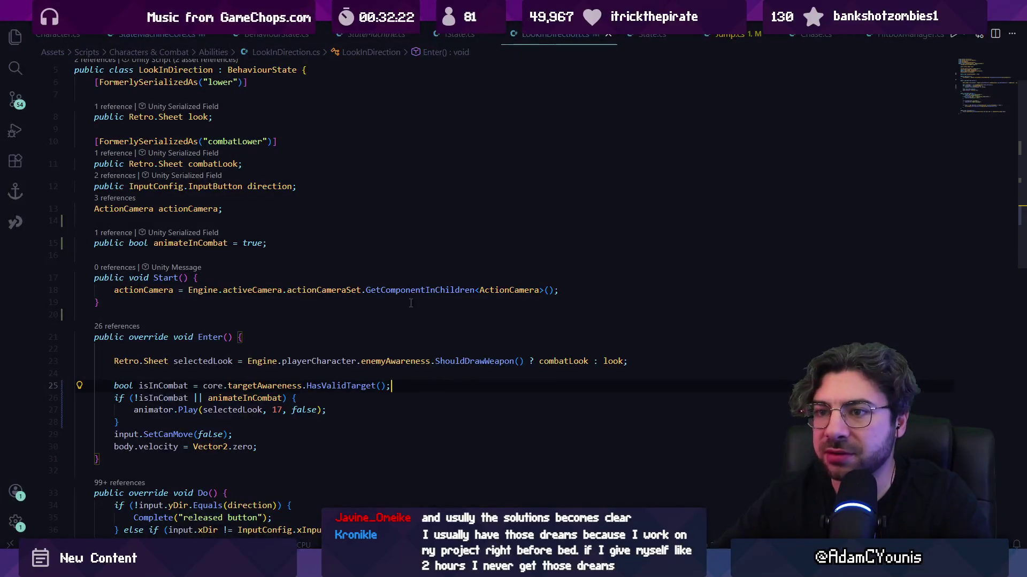
{"action": "key", "text": "ctrl+p"}
{"action": "key", "text": "Escape"}
{"action": "key", "text": "alt+Tab"}
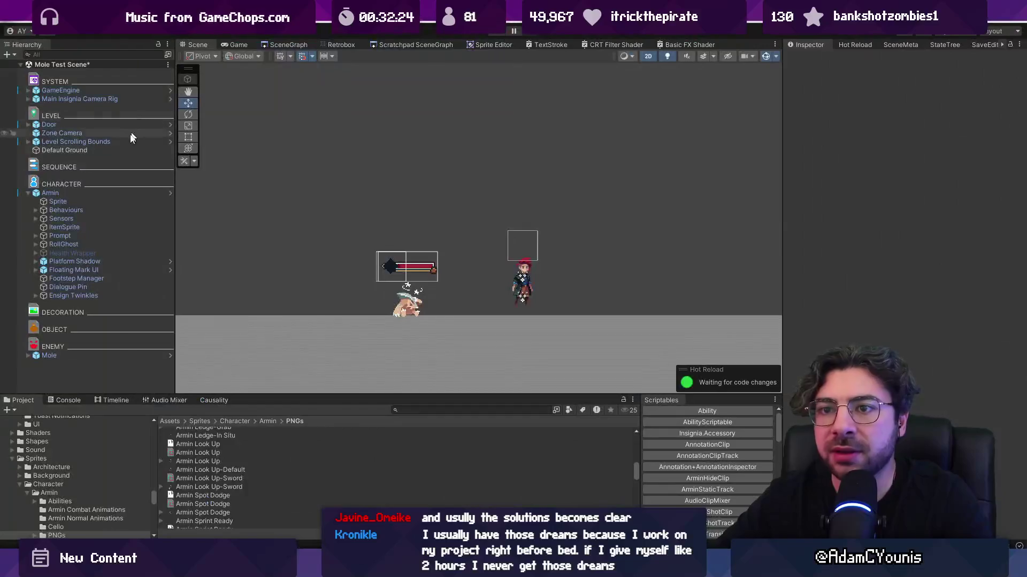
- Open Mole.cs in Visual Studio Code and search it for 'bosy'
{"action": "key", "text": "alt+Tab"}
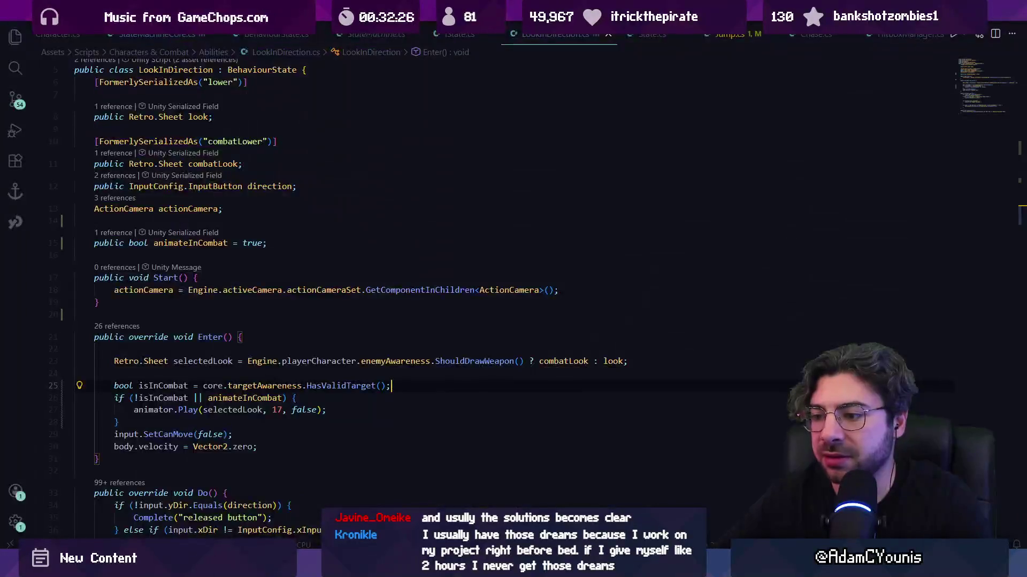
{"action": "key", "text": "ctrl+p"}
{"action": "type", "text": "Mo"}
{"action": "key", "text": "Return"}
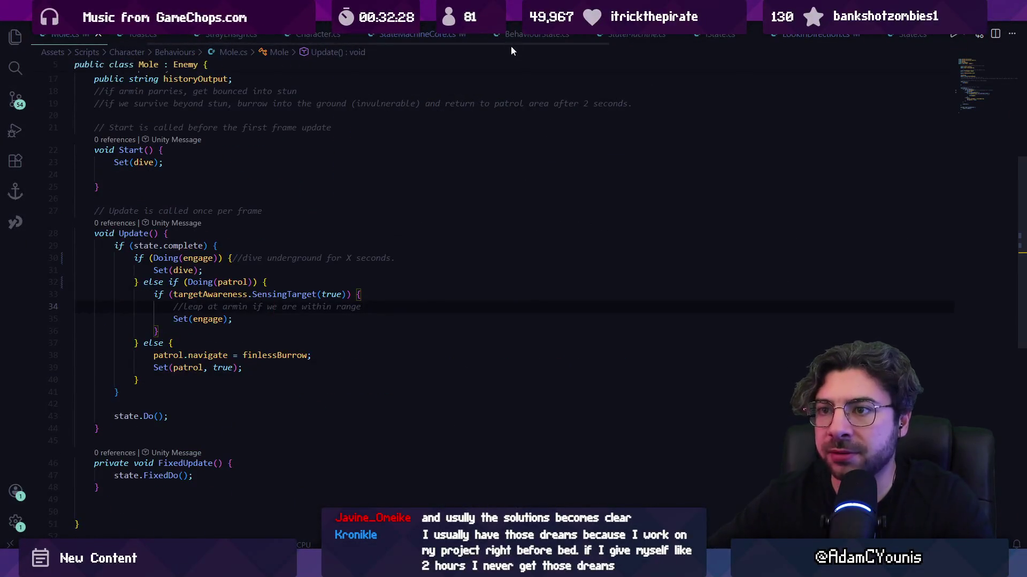
{"action": "scroll", "coordinate": [325, 163], "scroll_direction": "up", "scroll_amount": 5}
{"action": "scroll", "coordinate": [283, 190], "scroll_direction": "down", "scroll_amount": 10}
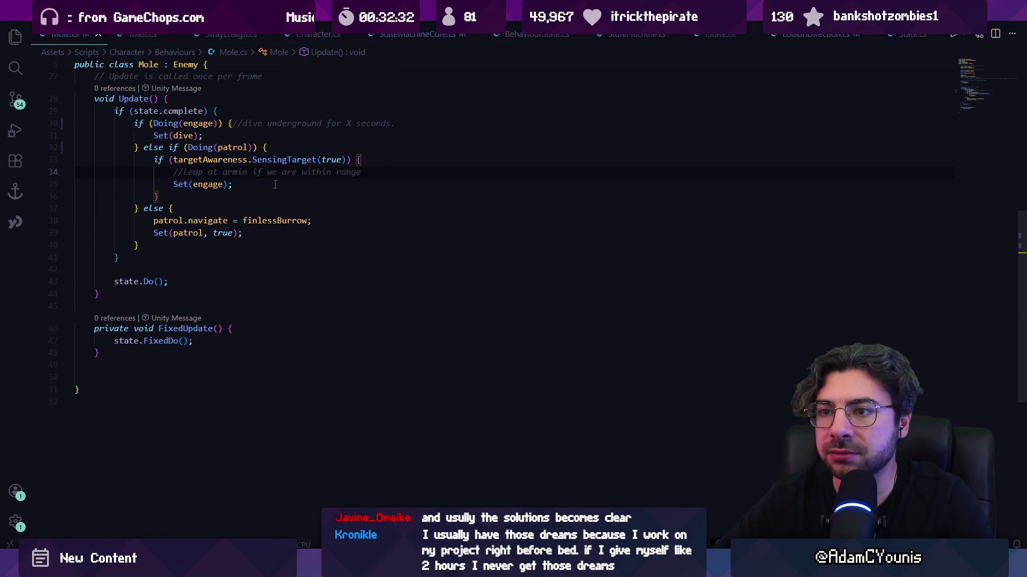
{"action": "key", "text": "ctrl+f"}
{"action": "type", "text": "bosy"}
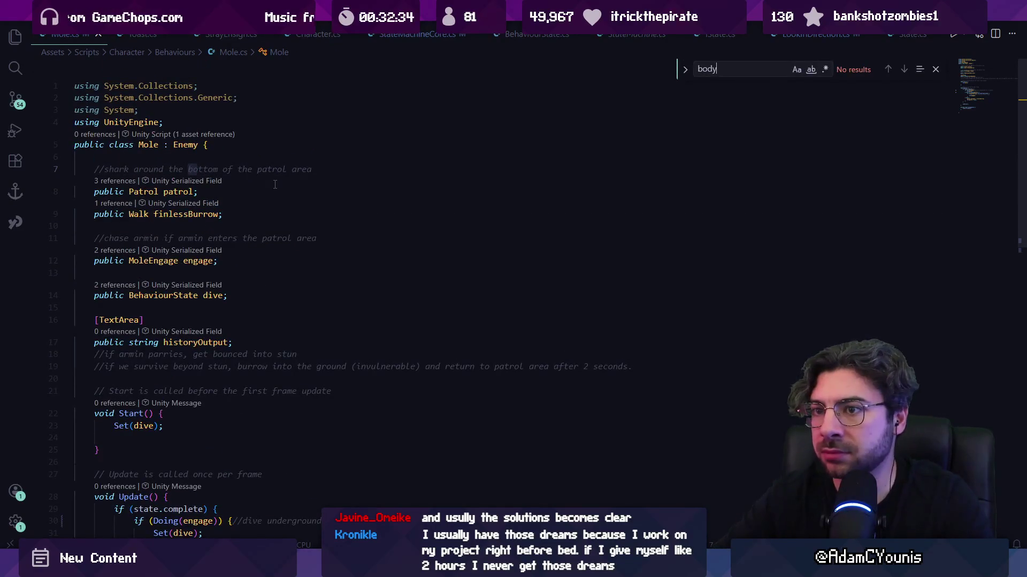
{"action": "key", "text": "Escape"}
- In Unity, expand Mole in the Hierarchy and select its Mole Combat Behaviours object
{"action": "key", "text": "alt+Tab"}
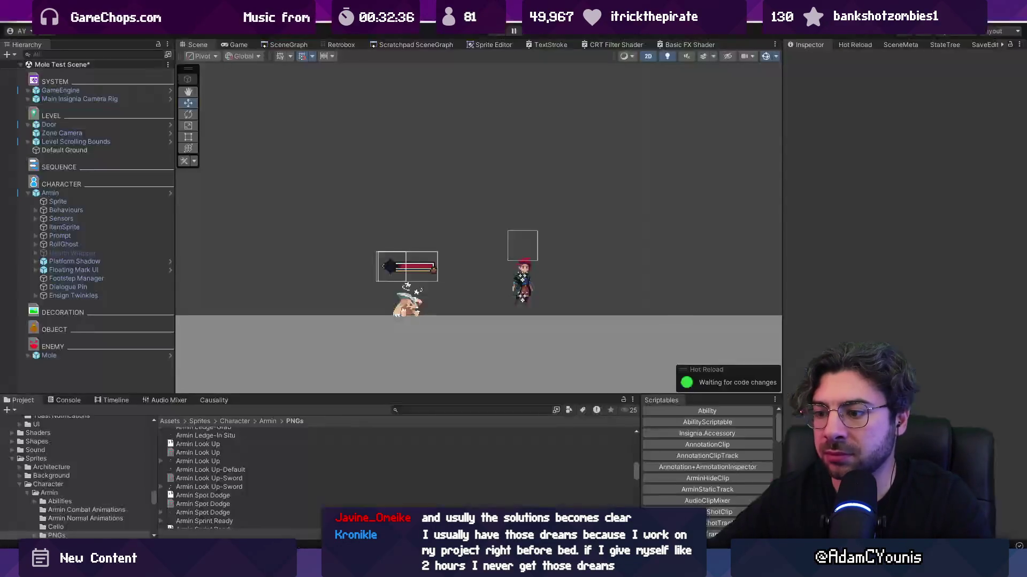
{"action": "left_click", "coordinate": [29, 193]}
{"action": "left_click", "coordinate": [50, 253]}
{"action": "left_click", "coordinate": [29, 253]}
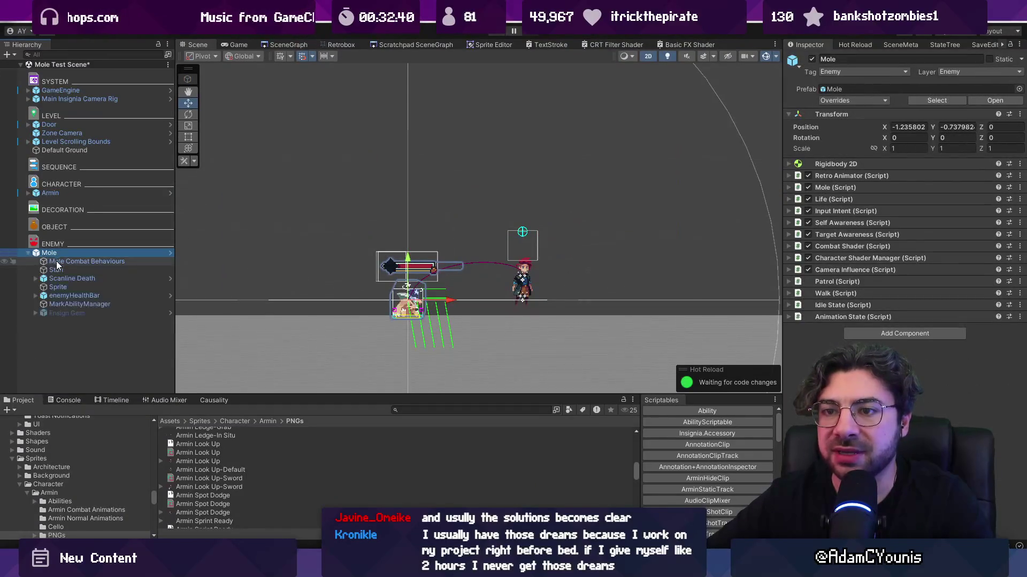
{"action": "left_click", "coordinate": [59, 262]}
- Open MoleEngage.cs and search it for 'body', reading the leap logic
{"action": "key", "text": "alt+Tab"}
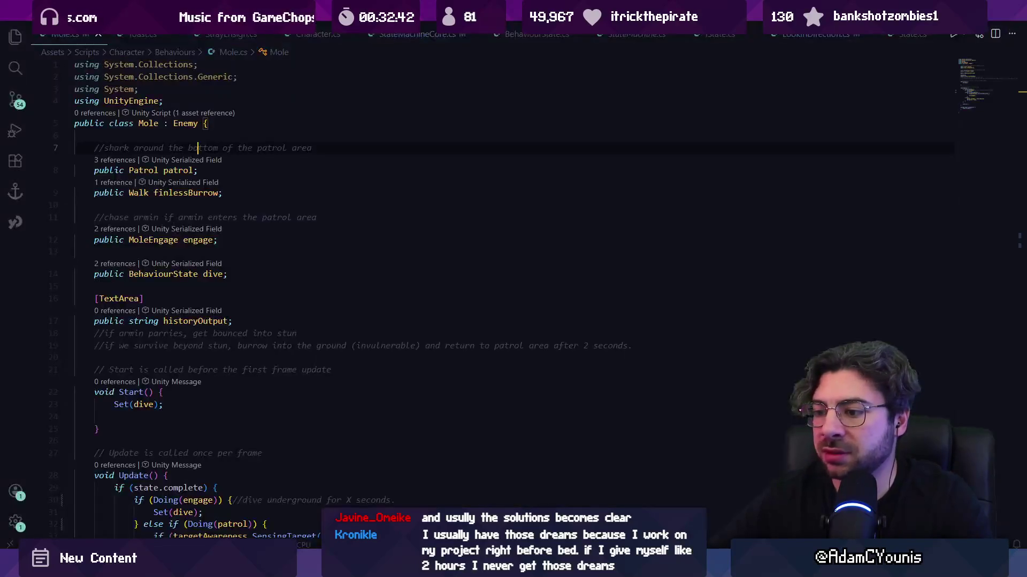
{"action": "key", "text": "ctrl+p"}
{"action": "type", "text": "MoleEngage"}
{"action": "key", "text": "Return"}
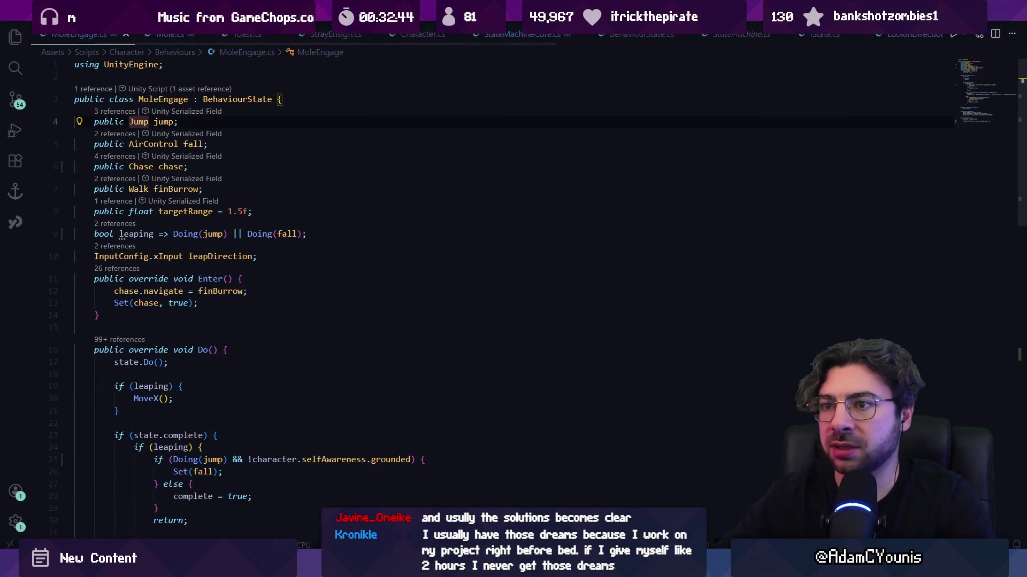
{"action": "key", "text": "ctrl+f"}
{"action": "type", "text": "body.."}
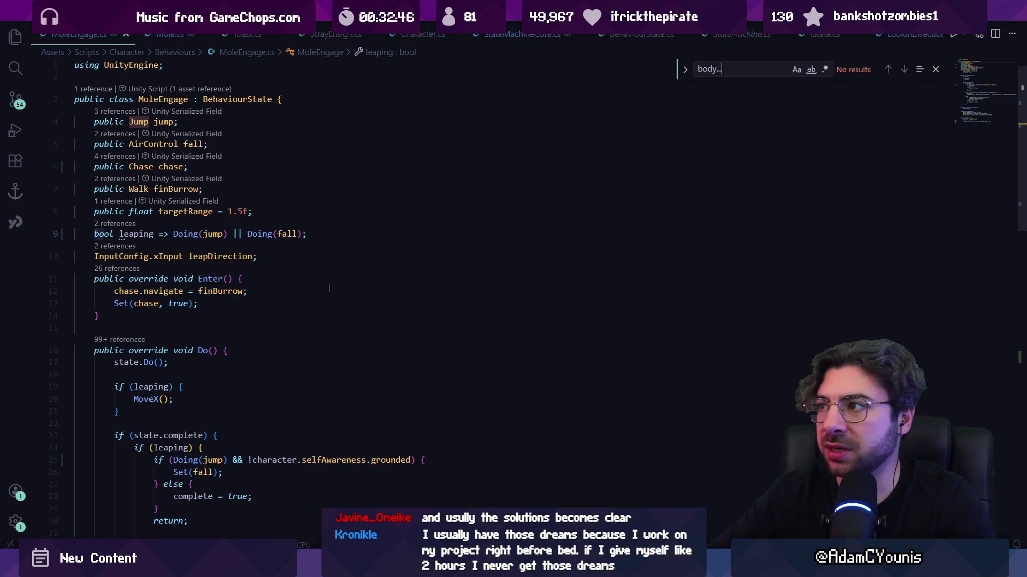
{"action": "key", "text": "Escape"}
{"action": "scroll", "coordinate": [309, 261], "scroll_direction": "down", "scroll_amount": 1}
{"action": "scroll", "coordinate": [309, 261], "scroll_direction": "down", "scroll_amount": 2}
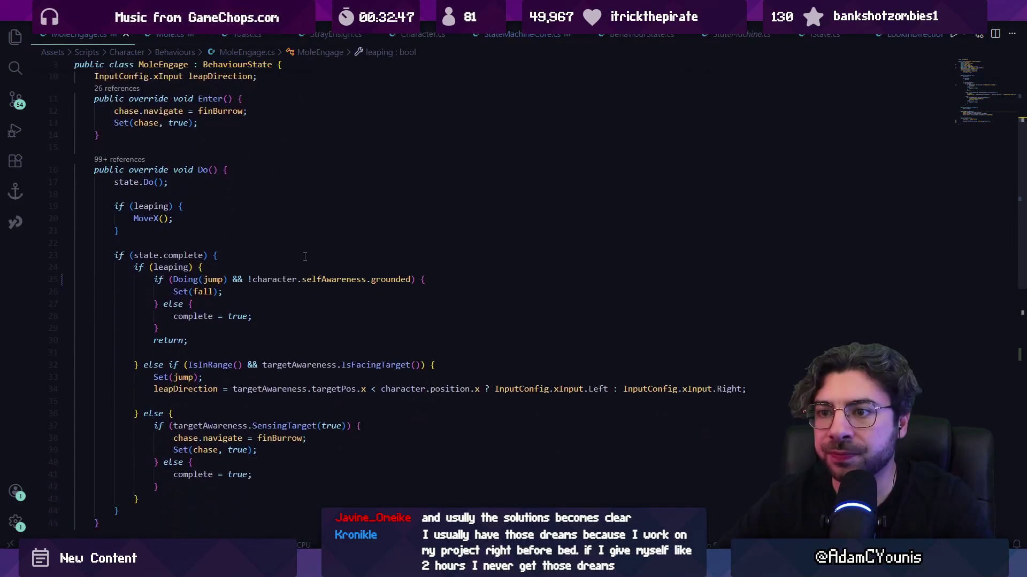
- Search MoleEngage.cs for 'reset', then return to the Unity editor
{"action": "key", "text": "ctrl+f"}
{"action": "type", "text": "reset"}
{"action": "scroll", "coordinate": [309, 261], "scroll_direction": "up", "scroll_amount": 4}
{"action": "key", "text": "Escape"}
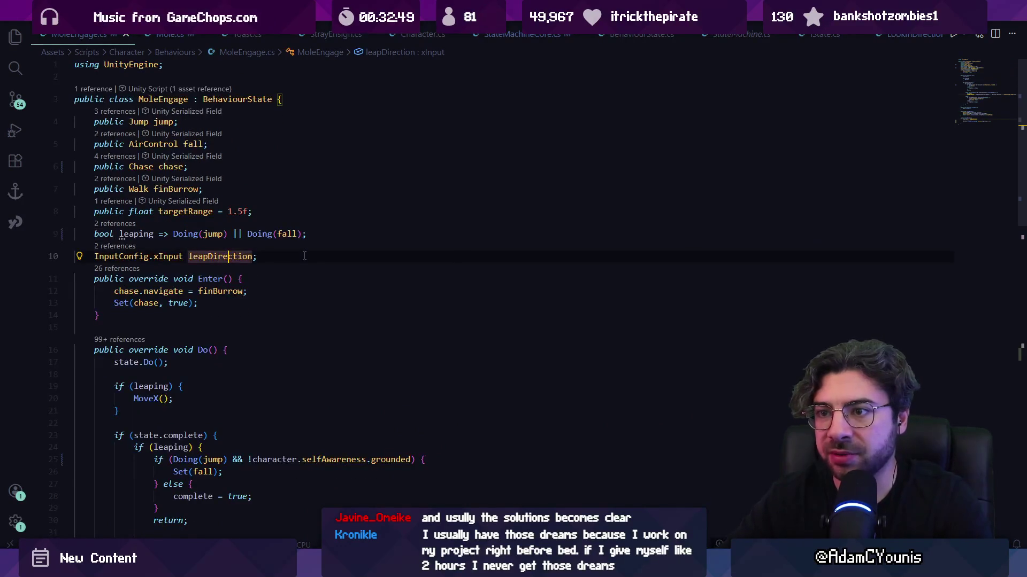
{"action": "key", "text": "super"}
{"action": "key", "text": "alt+Tab"}
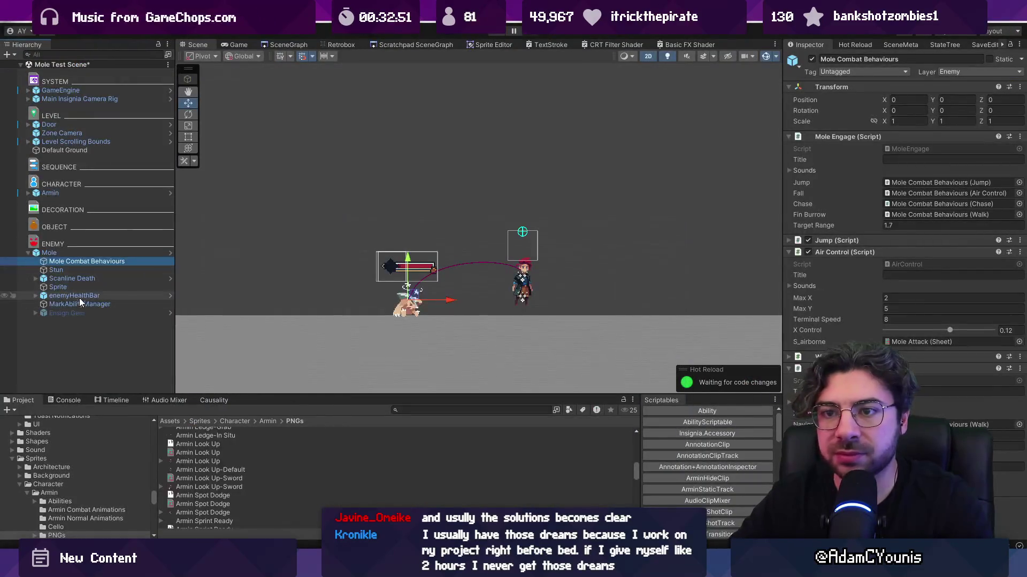
- Select the Mole's Stun object and expand its Character Stun and Tumble settings
{"action": "left_click", "coordinate": [56, 270]}
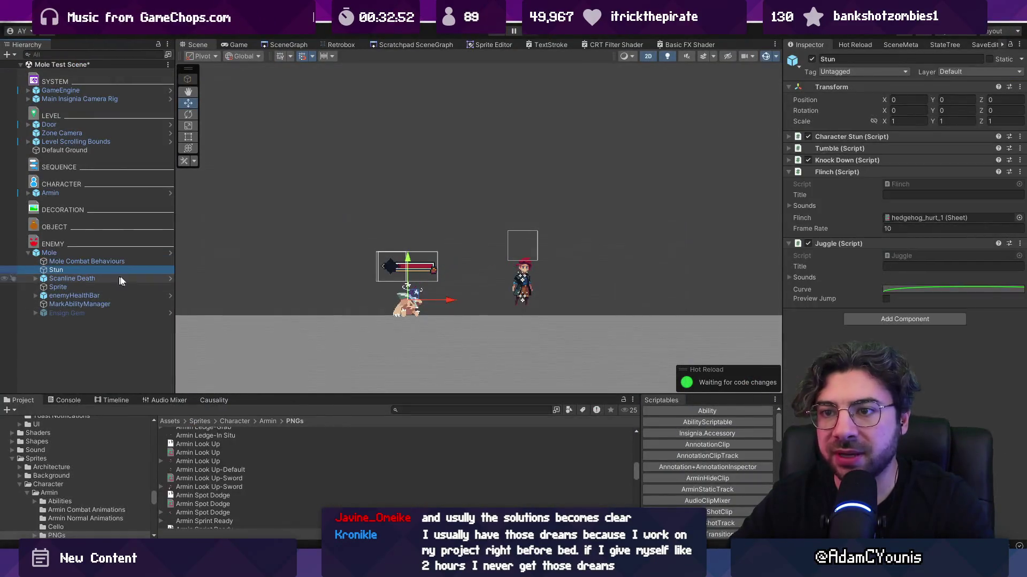
{"action": "left_click", "coordinate": [845, 137]}
{"action": "left_click", "coordinate": [847, 279]}
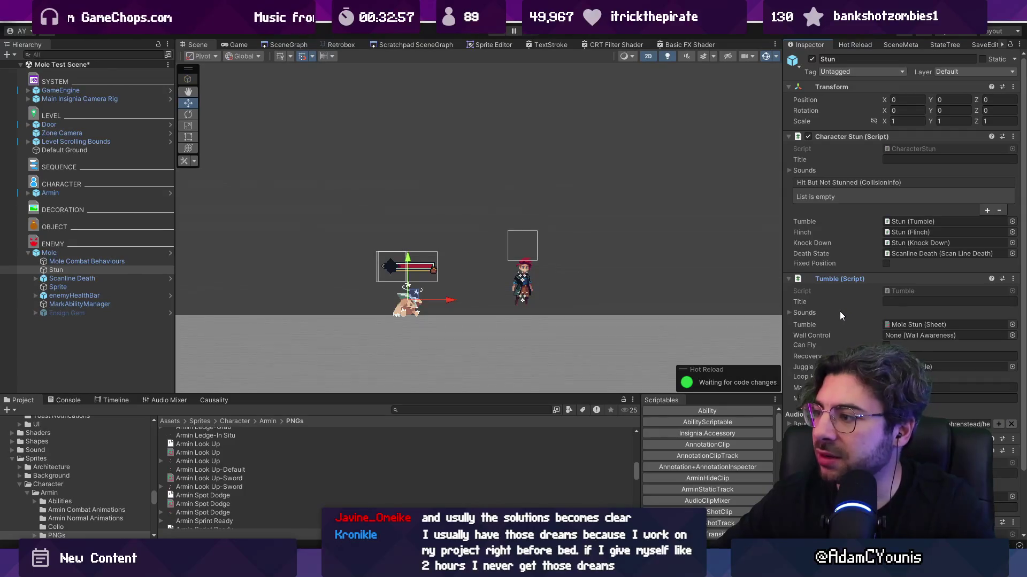
{"action": "scroll", "coordinate": [840, 312], "scroll_direction": "down", "scroll_amount": 2}
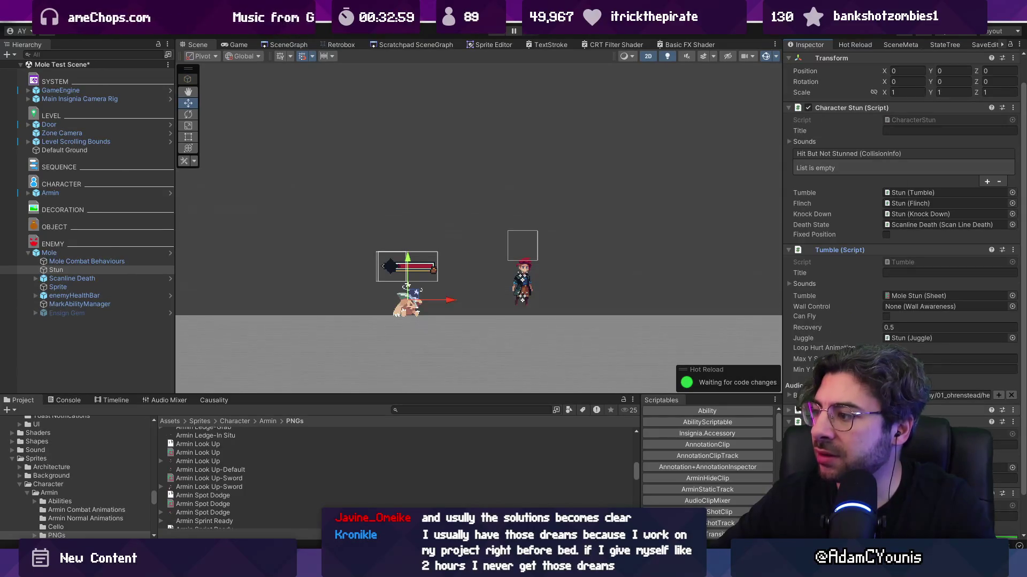
{"action": "scroll", "coordinate": [855, 345], "scroll_direction": "down", "scroll_amount": 5}
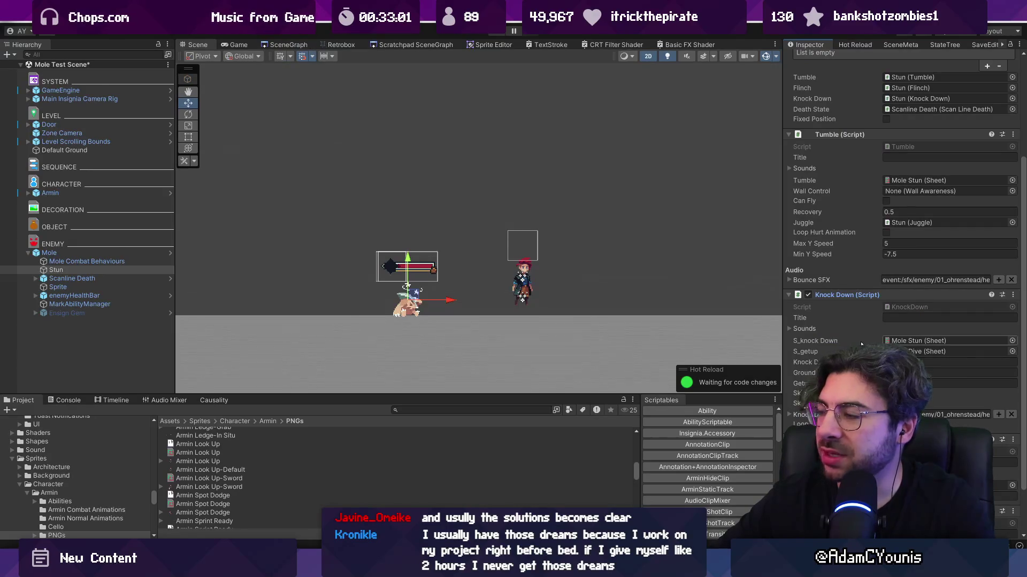
{"action": "scroll", "coordinate": [842, 338], "scroll_direction": "down", "scroll_amount": 3}
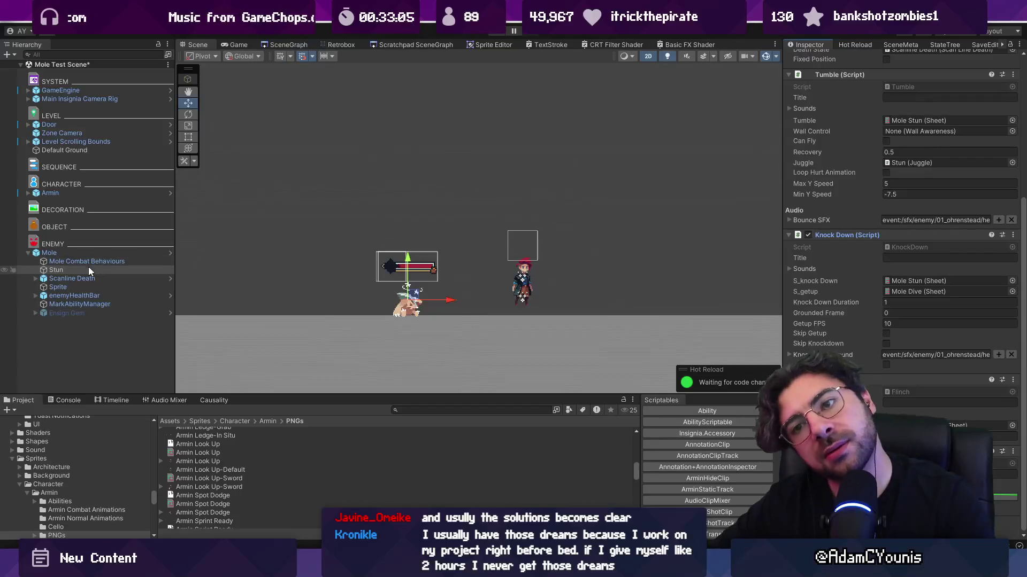
{"action": "left_click", "coordinate": [75, 271]}
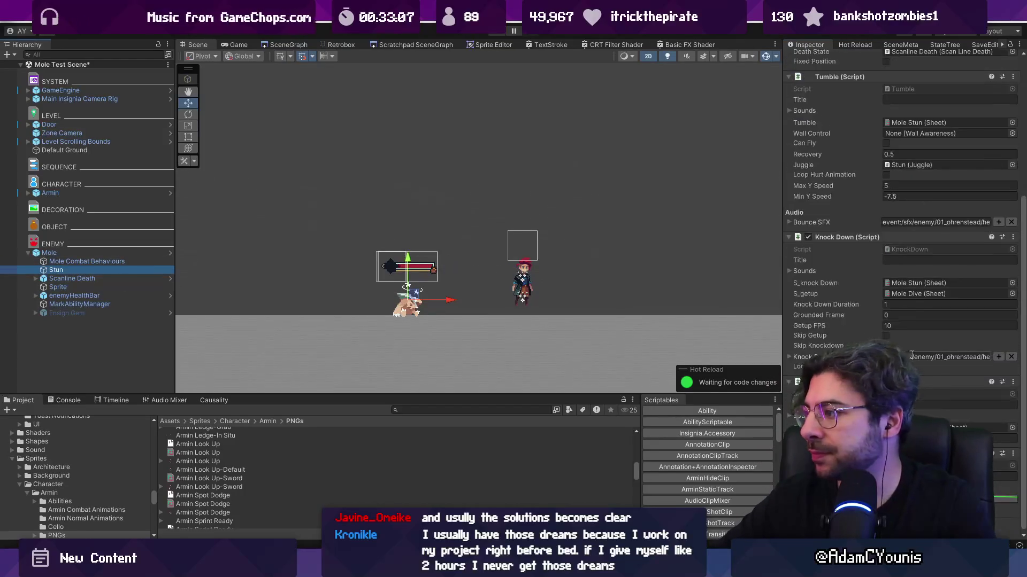
- Search the Project for 'hedgehog', open the Hedgehog prefab, and inspect its Stun object and children
{"action": "left_click", "coordinate": [497, 409]}
{"action": "type", "text": "he"}
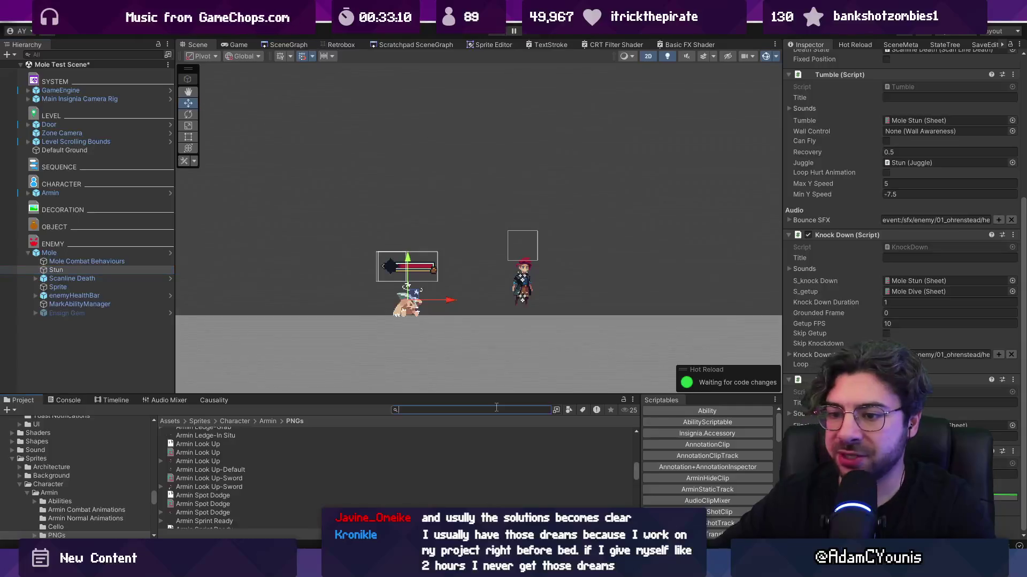
{"action": "type", "text": "dgehog"}
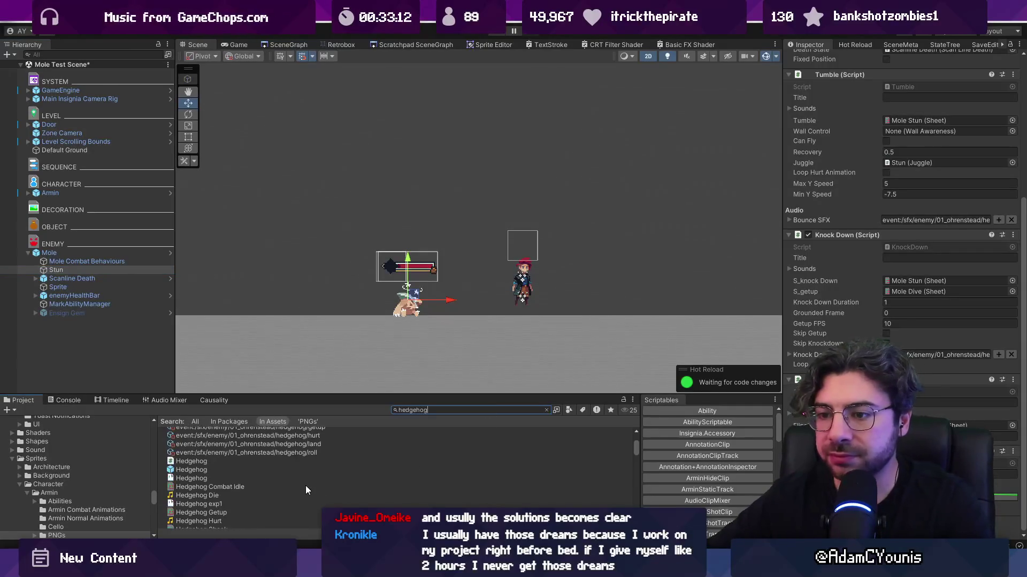
{"action": "double_click", "coordinate": [223, 470]}
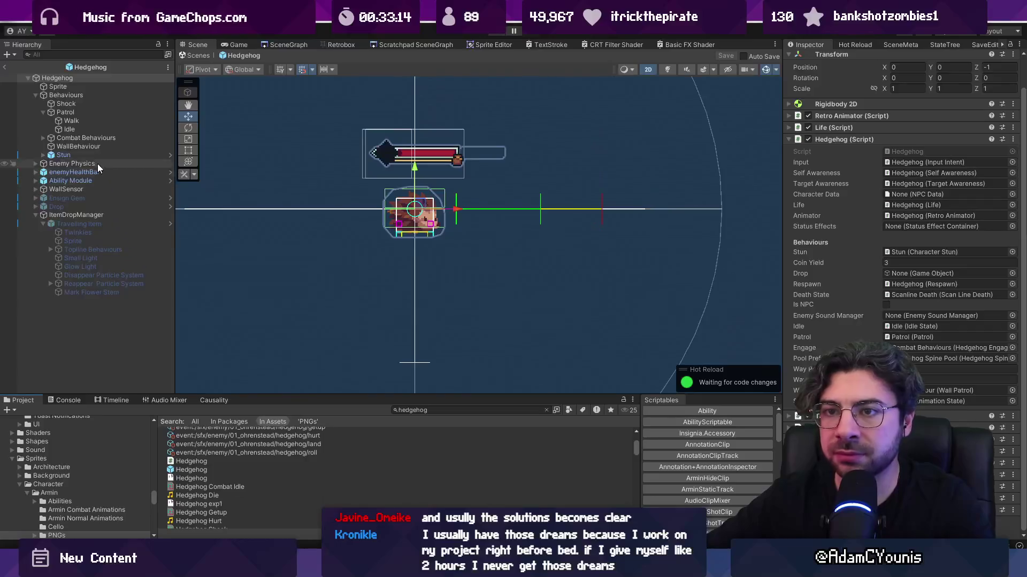
{"action": "left_click", "coordinate": [72, 155]}
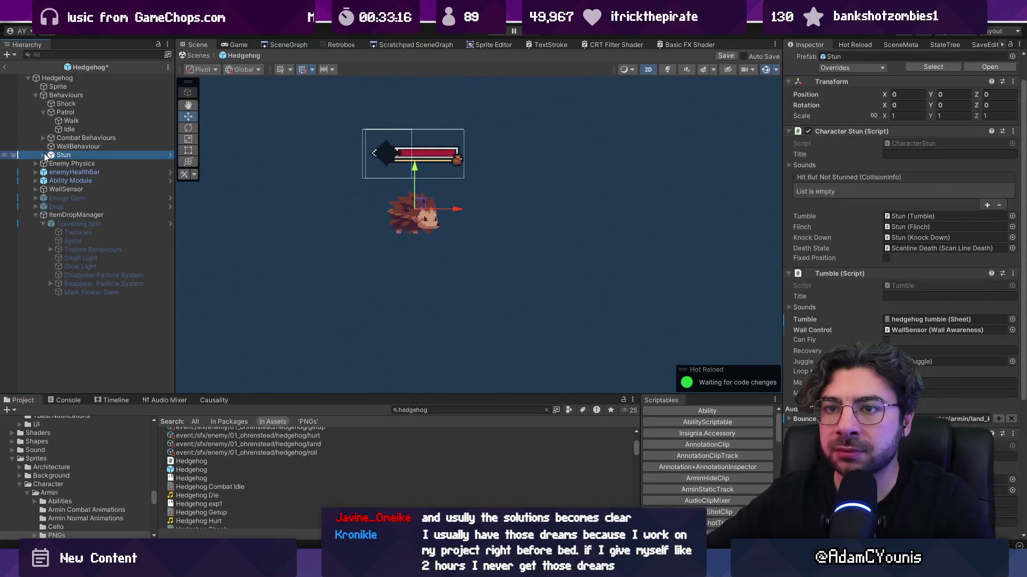
{"action": "left_click", "coordinate": [43, 155]}
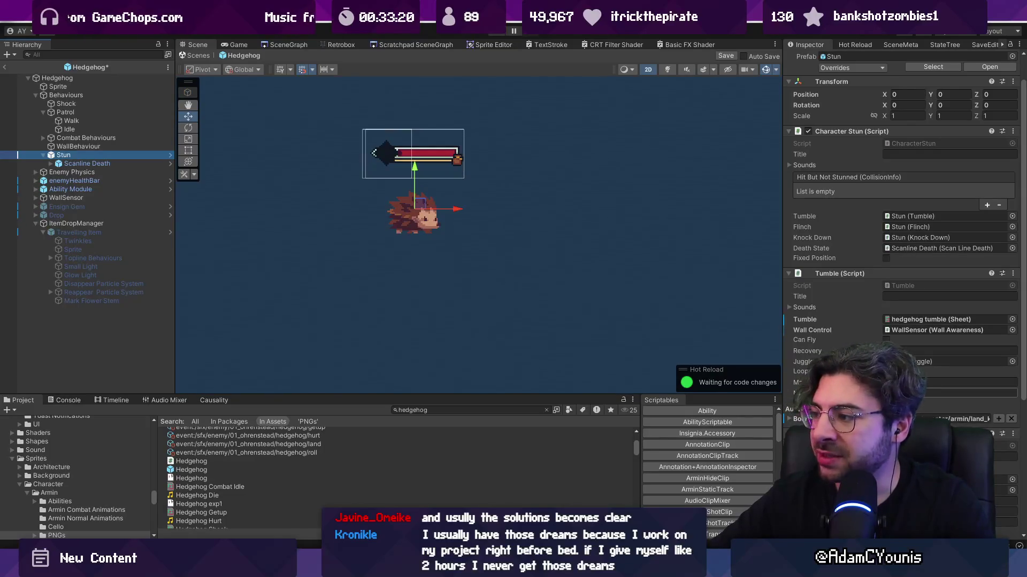
{"action": "scroll", "coordinate": [921, 382], "scroll_direction": "down", "scroll_amount": 5}
{"action": "scroll", "coordinate": [921, 382], "scroll_direction": "down", "scroll_amount": 2}
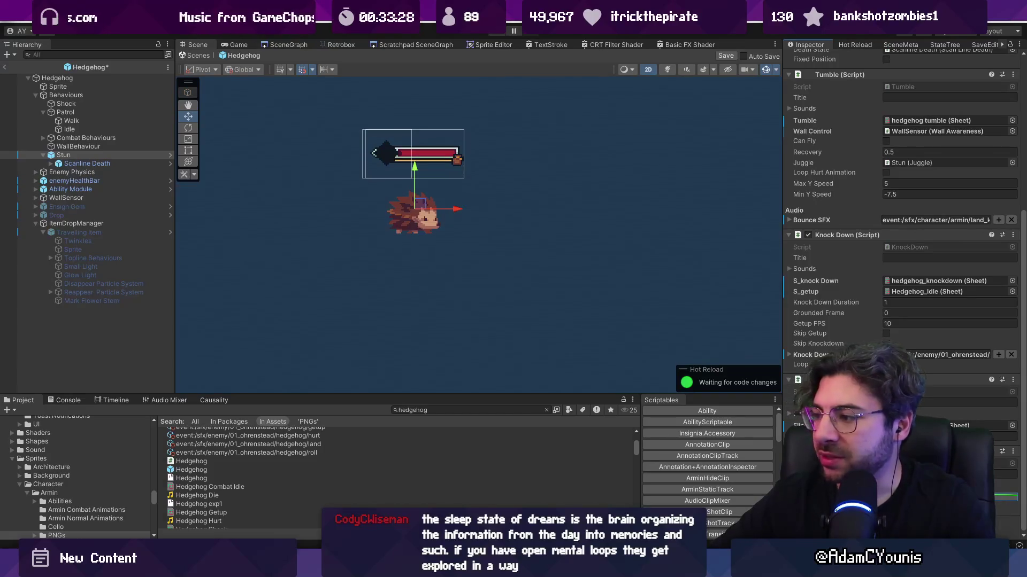
- Search 'mole', open the Mole prefab, and discard the Hedgehog prefab changes
{"action": "double_click", "coordinate": [431, 411]}
{"action": "type", "text": "mole"}
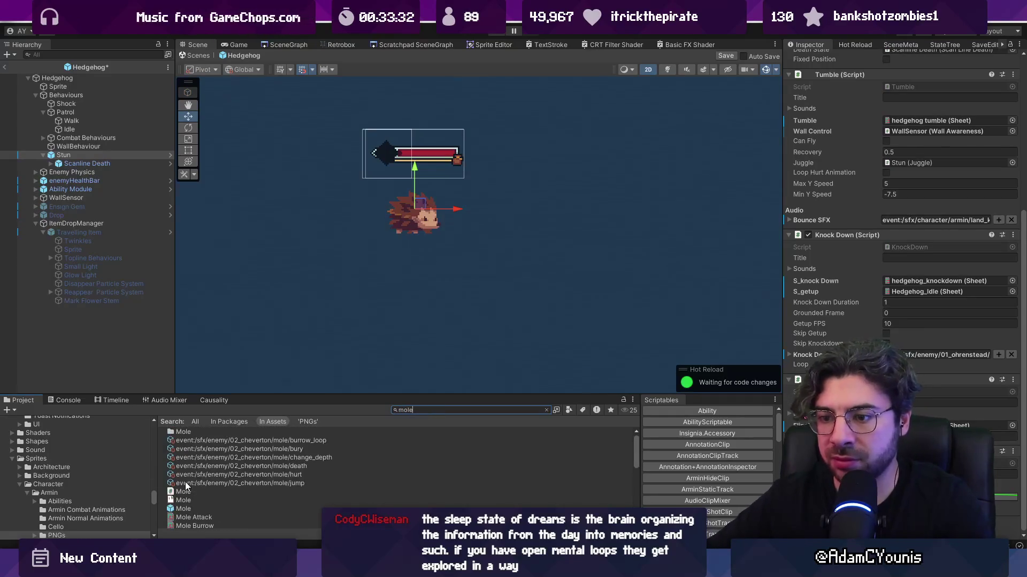
{"action": "double_click", "coordinate": [191, 506]}
{"action": "left_click", "coordinate": [532, 302]}
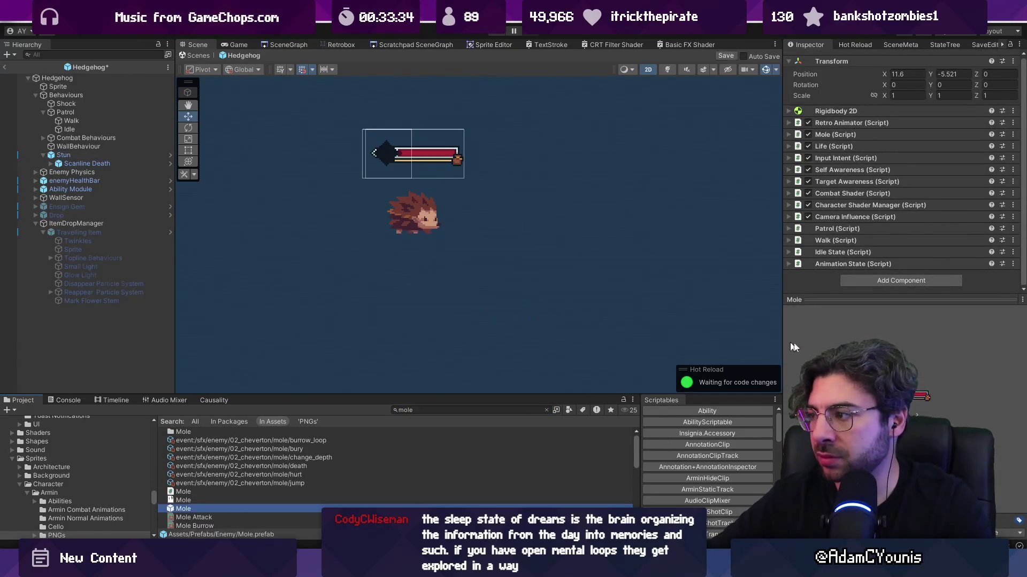
- Select the Mole's Stun object and save the Mole prefab
{"action": "left_click", "coordinate": [110, 95]}
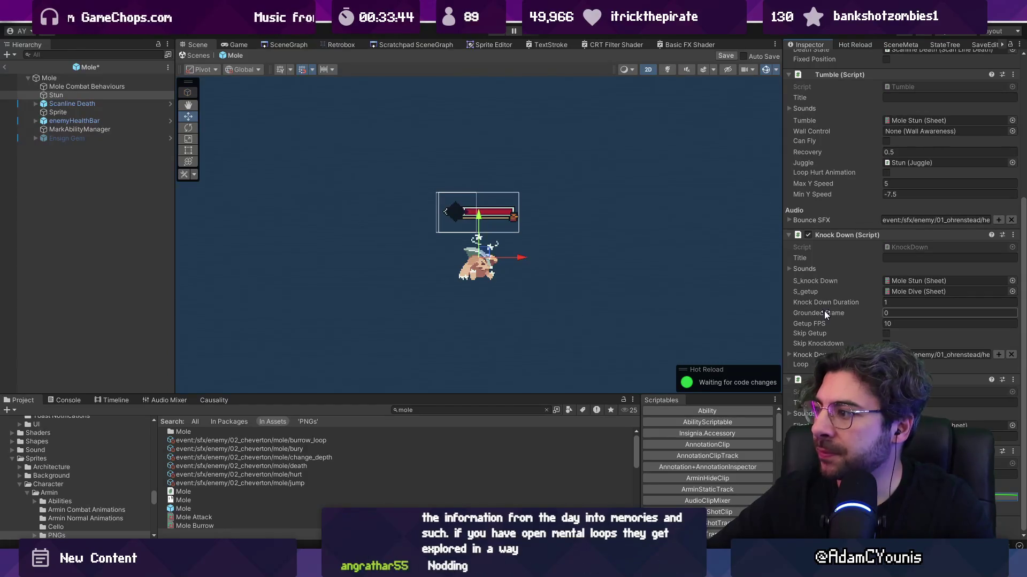
{"action": "scroll", "coordinate": [823, 313], "scroll_direction": "up", "scroll_amount": 5}
{"action": "key", "text": "ctrl+s"}
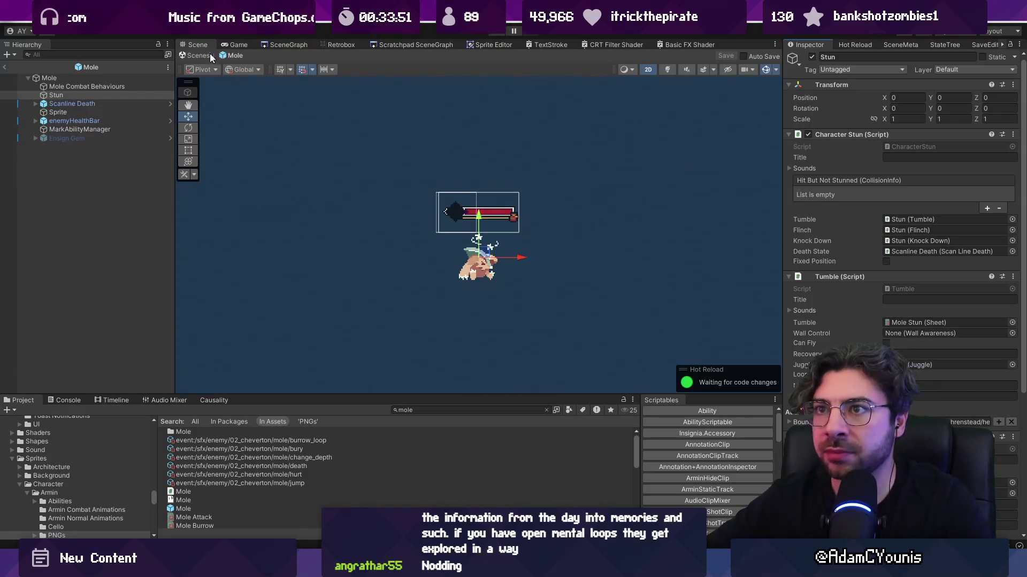
- Change the Project search to 'mole t:sheet' and select the Mole Burrow Deeper sheet
{"action": "left_click", "coordinate": [490, 409]}
{"action": "key", "text": "BackSpace"}
{"action": "key", "text": "BackSpace"}
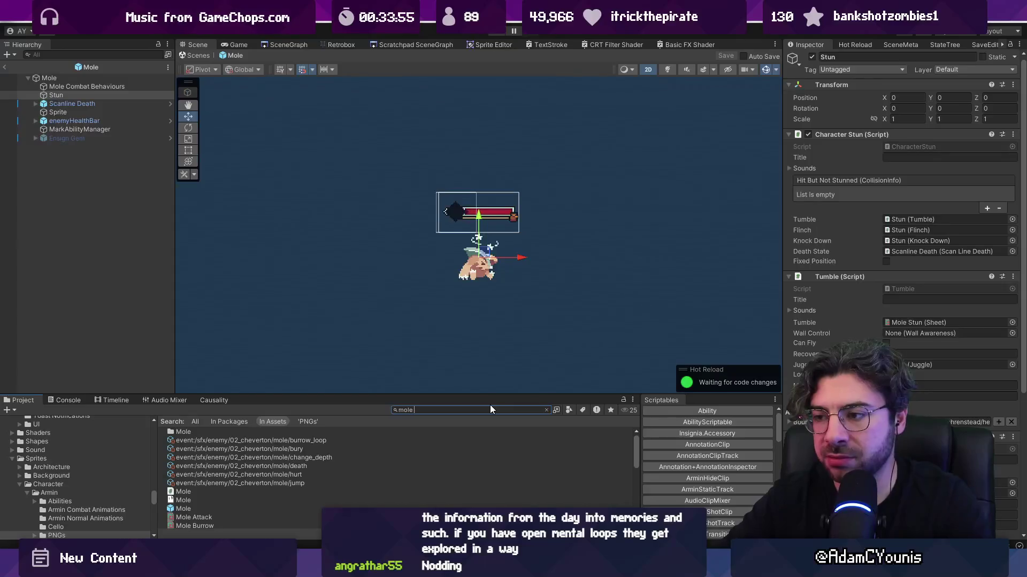
{"action": "type", "text": "t:sheet"}
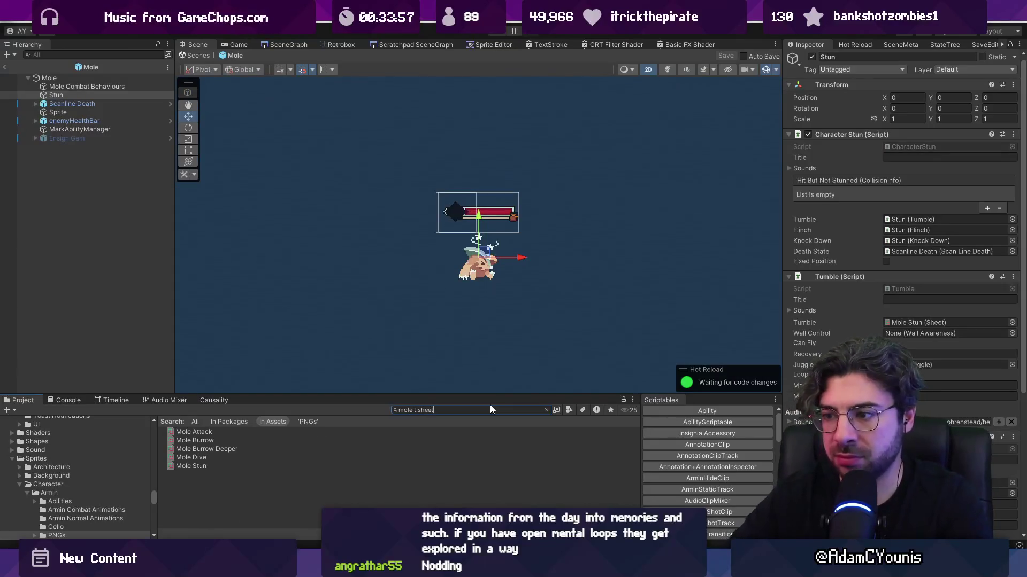
{"action": "left_click", "coordinate": [230, 450]}
- View the Mole Dive, Mole Burrow and Mole Stun sheets in the Retrobox tab
{"action": "left_click", "coordinate": [230, 458]}
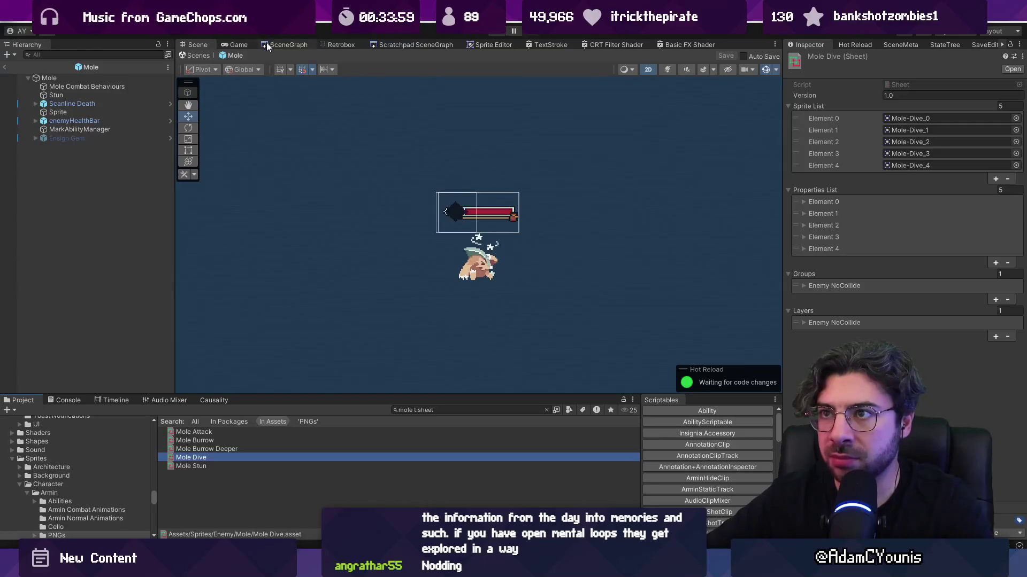
{"action": "left_click", "coordinate": [332, 44]}
{"action": "left_click", "coordinate": [213, 440]}
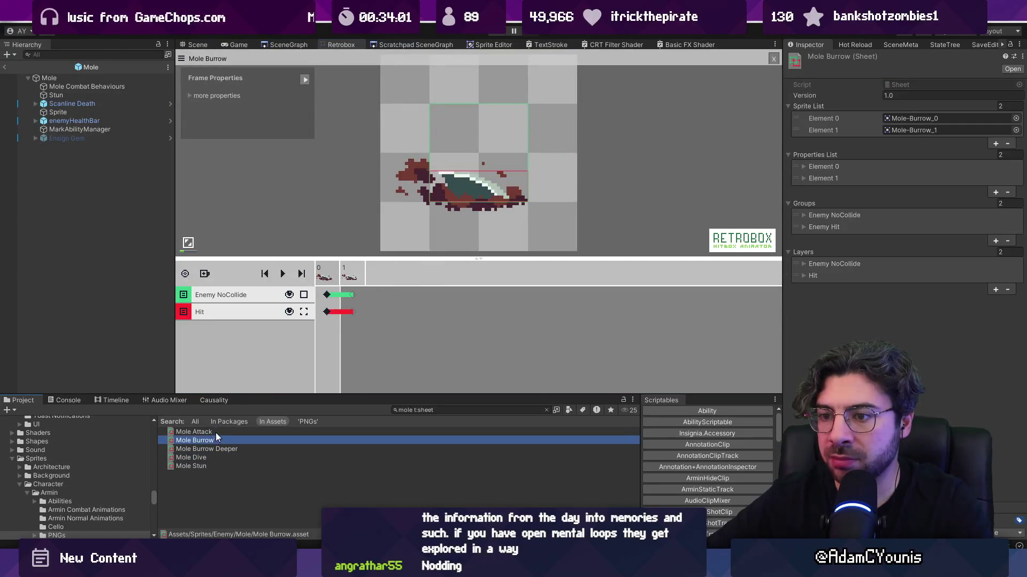
{"action": "left_click", "coordinate": [219, 467]}
- Inspect Mole Stun's Hurt and Enemy NoCollide hitbox keyframes, then exit to the Mole Test Scene
{"action": "left_click", "coordinate": [327, 295]}
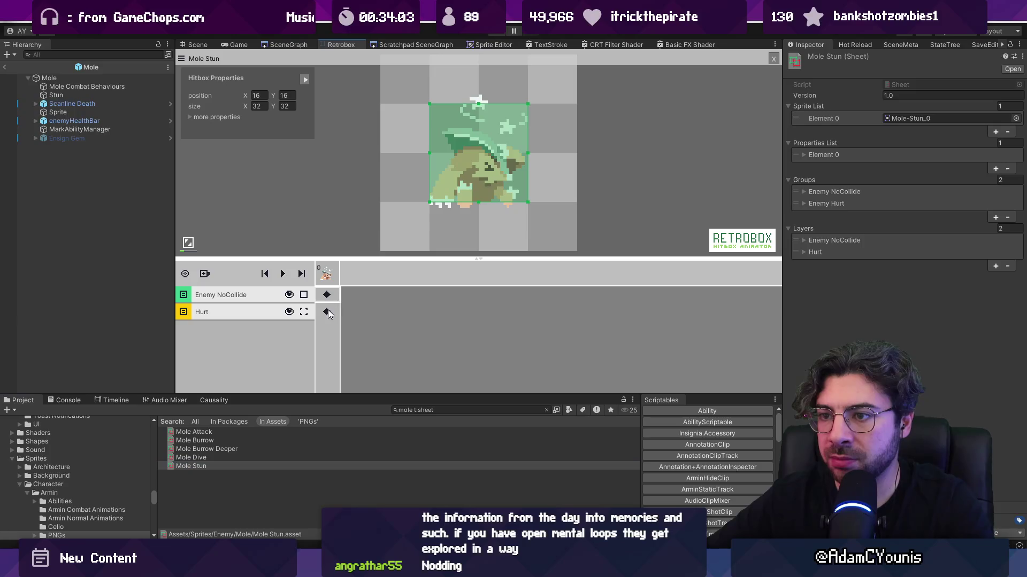
{"action": "left_click", "coordinate": [327, 312]}
{"action": "left_click", "coordinate": [325, 294]}
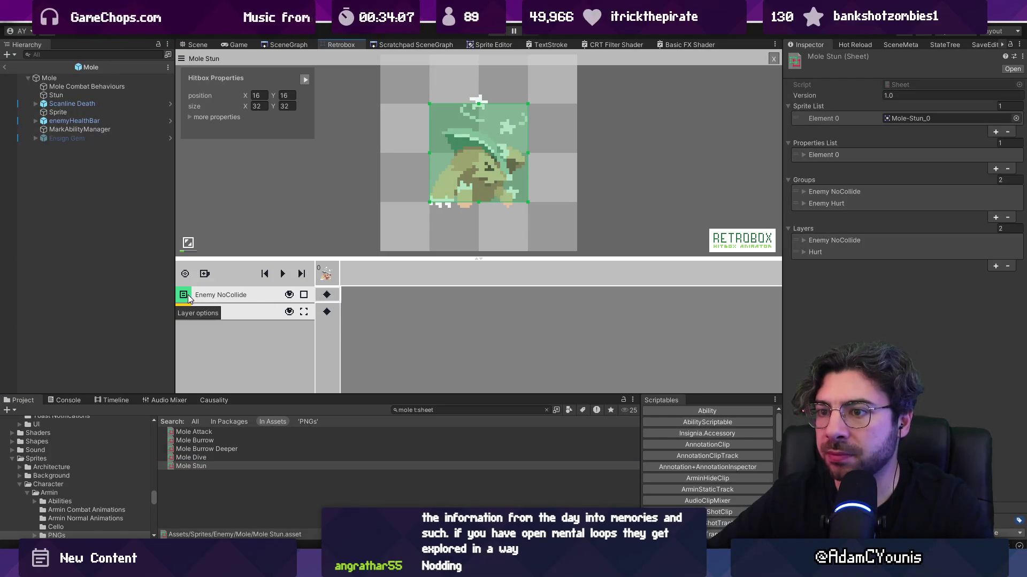
{"action": "left_click", "coordinate": [188, 117]}
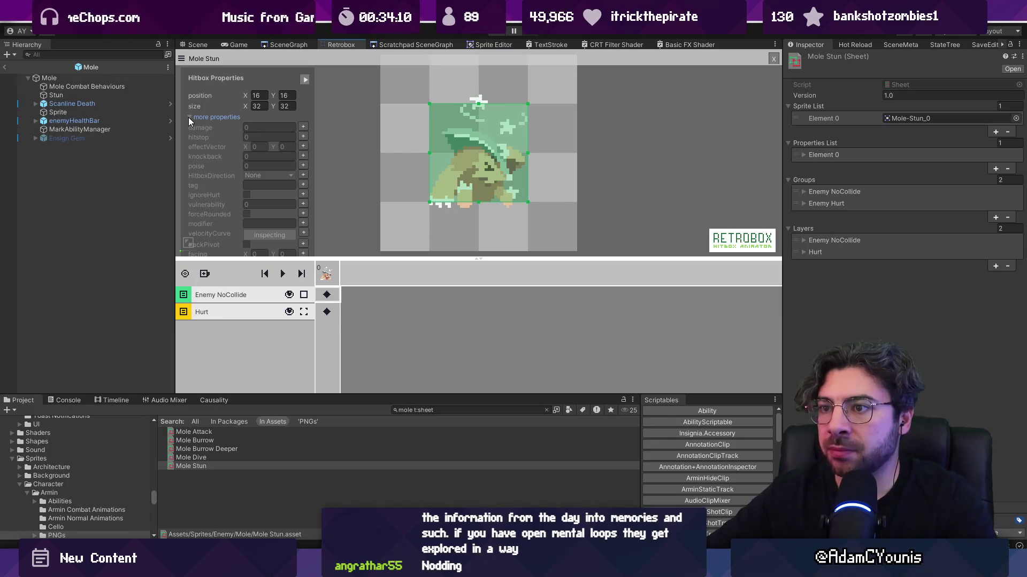
{"action": "left_click", "coordinate": [188, 117]}
{"action": "left_click", "coordinate": [327, 313]}
{"action": "left_click", "coordinate": [190, 118]}
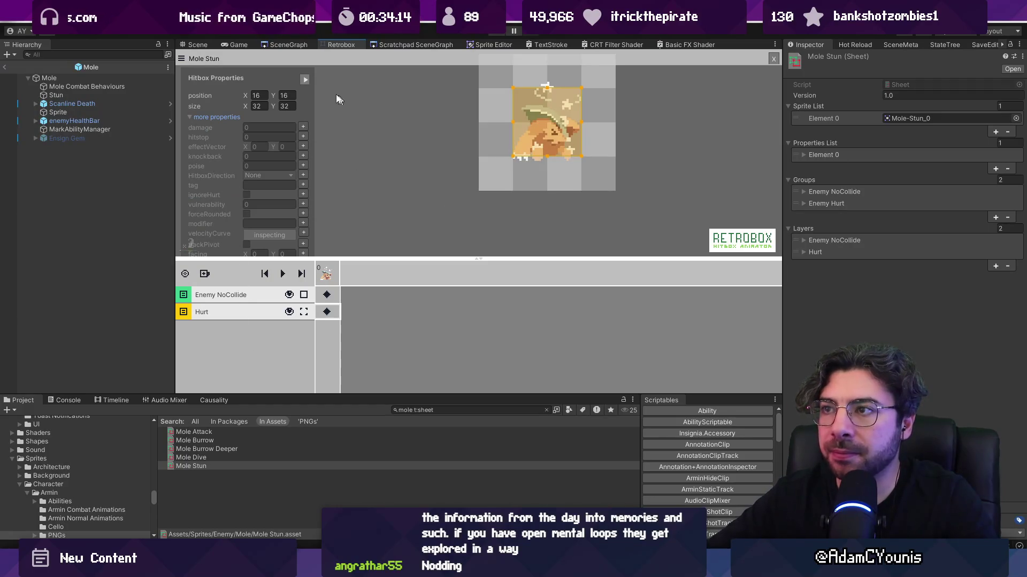
{"action": "left_click", "coordinate": [6, 65]}
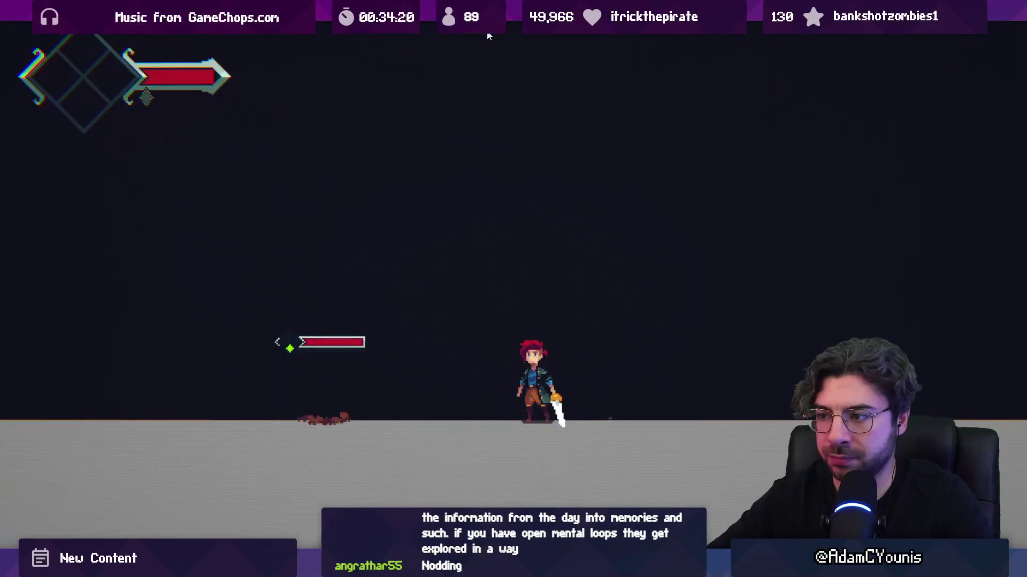
- Pause and frame-step the fight to inspect the Mole's Retro Animator and Rigidbody 2D, then resume and stop
{"action": "key", "text": "ctrl+shift+p"}
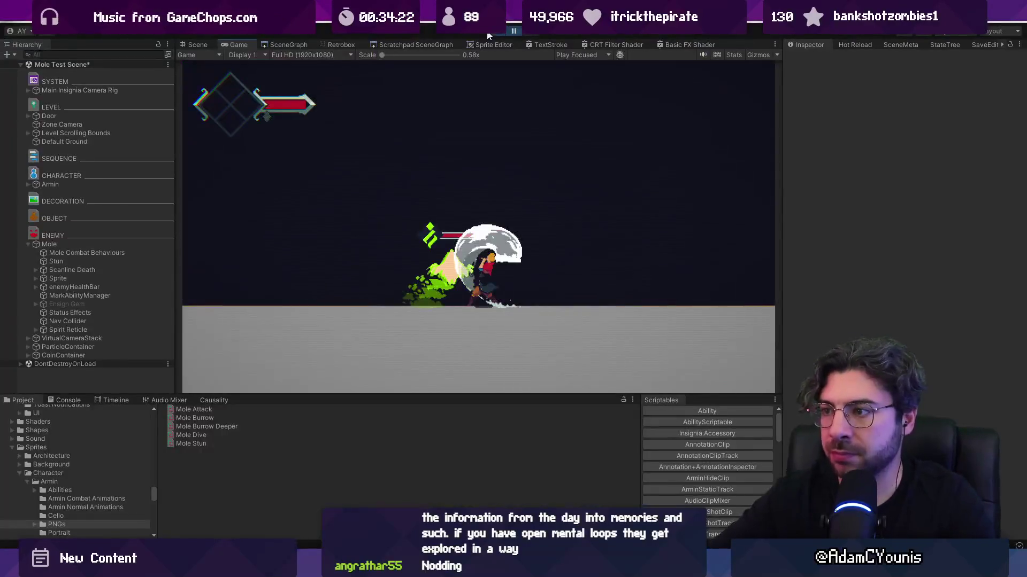
{"action": "left_click", "coordinate": [535, 35]}
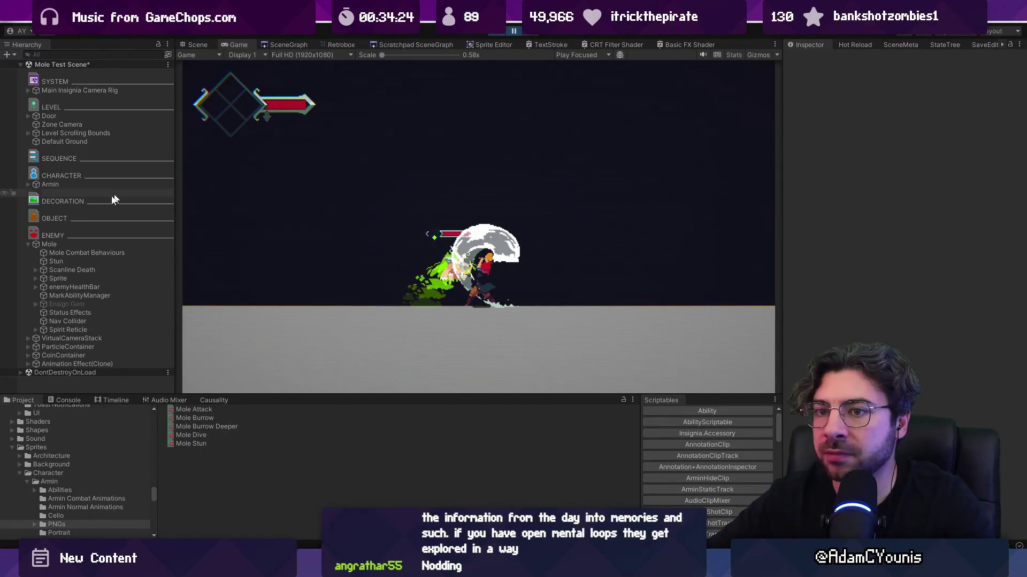
{"action": "left_click", "coordinate": [88, 244]}
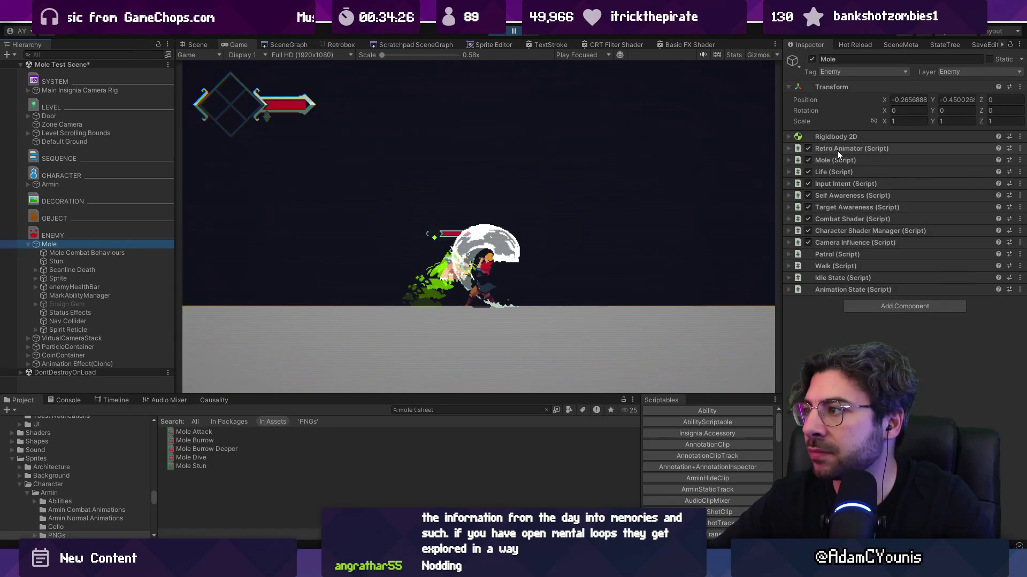
{"action": "left_click", "coordinate": [840, 149]}
{"action": "left_click", "coordinate": [845, 139]}
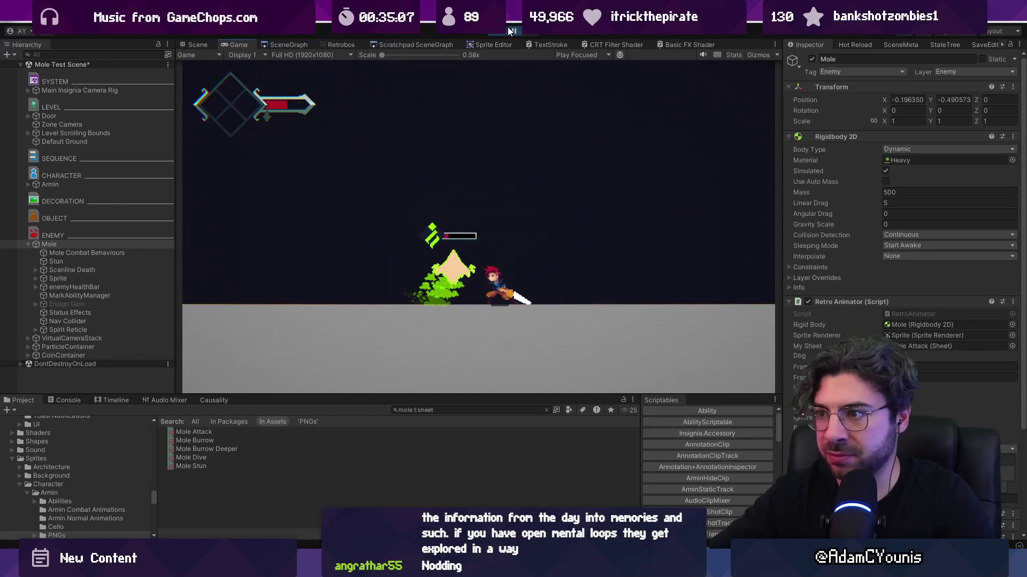
{"action": "left_click", "coordinate": [512, 30]}
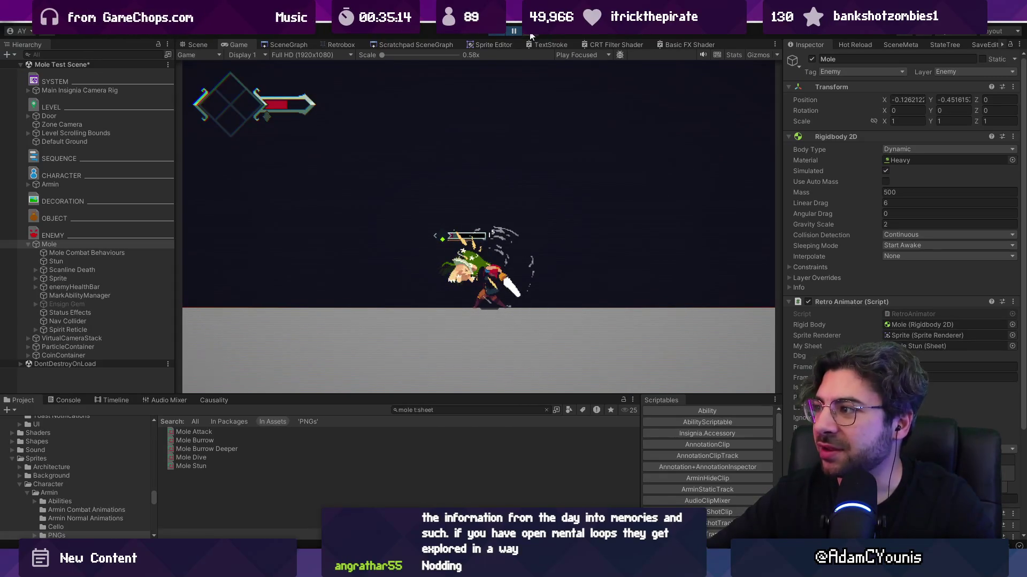
{"action": "left_click", "coordinate": [498, 32]}
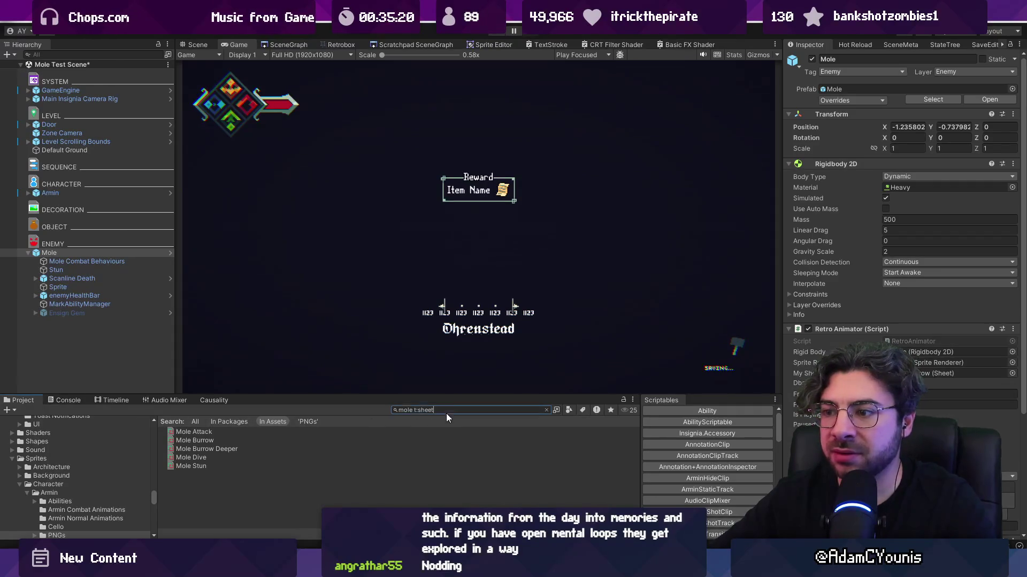
- Search the Project for 'hedgehog' and open the Hedgehog prefab to check its Rigidbody 2D
{"action": "key", "text": "ctrl+a"}
{"action": "type", "text": "hedgehog"}
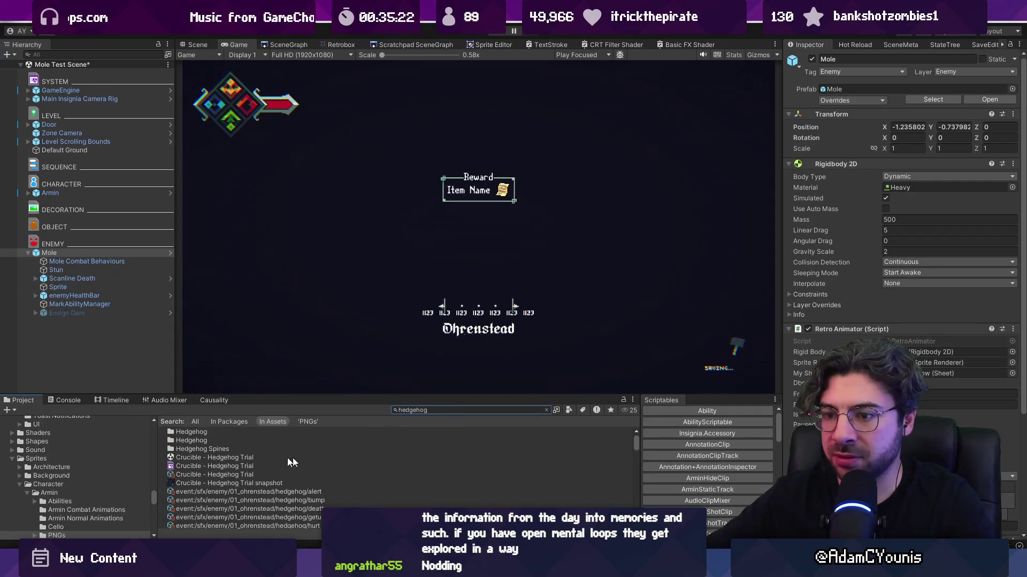
{"action": "scroll", "coordinate": [257, 463], "scroll_direction": "down", "scroll_amount": 4}
{"action": "double_click", "coordinate": [207, 464]}
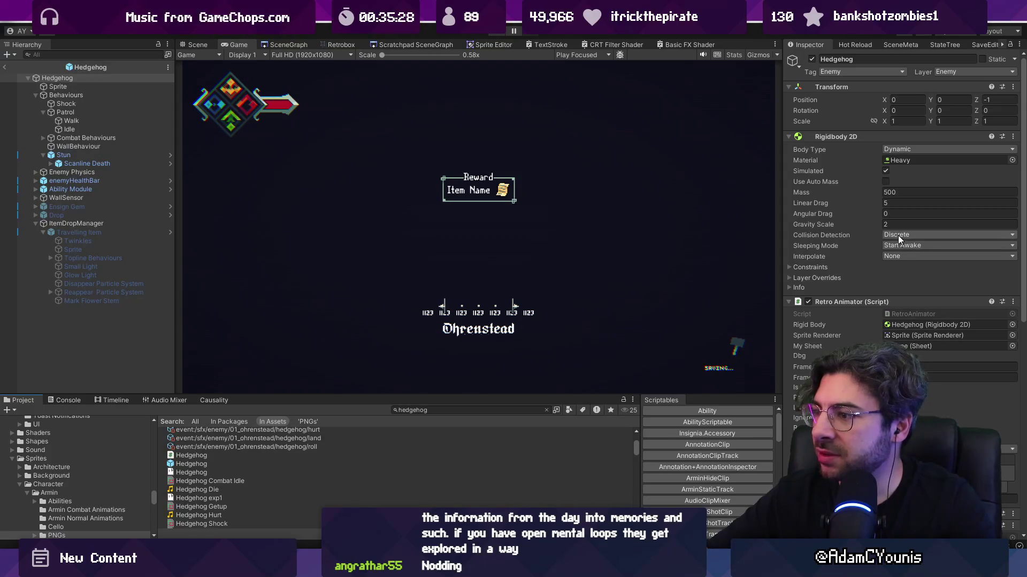
- Open the Mole prefab, set Collision Detection to Discrete, and return to the scene
{"action": "left_click", "coordinate": [440, 409]}
{"action": "type", "text": "mole"}
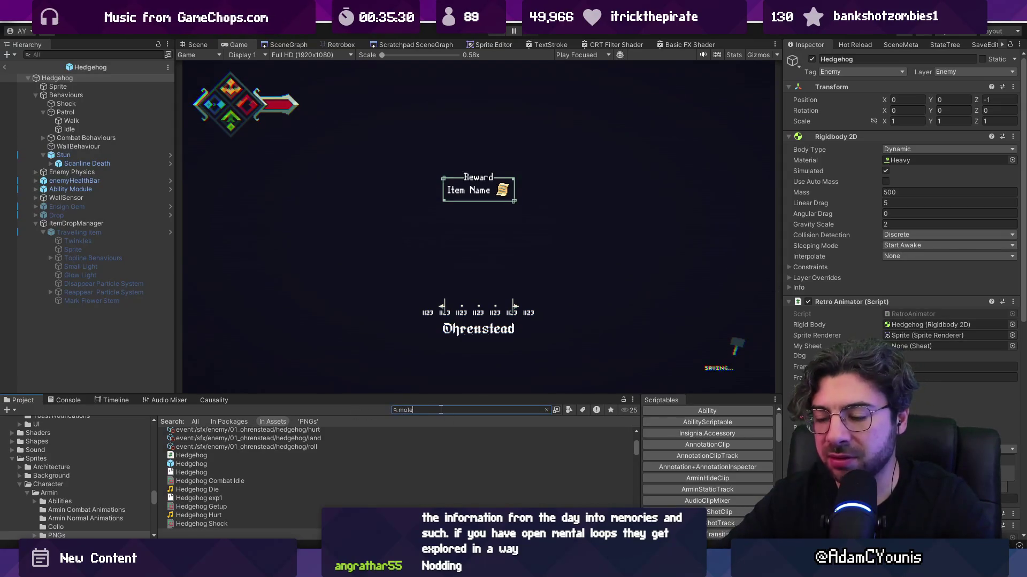
{"action": "double_click", "coordinate": [184, 509]}
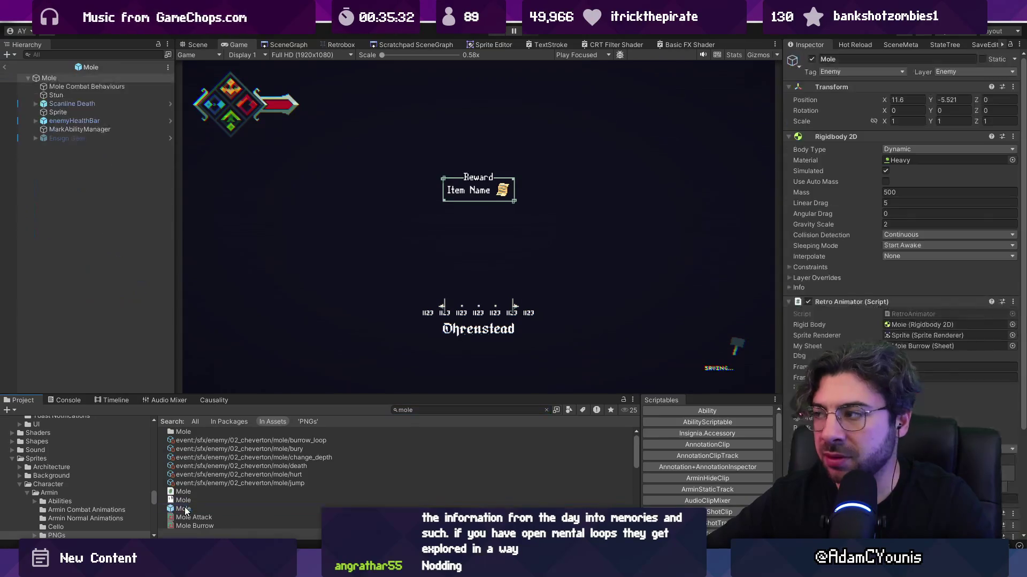
{"action": "left_click", "coordinate": [947, 235]}
{"action": "left_click", "coordinate": [904, 245]}
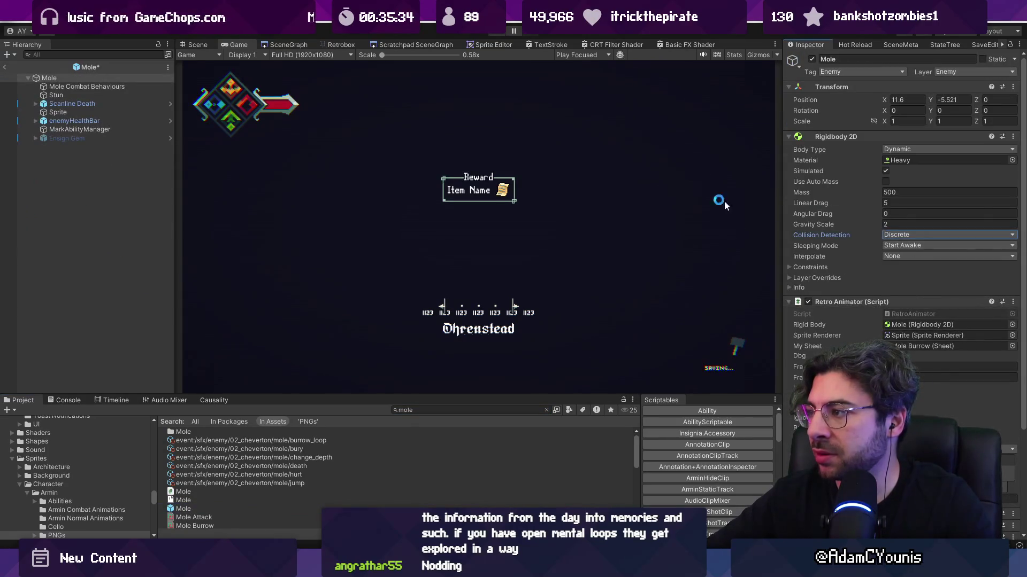
{"action": "left_click", "coordinate": [7, 67]}
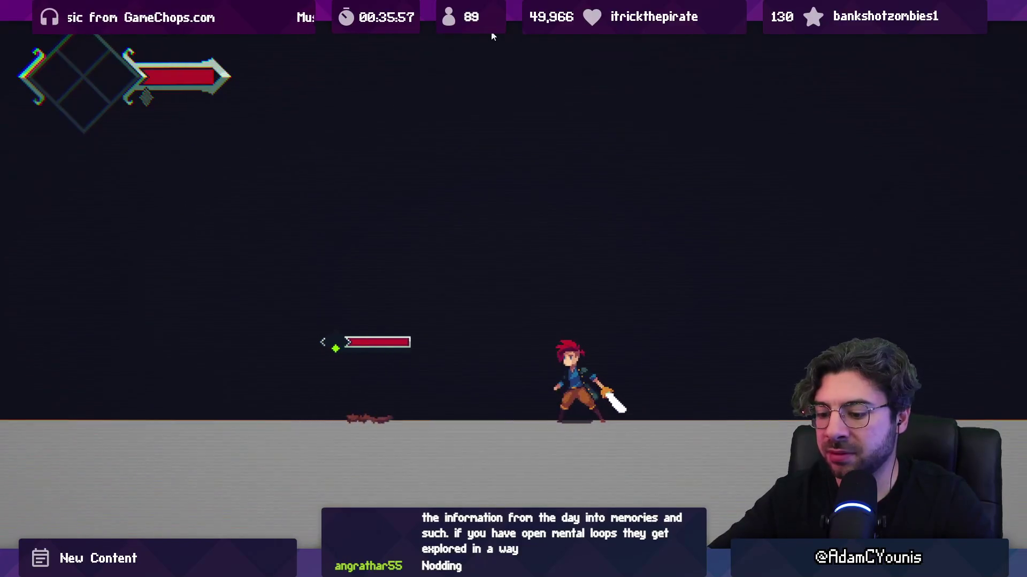
- Pause to select the Mole, continue play maximized, then stop and return to the Scene view
{"action": "key", "text": "ctrl+shift+p"}
{"action": "left_click", "coordinate": [71, 243]}
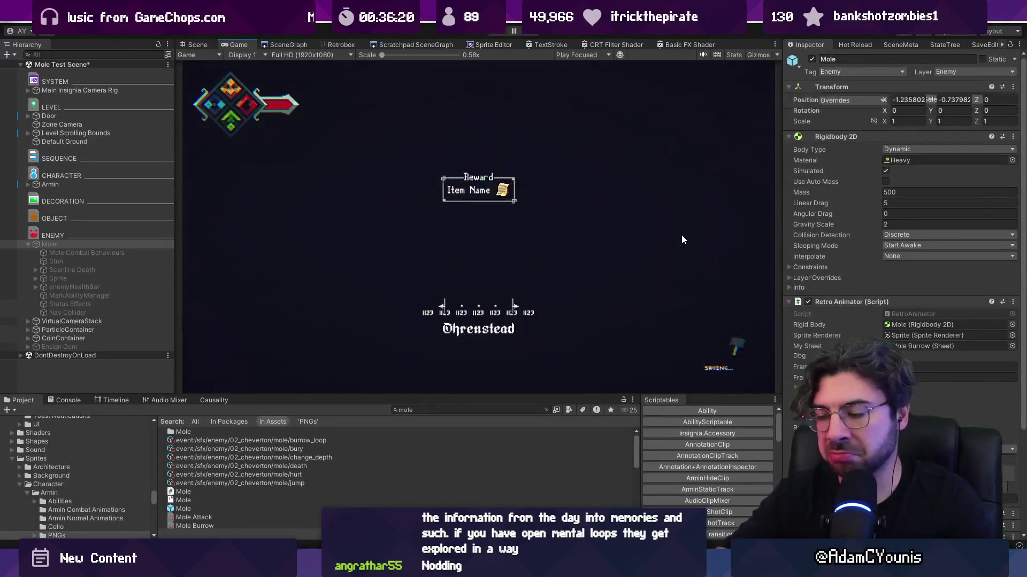
{"action": "key", "text": "shift+space"}
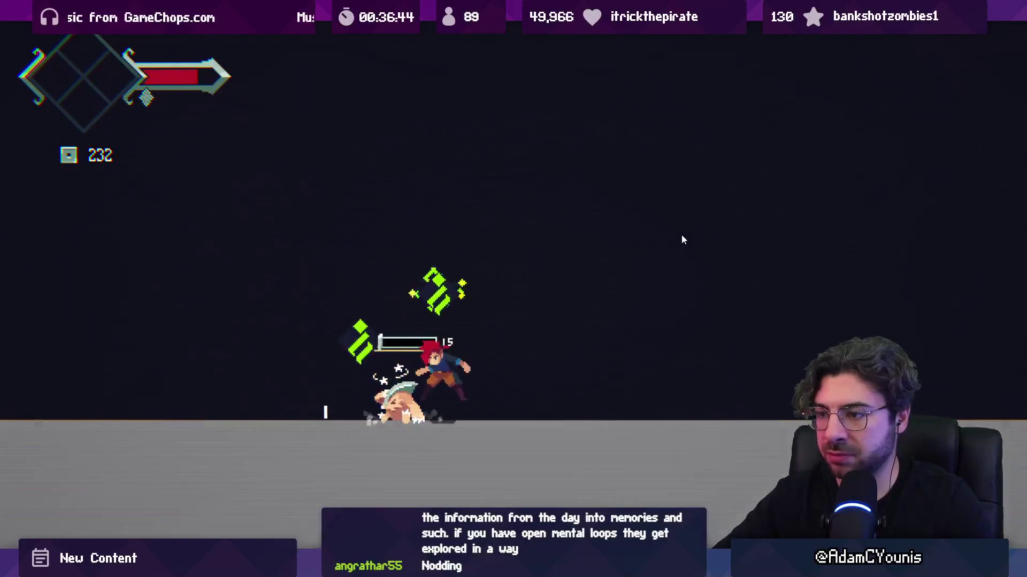
{"action": "key", "text": "shift+space"}
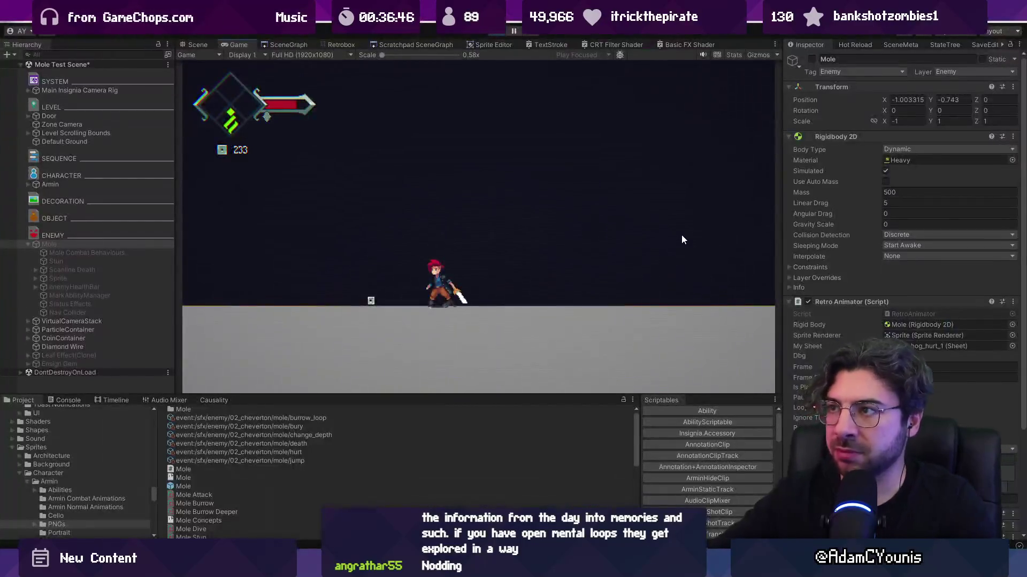
{"action": "left_click", "coordinate": [496, 31]}
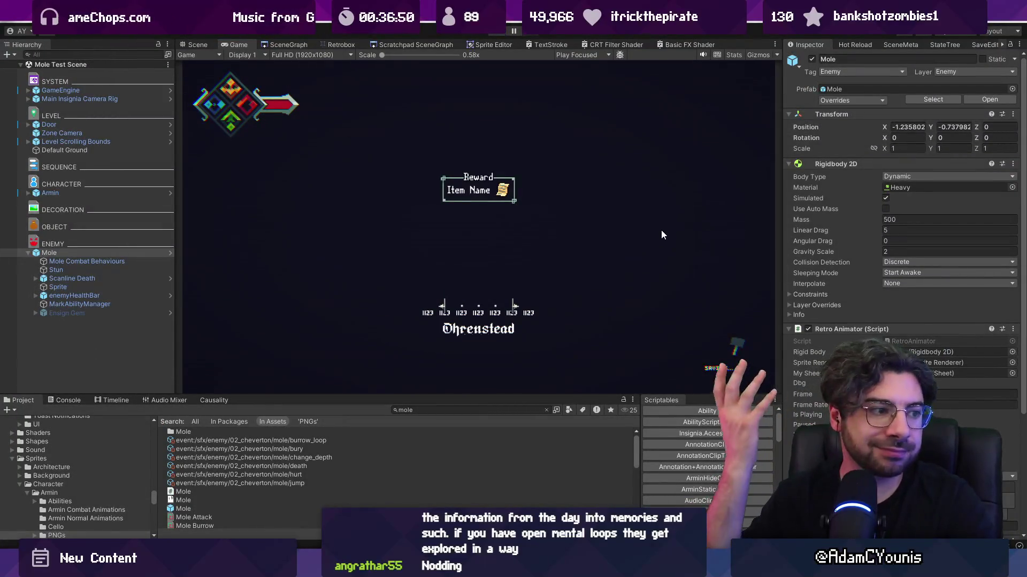
{"action": "left_click", "coordinate": [206, 47]}
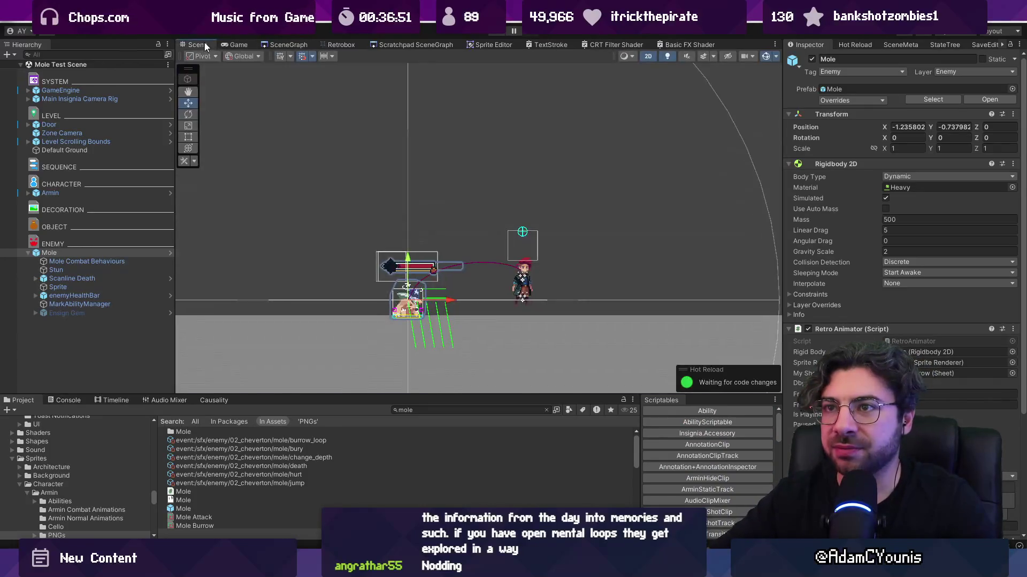
{"action": "key", "text": "alt+Tab"}
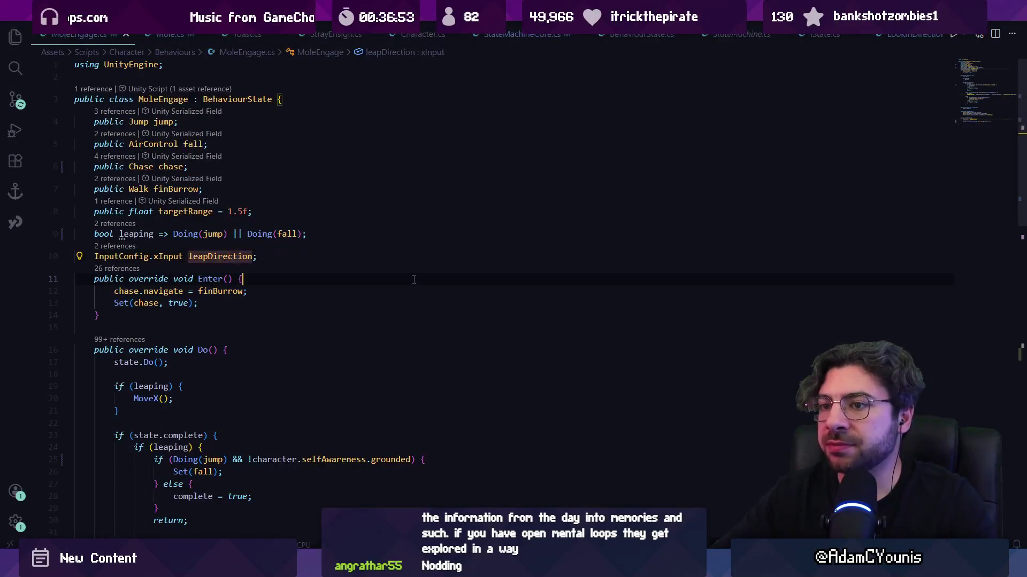
- Review Enter() aiming chase.navigate at finBurrow and the Do() method in MoleEngage.cs, then return to Unity
{"action": "left_click", "coordinate": [412, 278]}
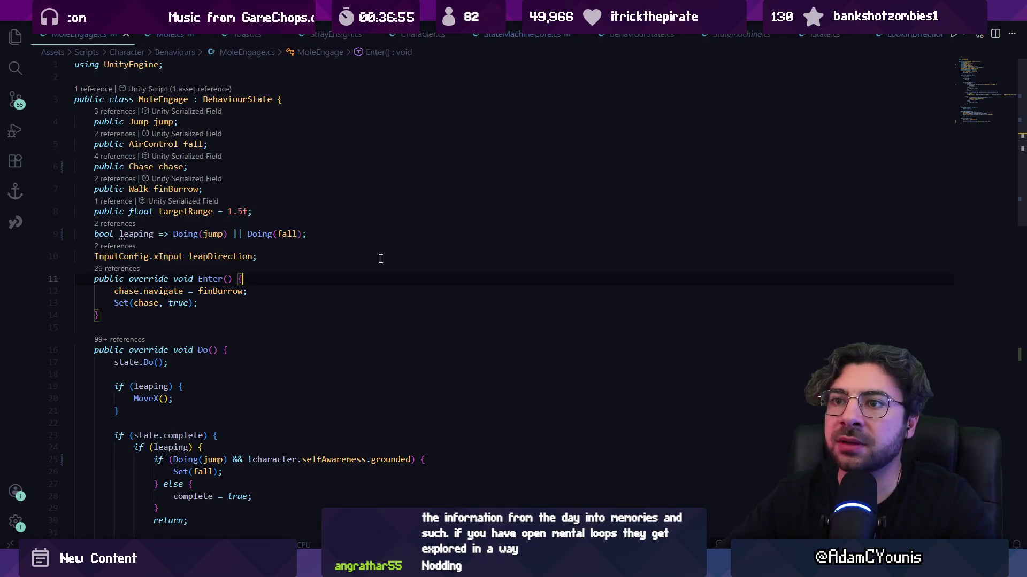
{"action": "left_click", "coordinate": [250, 127]}
{"action": "scroll", "coordinate": [303, 187], "scroll_direction": "down", "scroll_amount": 3}
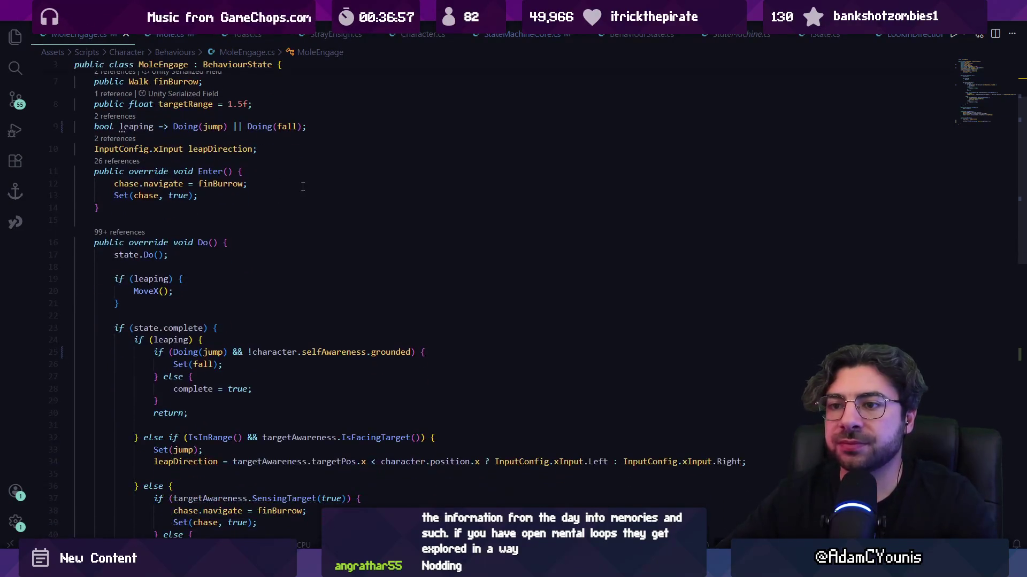
{"action": "left_click", "coordinate": [213, 184]}
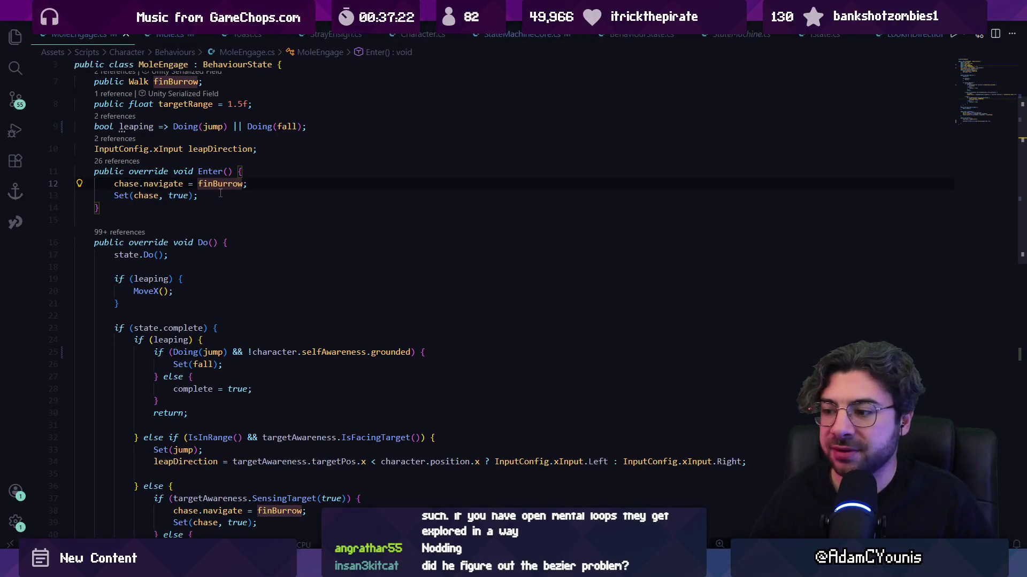
{"action": "left_click", "coordinate": [224, 194]}
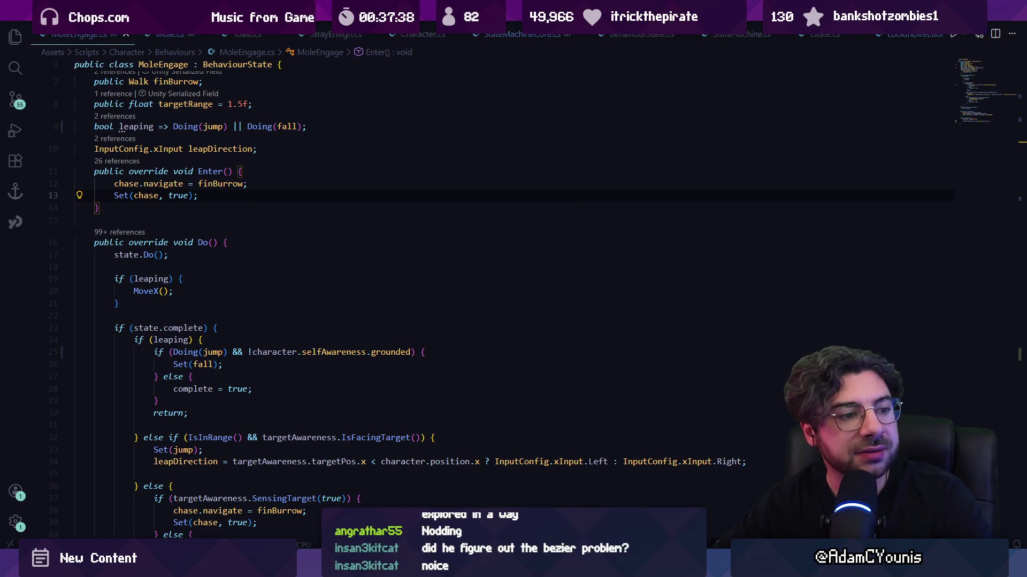
{"action": "left_click", "coordinate": [296, 246]}
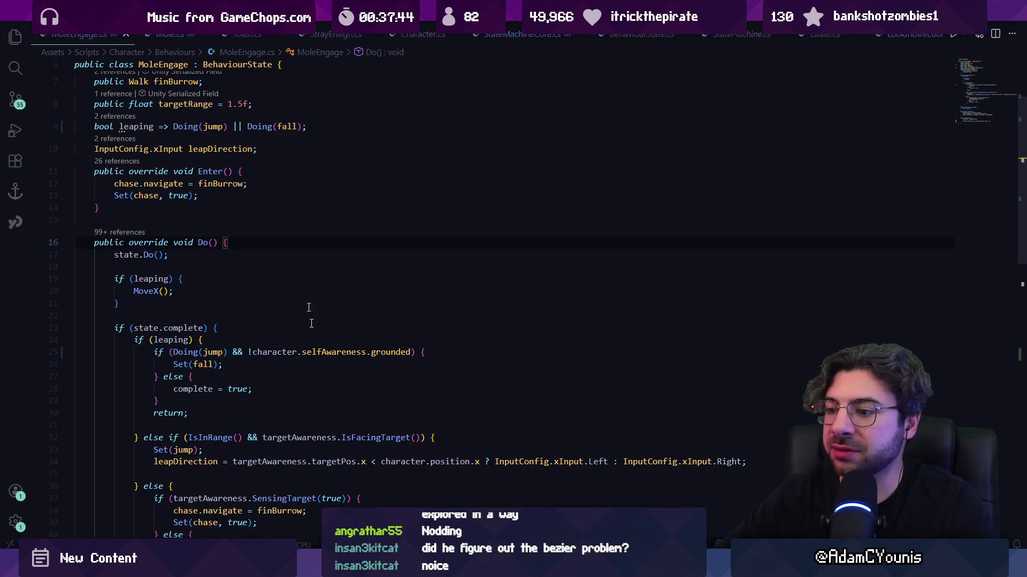
{"action": "mouse_move", "coordinate": [384, 568]}
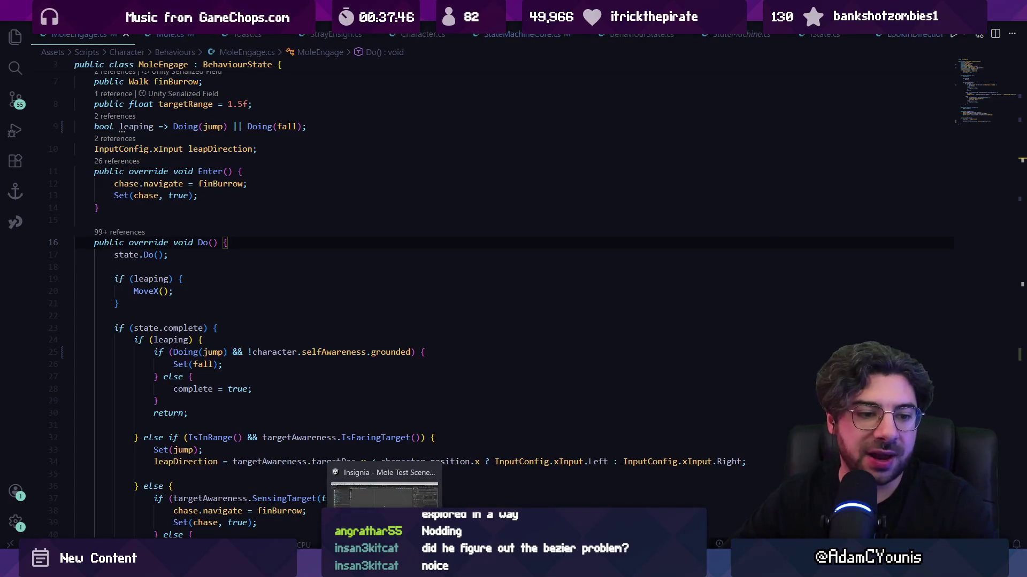
{"action": "left_click", "coordinate": [384, 495]}
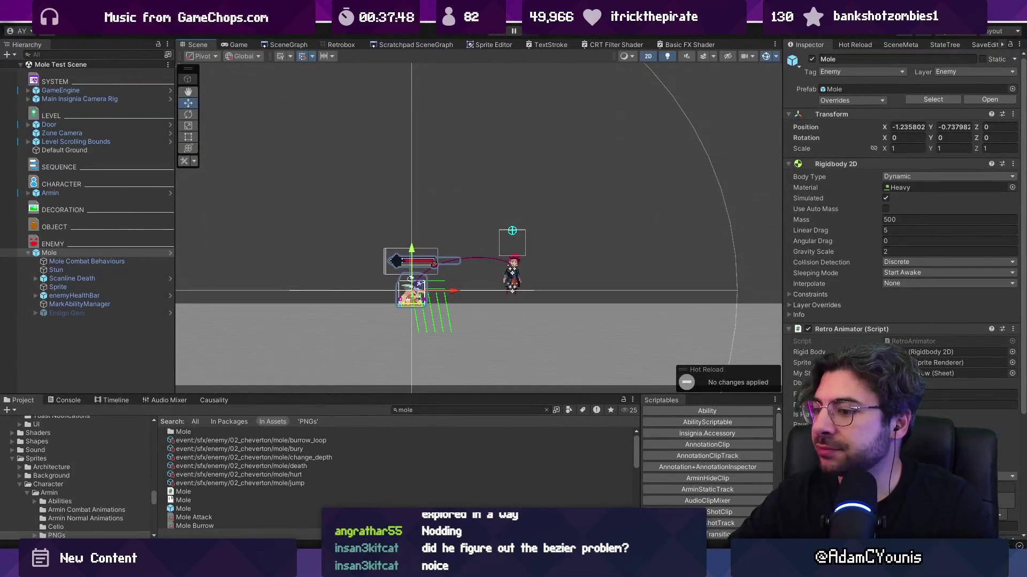
- Start a playtest of the Mole Test Scene in Unity
{"action": "mouse_move", "coordinate": [408, 569]}
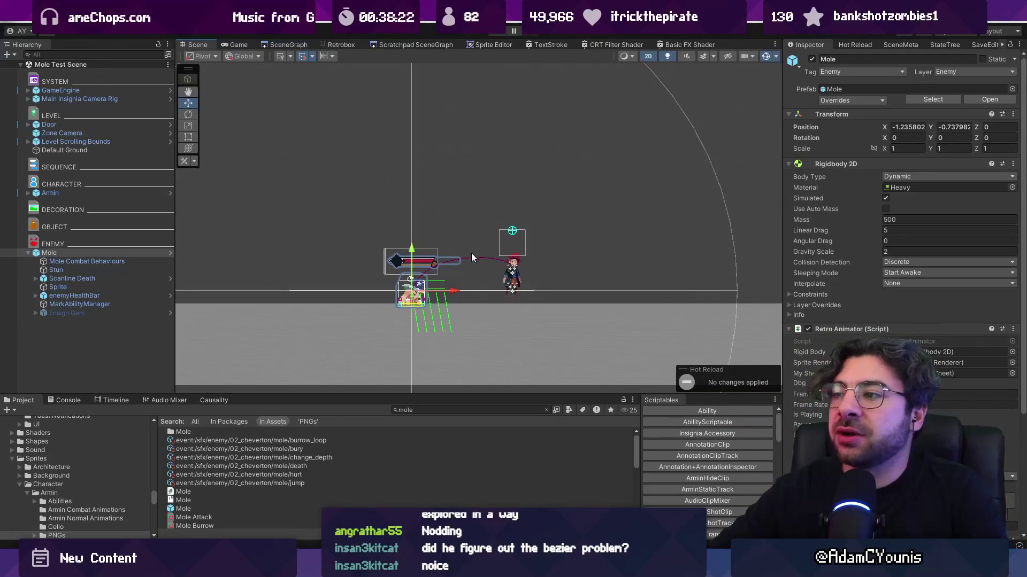
{"action": "key", "text": "alt+Tab"}
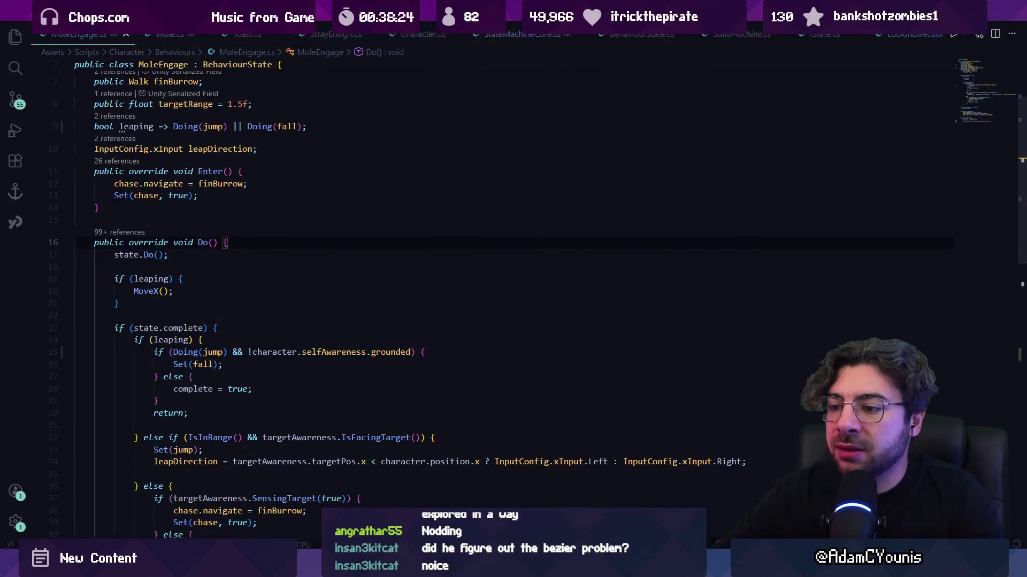
{"action": "key", "text": "alt+Tab"}
{"action": "left_click", "coordinate": [499, 33]}
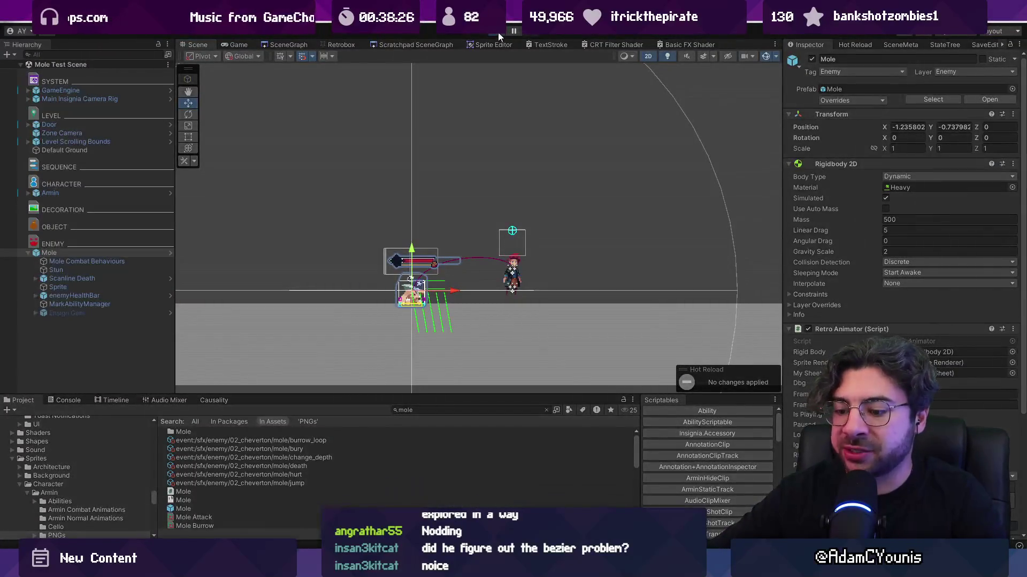
- Advance Armin right slashing the enemy, dash left for the drop, then exit Play mode with Ctrl+P
{"action": "key", "text": "Right"}
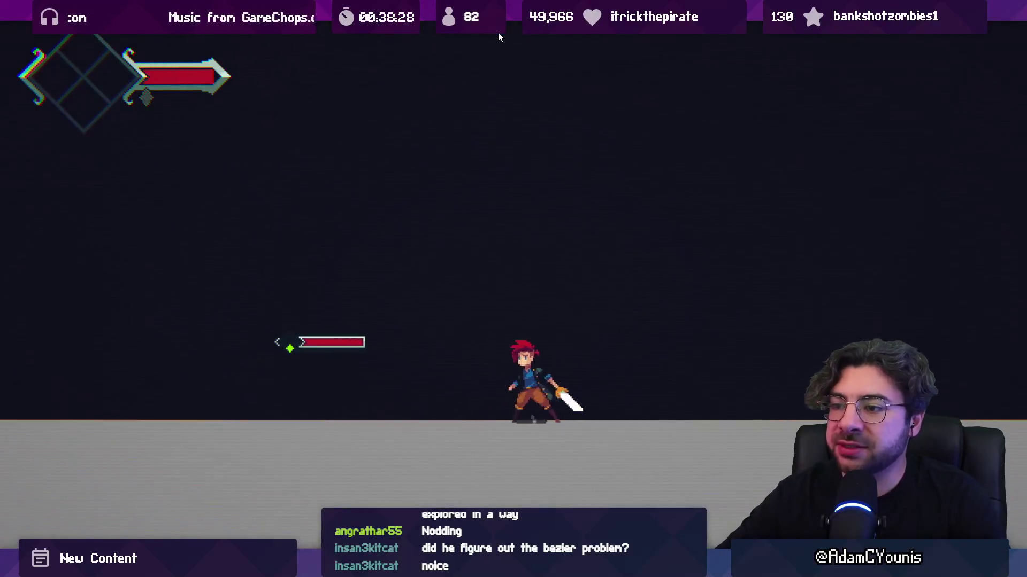
{"action": "key", "text": "Right"}
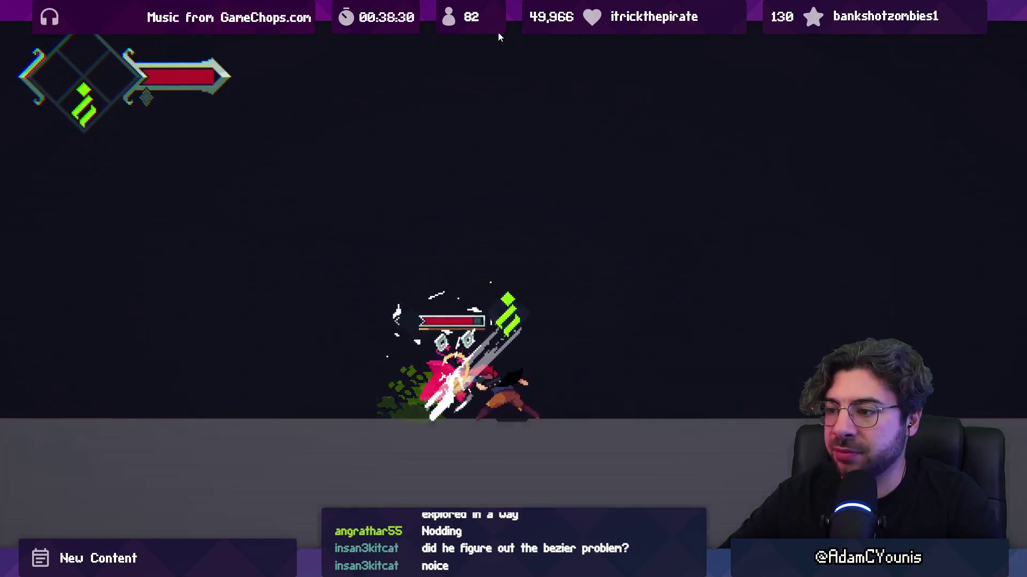
{"action": "key", "text": "Right"}
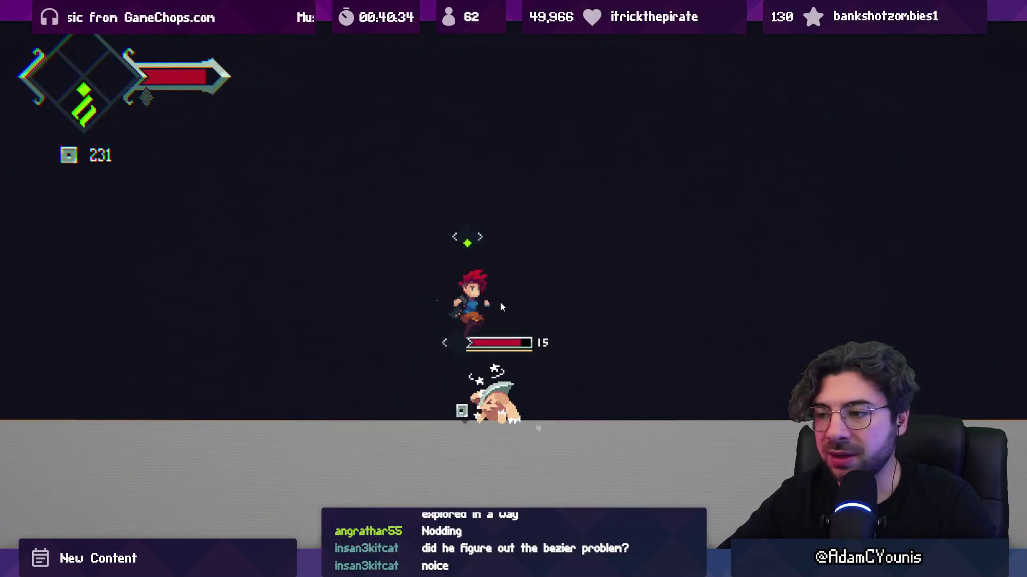
{"action": "key", "text": "Right"}
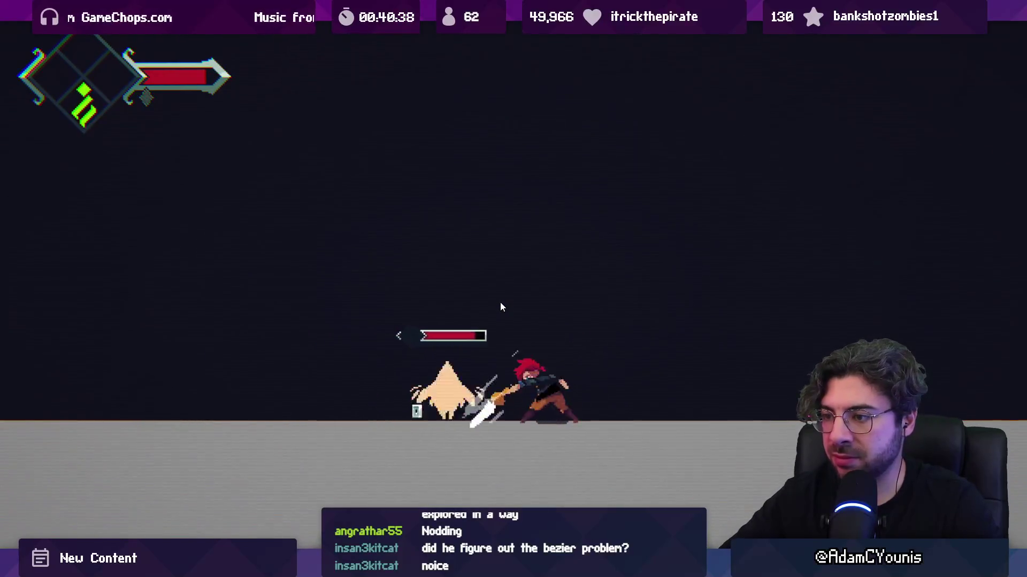
{"action": "key", "text": "Left"}
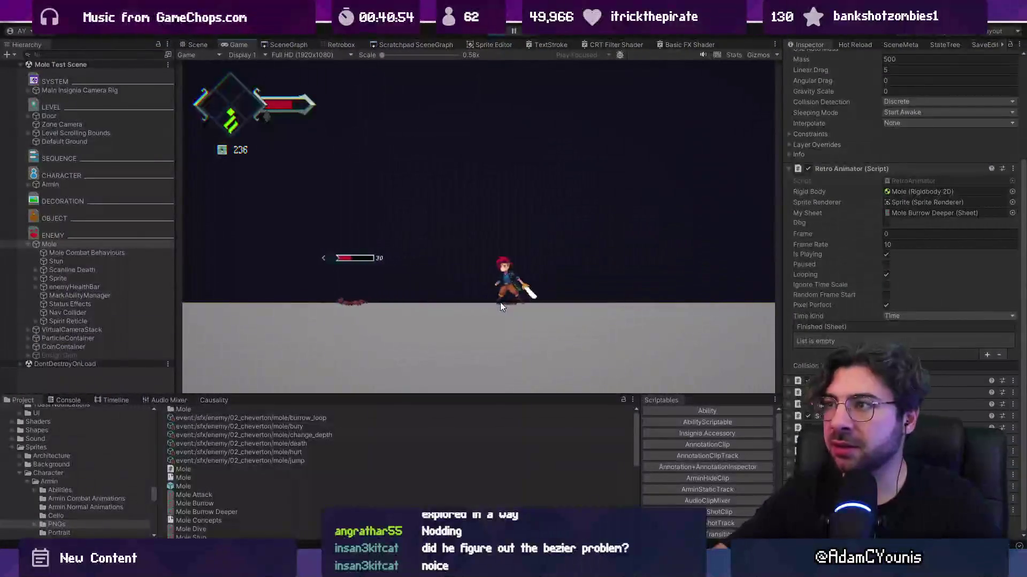
{"action": "key", "text": "ctrl+p"}
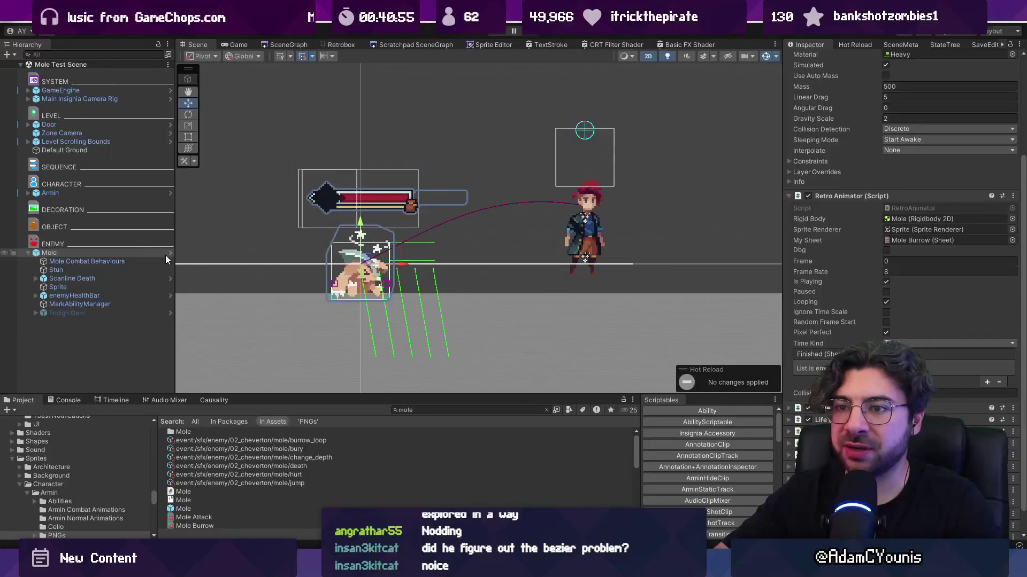
- In the Mole prefab's Mole Combat Behaviours, reshape the Full Jump Curve's rise and peak slope
{"action": "left_click", "coordinate": [169, 255]}
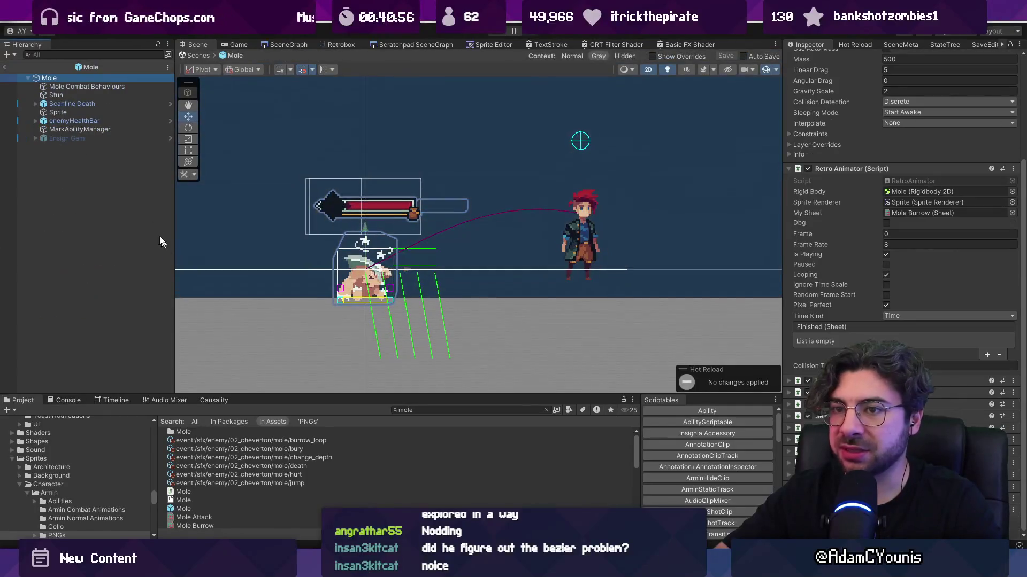
{"action": "left_click", "coordinate": [117, 87]}
{"action": "left_click", "coordinate": [933, 187]}
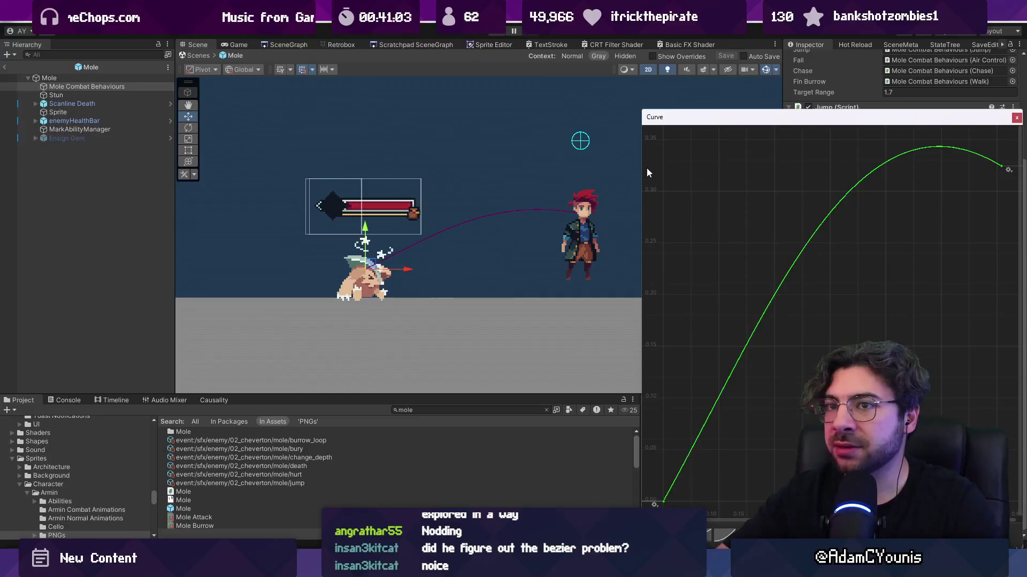
{"action": "left_click_drag", "start_coordinate": [727, 113], "coordinate": [373, 72]}
{"action": "scroll", "coordinate": [449, 230], "scroll_direction": "down", "scroll_amount": 5}
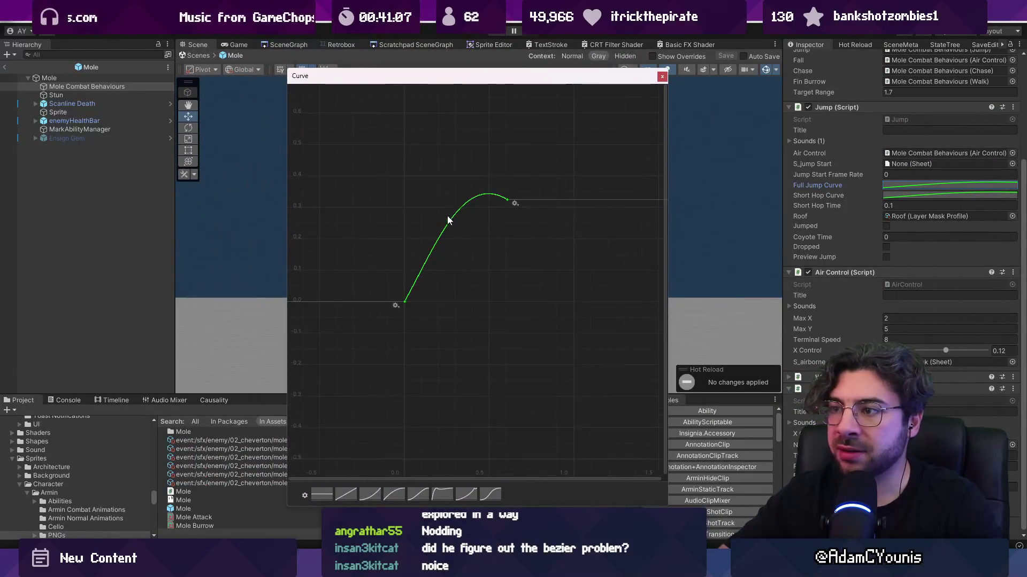
{"action": "left_click_drag", "start_coordinate": [436, 254], "coordinate": [407, 281]}
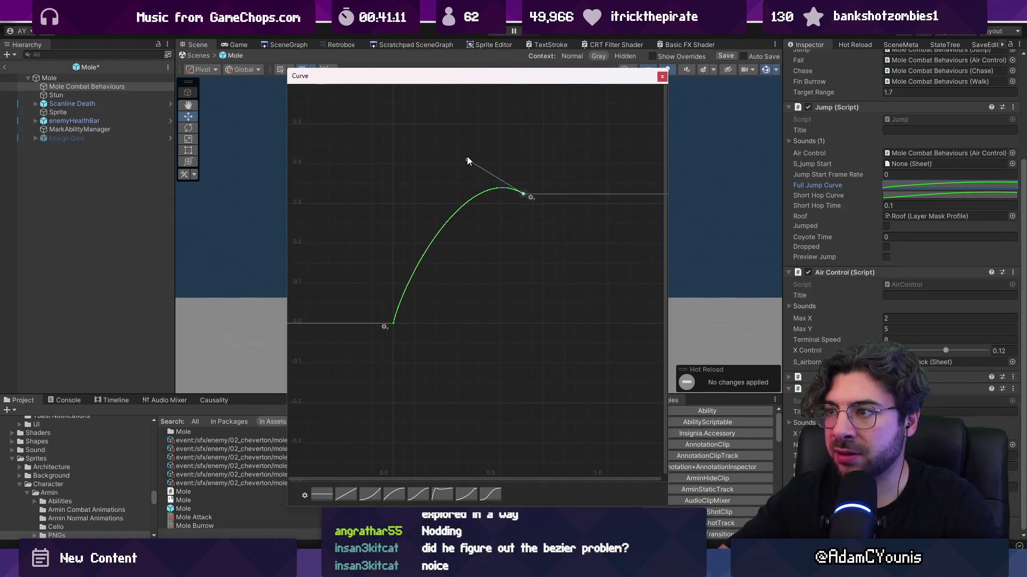
{"action": "left_click_drag", "start_coordinate": [466, 157], "coordinate": [445, 165]}
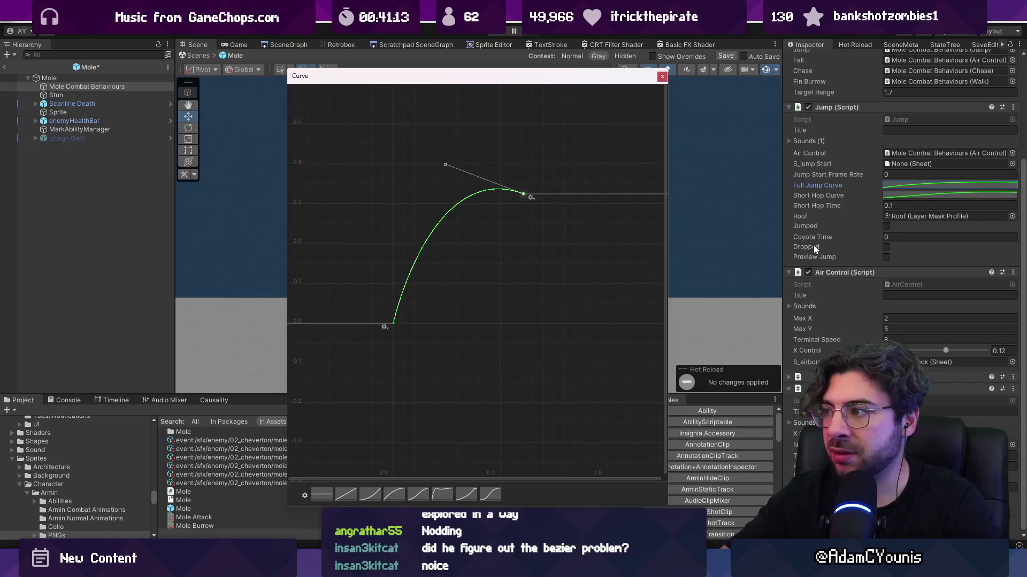
- Copy the Full Jump Curve into Short Hop Curve, save the prefab, and return to the Mole Test Scene
{"action": "right_click", "coordinate": [828, 185]}
{"action": "left_click", "coordinate": [839, 209]}
{"action": "right_click", "coordinate": [826, 196]}
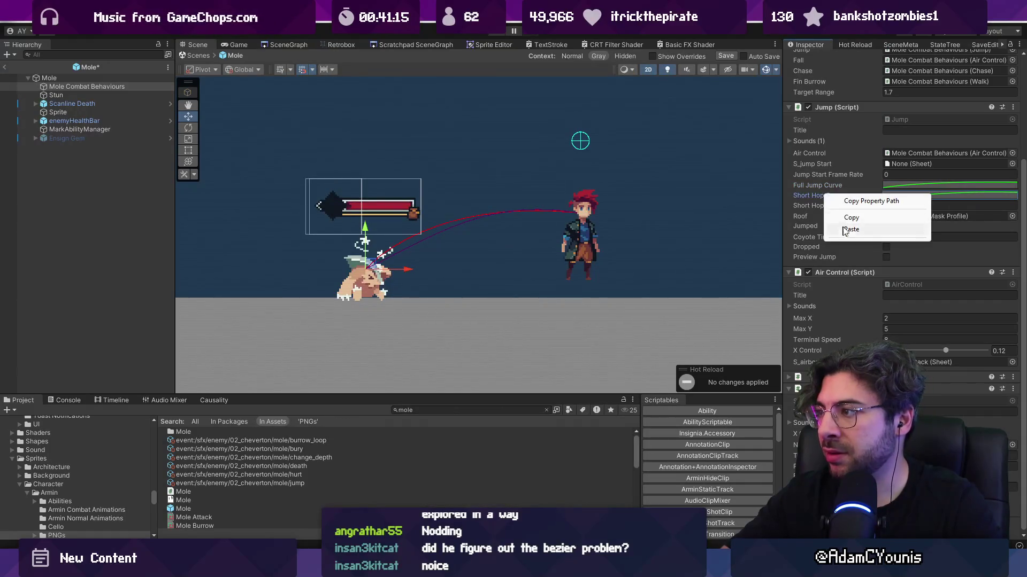
{"action": "left_click", "coordinate": [845, 231]}
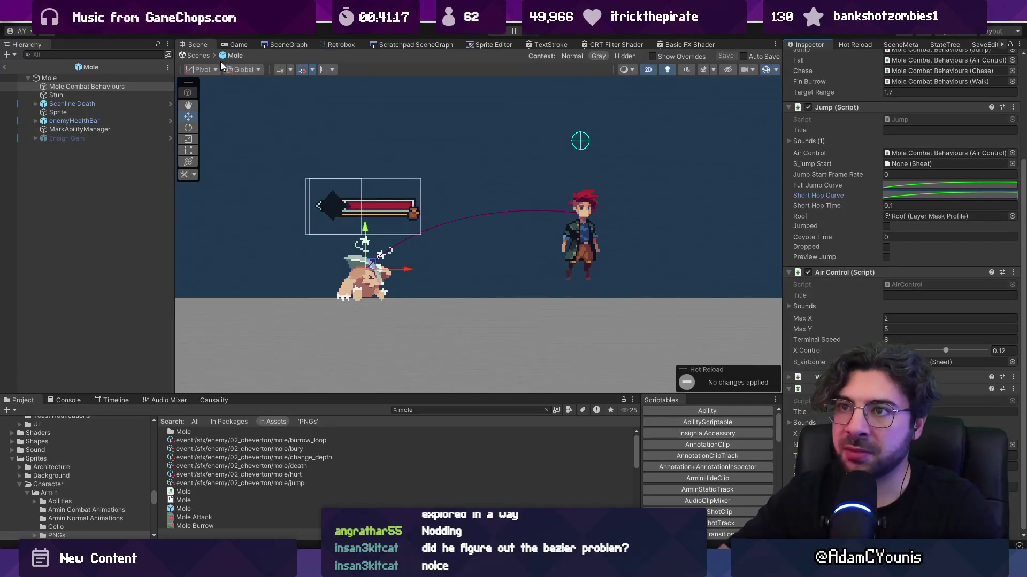
{"action": "key", "text": "ctrl+s"}
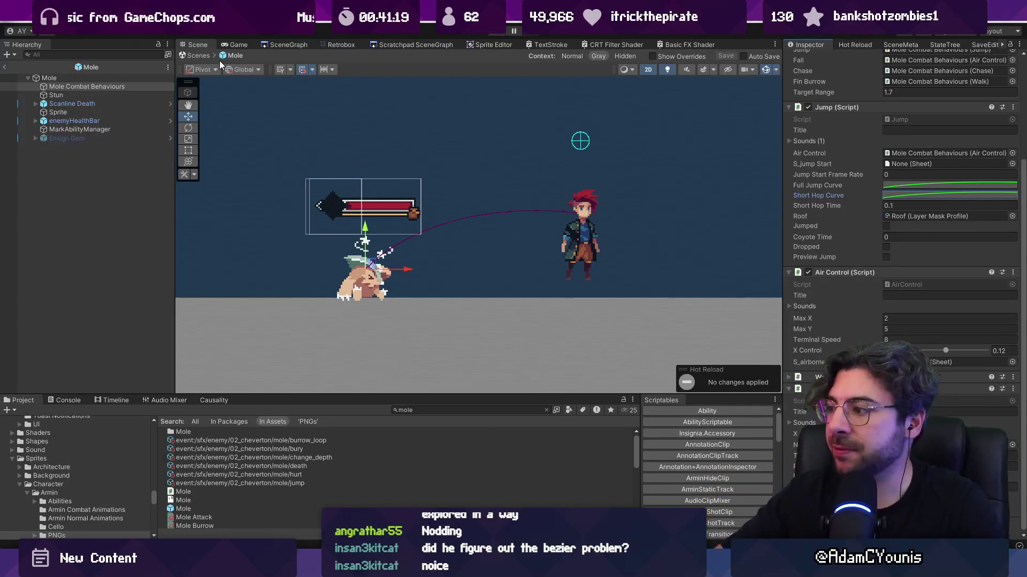
{"action": "left_click", "coordinate": [183, 55]}
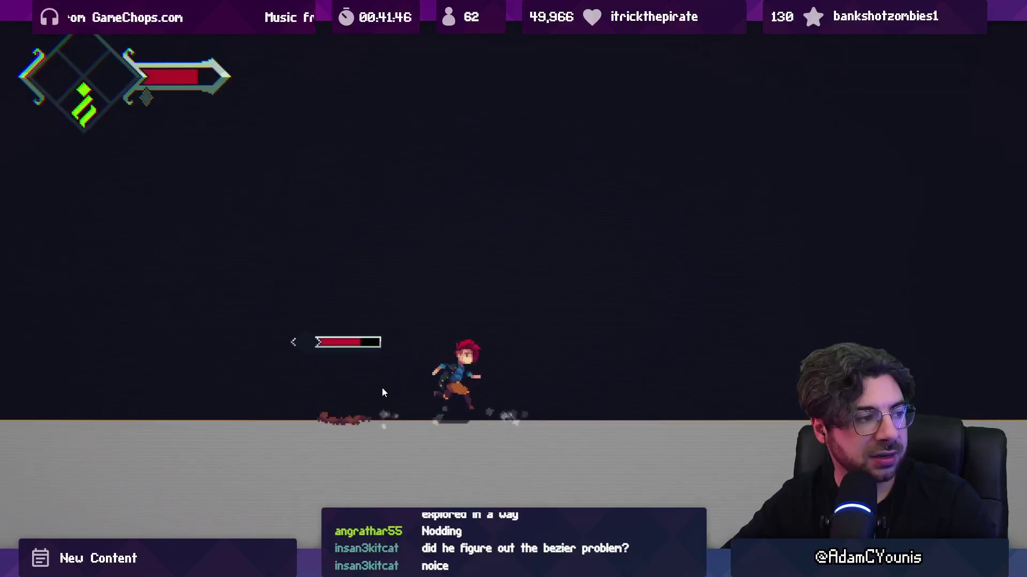
{"action": "key", "text": "shift+space"}
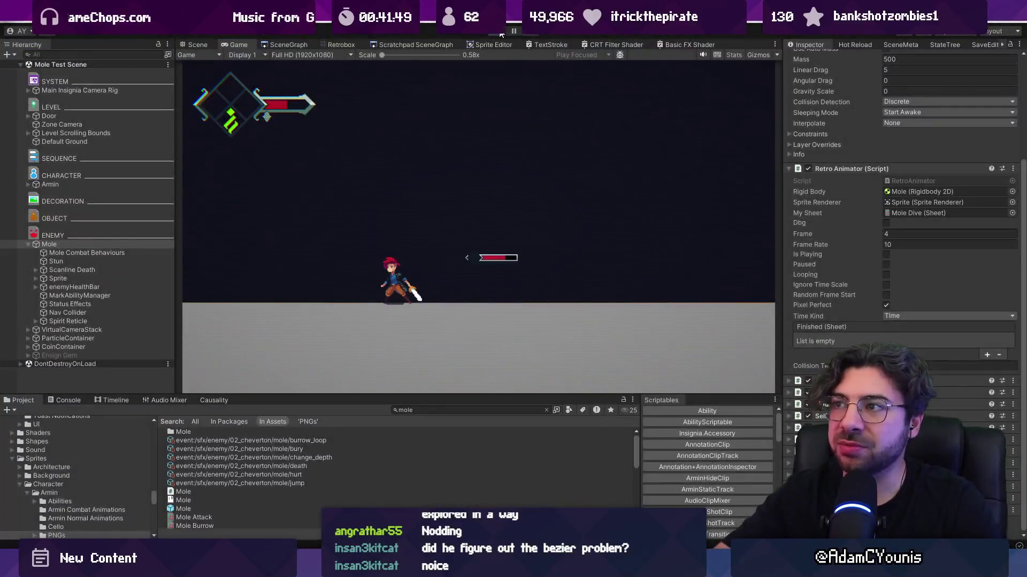
{"action": "left_click", "coordinate": [501, 34]}
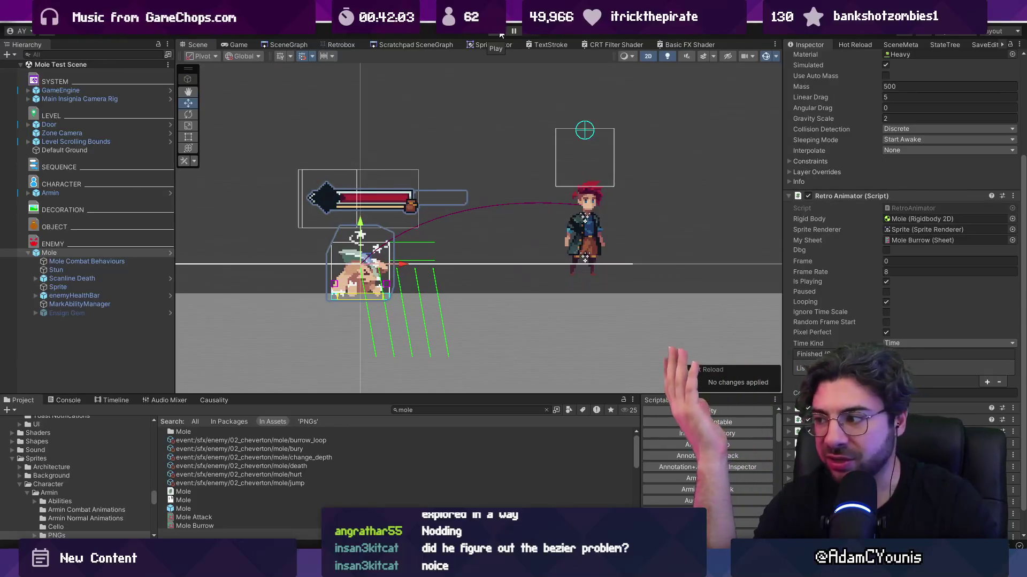
{"action": "left_click", "coordinate": [501, 35]}
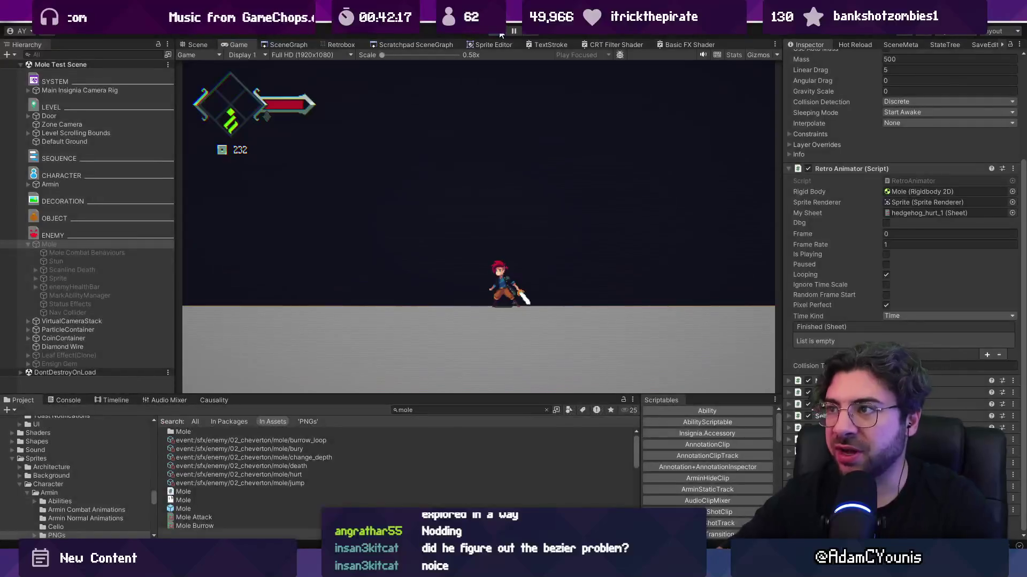
{"action": "key", "text": "ctrl+1"}
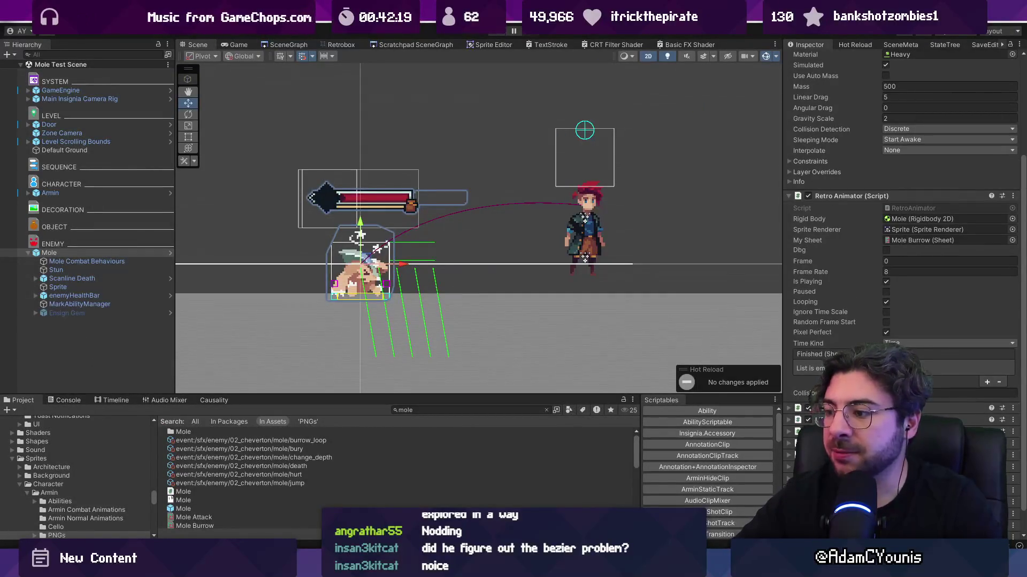
{"action": "mouse_move", "coordinate": [408, 570]}
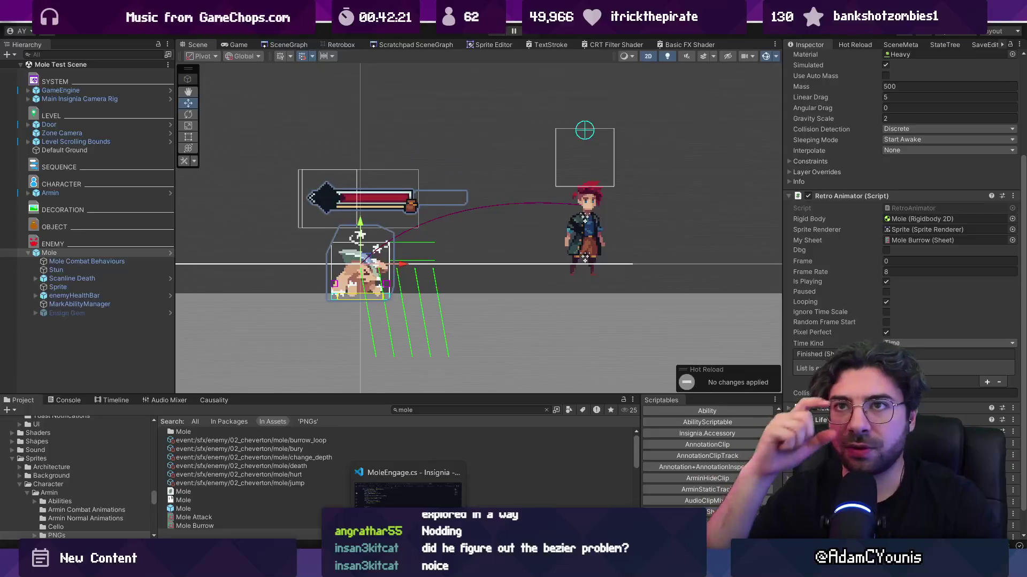
{"action": "left_click", "coordinate": [408, 486]}
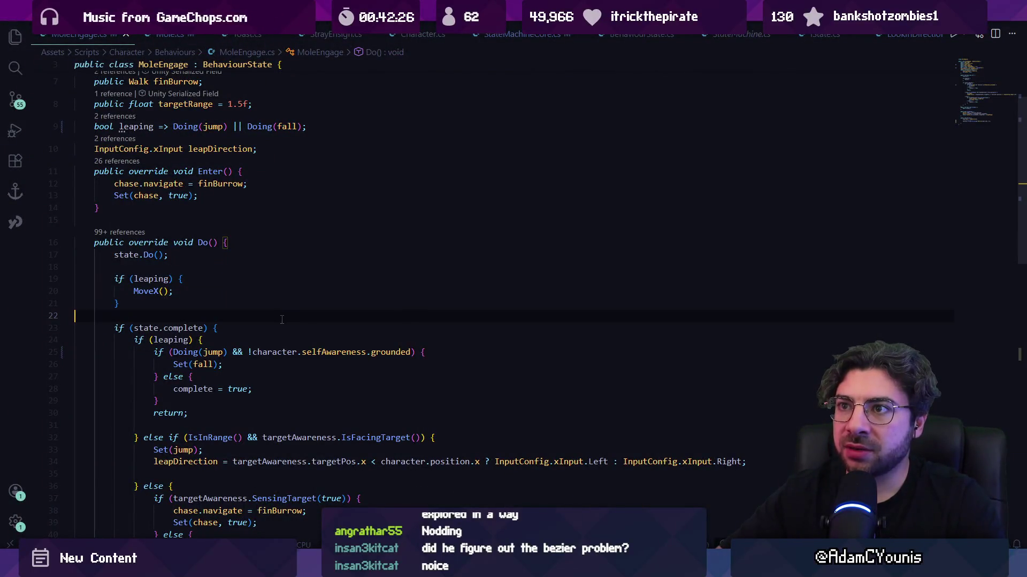
- Open Mole.cs and place the caret in Update()'s final else branch
{"action": "left_click", "coordinate": [184, 44]}
{"action": "scroll", "coordinate": [263, 275], "scroll_direction": "down", "scroll_amount": 5}
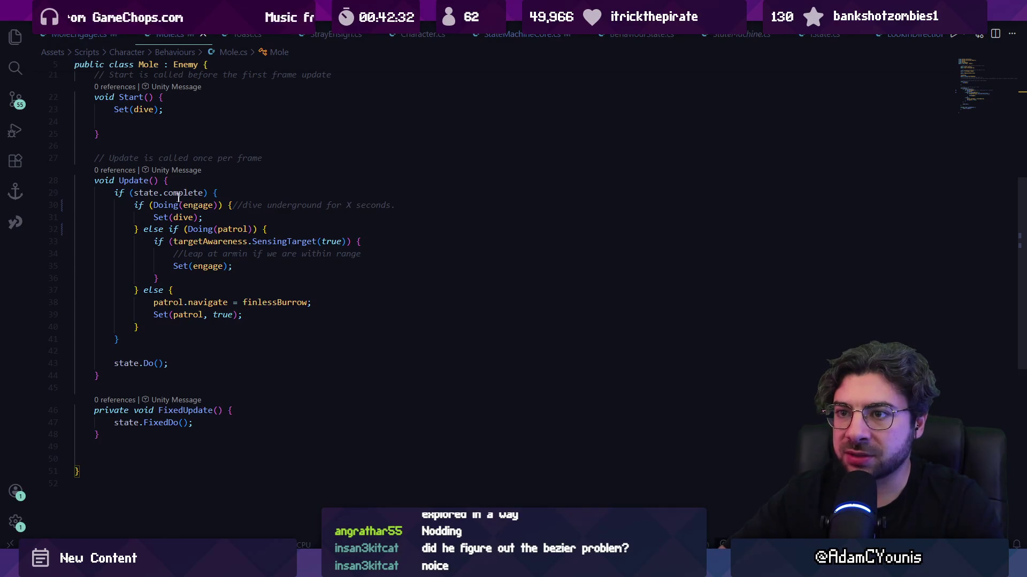
{"action": "left_click", "coordinate": [164, 229]}
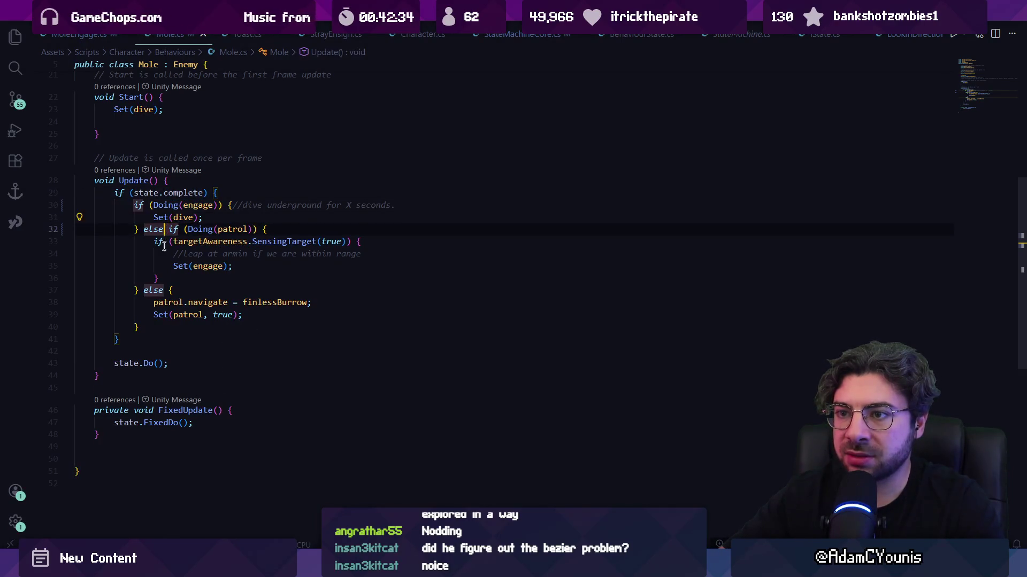
{"action": "double_click", "coordinate": [167, 302]}
{"action": "left_click", "coordinate": [243, 315], "text": "shift"}
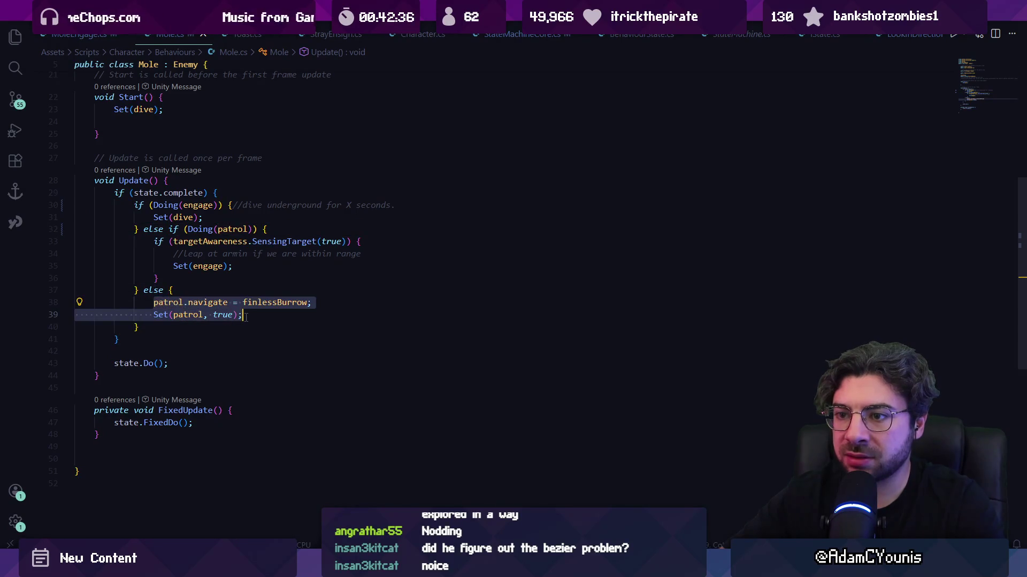
{"action": "left_click", "coordinate": [243, 315]}
{"action": "left_click", "coordinate": [191, 289]}
- Add a '//Come out of hurt' comment and Debug.Log("mole history: " + historyOutput); in the else branch
{"action": "key", "text": "Return"}
{"action": "type", "text": "//Com"}
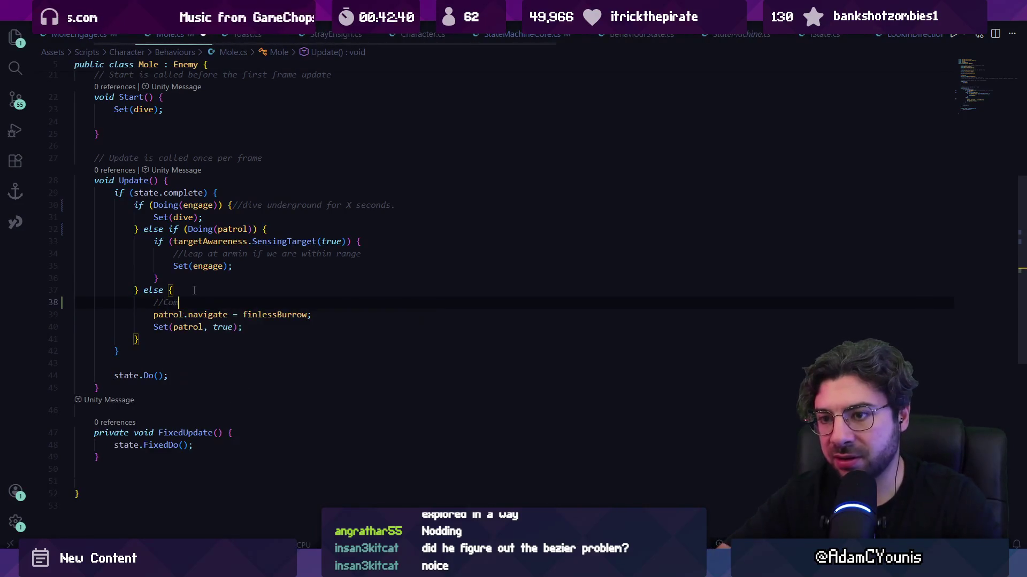
{"action": "type", "text": "hi"}
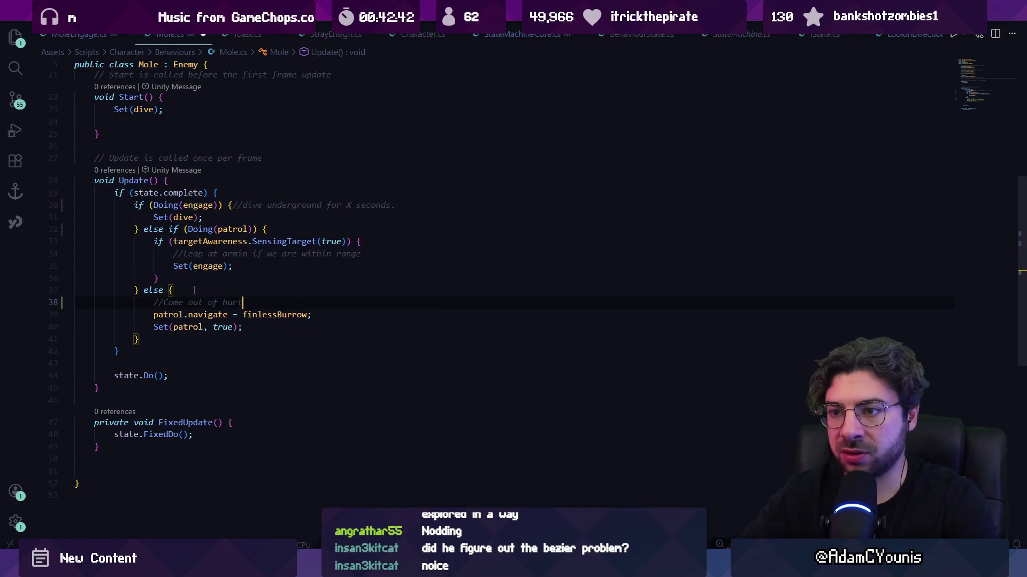
{"action": "key", "text": "Return"}
{"action": "type", "text": "Dewbug"}
{"action": "key", "text": "BackSpace"}
{"action": "key", "text": "BackSpace"}
{"action": "key", "text": "BackSpace"}
{"action": "type", "text": "ebugbug.Log(\"wa"}
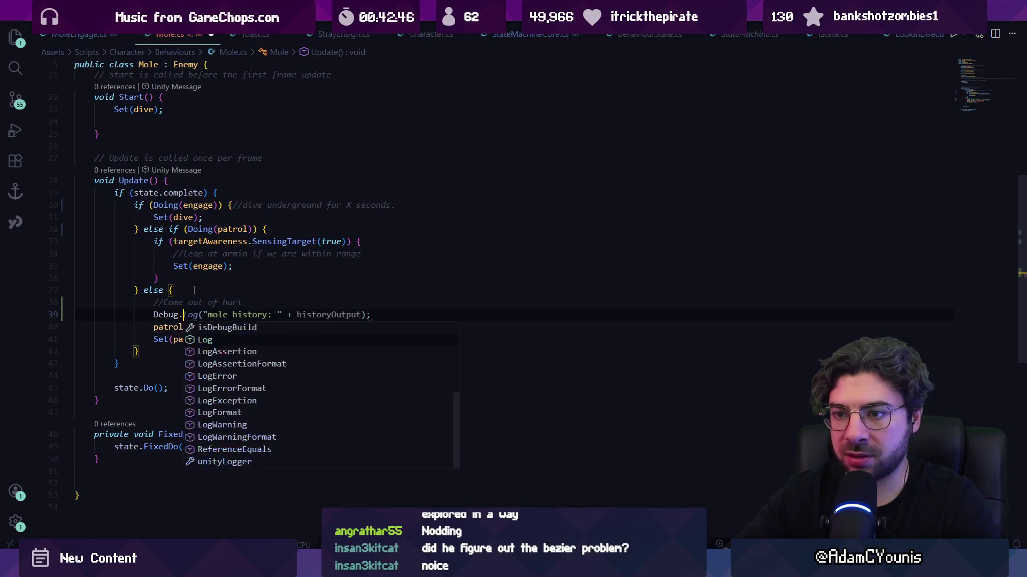
{"action": "type", "text": "s"}
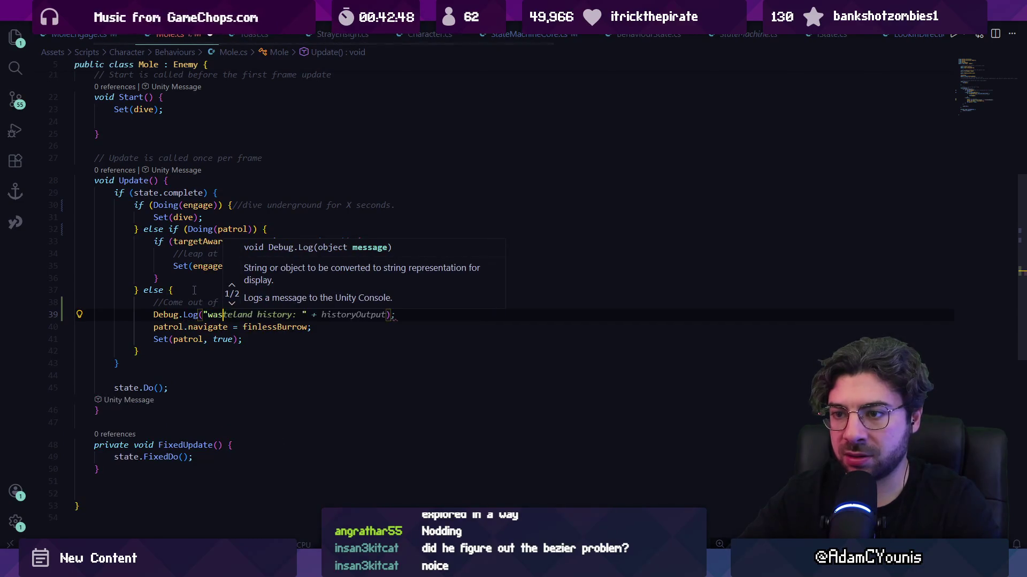
{"action": "key", "text": "BackSpace"}
{"action": "key", "text": "BackSpace"}
{"action": "key", "text": "BackSpace"}
{"action": "type", "text": "mole h"}
{"action": "key", "text": "Tab"}
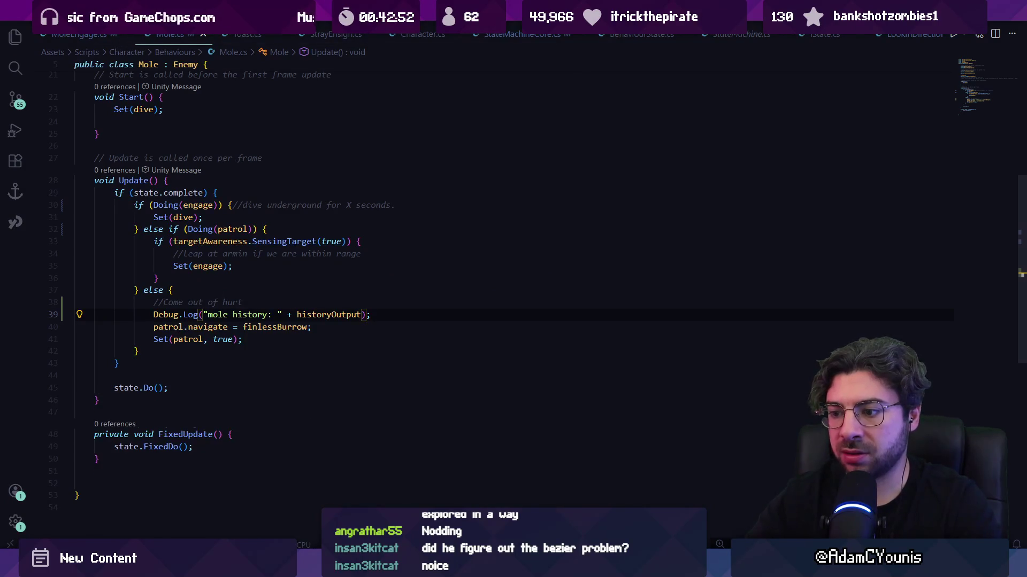
{"action": "key", "text": "alt+Tab"}
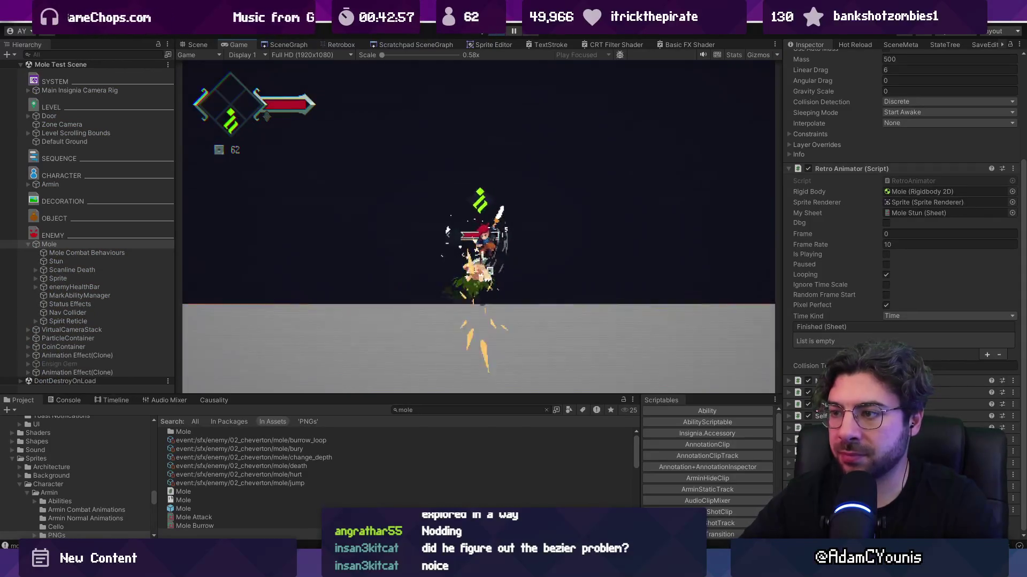
- Read the mole history Debug.Log entry in the Unity Console, then return to Mole.cs
{"action": "left_click", "coordinate": [67, 401]}
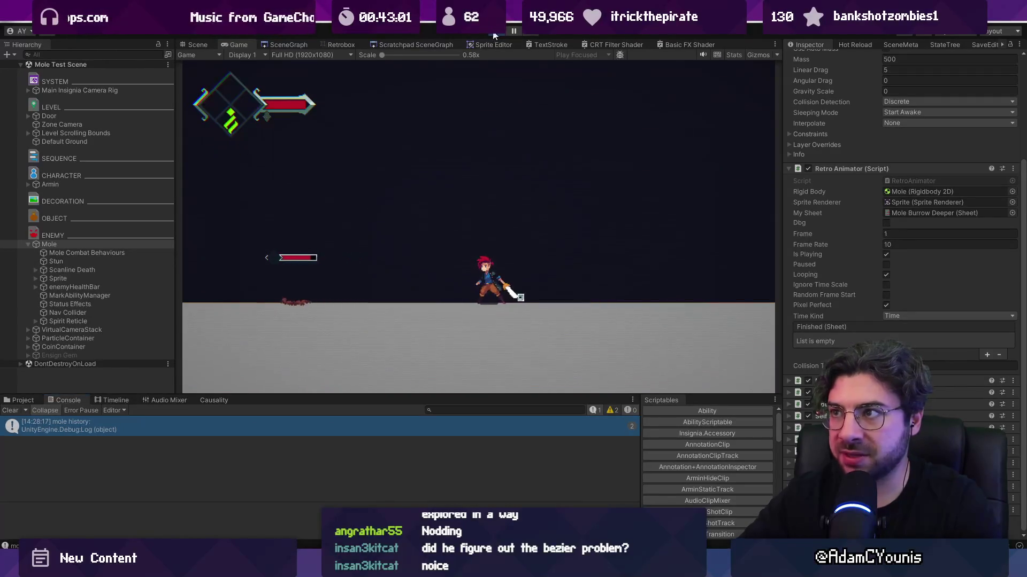
{"action": "key", "text": "alt+Tab"}
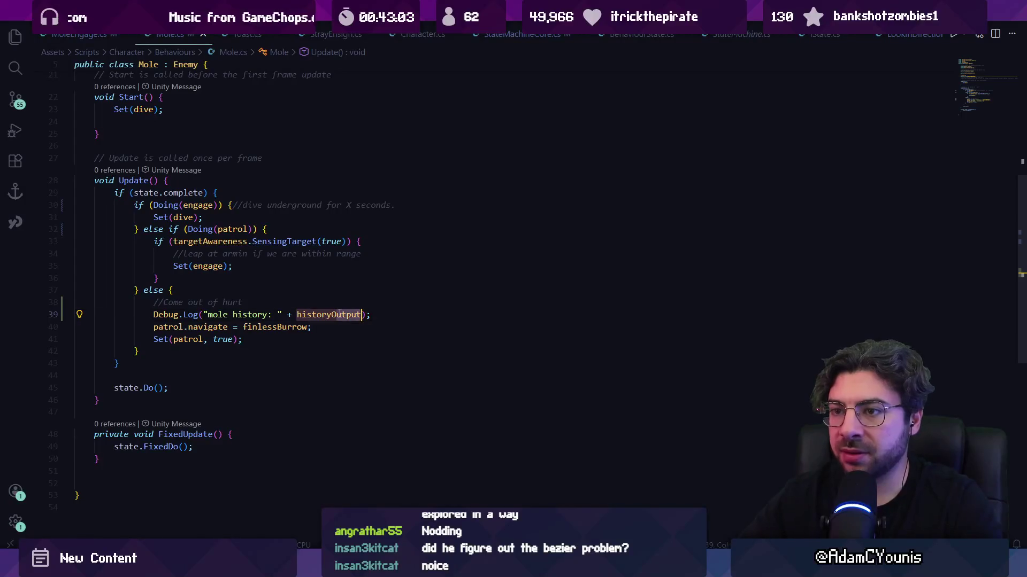
- Delete the Debug.Log line and the 'Come out of hurt' comment from the else branch, then save
{"action": "triple_click", "coordinate": [339, 315]}
{"action": "key", "text": "BackSpace"}
{"action": "key", "text": "Return"}
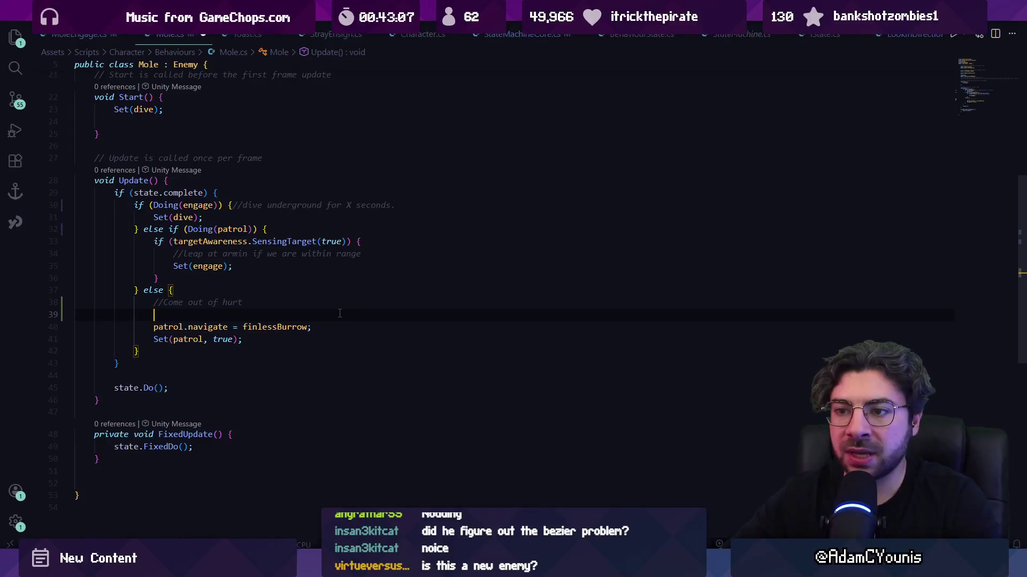
{"action": "key", "text": "shift+Up"}
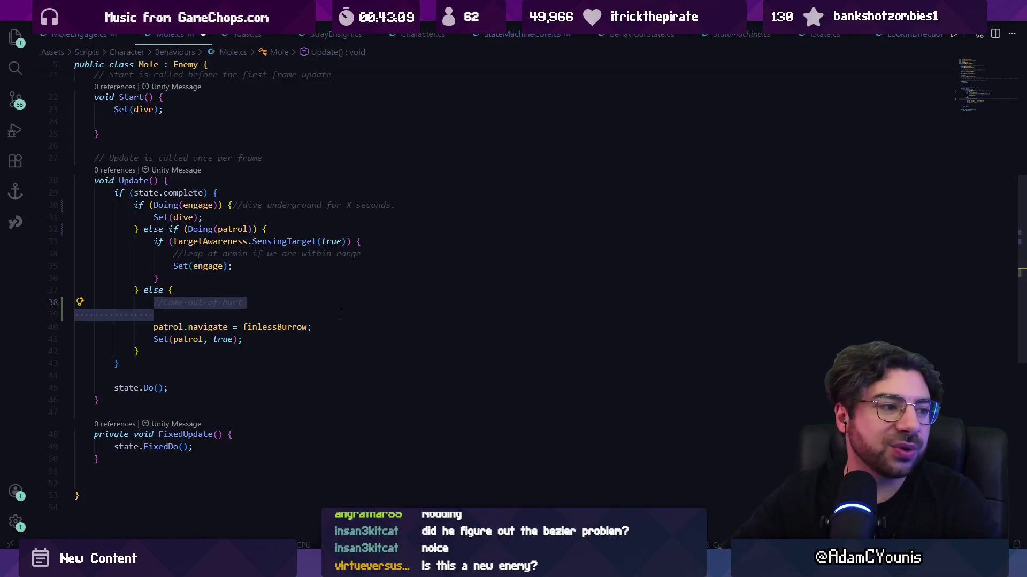
{"action": "key", "text": "BackSpace"}
{"action": "key", "text": "ctrl+s"}
- Write Set(Flee); on the empty line of the else branch and save Mole.cs
{"action": "scroll", "coordinate": [156, 304], "scroll_direction": "up", "scroll_amount": 5}
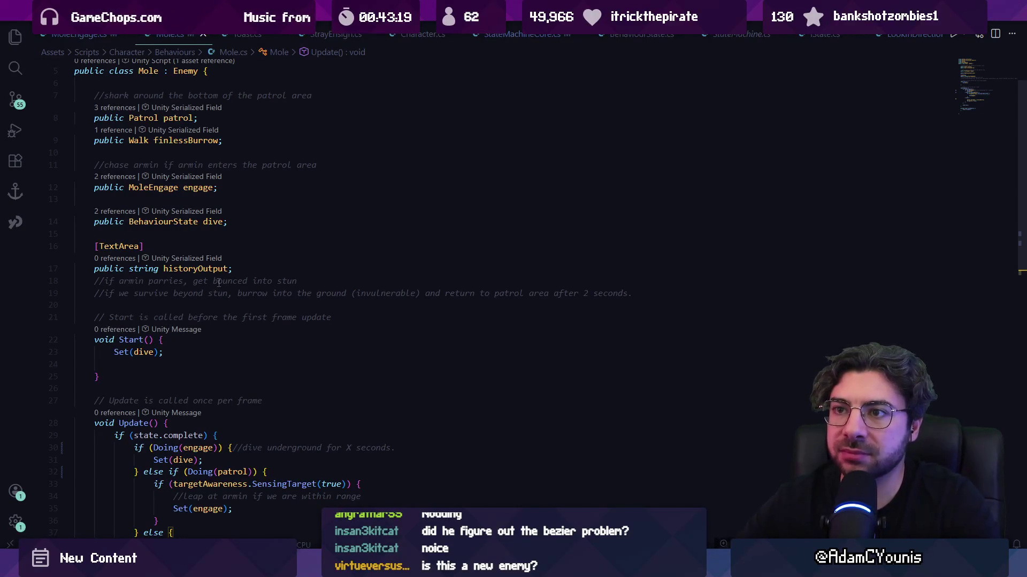
{"action": "left_click", "coordinate": [219, 153]}
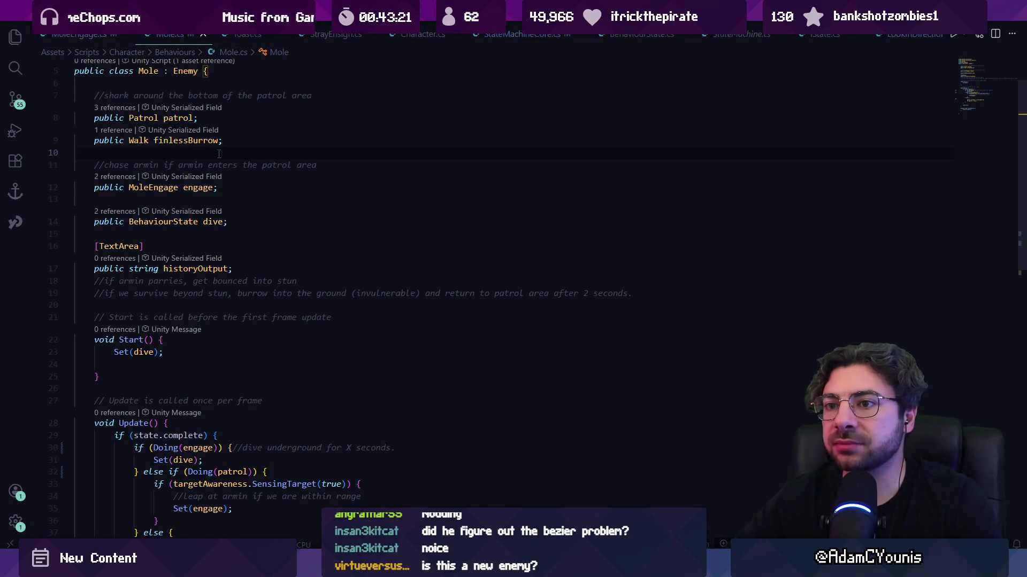
{"action": "scroll", "coordinate": [215, 156], "scroll_direction": "down", "scroll_amount": 5}
{"action": "left_click", "coordinate": [204, 354]}
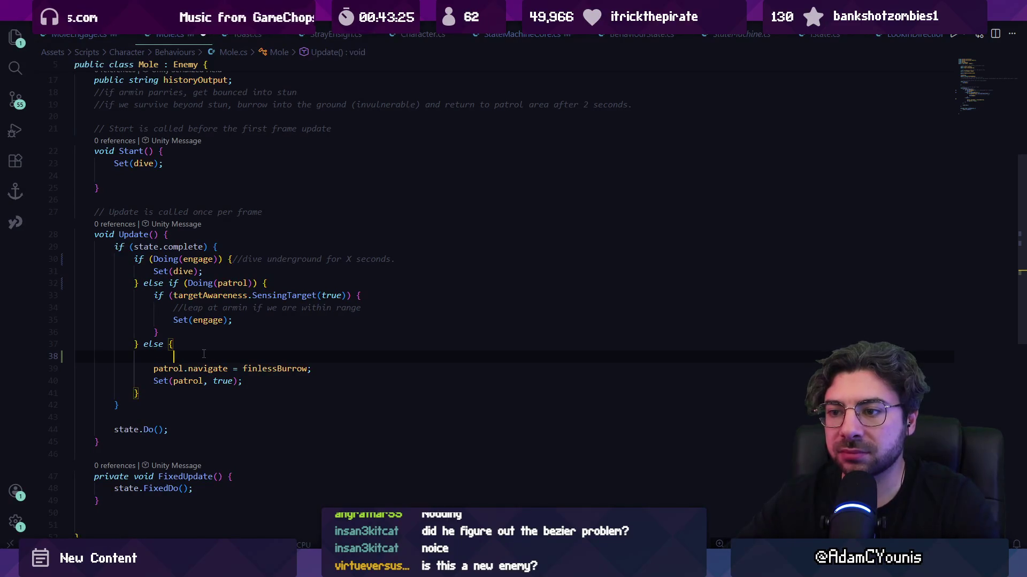
{"action": "type", "text": "Flee"}
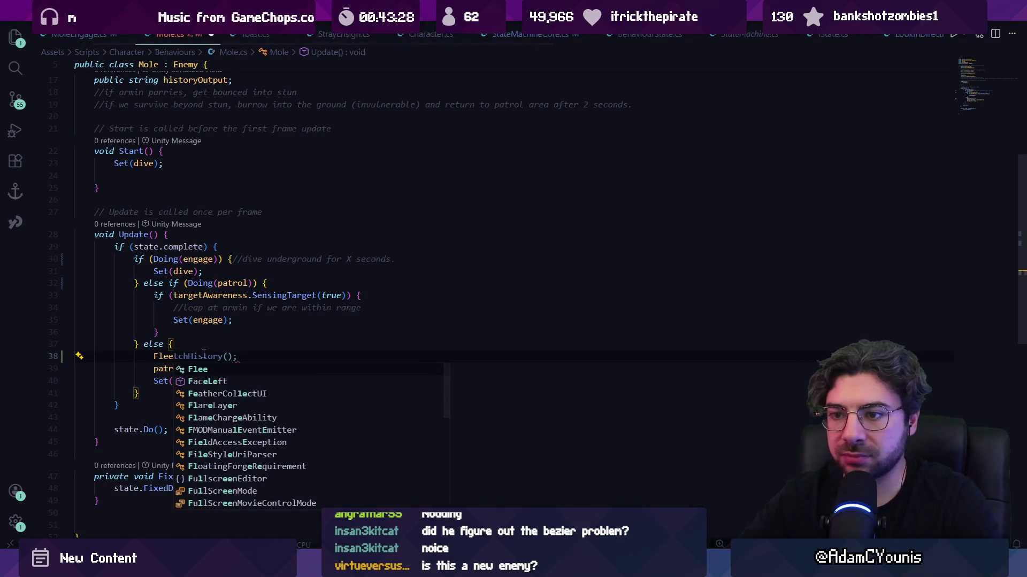
{"action": "key", "text": "Escape"}
{"action": "key", "text": "Home"}
{"action": "type", "text": "Set("}
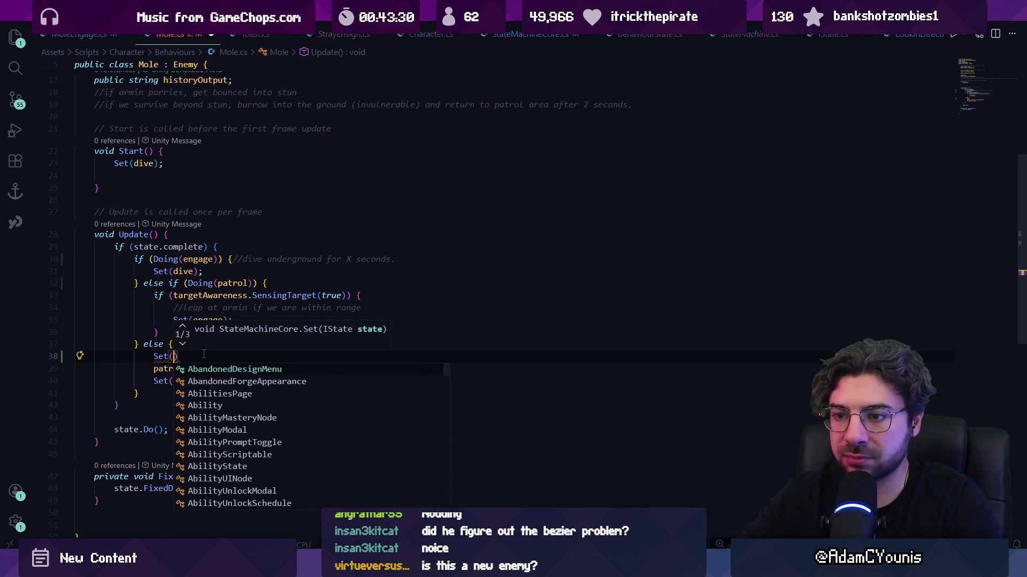
{"action": "key", "text": "End"}
{"action": "type", "text": ");"}
{"action": "key", "text": "ctrl+s"}
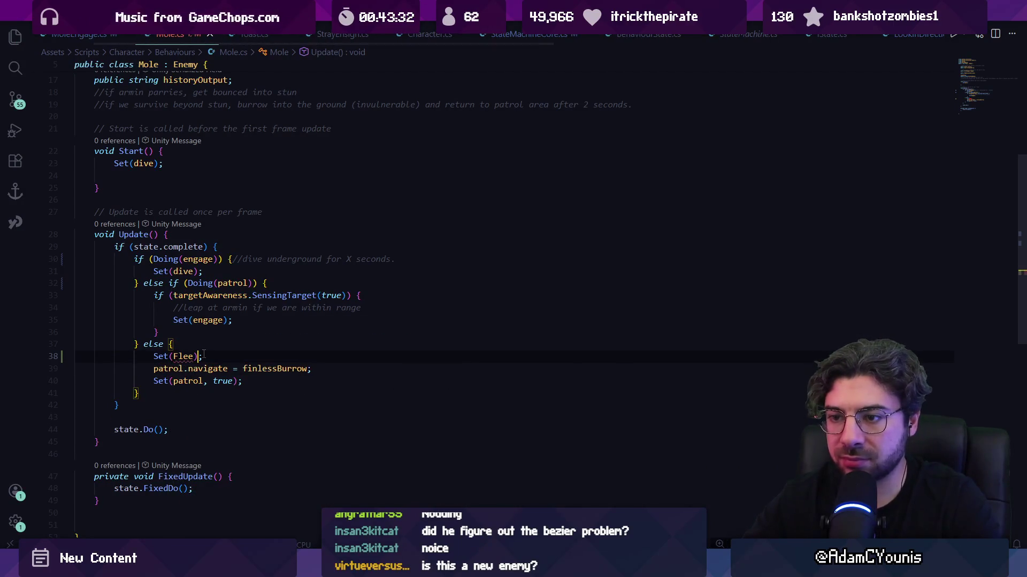
- Change it to lowercase Set(flee), select the patrol lines, and check finlessBurrow's declaration
{"action": "key", "text": "BackSpace"}
{"action": "type", "text": "f"}
{"action": "key", "text": "Escape"}
{"action": "key", "text": "Down"}
{"action": "key", "text": "shift+Down"}
{"action": "key", "text": "shift+Down"}
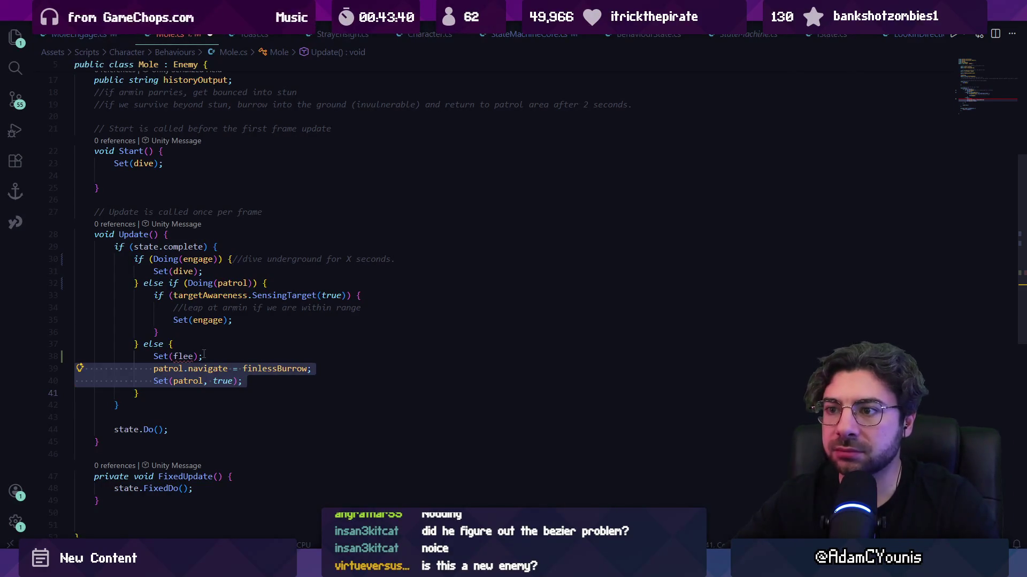
{"action": "left_click", "coordinate": [259, 369], "text": "ctrl"}
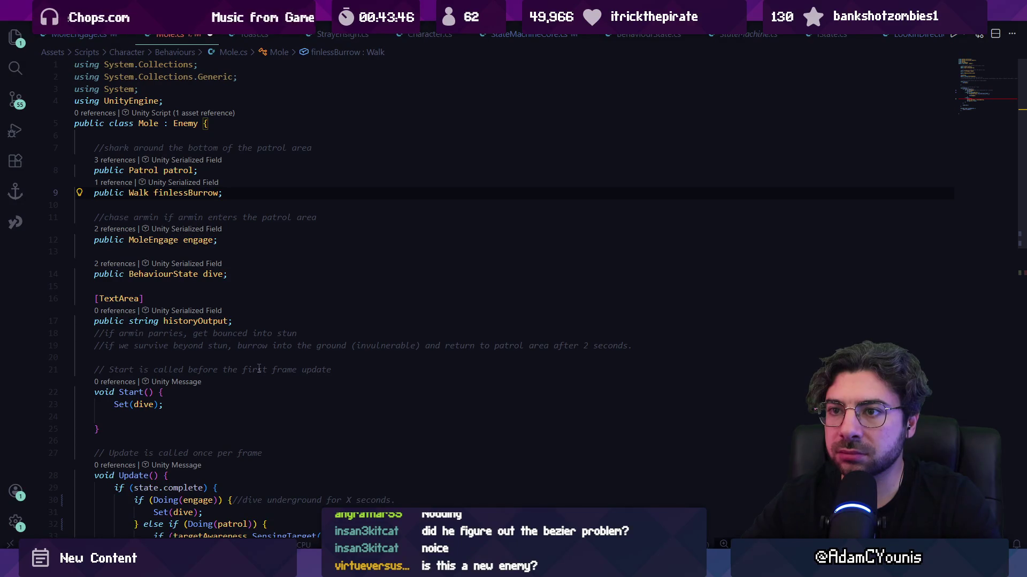
{"action": "key", "text": "alt+Left"}
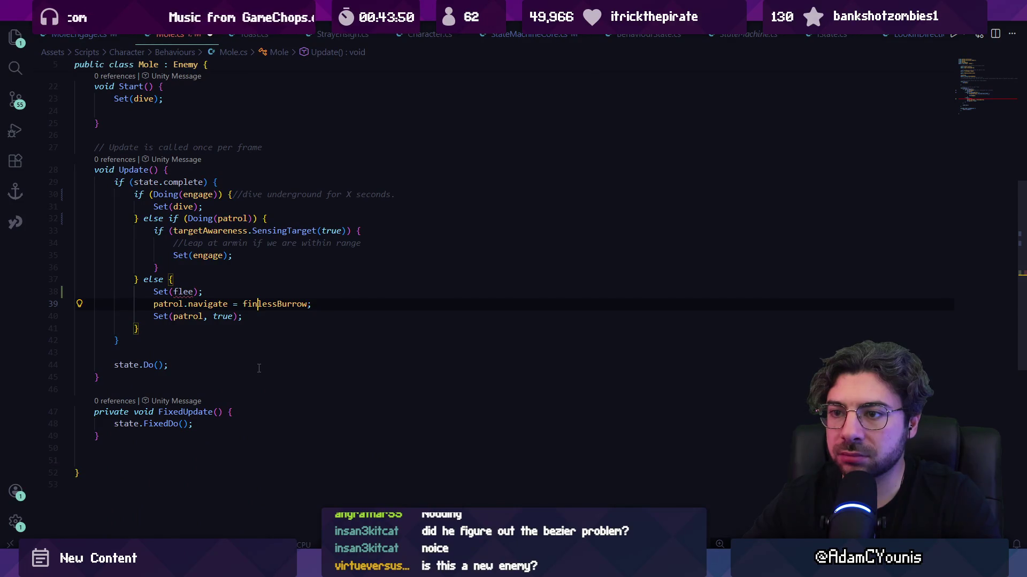
- Call Flee() in the else branch and move the two patrol lines into a new void Flee() method
{"action": "key", "text": "alt+Left"}
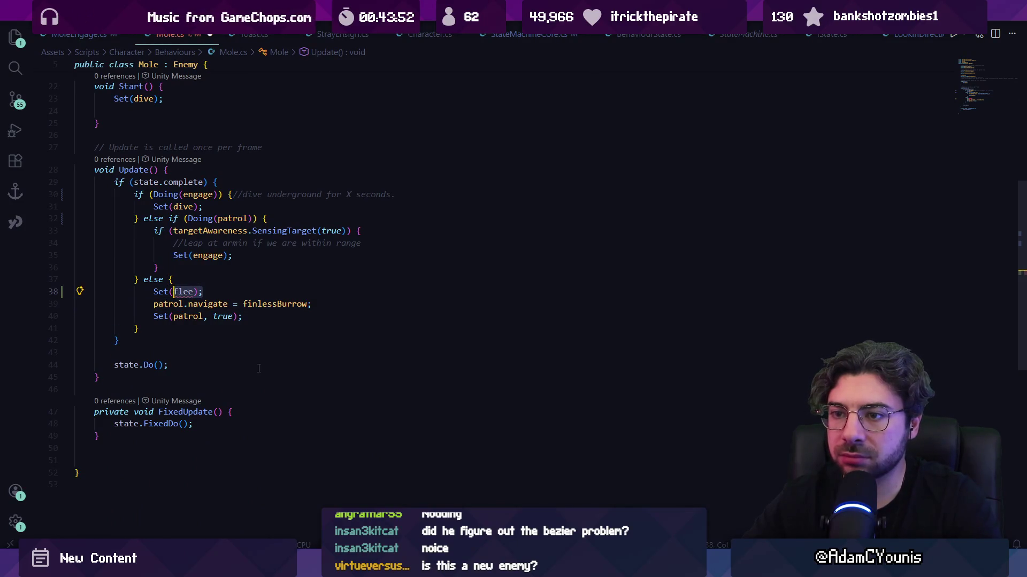
{"action": "type", "text": "Flee("}
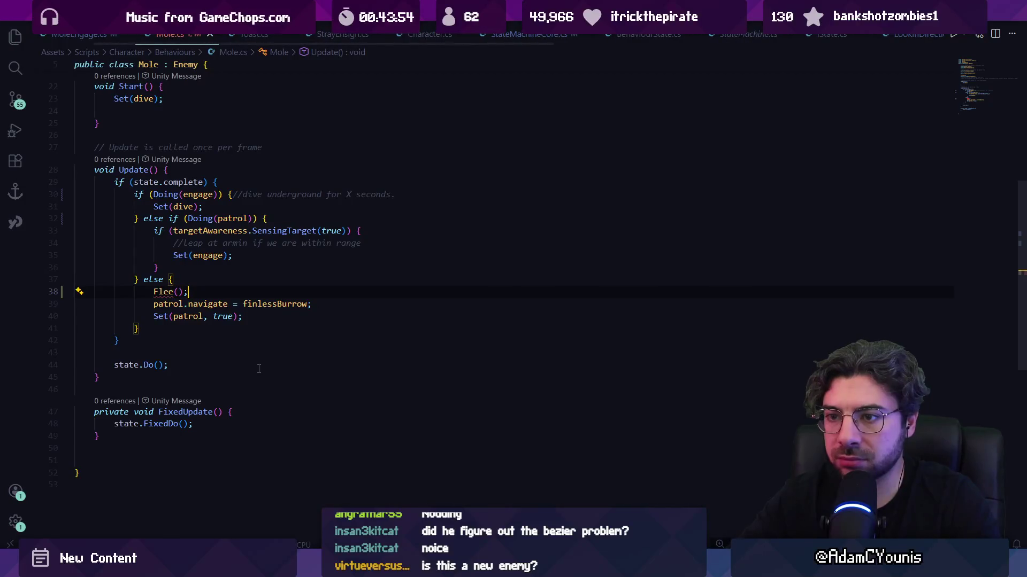
{"action": "key", "text": "ctrl+shift+k"}
{"action": "key", "text": "ctrl+shift+k"}
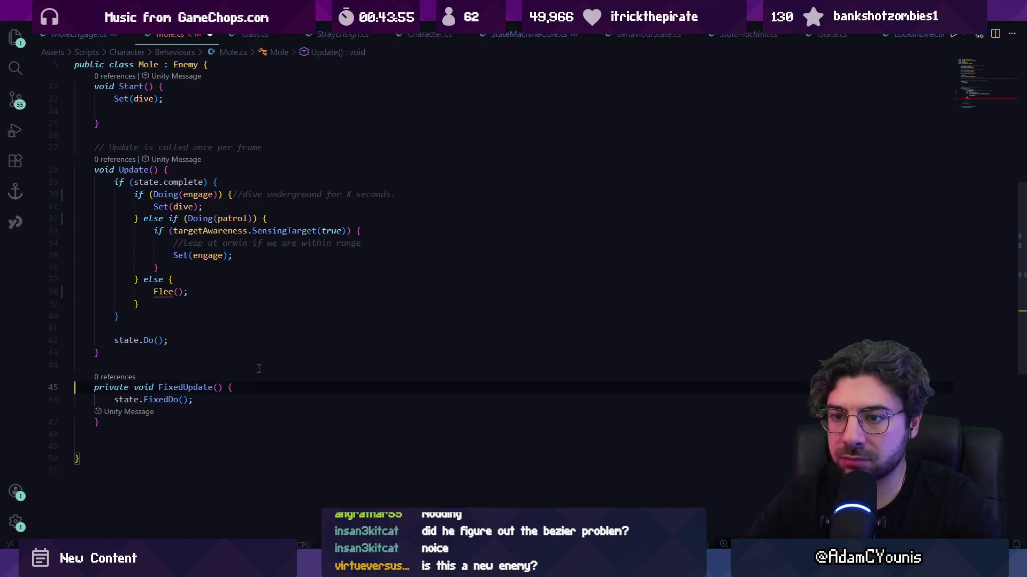
{"action": "key", "text": "Return"}
{"action": "type", "text": "void "}
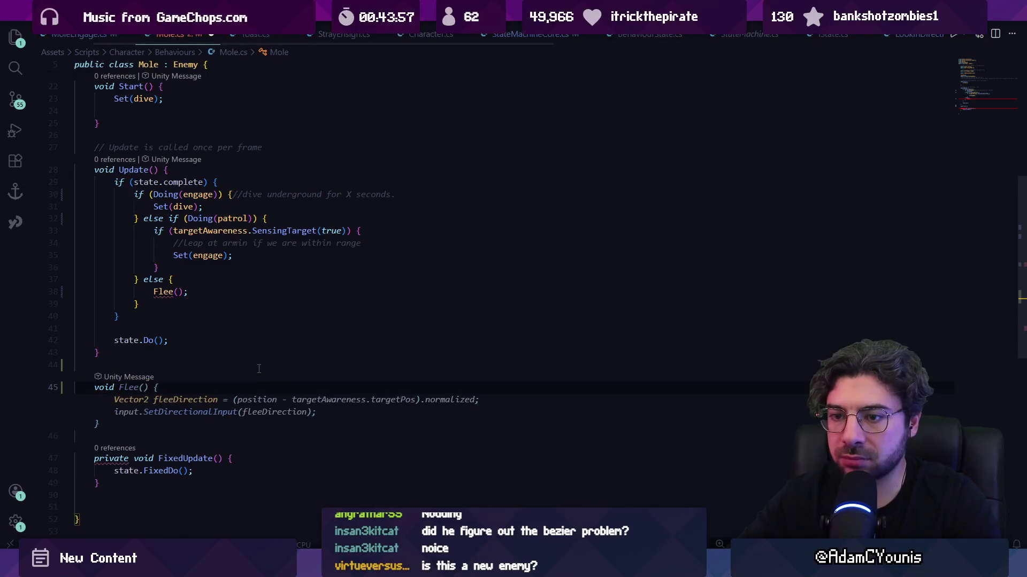
{"action": "type", "text": "Flee() {"}
{"action": "key", "text": "Return"}
{"action": "type", "text": "patrol.navigate = finlessBurrow; Set(patrol, true);"}
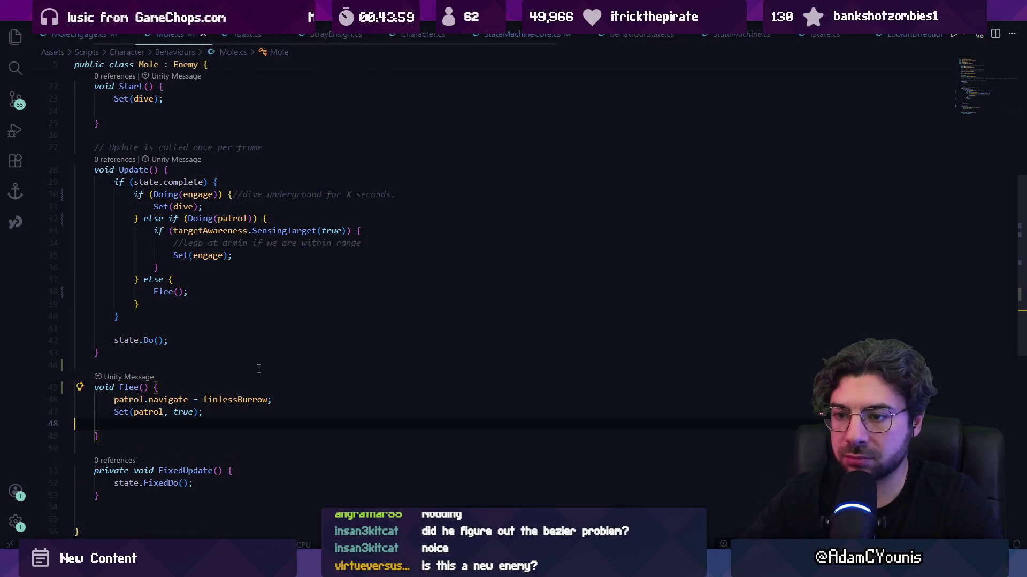
- In Flee(), change Set's patrol argument to finlessBurrow and delete the patrol.navigate line
{"action": "key", "text": "Return"}
{"action": "key", "text": "ctrl+Right"}
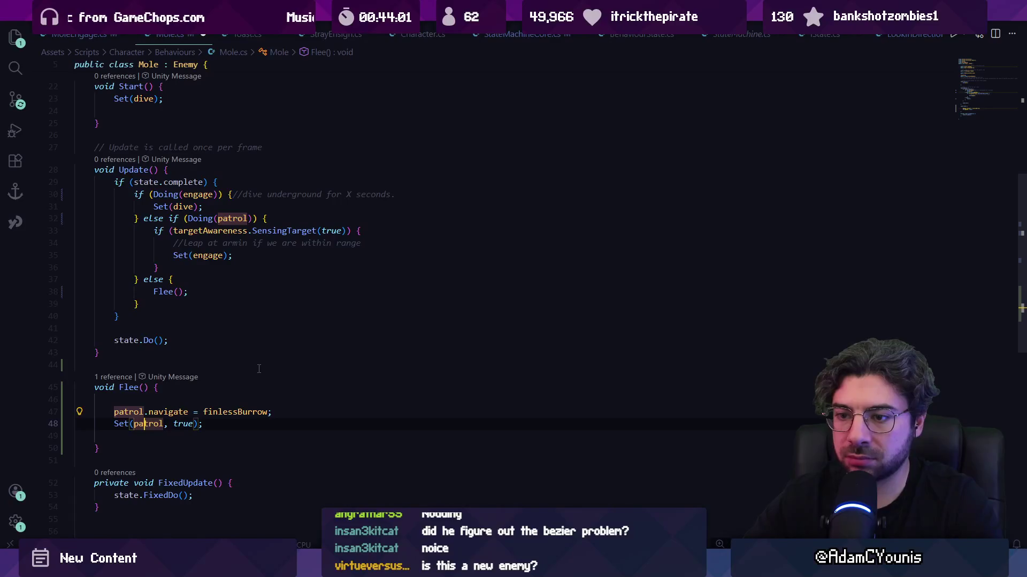
{"action": "key", "text": "Right"}
{"action": "key", "text": "ctrl+Right"}
{"action": "key", "text": "ctrl+Right"}
{"action": "key", "text": "Down"}
{"action": "key", "text": "ctrl+Left"}
{"action": "key", "text": "Left"}
{"action": "key", "text": "ctrl+BackSpace"}
{"action": "type", "text": "finlessBurrow"}
{"action": "key", "text": "ctrl+shift+k"}
- Trim Flee() to its Set line and add finlessBurrow.Setup(new NavigateProps{...}) above it
{"action": "key", "text": "BackSpace"}
{"action": "key", "text": "End"}
{"action": "key", "text": "Delete"}
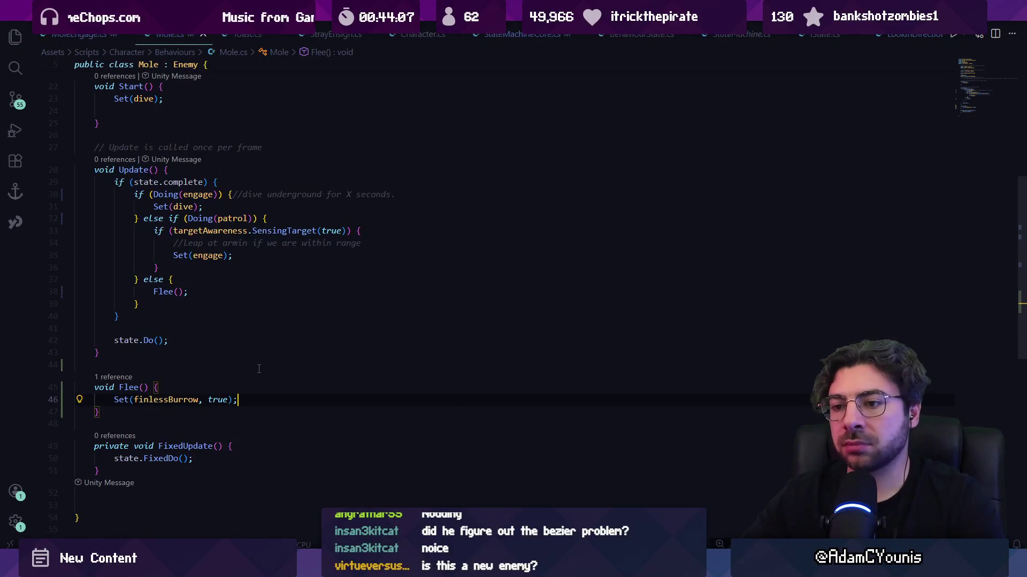
{"action": "key", "text": "Up"}
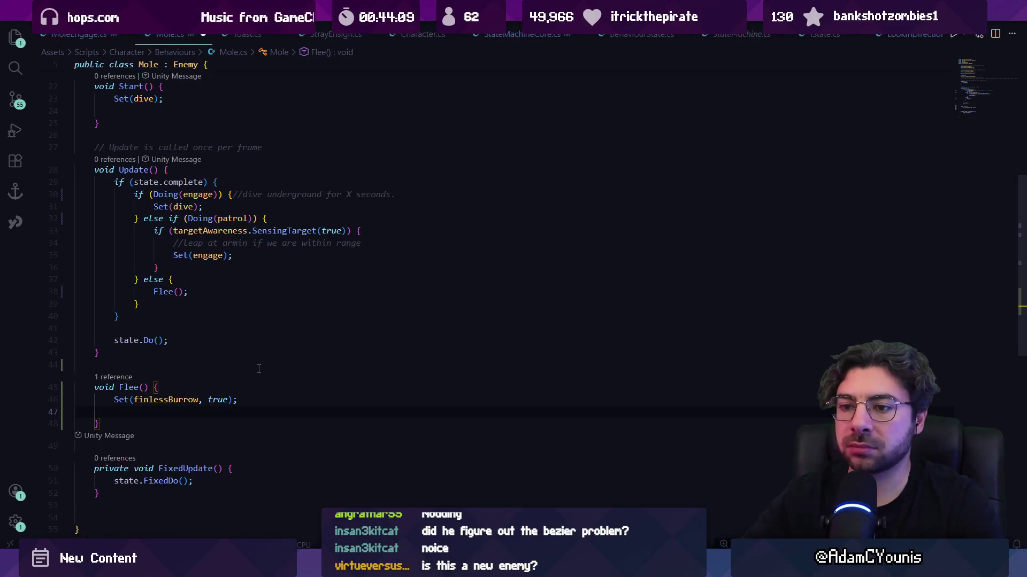
{"action": "key", "text": "Return"}
{"action": "type", "text": "finlesbu"}
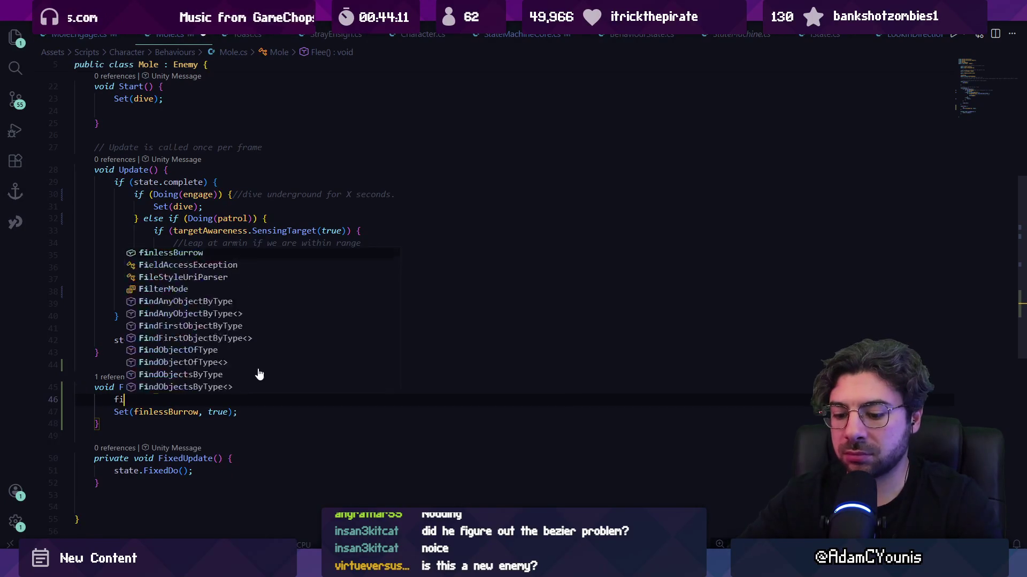
{"action": "key", "text": "Tab"}
{"action": "type", "text": ".setup"}
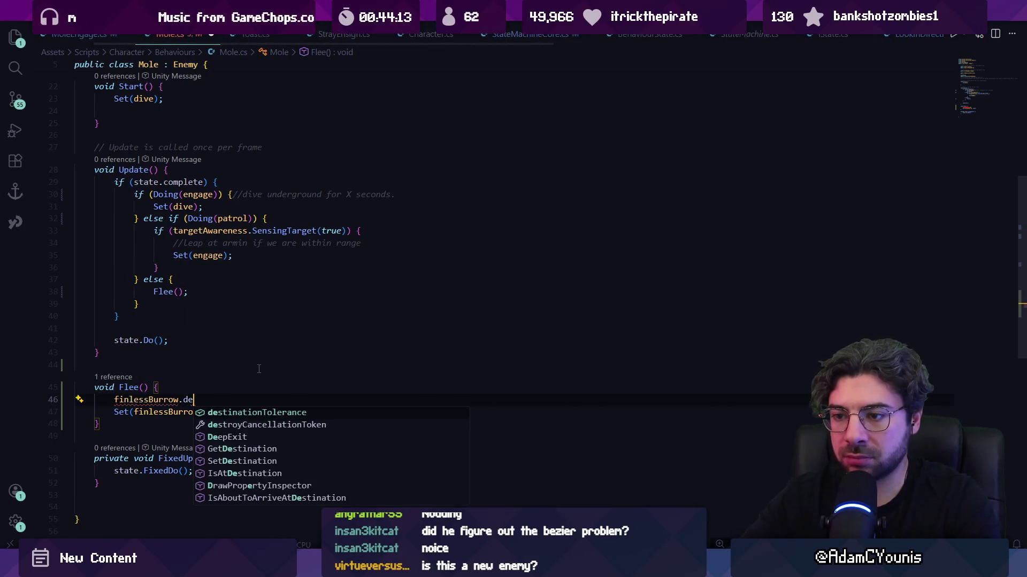
{"action": "type", "text": "("}
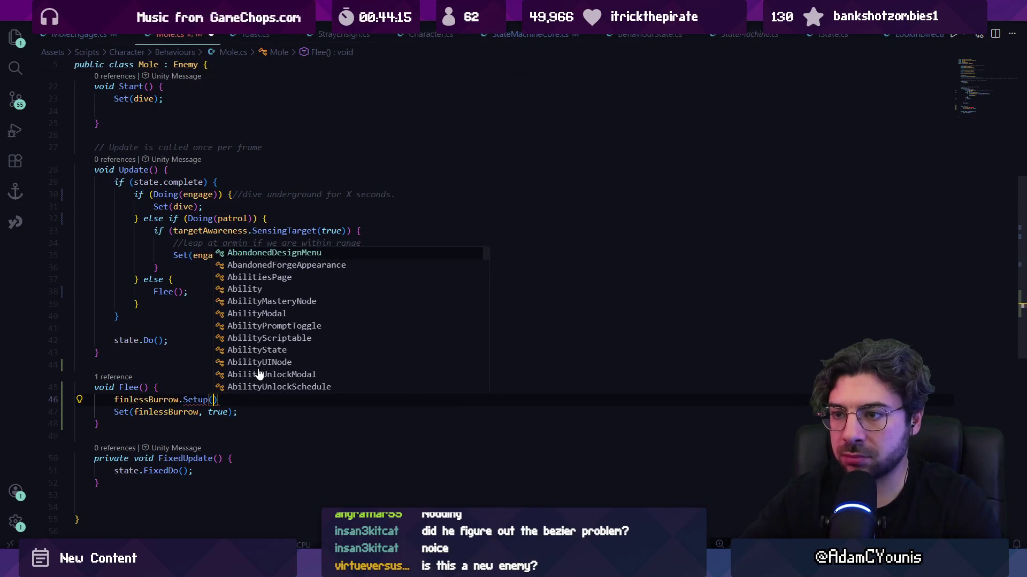
{"action": "type", "text": "new NavigateProps {"}
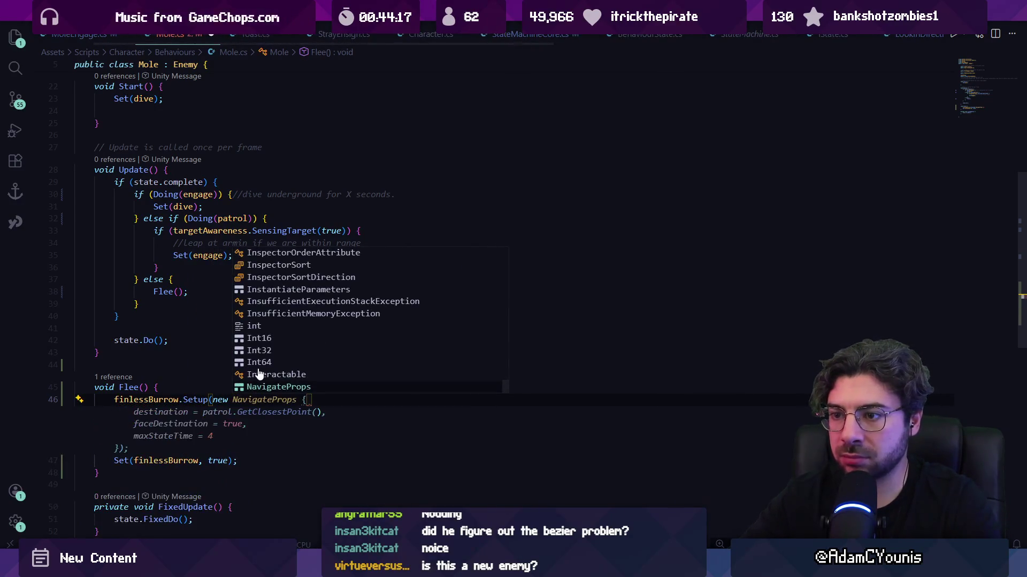
{"action": "key", "text": "Tab"}
{"action": "key", "text": "Tab"}
{"action": "key", "text": "ctrl+s"}
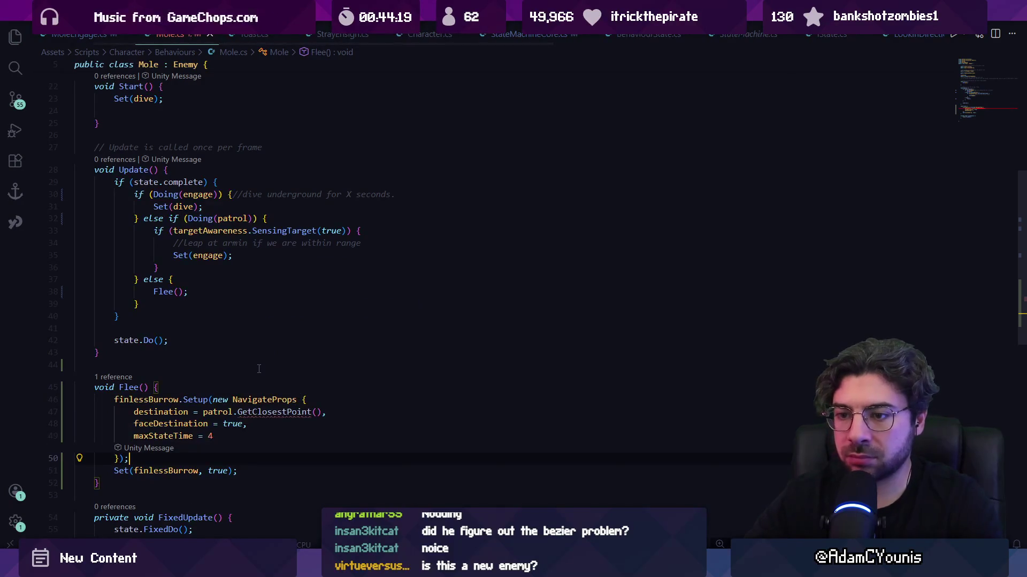
- Replace the destination patrol.GetClosestPoint() with GetNearbyFleePoint()
{"action": "scroll", "coordinate": [259, 369], "scroll_direction": "down", "scroll_amount": 2}
{"action": "left_click", "coordinate": [315, 331]}
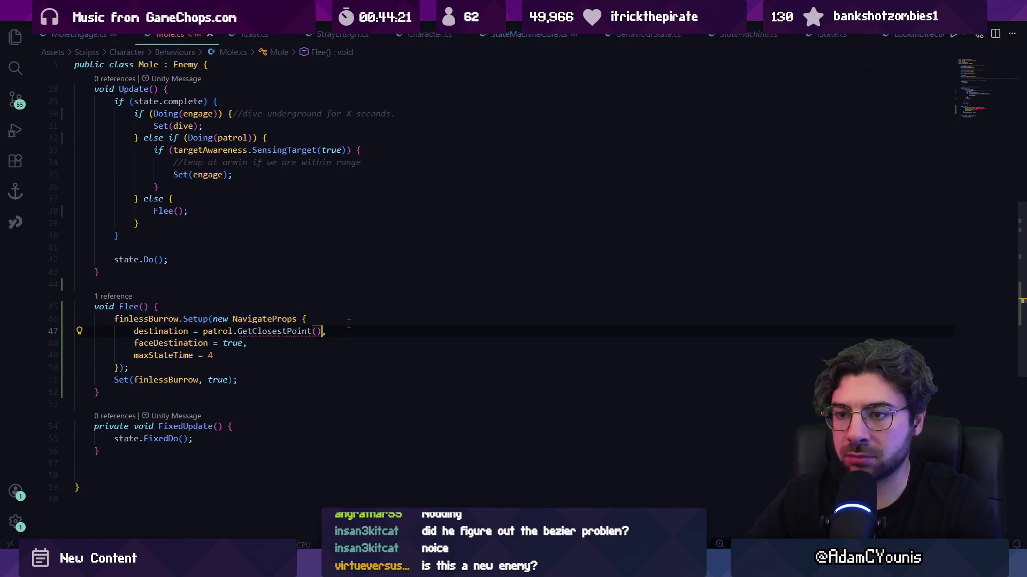
{"action": "key", "text": "ctrl+shift+Left"}
{"action": "key", "text": "ctrl+shift+Left"}
{"action": "key", "text": "ctrl+shift+Left"}
{"action": "type", "text": "GetNearbyFlee"}
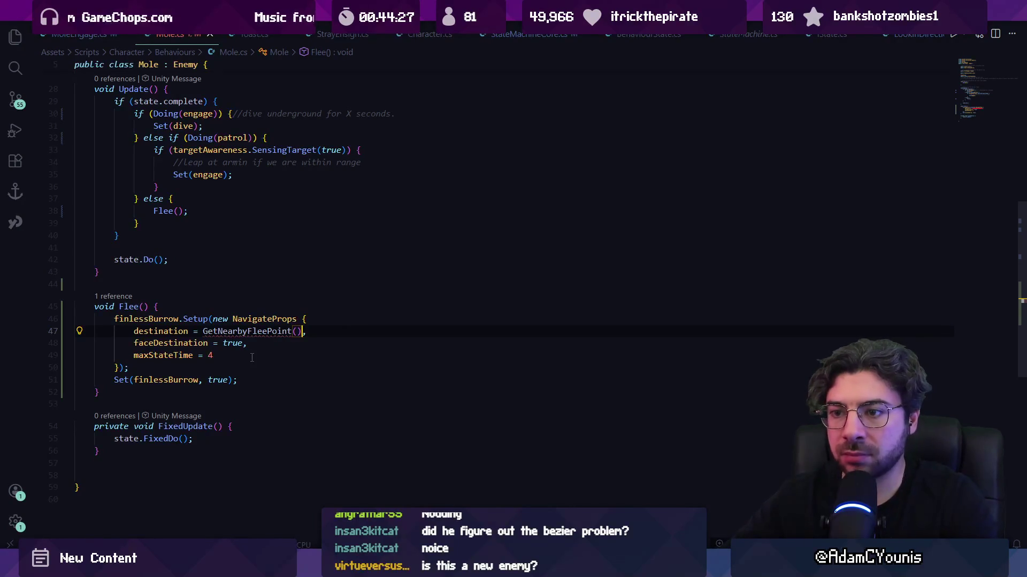
- Below Flee(), declare Vector2 GetNearbyFleePoint() with Copilot's ground-checked 3f flee-point body, and save
{"action": "left_click", "coordinate": [248, 393]}
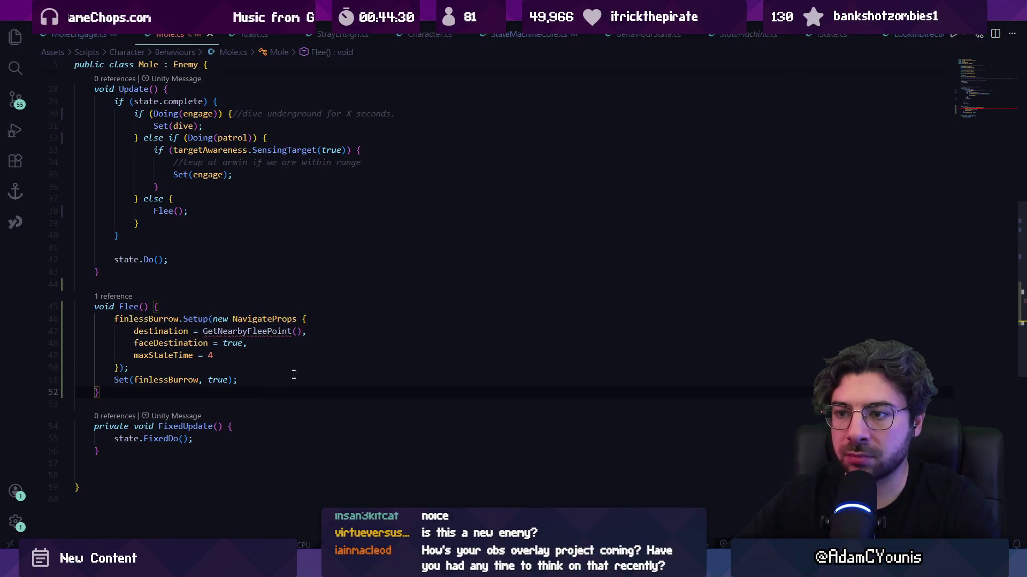
{"action": "scroll", "coordinate": [292, 371], "scroll_direction": "down", "scroll_amount": 2}
{"action": "key", "text": "Return"}
{"action": "key", "text": "Return"}
{"action": "type", "text": "op"}
{"action": "key", "text": "BackSpace"}
{"action": "key", "text": "BackSpace"}
{"action": "type", "text": "void get"}
{"action": "key", "text": "BackSpace"}
{"action": "key", "text": "BackSpace"}
{"action": "key", "text": "BackSpace"}
{"action": "type", "text": "GetNBe"}
{"action": "key", "text": "ctrl+BackSpace"}
{"action": "key", "text": "ctrl+BackSpace"}
{"action": "type", "text": "Vector2 GetNea"}
{"action": "key", "text": "Tab"}
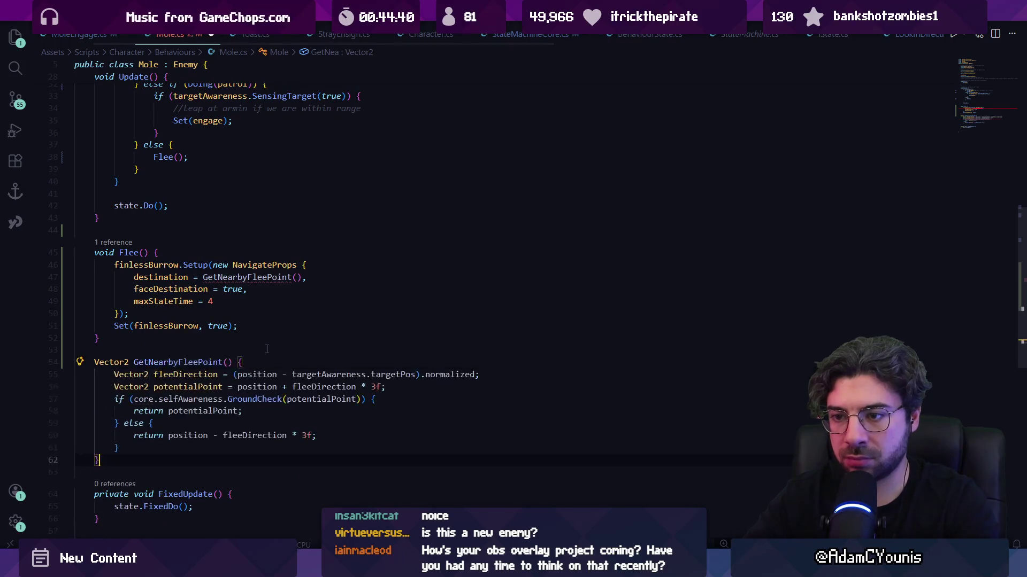
{"action": "key", "text": "ctrl+s"}
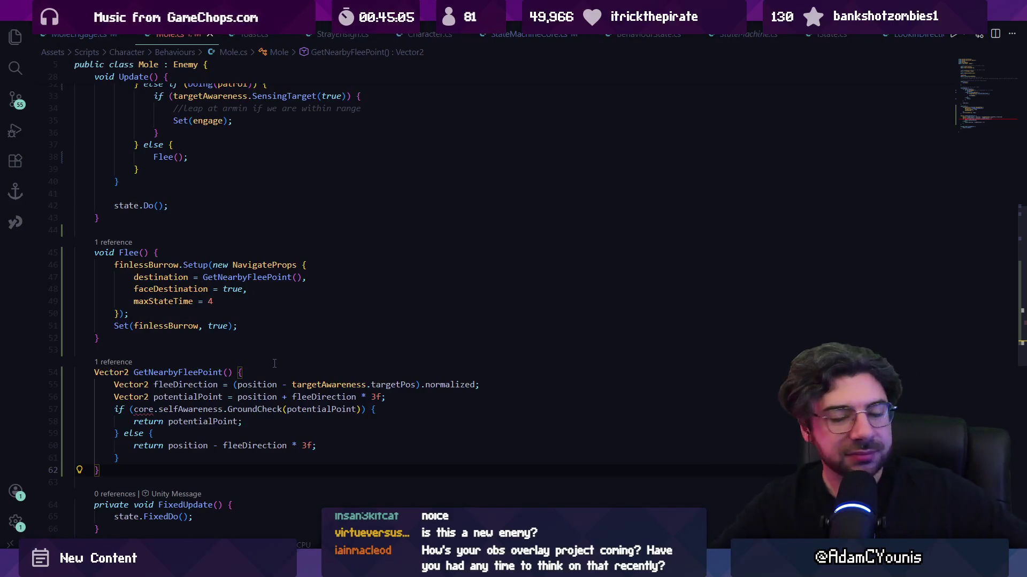
{"action": "scroll", "coordinate": [274, 363], "scroll_direction": "down", "scroll_amount": 2}
{"action": "left_click", "coordinate": [137, 329]}
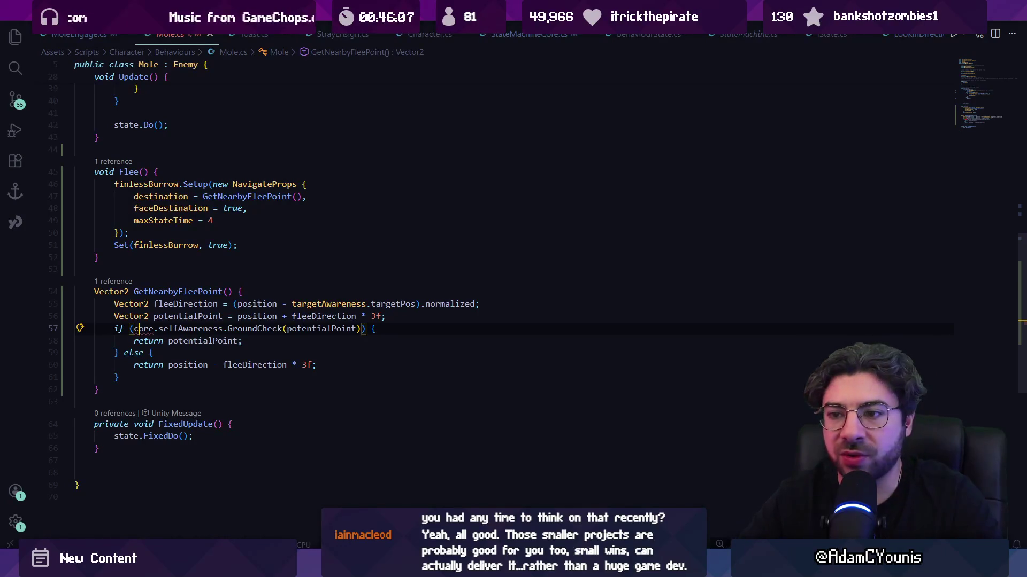
- Delete and restore GetNearbyFleePoint's body, then add the comment '//get the potrol point furthest from where we are right now'
{"action": "key", "text": "ctrl+Right"}
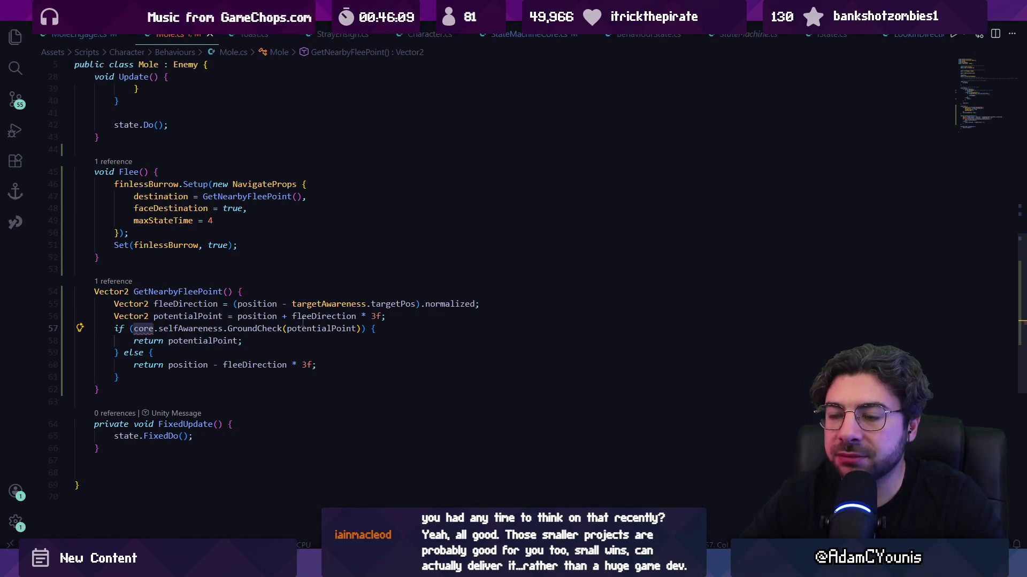
{"action": "key", "text": "Home"}
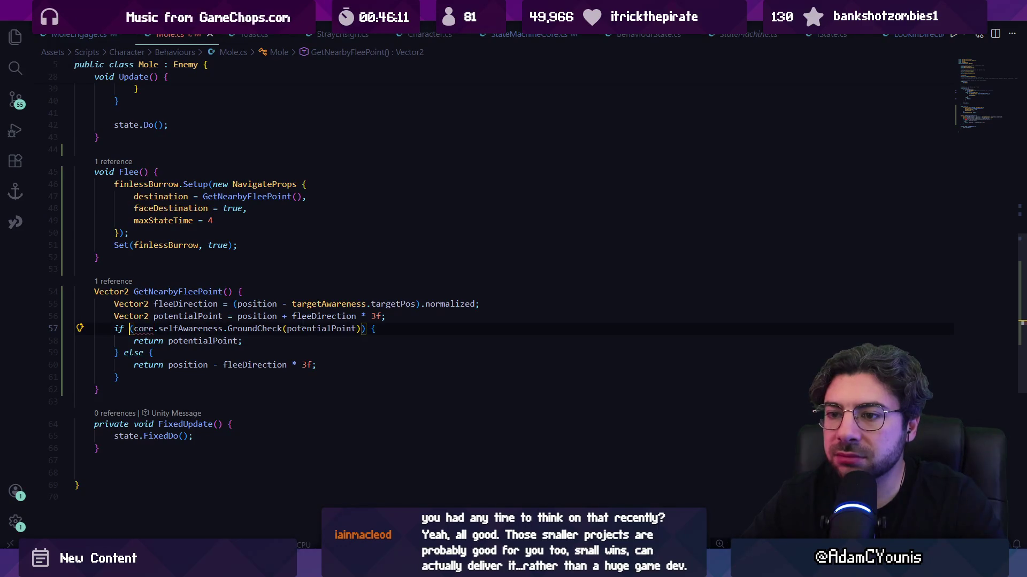
{"action": "key", "text": "Up"}
{"action": "key", "text": "Up"}
{"action": "key", "text": "shift+Down"}
{"action": "key", "text": "shift+Down"}
{"action": "key", "text": "shift+Down"}
{"action": "key", "text": "shift+Down"}
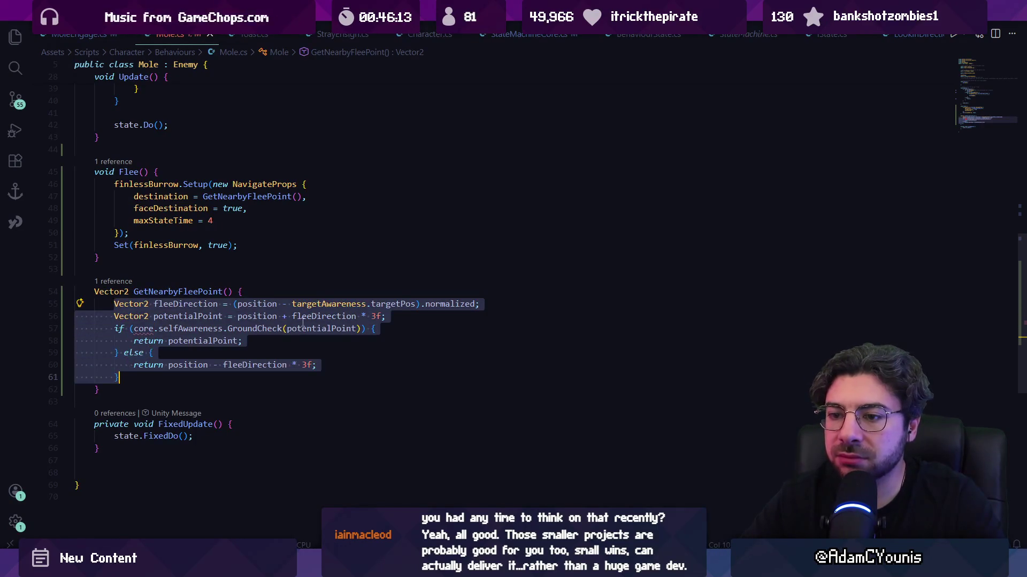
{"action": "key", "text": "BackSpace"}
{"action": "key", "text": "ctrl+z"}
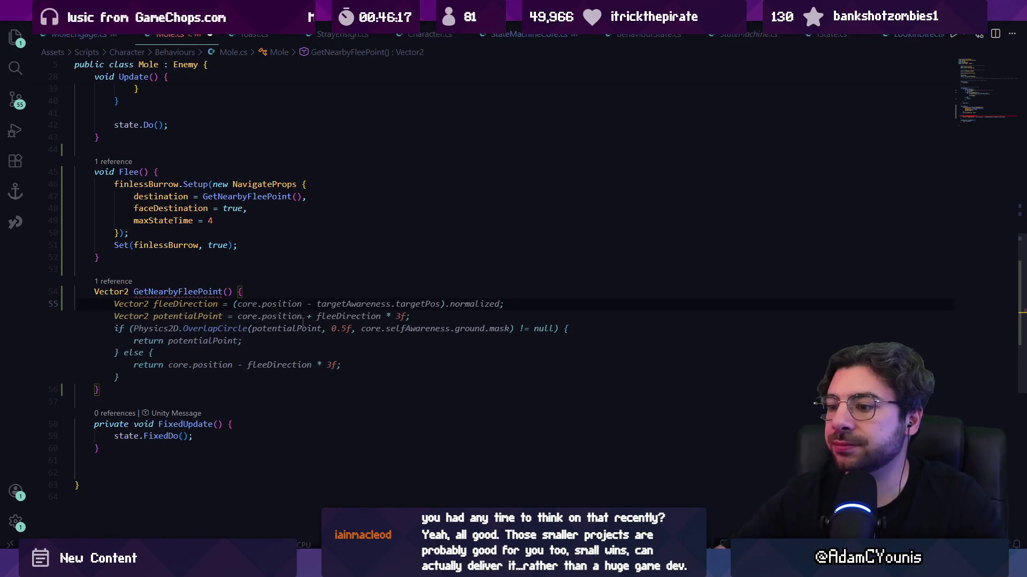
{"action": "type", "text": "//get the po"}
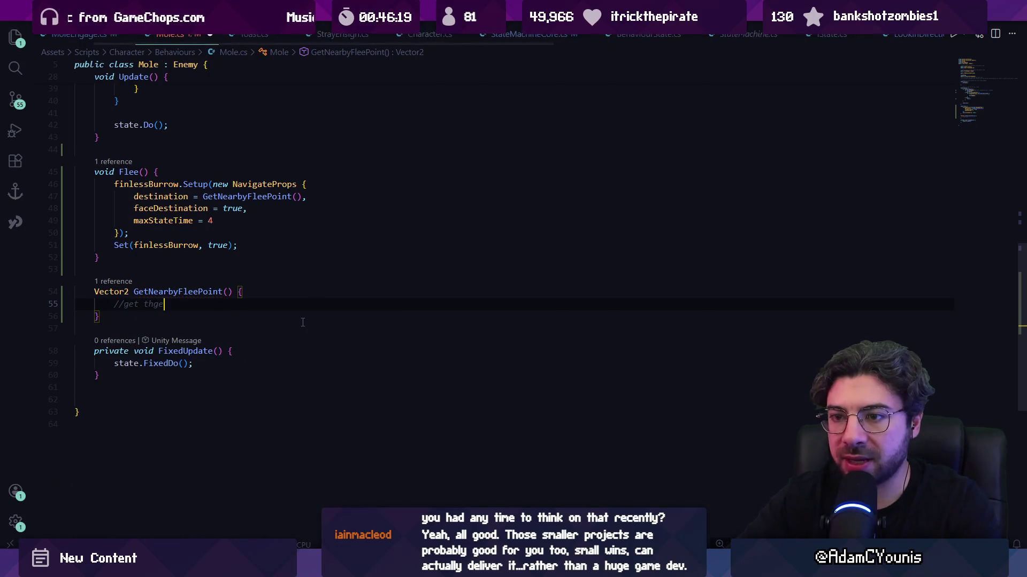
{"action": "type", "text": "trol poin"}
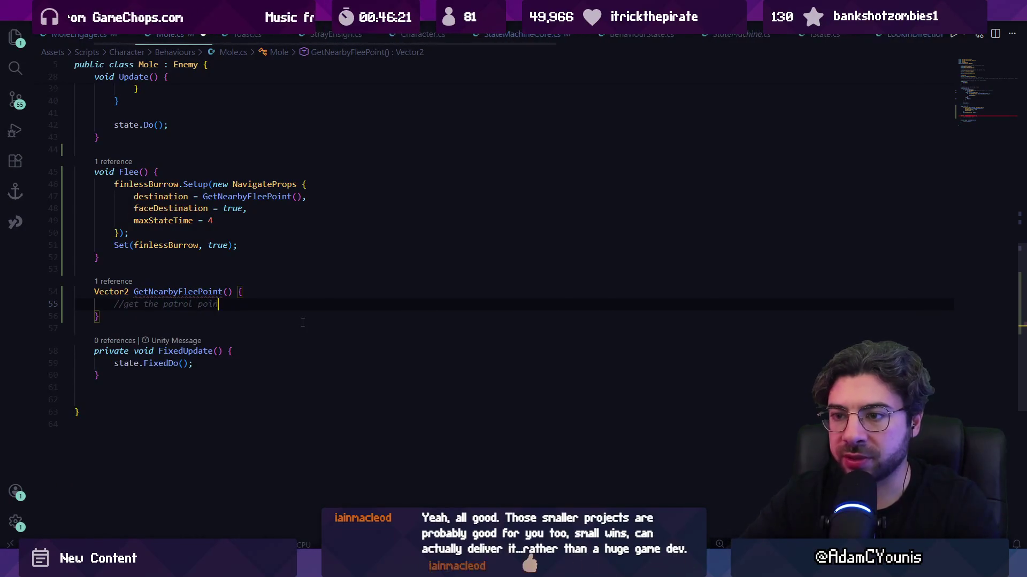
{"action": "type", "text": "t furthest from where"}
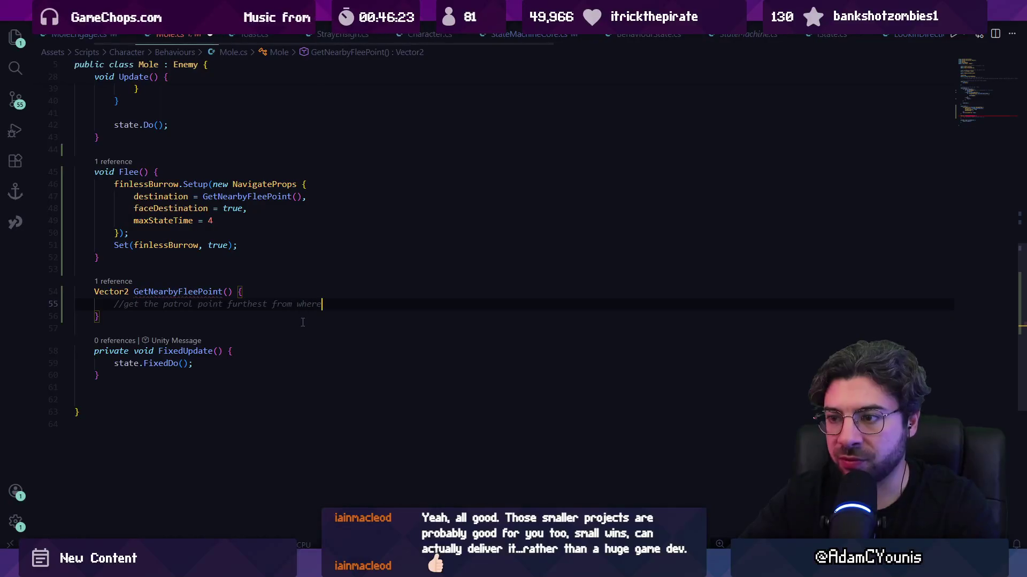
{"action": "type", "text": " we are right now"}
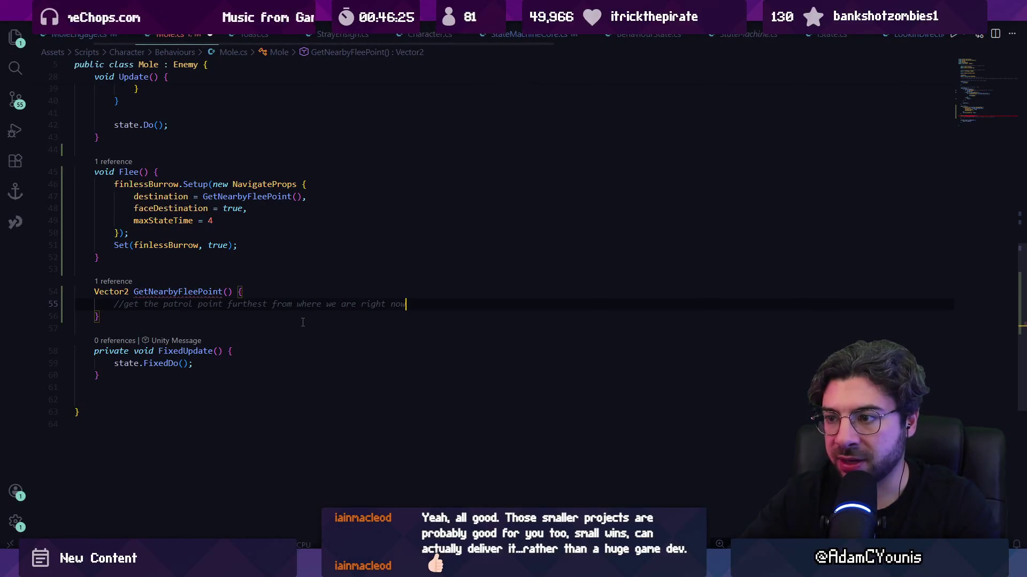
- Accept Copilot's furthestPoint, furthest-distance and patrol-point loop suggestions line by line
{"action": "key", "text": "Return"}
{"action": "key", "text": "Tab"}
{"action": "key", "text": "Return"}
{"action": "key", "text": "Tab"}
{"action": "key", "text": "Return"}
{"action": "key", "text": "Tab"}
{"action": "key", "text": "Return"}
{"action": "key", "text": "Tab"}
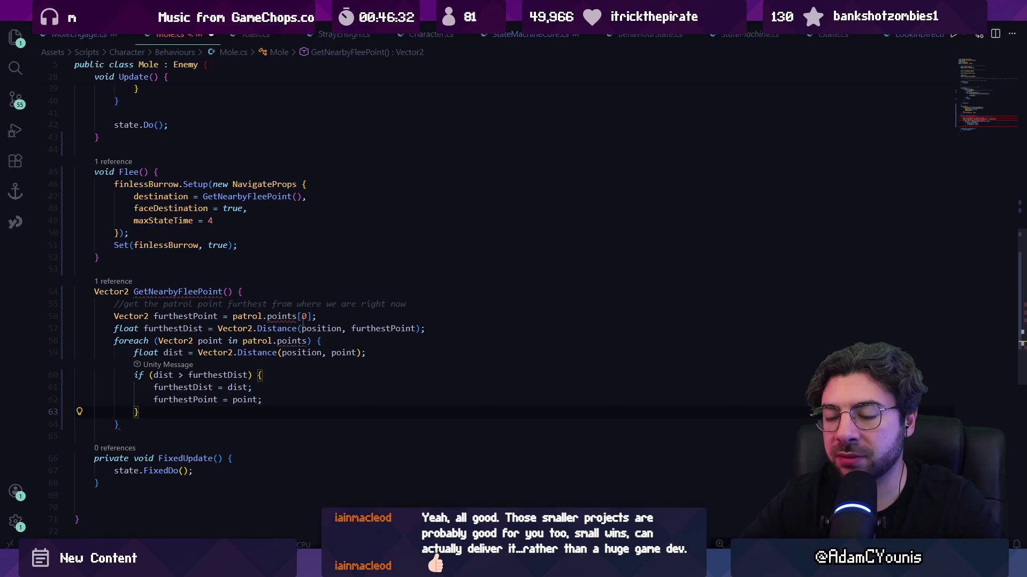
- Undo the suggested furthest-point code so only the comment remains, then open the Patrol class definition
{"action": "key", "text": "ctrl+z"}
{"action": "key", "text": "shift+Up"}
{"action": "key", "text": "shift+Up"}
{"action": "key", "text": "shift+Up"}
{"action": "key", "text": "shift+Home"}
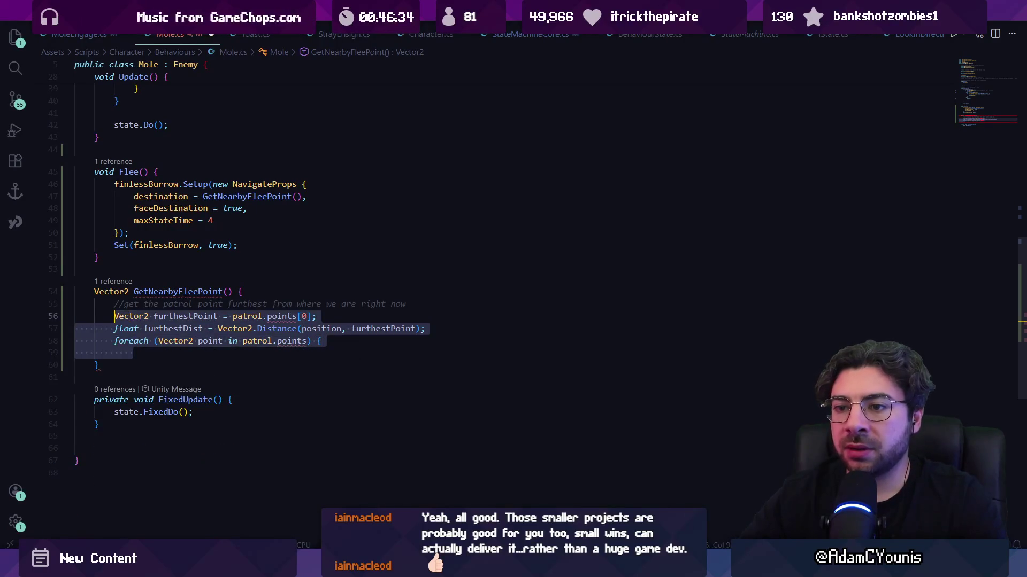
{"action": "key", "text": "ctrl+z"}
{"action": "scroll", "coordinate": [214, 155], "scroll_direction": "up", "scroll_amount": 12}
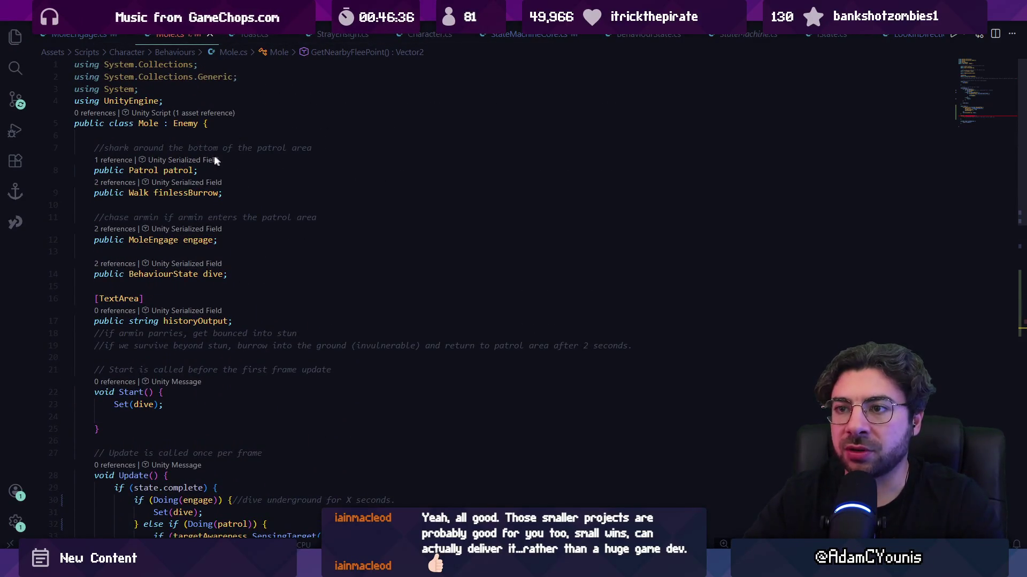
{"action": "left_click", "coordinate": [166, 170], "text": "ctrl"}
- Search Patrol.cs for 'extent' and place the caret after GetDestination's closing brace
{"action": "key", "text": "ctrl+f"}
{"action": "type", "text": "e"}
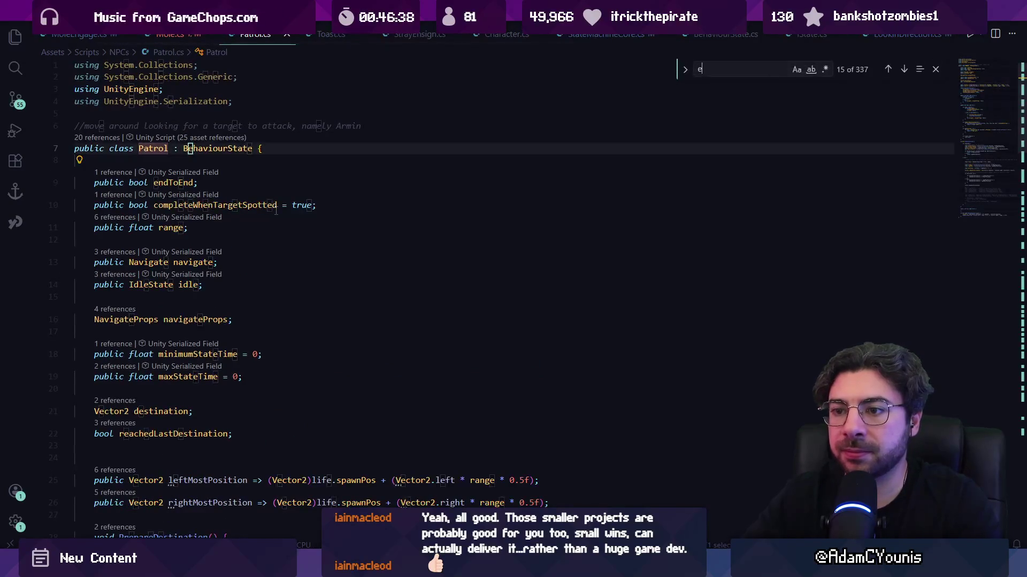
{"action": "type", "text": "xtent"}
{"action": "key", "text": "Return"}
{"action": "key", "text": "Return"}
{"action": "key", "text": "shift+Return"}
{"action": "key", "text": "shift+Return"}
{"action": "key", "text": "Escape"}
{"action": "scroll", "coordinate": [261, 239], "scroll_direction": "down", "scroll_amount": 15}
{"action": "left_click", "coordinate": [182, 310]}
- Add a public List<Vector2> GetPatrolPoints method returning leftMostPosition and rightMostPosition, then save Patrol.cs
{"action": "key", "text": "Return"}
{"action": "key", "text": "Return"}
{"action": "type", "text": "publiv"}
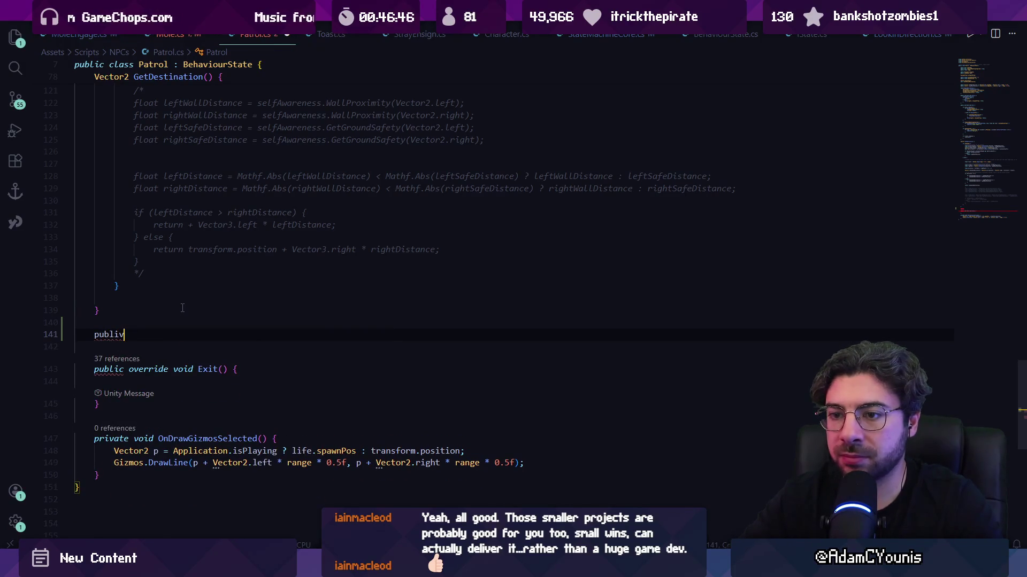
{"action": "key", "text": "BackSpace"}
{"action": "type", "text": "c List<"}
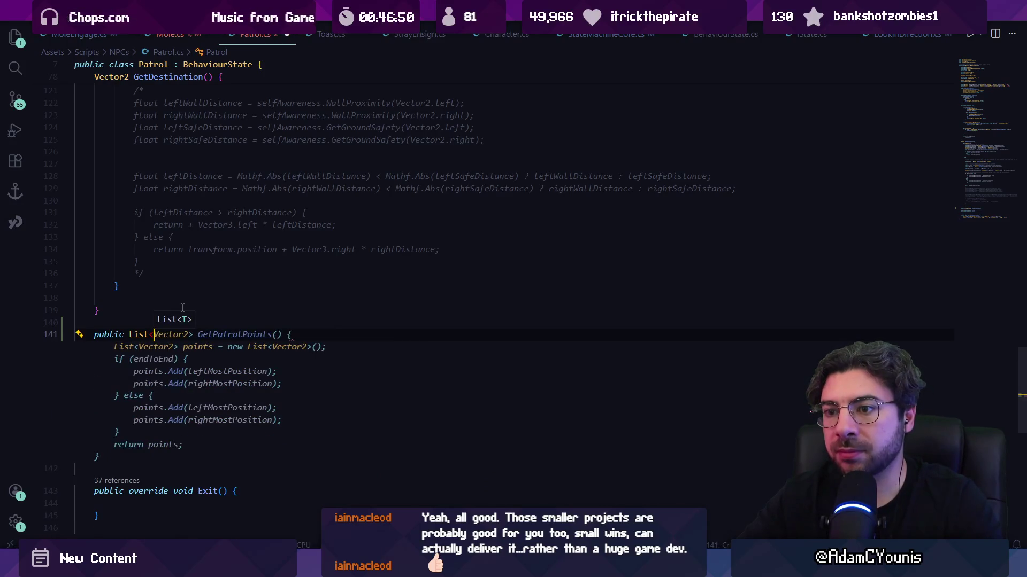
{"action": "key", "text": "Tab"}
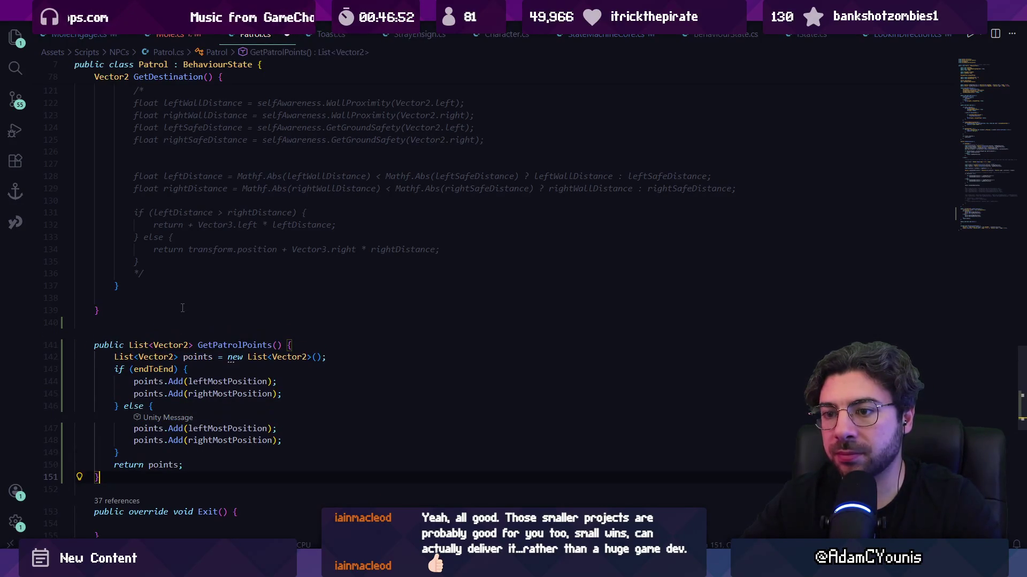
{"action": "key", "text": "ctrl+s"}
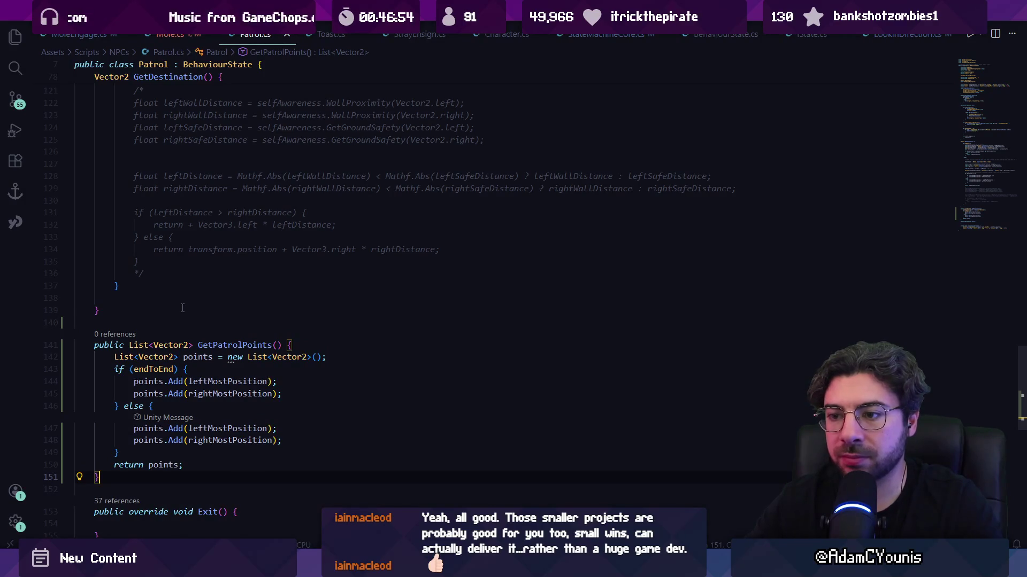
- Empty GetPatrolPoints' else branch by deleting its two lines
{"action": "left_click", "coordinate": [214, 381]}
{"action": "left_click", "coordinate": [148, 369]}
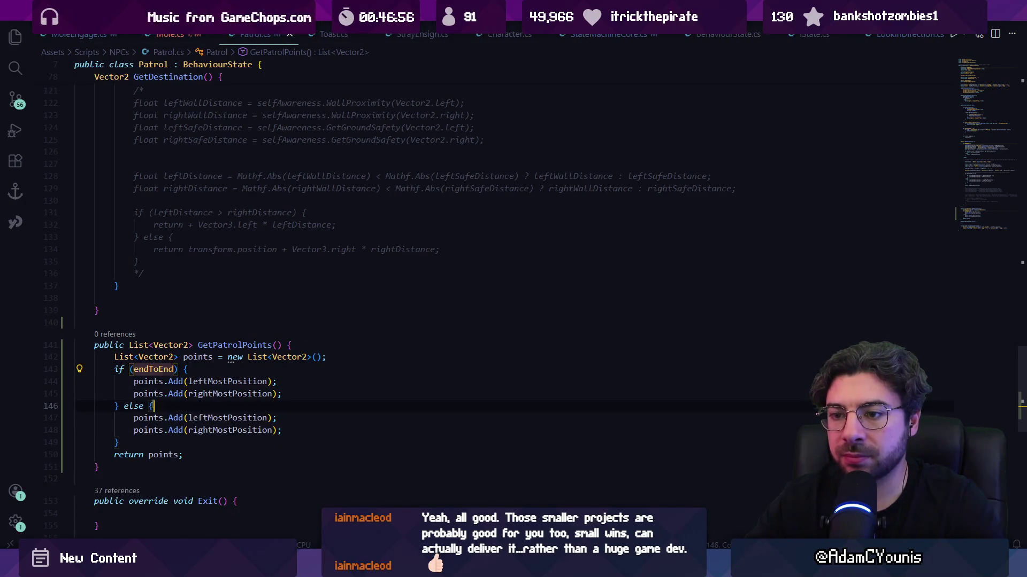
{"action": "left_click", "coordinate": [198, 418]}
{"action": "left_click", "coordinate": [209, 394]}
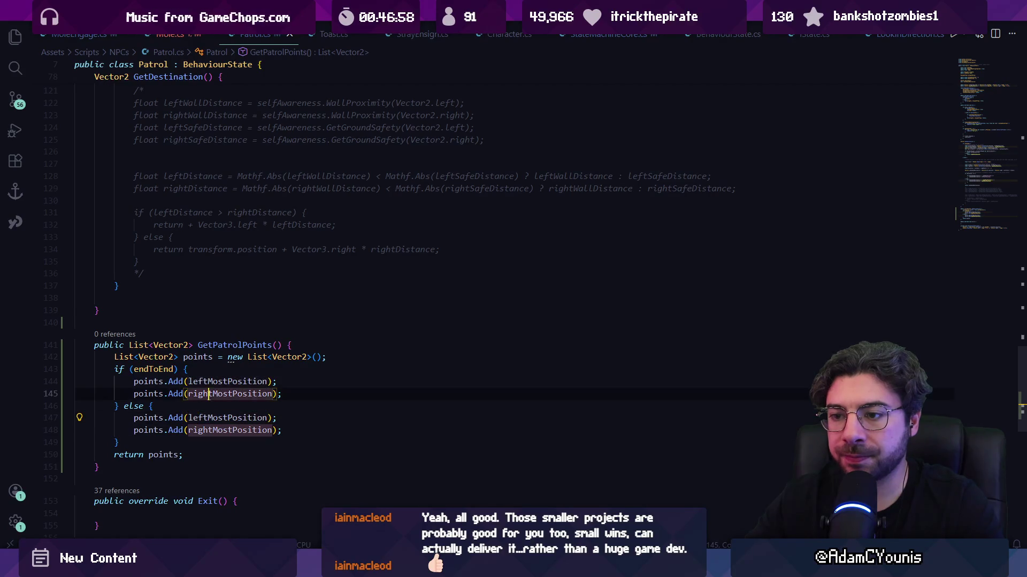
{"action": "left_click_drag", "start_coordinate": [141, 445], "coordinate": [124, 410]}
{"action": "key", "text": "Right"}
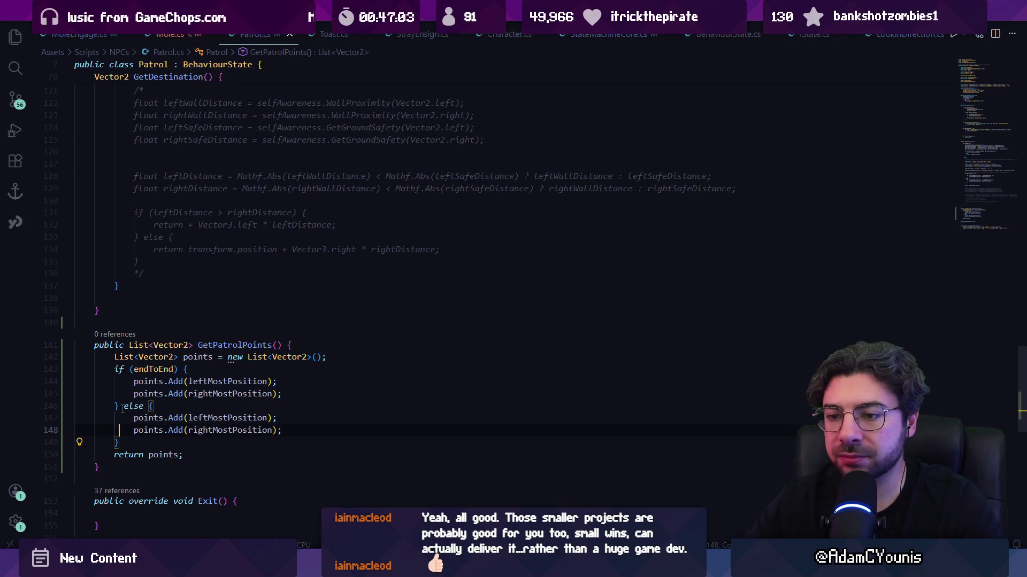
{"action": "key", "text": "shift+Up"}
{"action": "key", "text": "shift+Up"}
{"action": "key", "text": "BackSpace"}
{"action": "key", "text": "Return"}
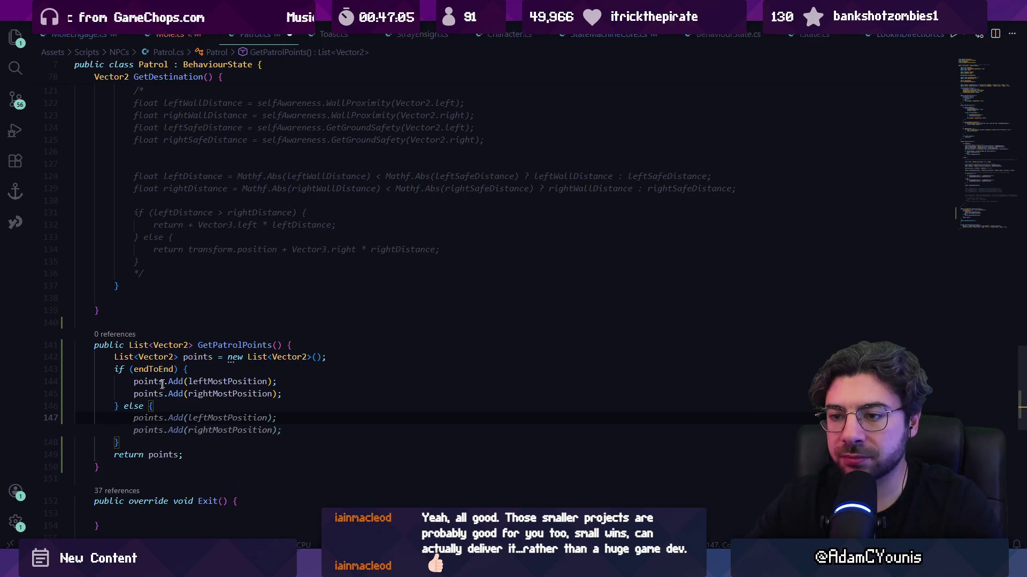
{"action": "scroll", "coordinate": [298, 236], "scroll_direction": "up", "scroll_amount": 20}
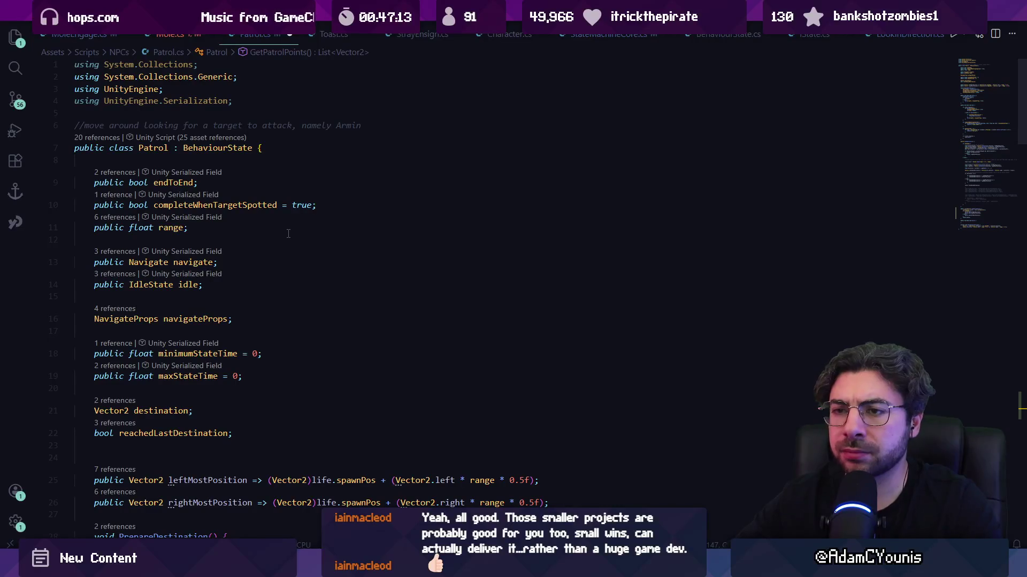
{"action": "key", "text": "ctrl+f"}
- Navigate back through Mole.cs and GetDestination to the GetPatrolPoints method
{"action": "scroll", "coordinate": [276, 244], "scroll_direction": "down", "scroll_amount": 4}
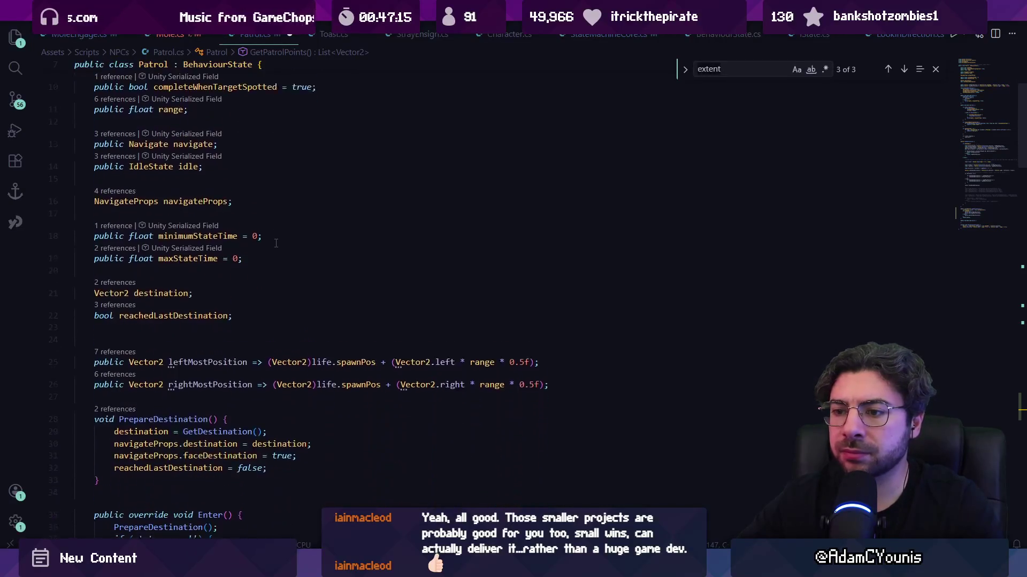
{"action": "scroll", "coordinate": [276, 243], "scroll_direction": "down", "scroll_amount": 2}
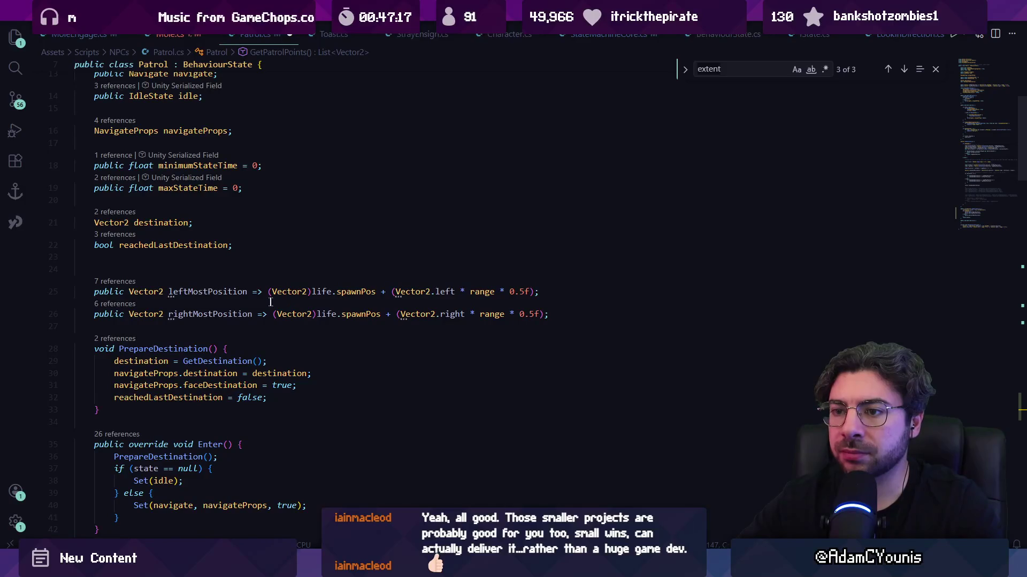
{"action": "scroll", "coordinate": [519, 241], "scroll_direction": "down", "scroll_amount": 20}
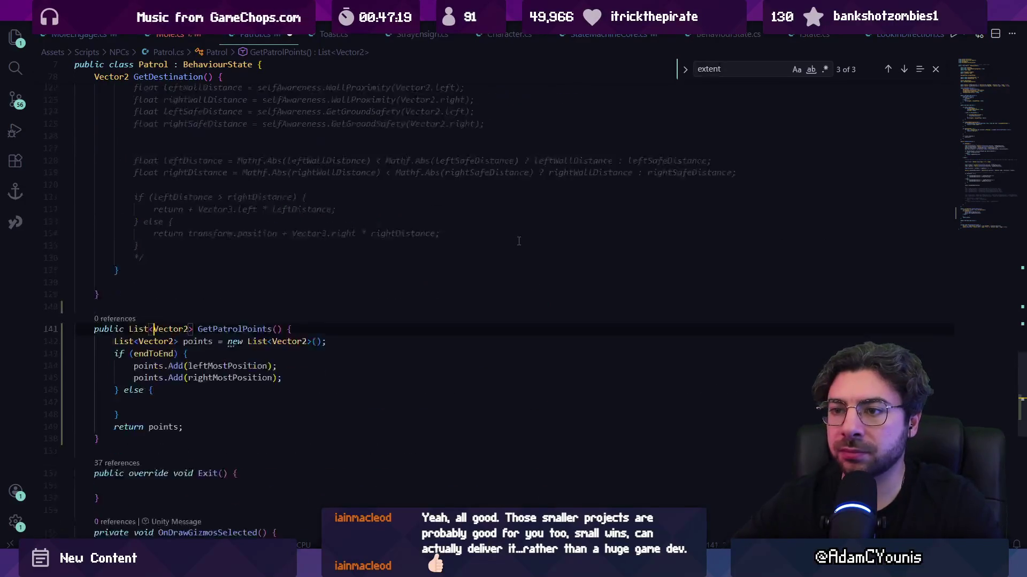
{"action": "scroll", "coordinate": [519, 241], "scroll_direction": "up", "scroll_amount": 20}
{"action": "key", "text": "ctrl+Tab"}
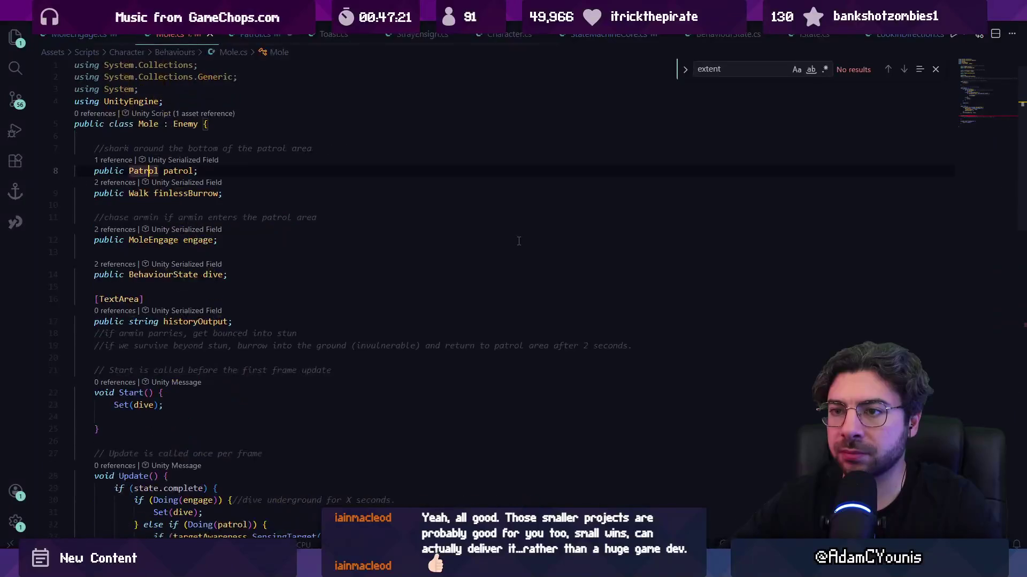
{"action": "key", "text": "alt+Left"}
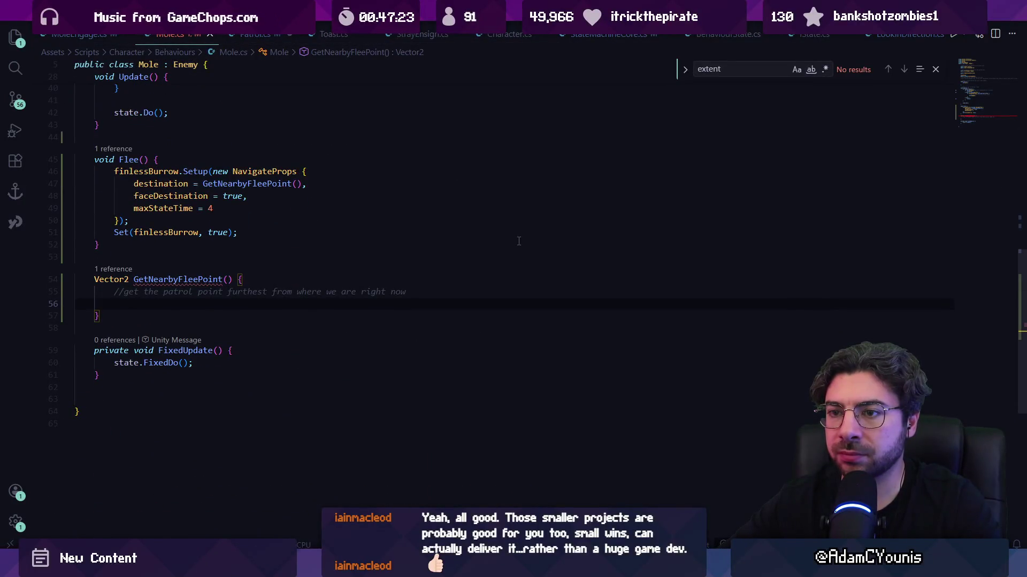
{"action": "key", "text": "alt+Left"}
{"action": "key", "text": "alt+Left"}
{"action": "key", "text": "alt+Left"}
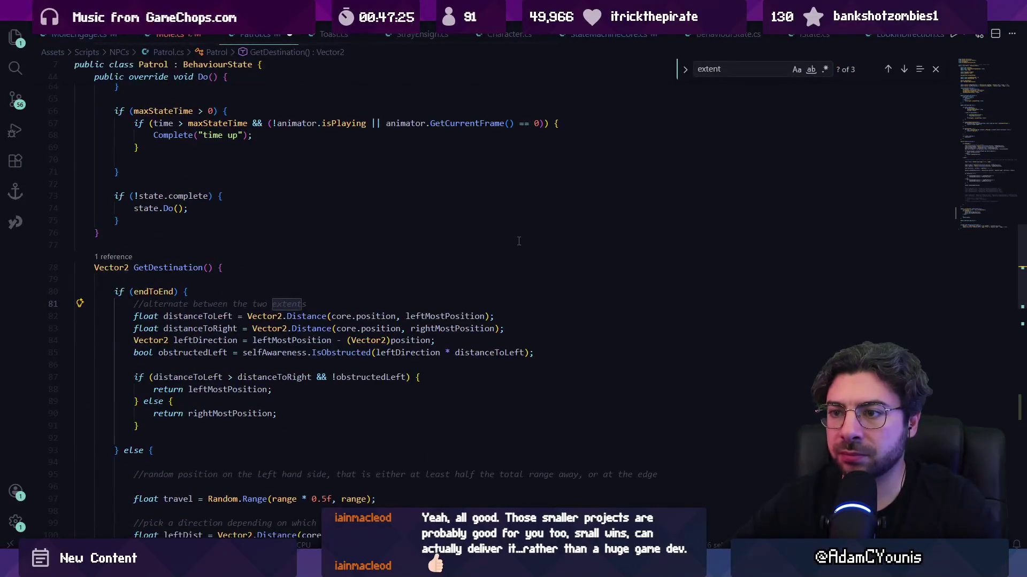
{"action": "key", "text": "alt+Left"}
{"action": "key", "text": "alt+Left"}
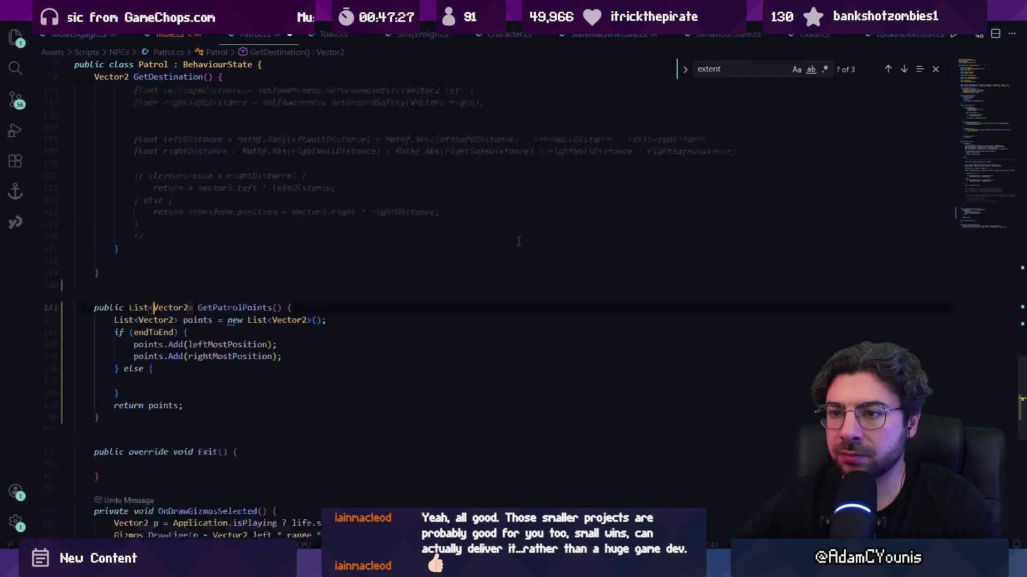
- Delete the now-empty else branch from GetPatrolPoints
{"action": "key", "text": "Escape"}
{"action": "key", "text": "Down"}
{"action": "key", "text": "Down"}
{"action": "key", "text": "Down"}
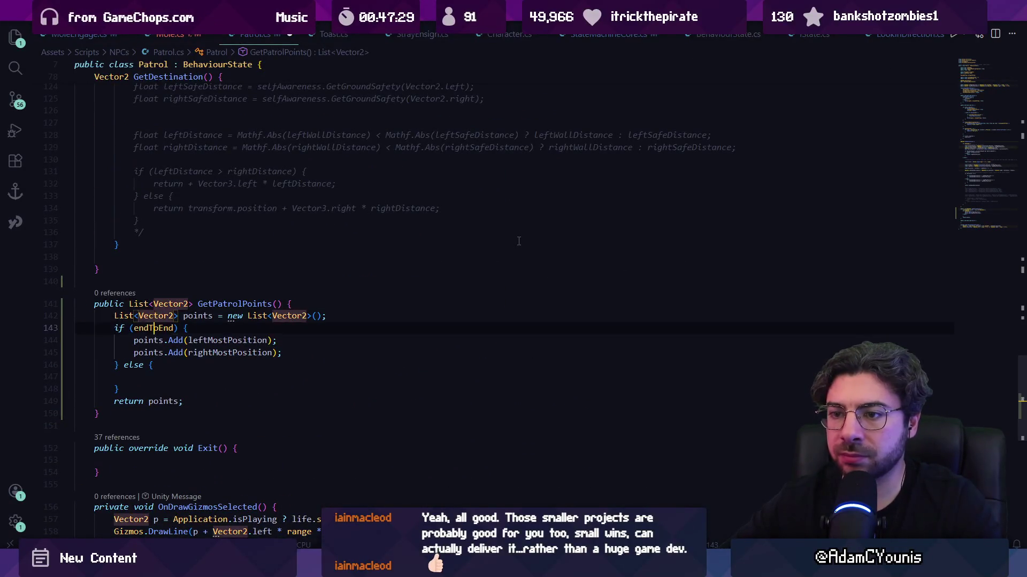
{"action": "key", "text": "shift+Up"}
{"action": "key", "text": "shift+Up"}
{"action": "key", "text": "shift+End"}
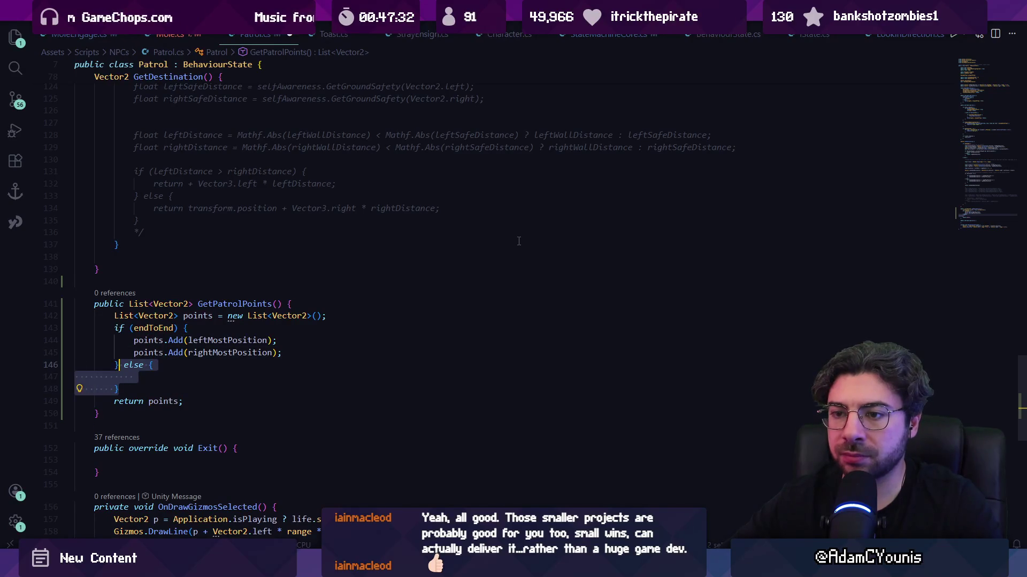
{"action": "key", "text": "BackSpace"}
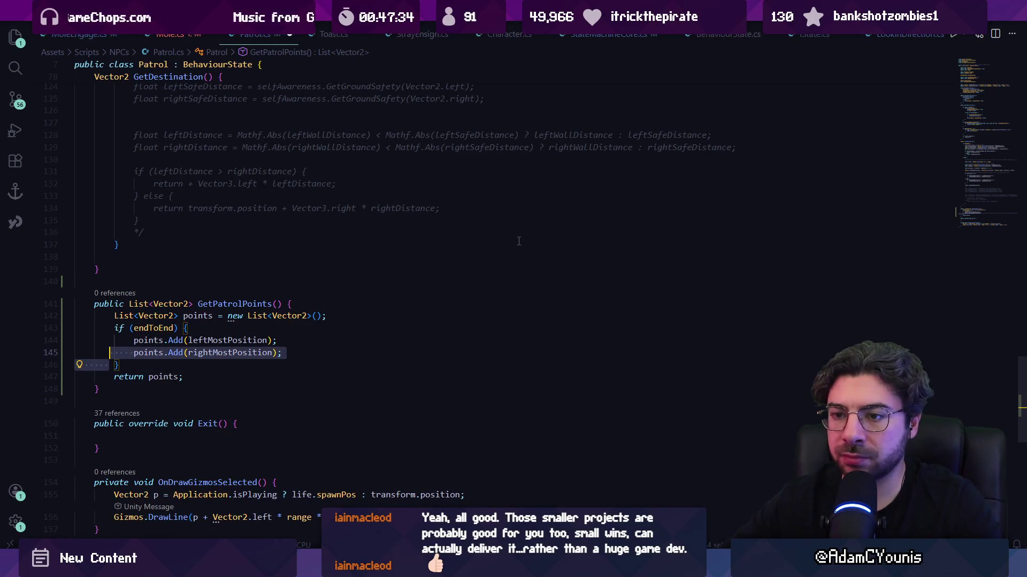
- Check the leftMostPosition definition and save Patrol.cs
{"action": "key", "text": "Up"}
{"action": "left_click", "coordinate": [241, 340], "text": "ctrl"}
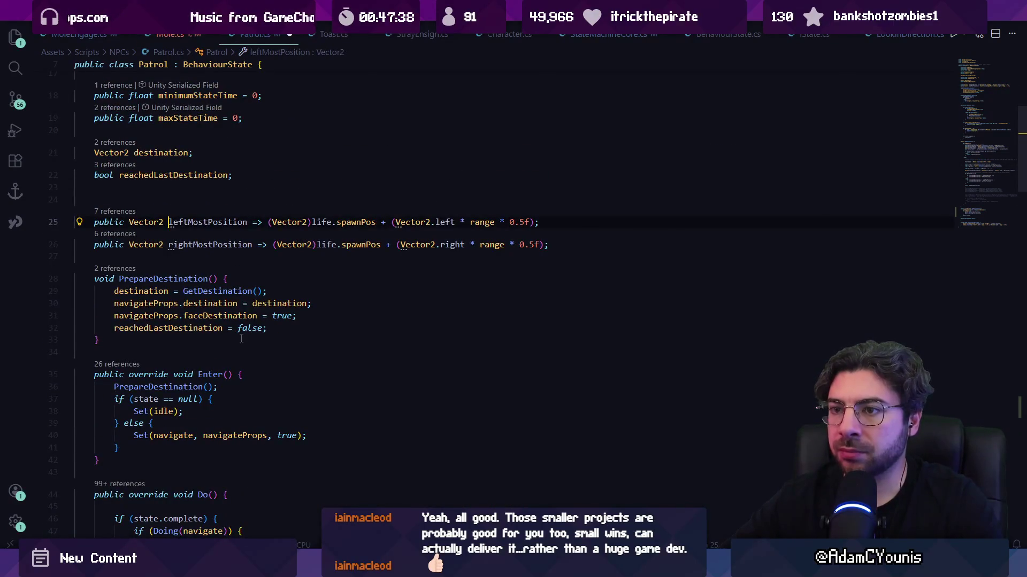
{"action": "key", "text": "ctrl+s"}
{"action": "scroll", "coordinate": [228, 208], "scroll_direction": "up", "scroll_amount": 5}
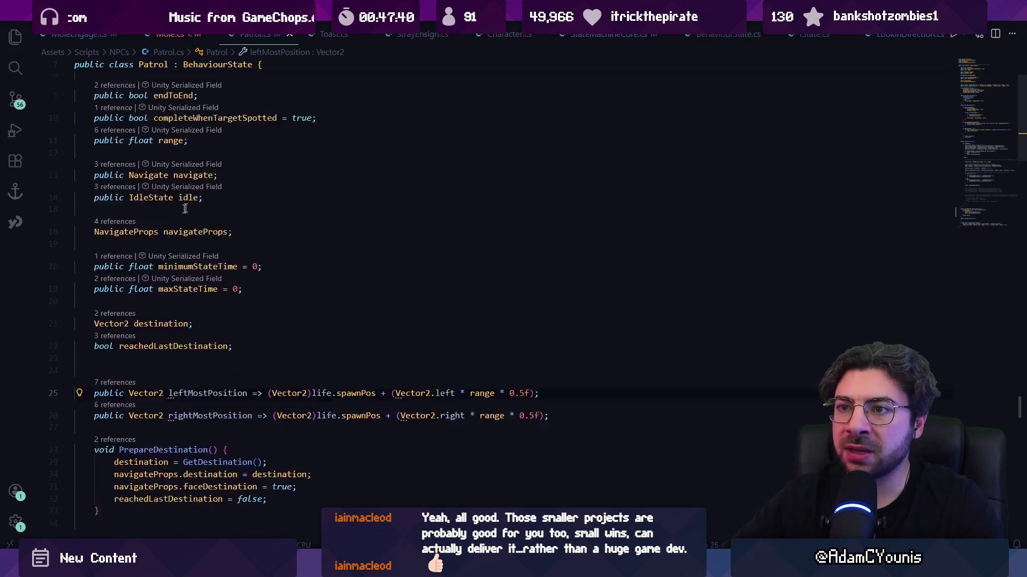
- Quick-open the files matching 'patrol' and select PatrolRotation.cs
{"action": "key", "text": "ctrl+p"}
{"action": "type", "text": "patrol"}
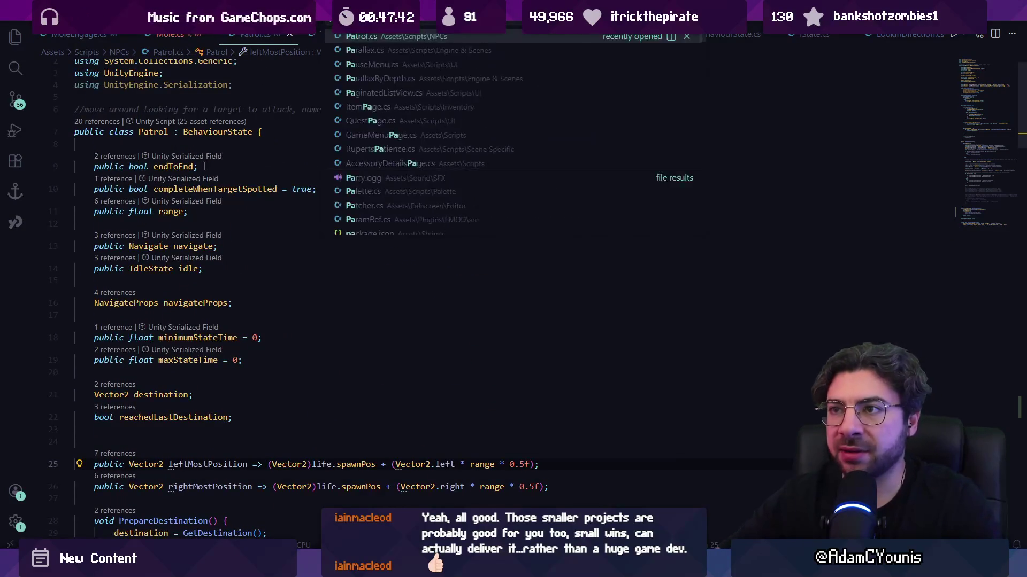
{"action": "key", "text": "Down"}
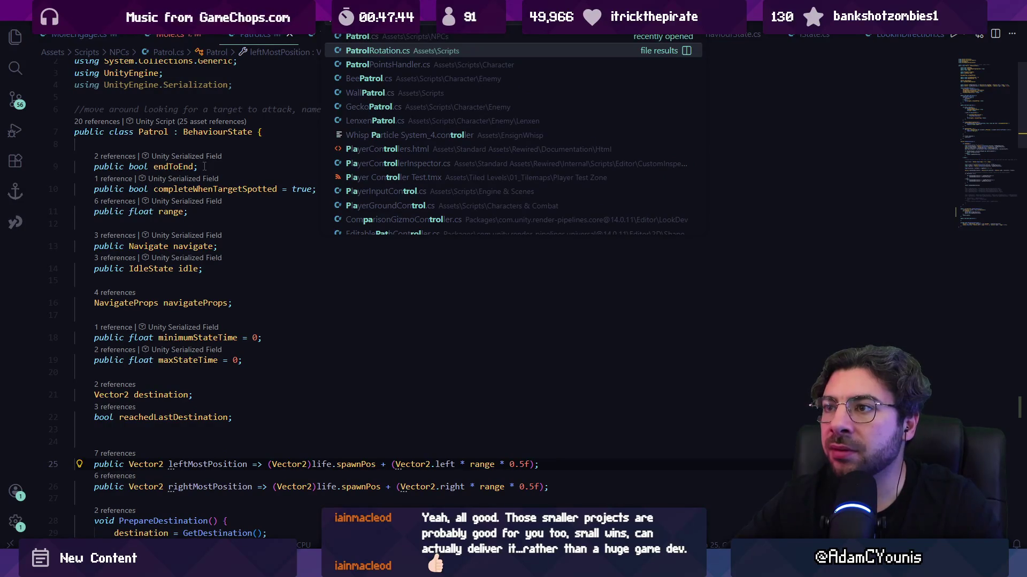
- Open PatrolRotation.cs, then go back through Patrol's GetDestination to the Mole class fields
{"action": "key", "text": "Return"}
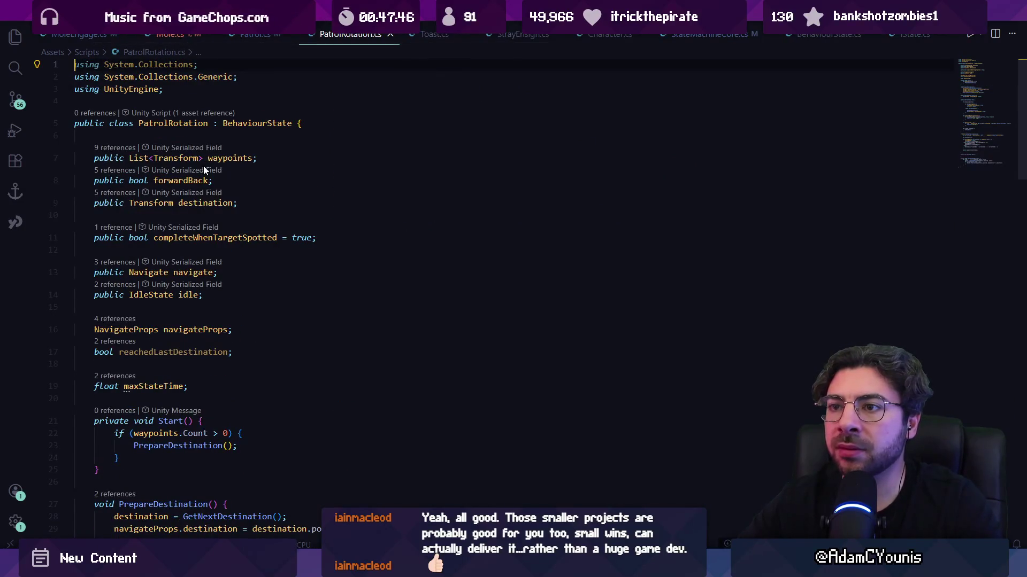
{"action": "key", "text": "ctrl+Tab"}
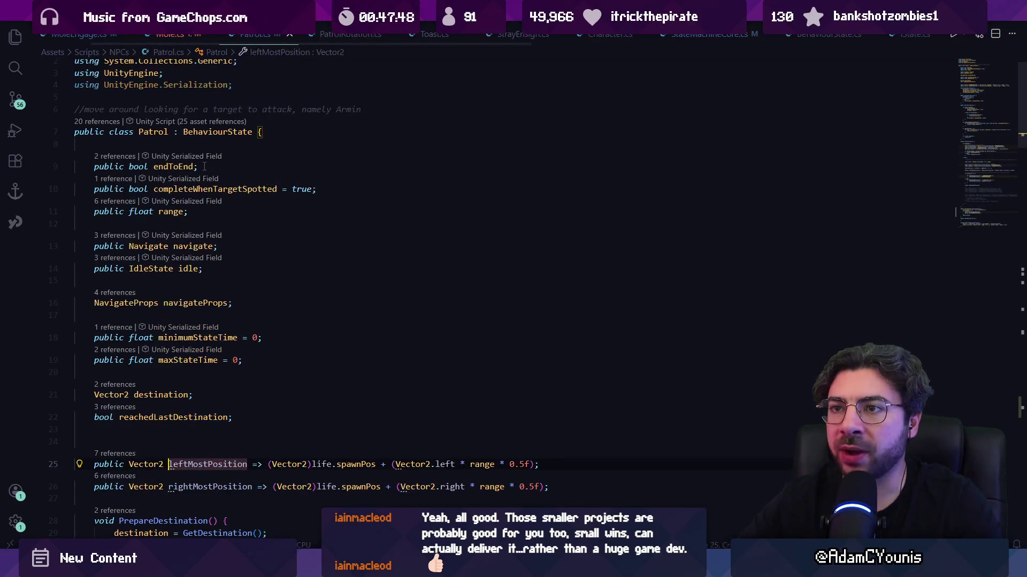
{"action": "key", "text": "ctrl+End"}
{"action": "left_click", "coordinate": [179, 244]}
{"action": "key", "text": "alt+Left"}
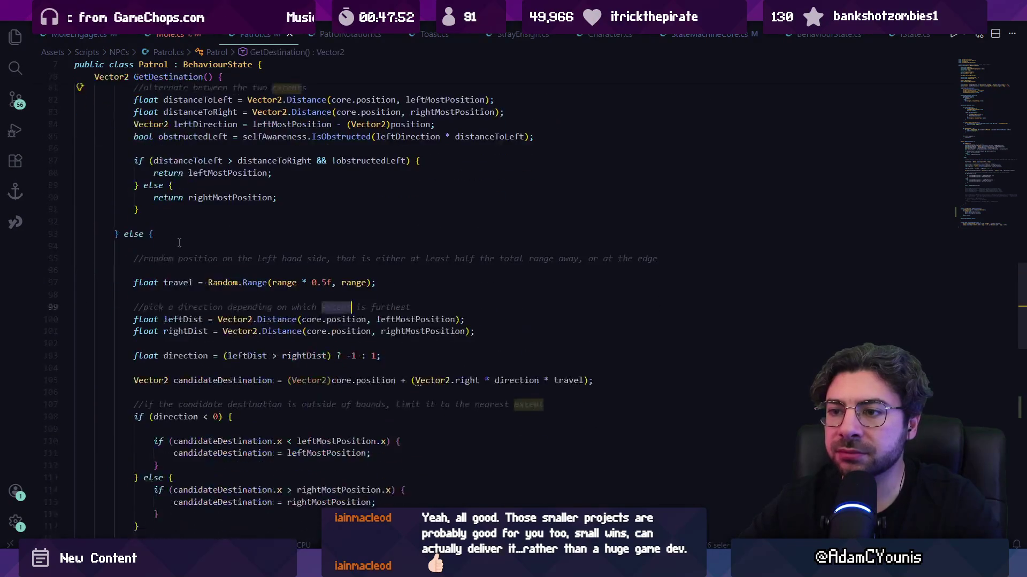
{"action": "key", "text": "alt+Left"}
{"action": "key", "text": "alt+Left"}
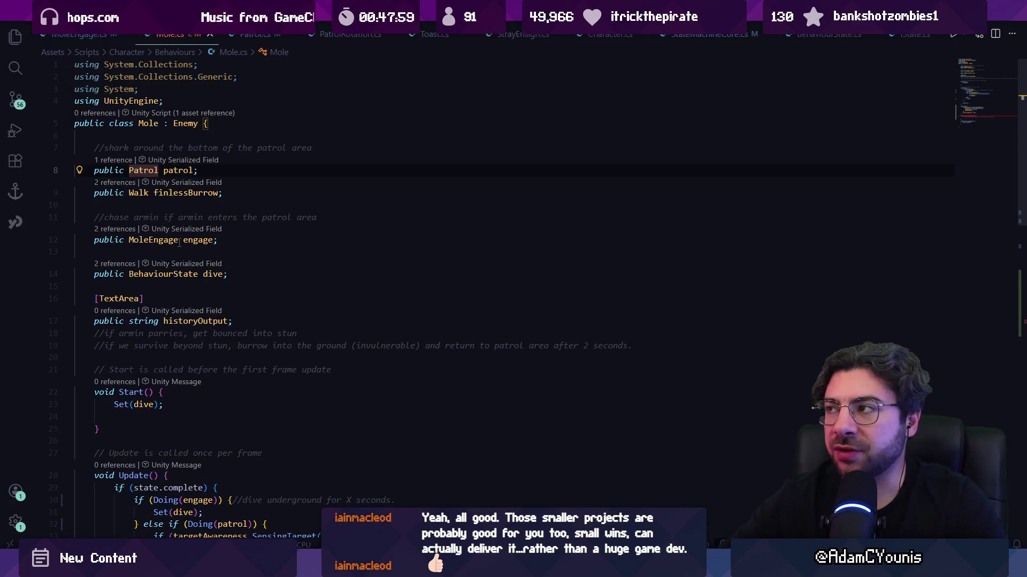
- Start GetNearbyFleePoint with furthestPoint and a List<Vector2> points from patrol.GetPatrolPoints()
{"action": "scroll", "coordinate": [406, 283], "scroll_direction": "down", "scroll_amount": 10}
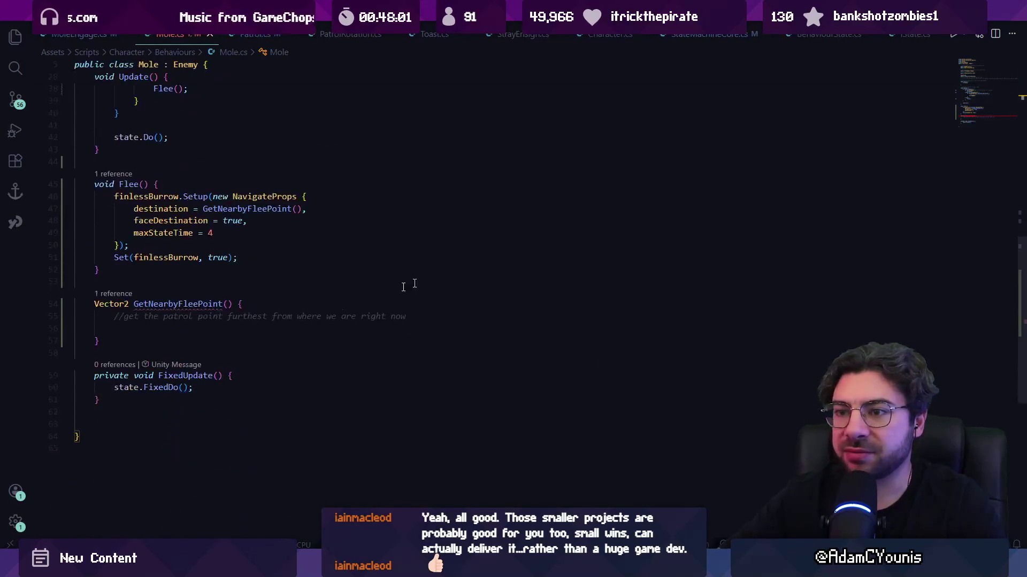
{"action": "left_click", "coordinate": [230, 304]}
{"action": "key", "text": "Down"}
{"action": "key", "text": "Down"}
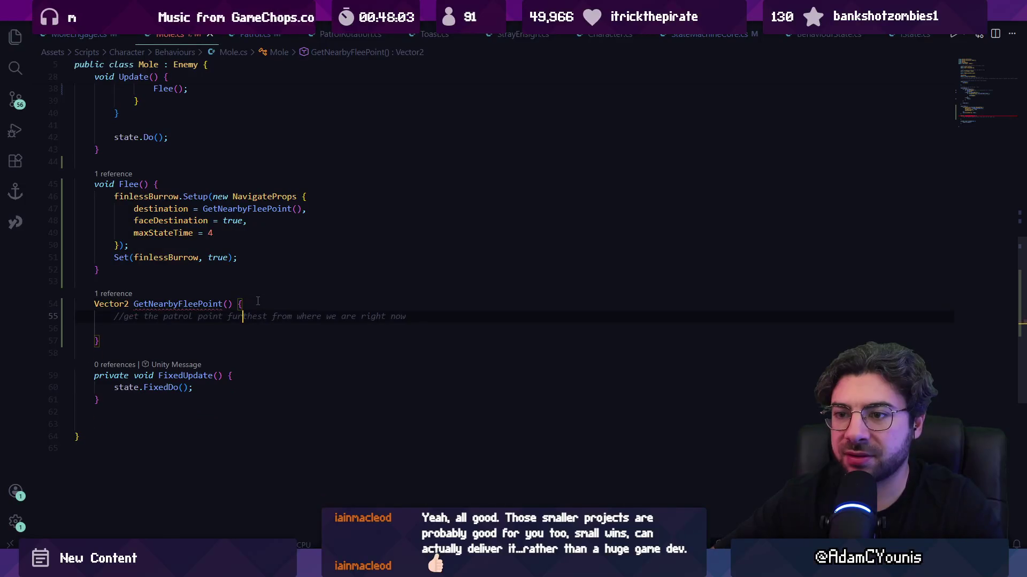
{"action": "key", "text": "Tab"}
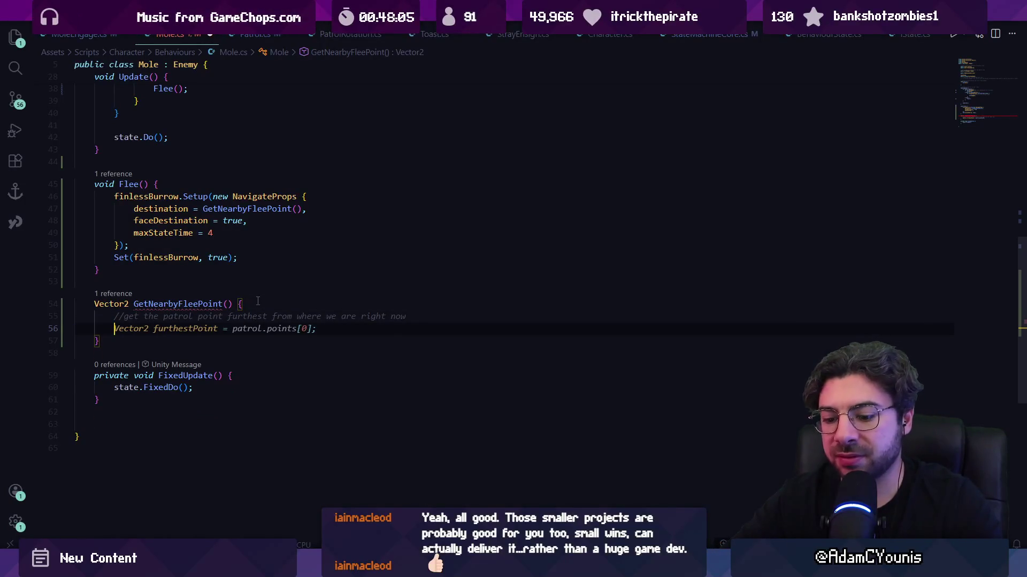
{"action": "type", "text": "Vector2[]"}
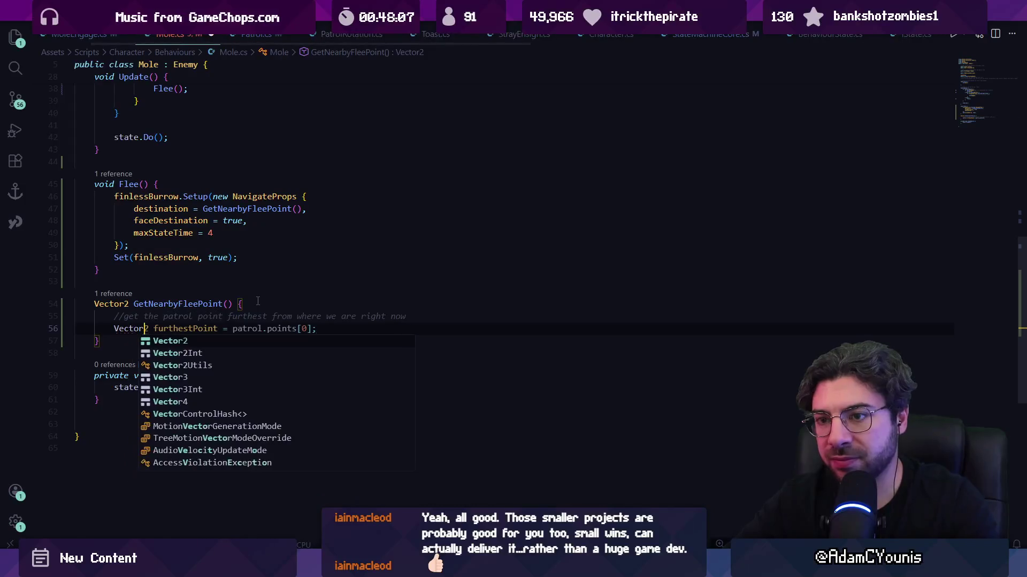
{"action": "type", "text": "oints"}
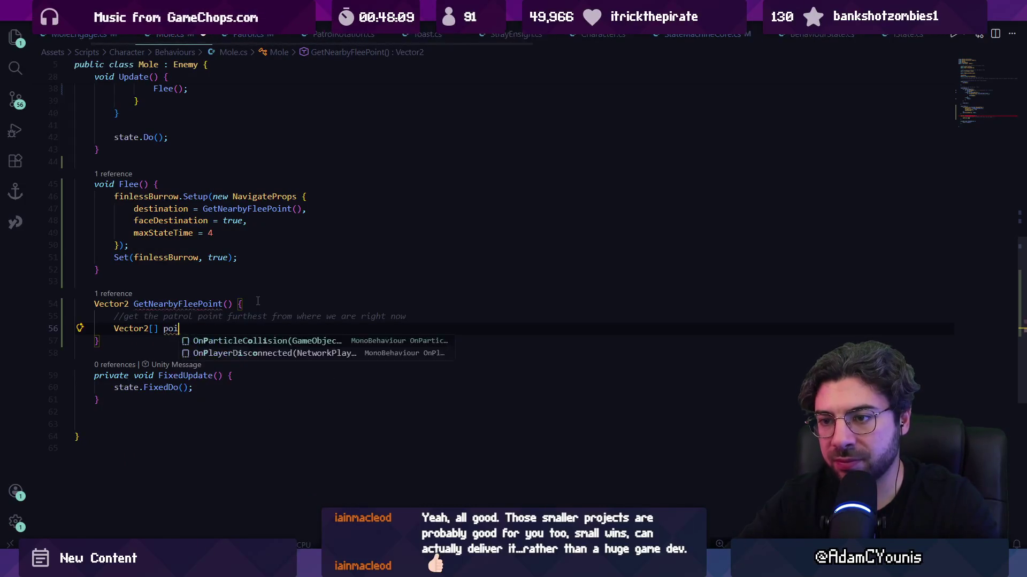
{"action": "key", "text": "Tab"}
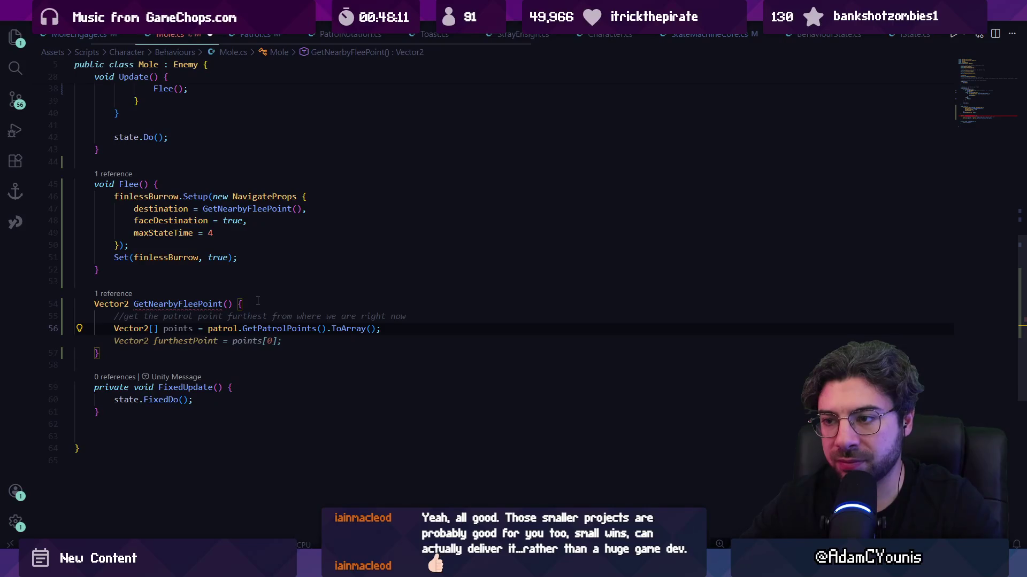
{"action": "key", "text": "ctrl+shift+Left"}
{"action": "key", "text": "ctrl+shift+Left"}
{"action": "key", "text": "ctrl+shift+Left"}
{"action": "key", "text": "BackSpace"}
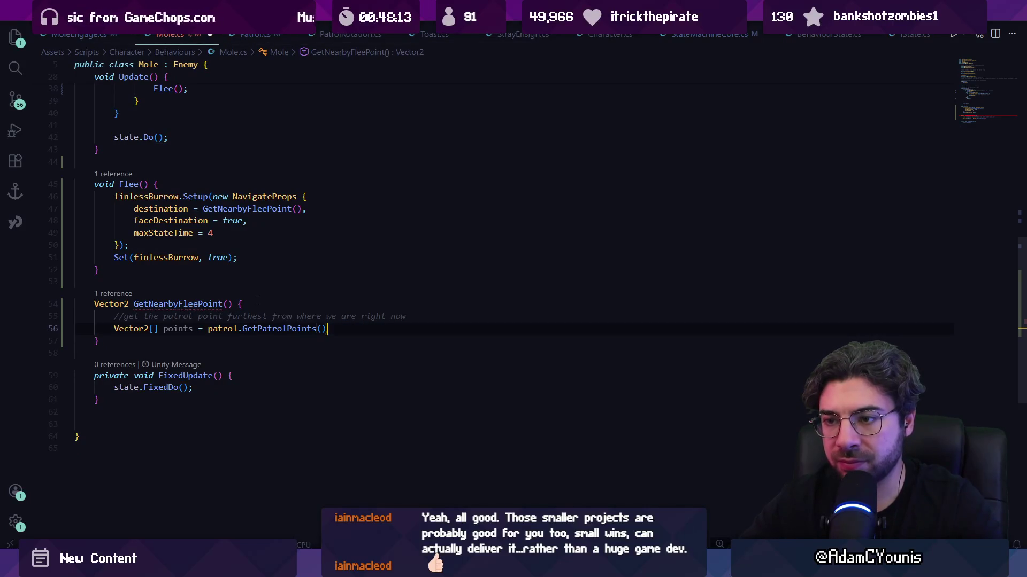
{"action": "key", "text": "ctrl+shift+Left"}
{"action": "key", "text": "ctrl+shift+Left"}
{"action": "key", "text": "ctrl+shift+Left"}
{"action": "key", "text": "Left"}
{"action": "key", "text": "ctrl+Right"}
{"action": "type", "text": "List<Vector2"}
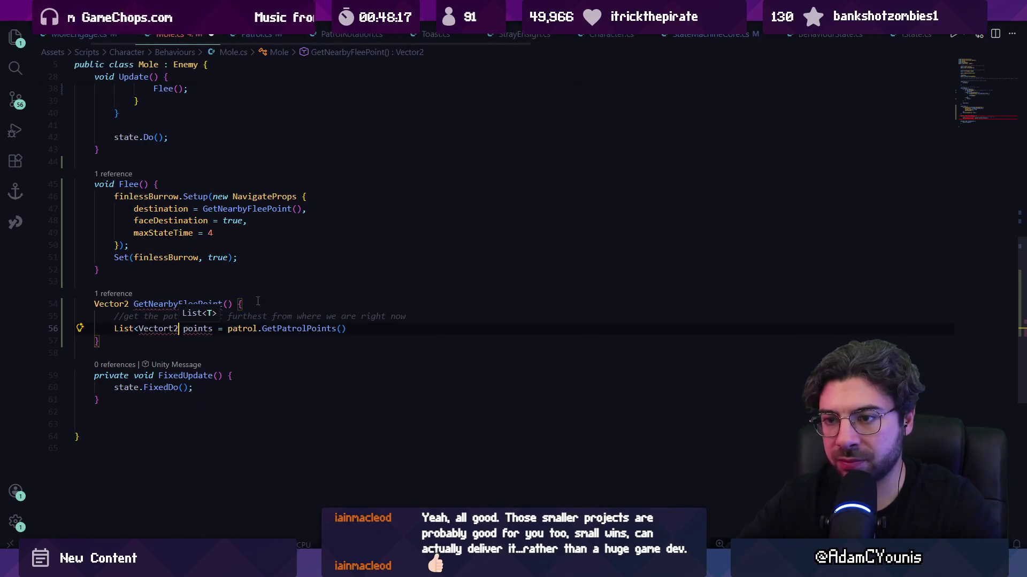
{"action": "type", "text": ">"}
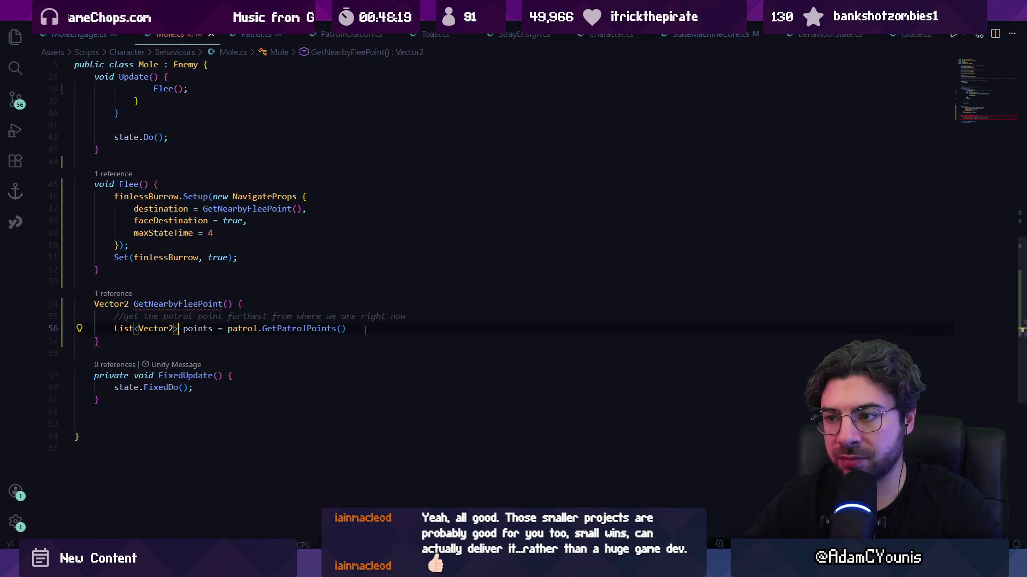
{"action": "type", "text": ";"}
{"action": "key", "text": "Return"}
{"action": "key", "text": "Tab"}
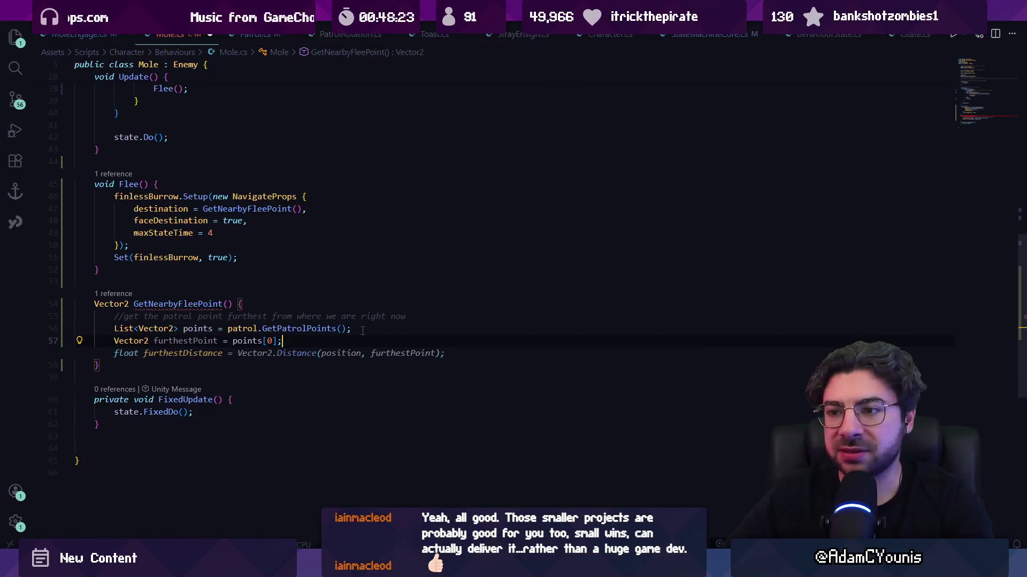
- Add furthestDistance, a foreach loop tracking the furthest point by Vector2.Distance, and return furthestPoint
{"action": "scroll", "coordinate": [362, 331], "scroll_direction": "up", "scroll_amount": 7}
{"action": "scroll", "coordinate": [363, 331], "scroll_direction": "down", "scroll_amount": 2}
{"action": "scroll", "coordinate": [363, 331], "scroll_direction": "up", "scroll_amount": 2}
{"action": "scroll", "coordinate": [363, 331], "scroll_direction": "down", "scroll_amount": 4}
{"action": "scroll", "coordinate": [363, 331], "scroll_direction": "up", "scroll_amount": 3}
{"action": "scroll", "coordinate": [362, 331], "scroll_direction": "down", "scroll_amount": 3}
{"action": "scroll", "coordinate": [362, 331], "scroll_direction": "up", "scroll_amount": 6}
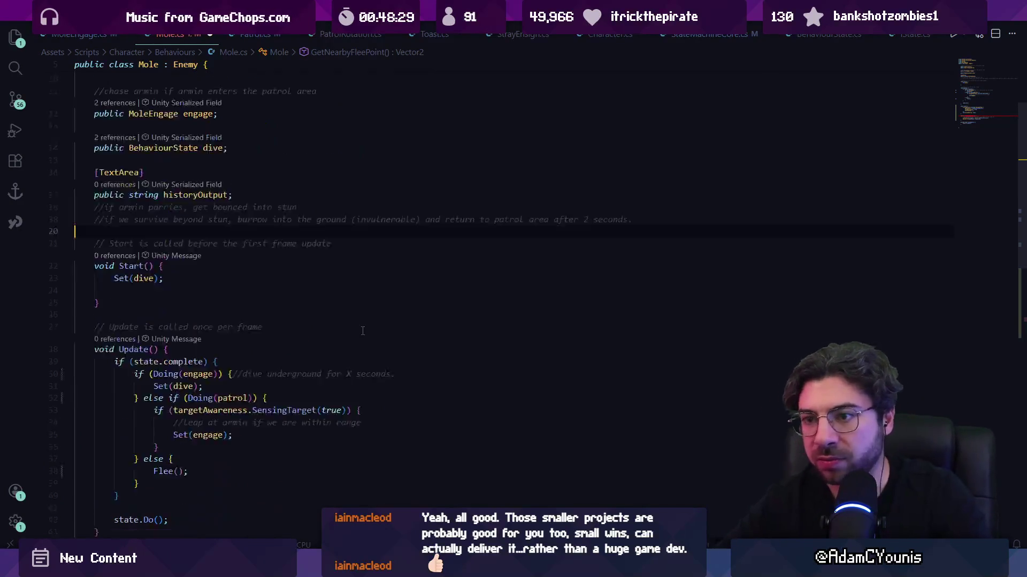
{"action": "scroll", "coordinate": [363, 331], "scroll_direction": "down", "scroll_amount": 10}
{"action": "scroll", "coordinate": [362, 331], "scroll_direction": "up", "scroll_amount": 10}
{"action": "scroll", "coordinate": [363, 331], "scroll_direction": "down", "scroll_amount": 11}
{"action": "scroll", "coordinate": [363, 331], "scroll_direction": "up", "scroll_amount": 10}
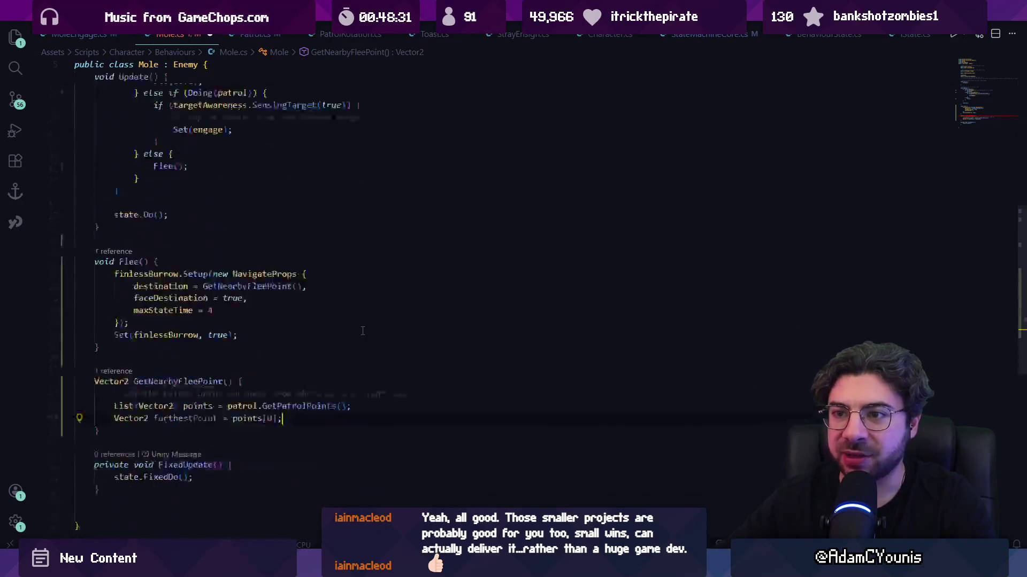
{"action": "scroll", "coordinate": [362, 331], "scroll_direction": "down", "scroll_amount": 10}
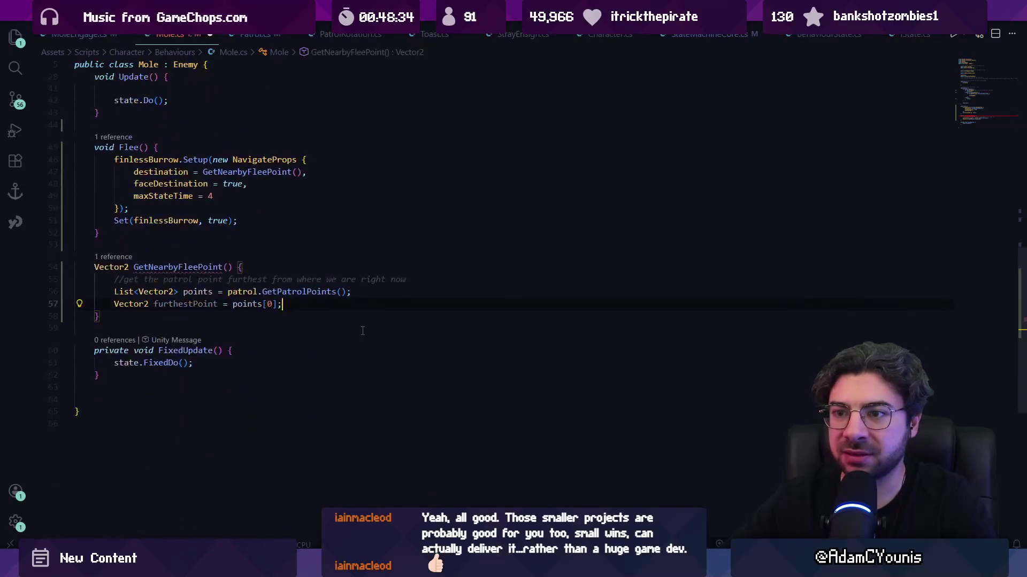
{"action": "scroll", "coordinate": [362, 331], "scroll_direction": "up", "scroll_amount": 10}
{"action": "scroll", "coordinate": [362, 331], "scroll_direction": "down", "scroll_amount": 10}
{"action": "key", "text": "Page_Up"}
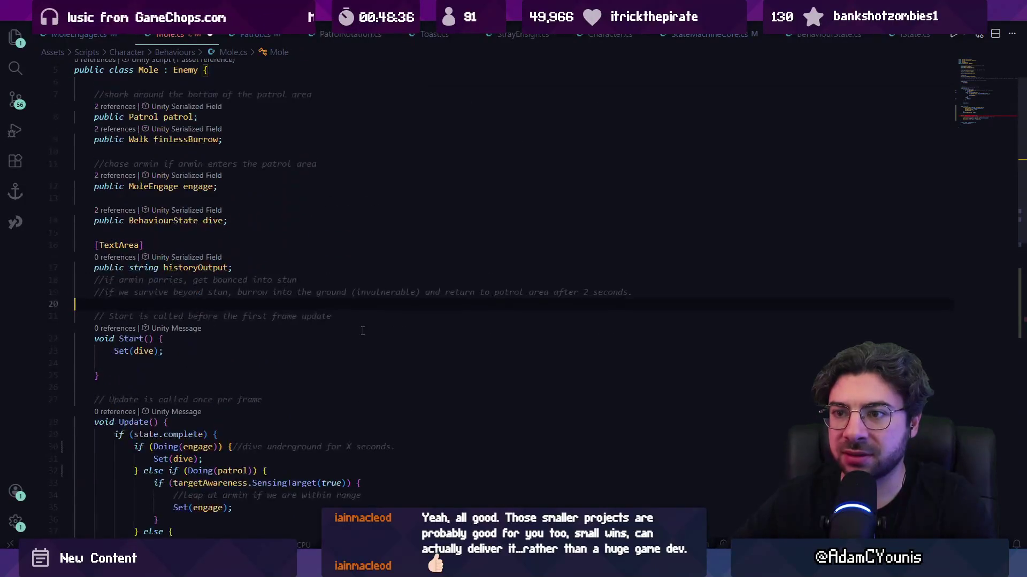
{"action": "key", "text": "Page_Down"}
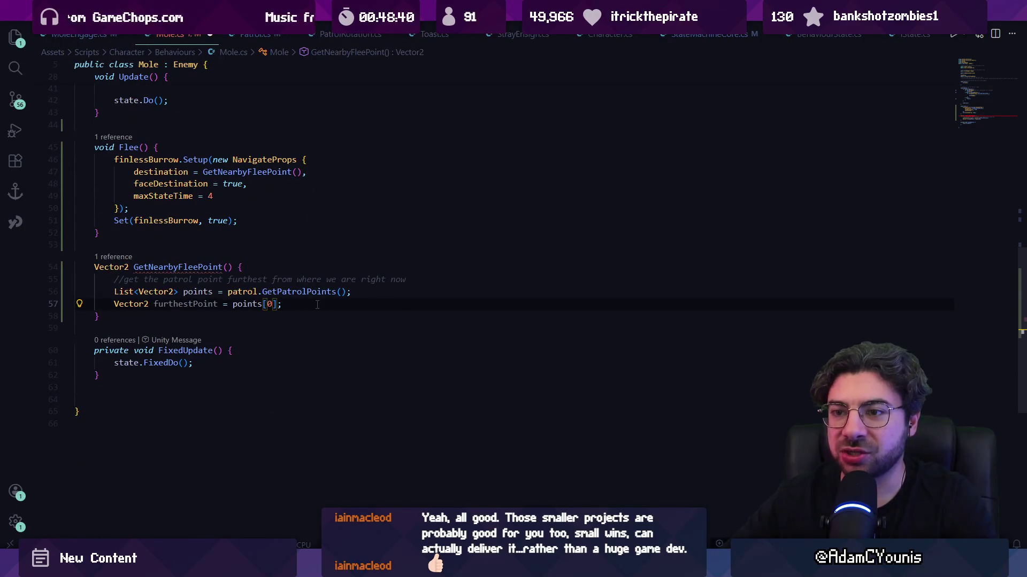
{"action": "key", "text": "Return"}
{"action": "key", "text": "Tab"}
{"action": "key", "text": "Return"}
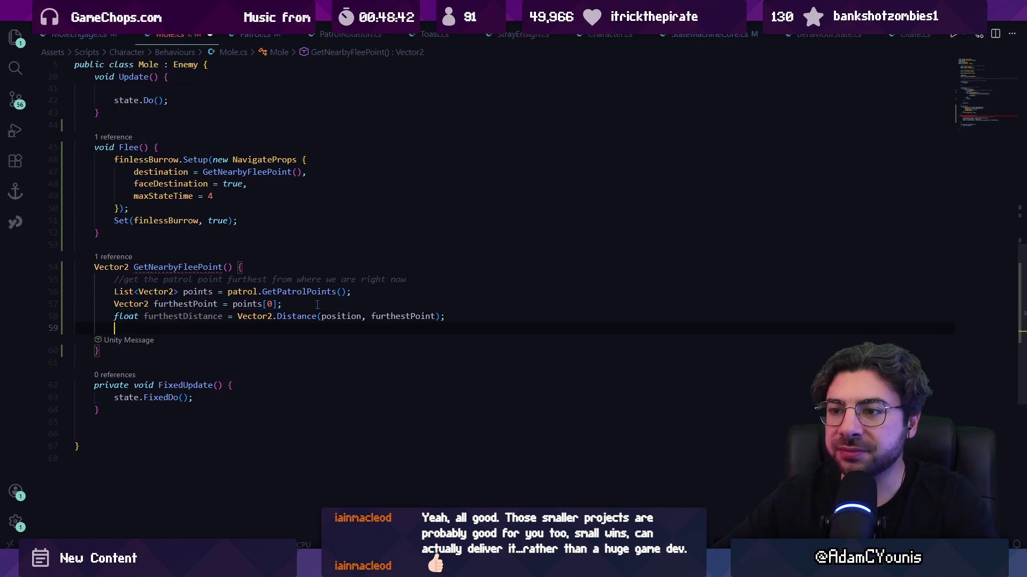
{"action": "key", "text": "Tab"}
{"action": "key", "text": "Return"}
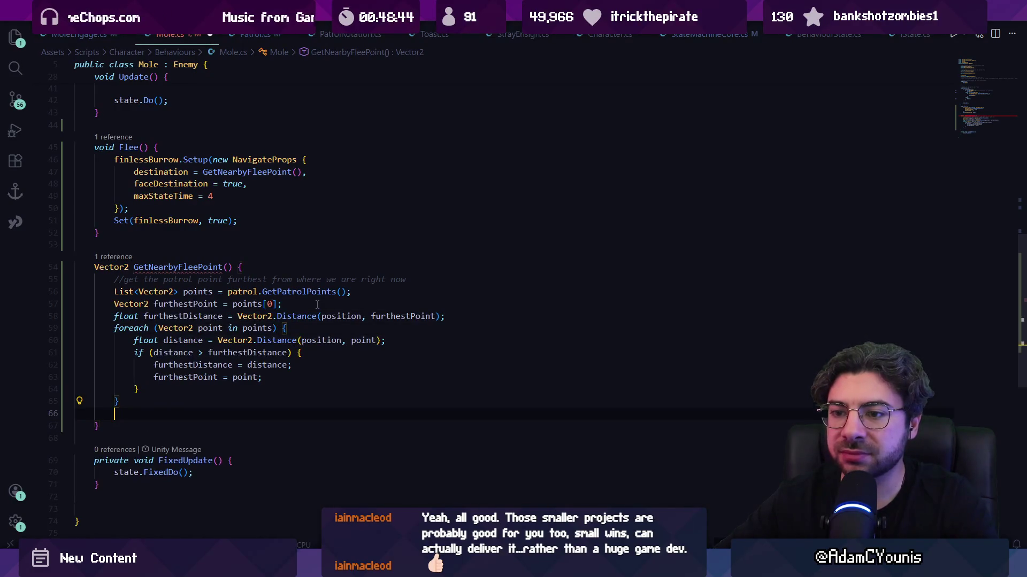
{"action": "key", "text": "Tab"}
{"action": "scroll", "coordinate": [317, 305], "scroll_direction": "up", "scroll_amount": 5}
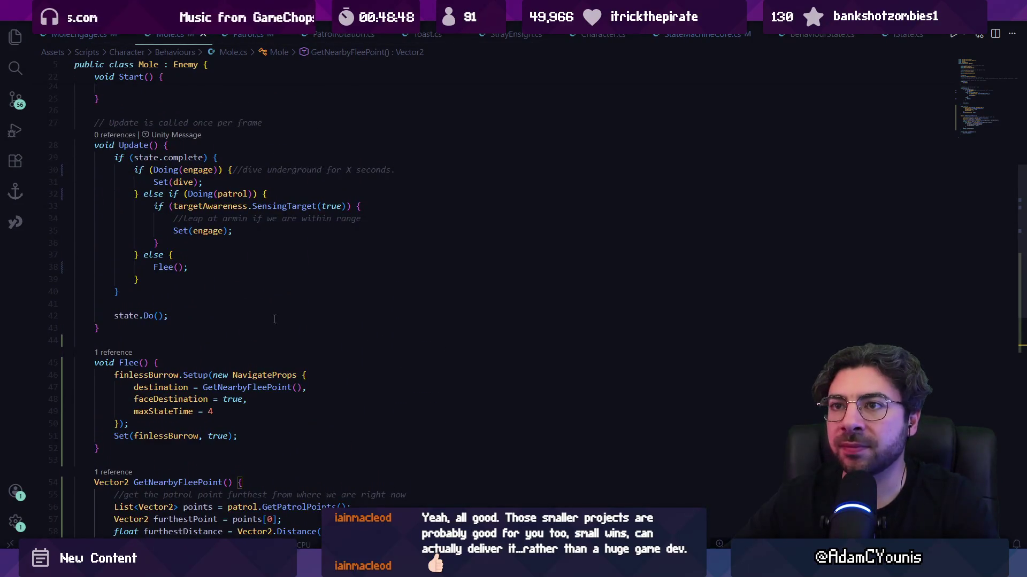
{"action": "scroll", "coordinate": [274, 319], "scroll_direction": "down", "scroll_amount": 4}
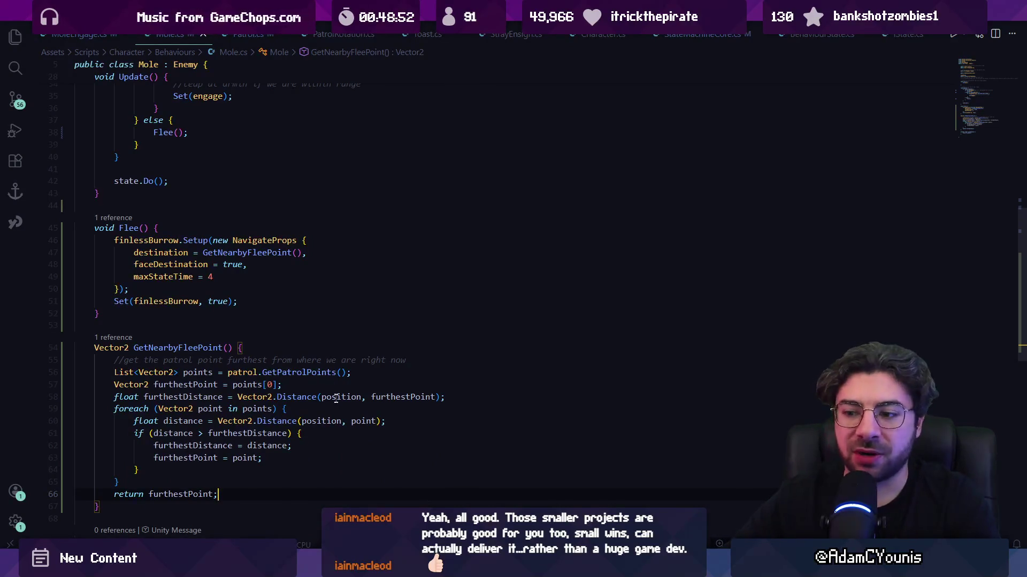
{"action": "left_click", "coordinate": [51, 8]}
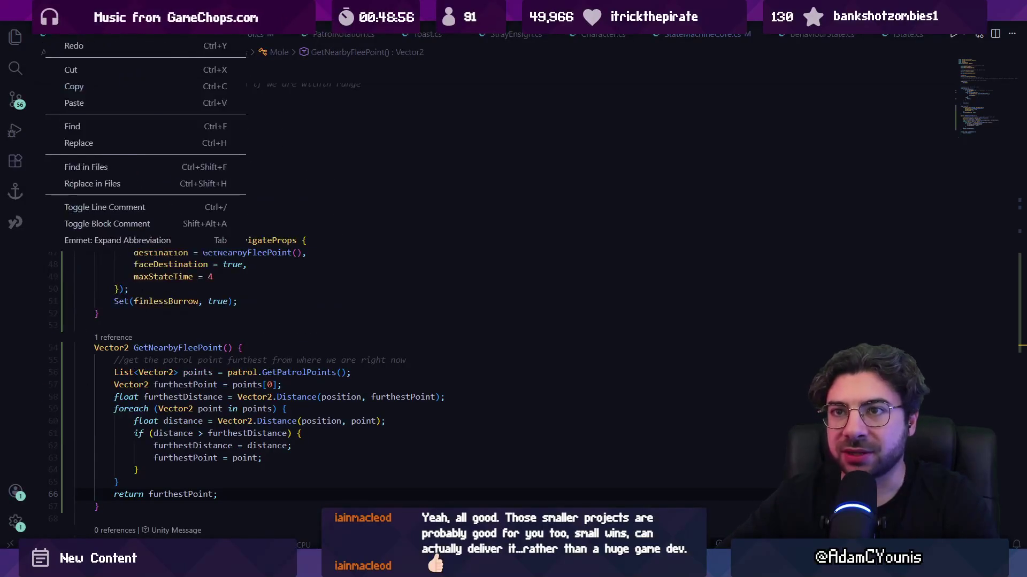
- Uncheck Editor: Smooth Scrolling in Settings and close the Settings tab
{"action": "mouse_move", "coordinate": [97, 330]}
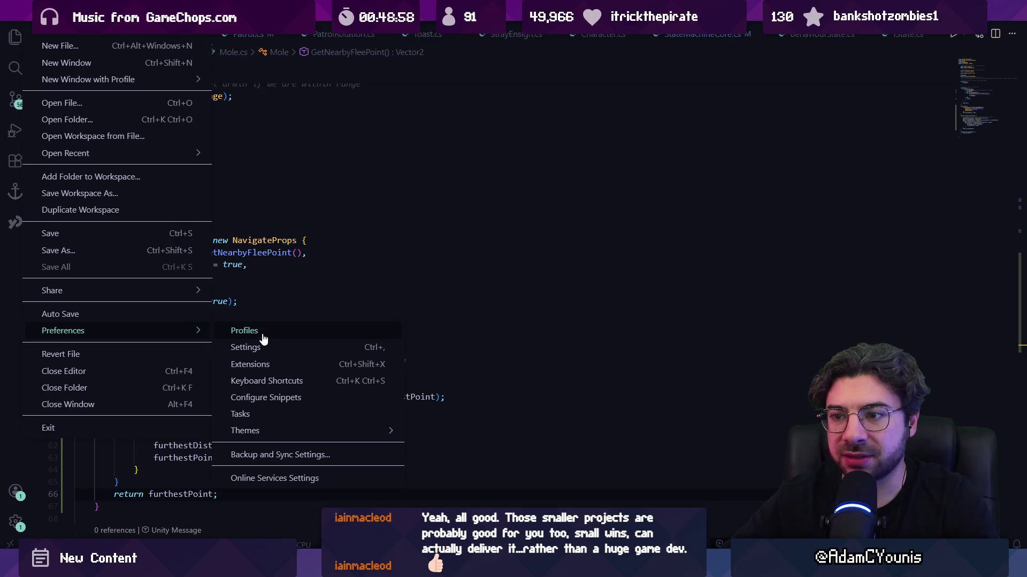
{"action": "left_click", "coordinate": [267, 347]}
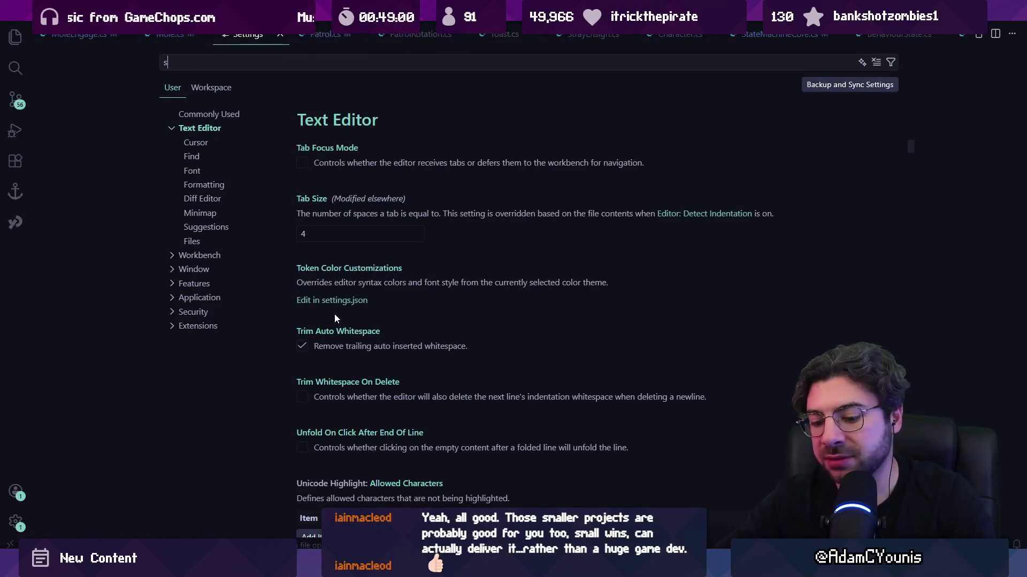
{"action": "left_click", "coordinate": [303, 137]}
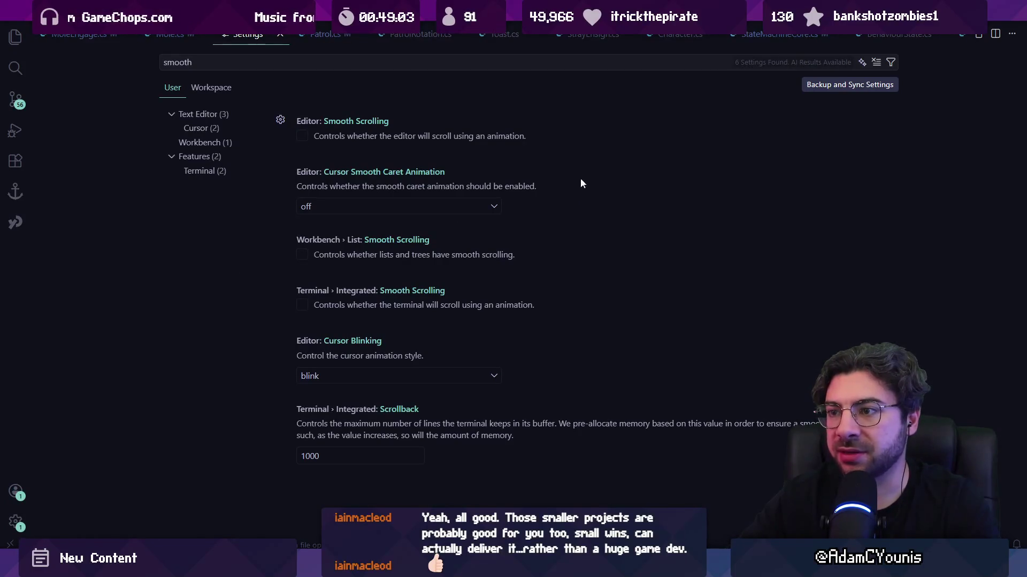
{"action": "key", "text": "ctrl+w"}
{"action": "scroll", "coordinate": [389, 215], "scroll_direction": "up", "scroll_amount": 8}
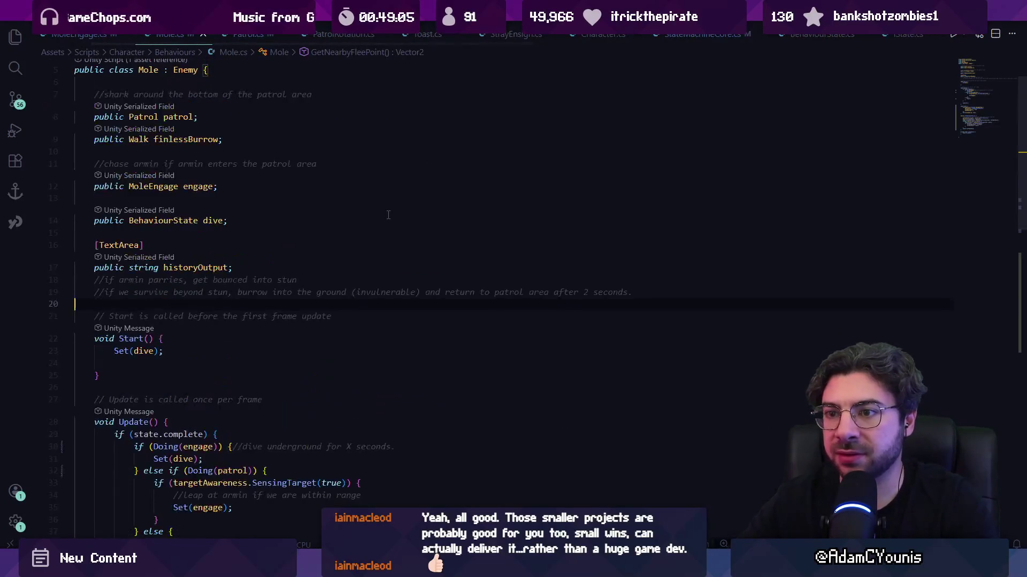
{"action": "scroll", "coordinate": [388, 214], "scroll_direction": "down", "scroll_amount": 12}
{"action": "scroll", "coordinate": [388, 215], "scroll_direction": "up", "scroll_amount": 10}
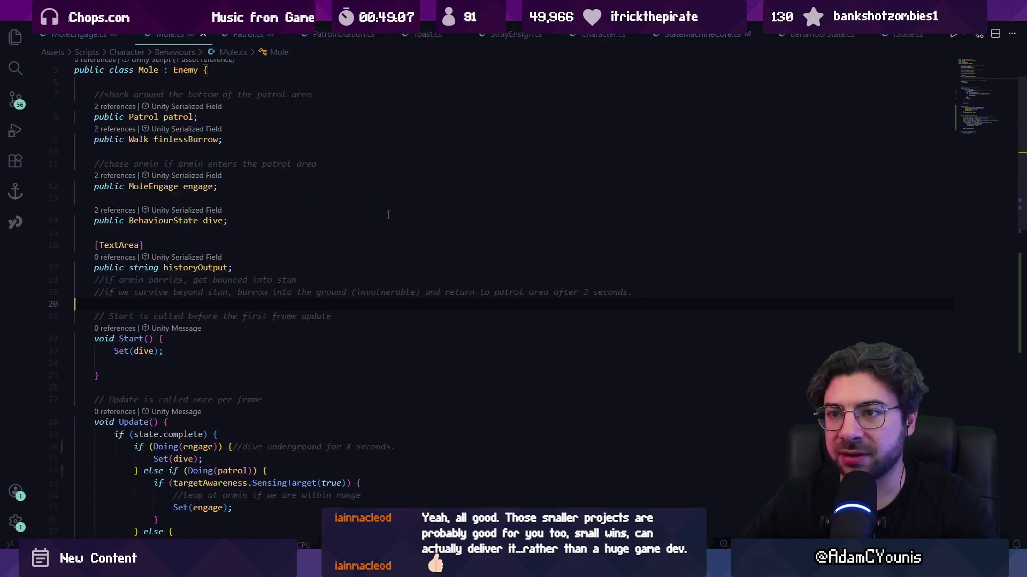
{"action": "scroll", "coordinate": [388, 214], "scroll_direction": "down", "scroll_amount": 10}
{"action": "key", "text": "super"}
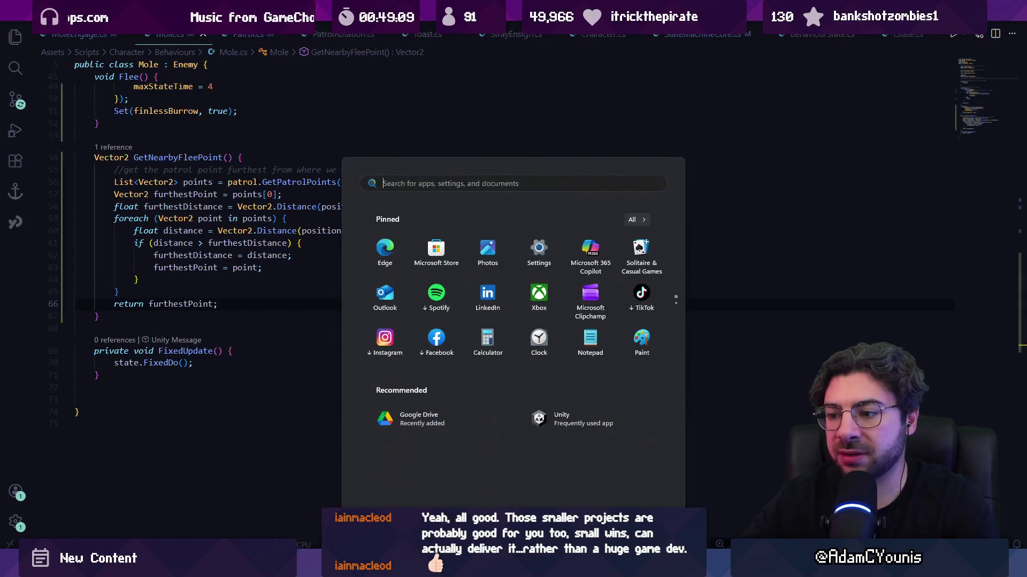
- Review how points, distance and furthestDistance are used in GetNearbyFleePoint
{"action": "key", "text": "alt+Tab"}
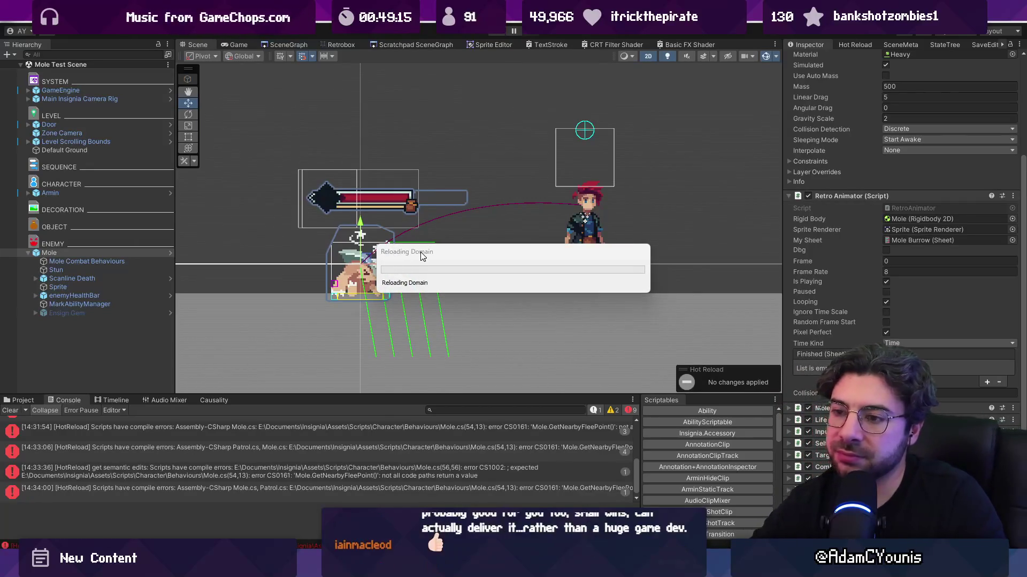
{"action": "key", "text": "alt+Tab"}
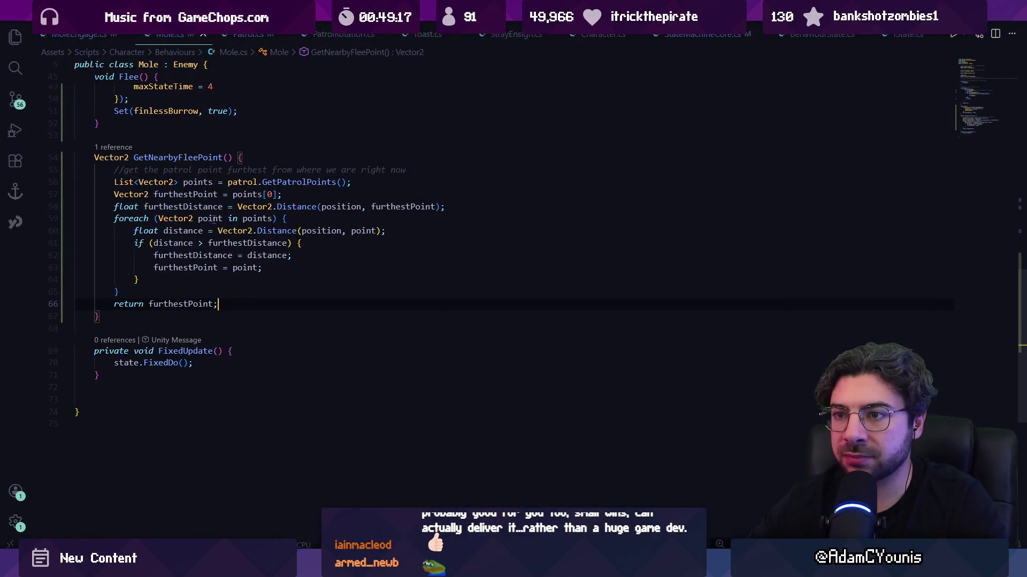
{"action": "left_click", "coordinate": [190, 243]}
{"action": "left_click", "coordinate": [238, 243]}
{"action": "left_click", "coordinate": [193, 231]}
{"action": "left_click", "coordinate": [196, 208]}
{"action": "left_click", "coordinate": [199, 182]}
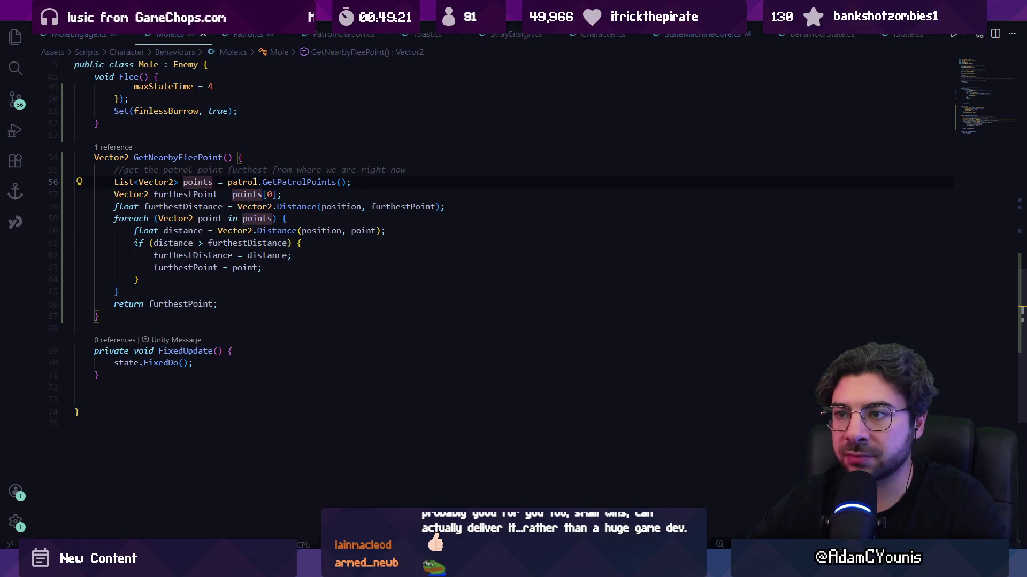
{"action": "left_click", "coordinate": [279, 182]}
{"action": "left_click", "coordinate": [199, 206]}
{"action": "left_click", "coordinate": [294, 207]}
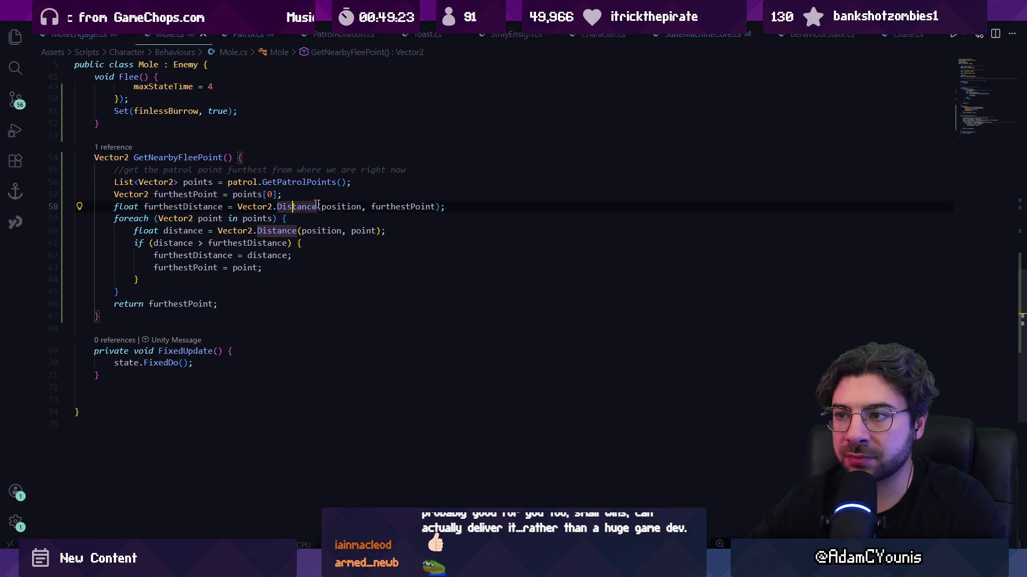
{"action": "left_click", "coordinate": [341, 207]}
- Play the scene in Unity and open Mole.cs:57 from the ArgumentOutOfRangeException stack trace
{"action": "key", "text": "alt+Tab"}
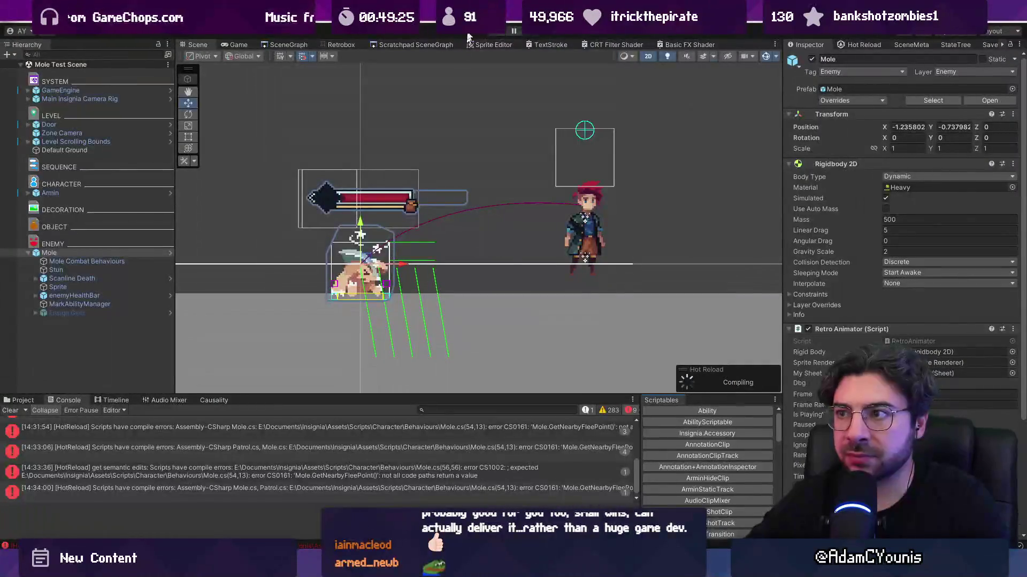
{"action": "left_click", "coordinate": [493, 34]}
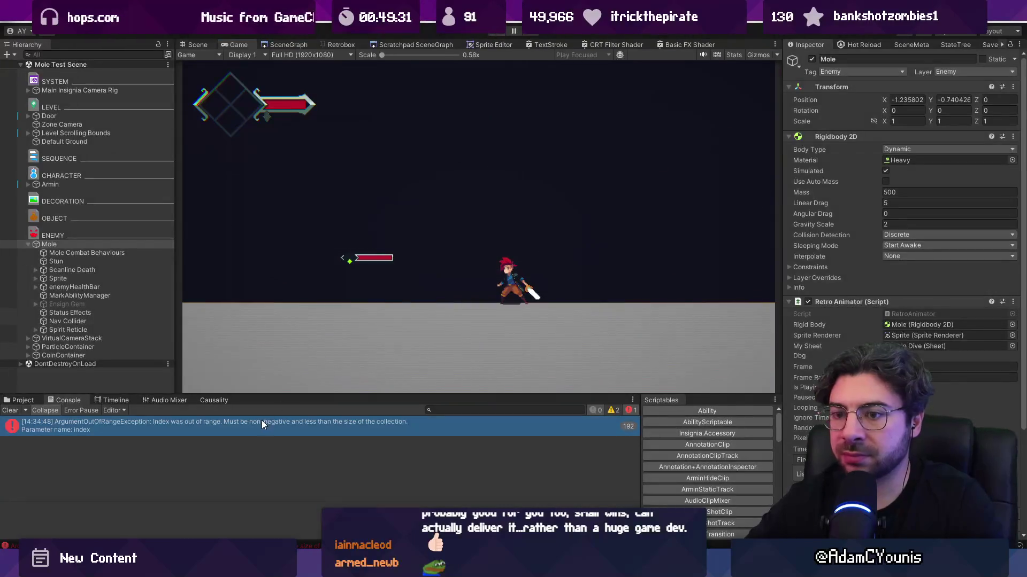
{"action": "left_click", "coordinate": [261, 422]}
{"action": "left_click", "coordinate": [221, 533]}
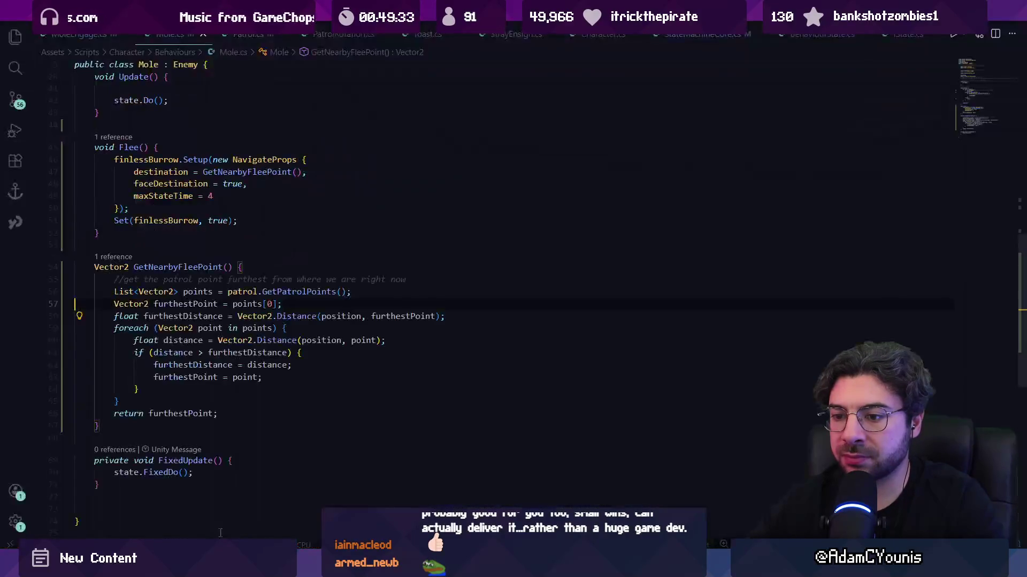
- Jump from the GetPatrolPoints call to its definition in Patrol.cs
{"action": "left_click", "coordinate": [190, 304]}
{"action": "left_click", "coordinate": [262, 303]}
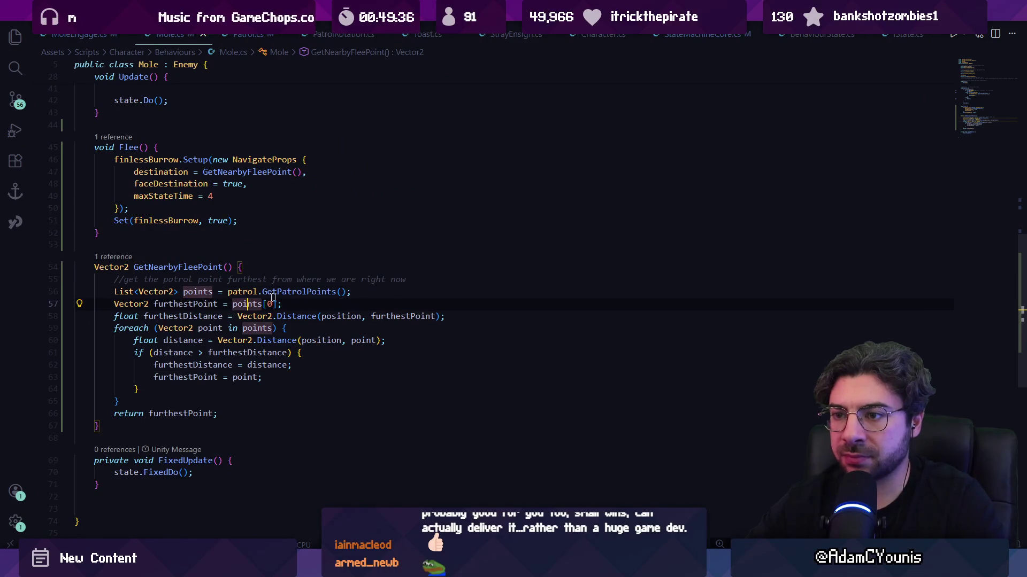
{"action": "key", "text": "Right"}
{"action": "key", "text": "Right"}
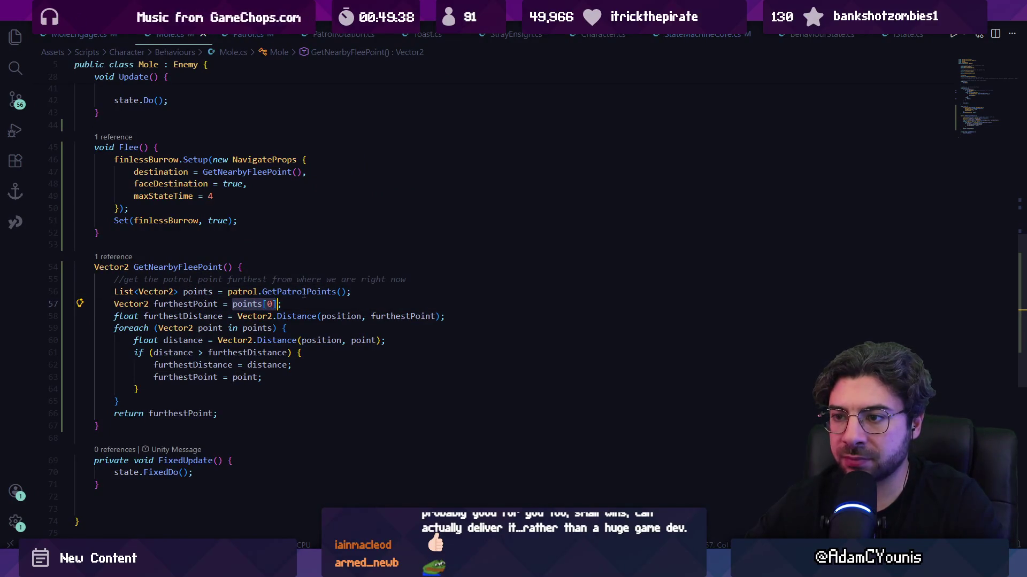
{"action": "left_click", "coordinate": [304, 294]}
{"action": "key", "text": "F12"}
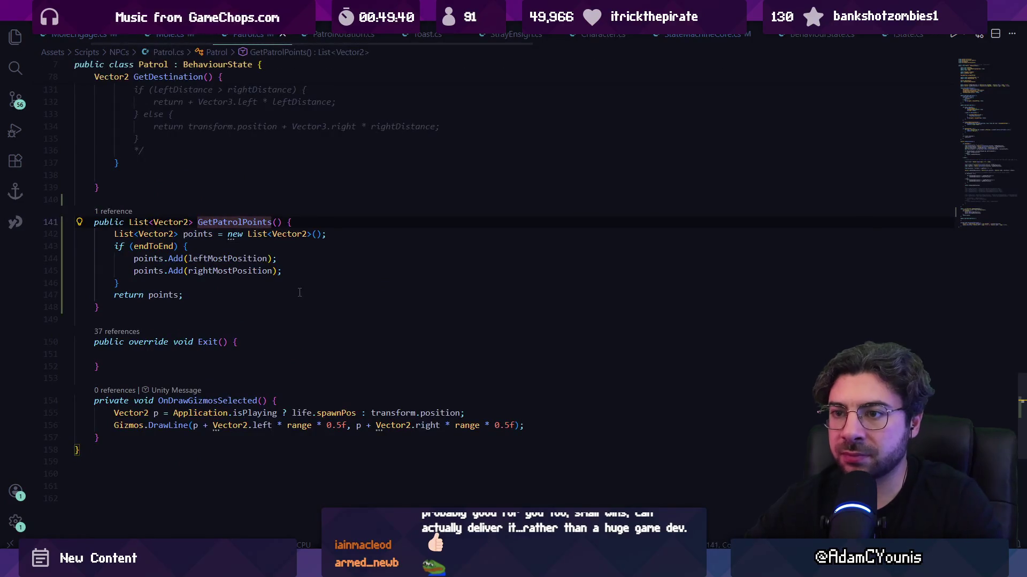
{"action": "key", "text": "alt+f"}
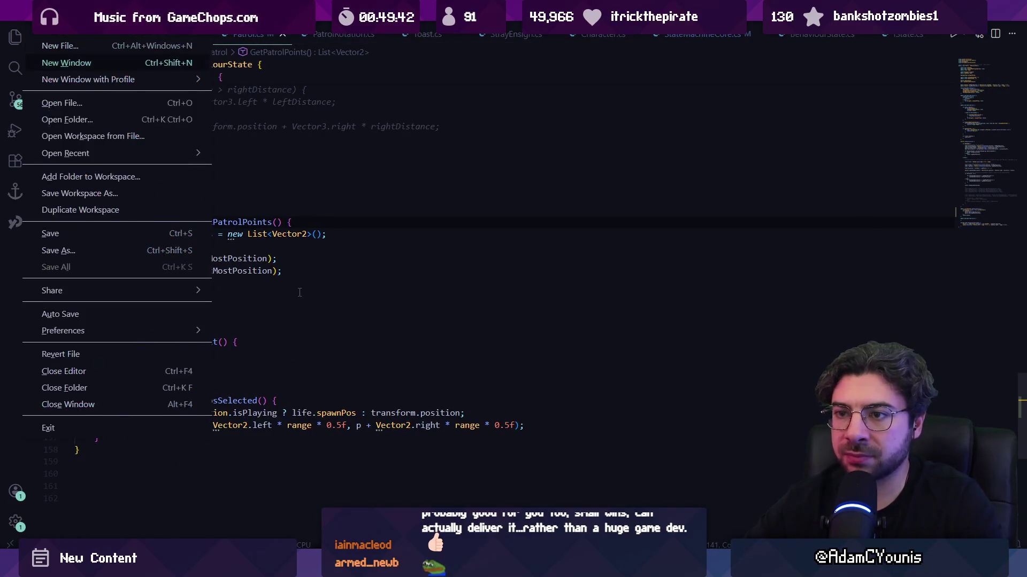
{"action": "key", "text": "Escape"}
{"action": "key", "text": "Down"}
{"action": "key", "text": "Down"}
- Remove the if (endToEnd) wrapper so both points are always added, and save Patrol.cs
{"action": "key", "text": "shift+Up"}
{"action": "key", "text": "Delete"}
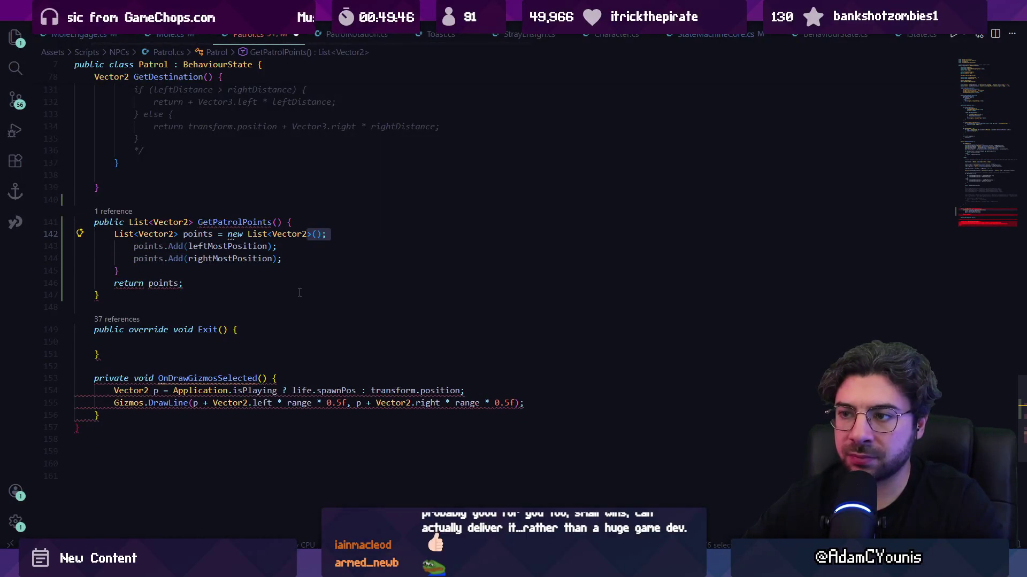
{"action": "key", "text": "ctrl+shift+k"}
{"action": "key", "text": "ctrl+s"}
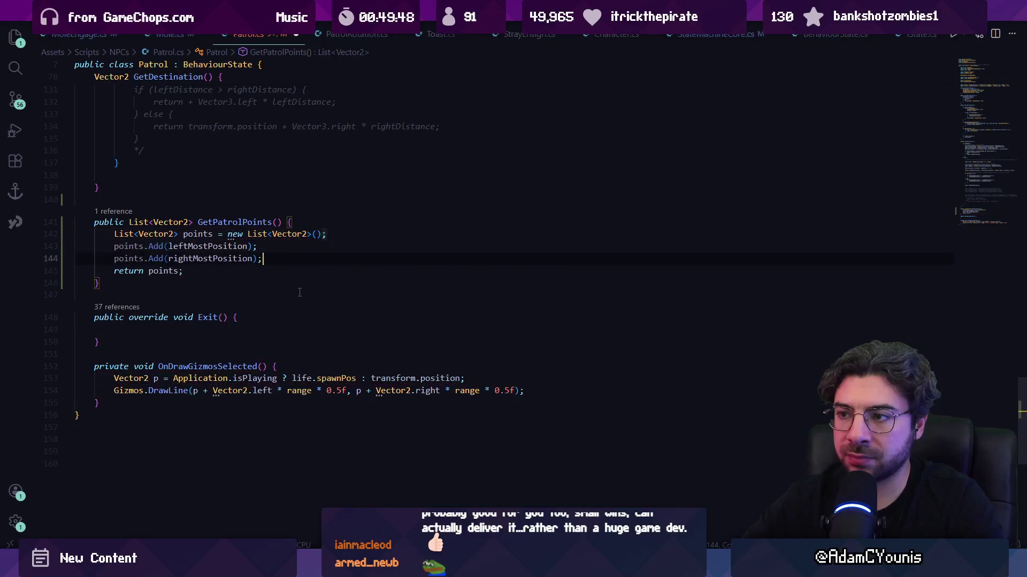
- Strip the points.Add( calls, leaving leftMostPosition, rightMostPosition as plain list entries
{"action": "key", "text": "ctrl+shift+Right"}
{"action": "key", "text": "ctrl+shift+Right"}
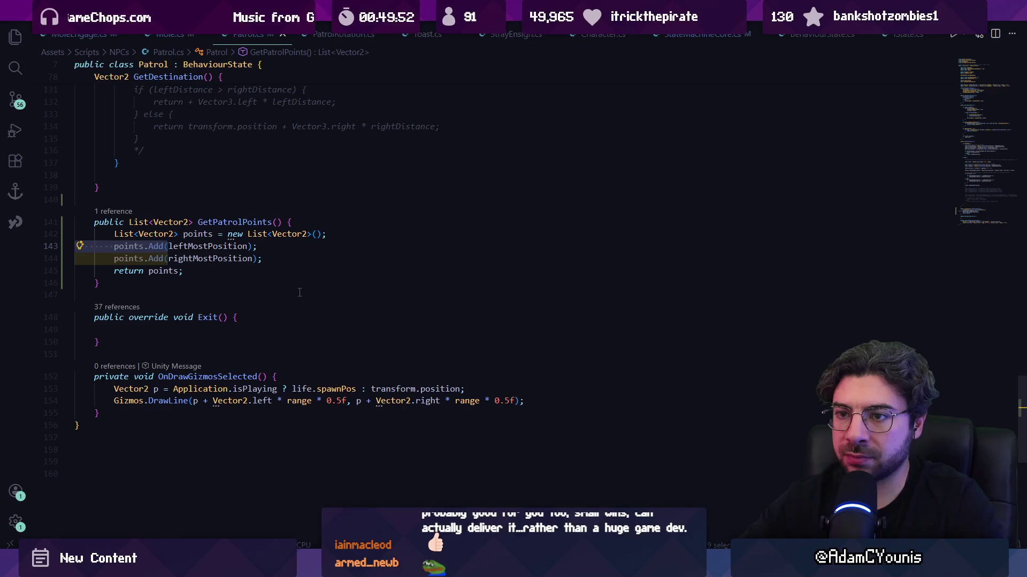
{"action": "key", "text": "ctrl+shift+Left"}
{"action": "key", "text": "ctrl+shift+Left"}
{"action": "key", "text": "BackSpace"}
{"action": "key", "text": "ctrl+z"}
{"action": "key", "text": "BackSpace"}
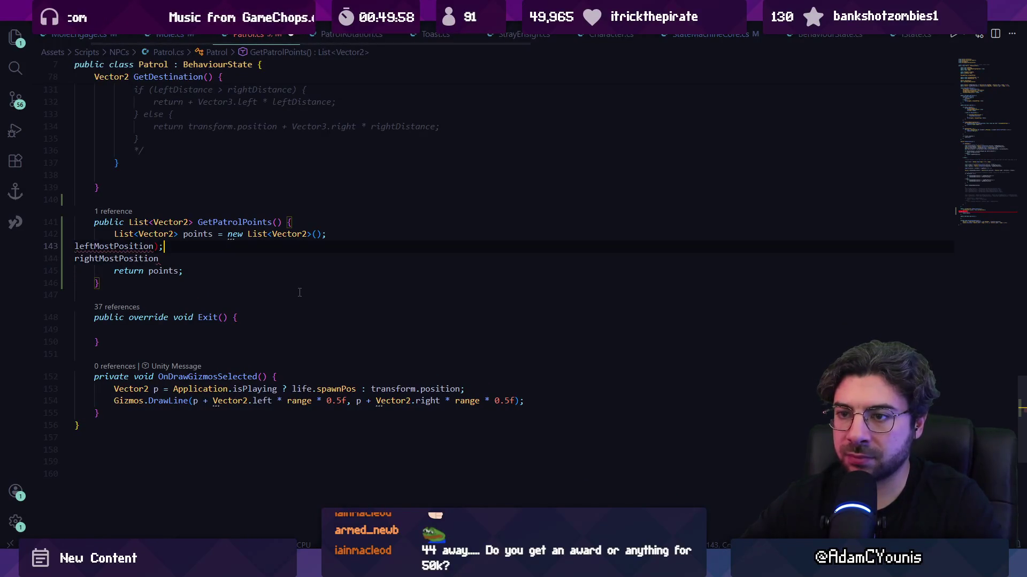
{"action": "type", "text": ","}
{"action": "key", "text": "Escape"}
{"action": "key", "text": "Down"}
{"action": "key", "text": "Down"}
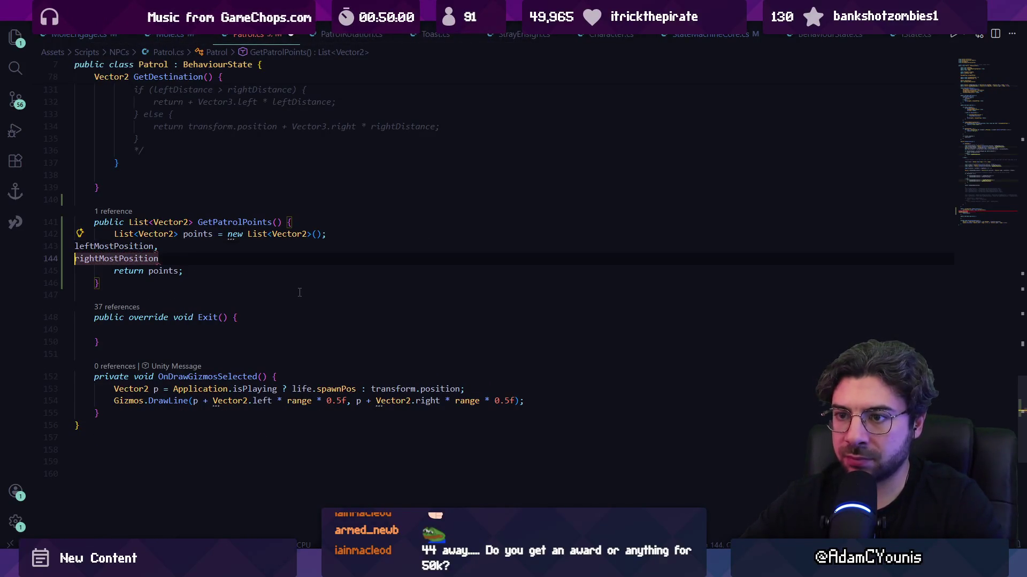
{"action": "type", "text": "}"}
- Turn the list creation into a { leftMostPosition, rightMostPosition }; collection initializer
{"action": "key", "text": "Up"}
{"action": "key", "text": "Up"}
{"action": "key", "text": "Up"}
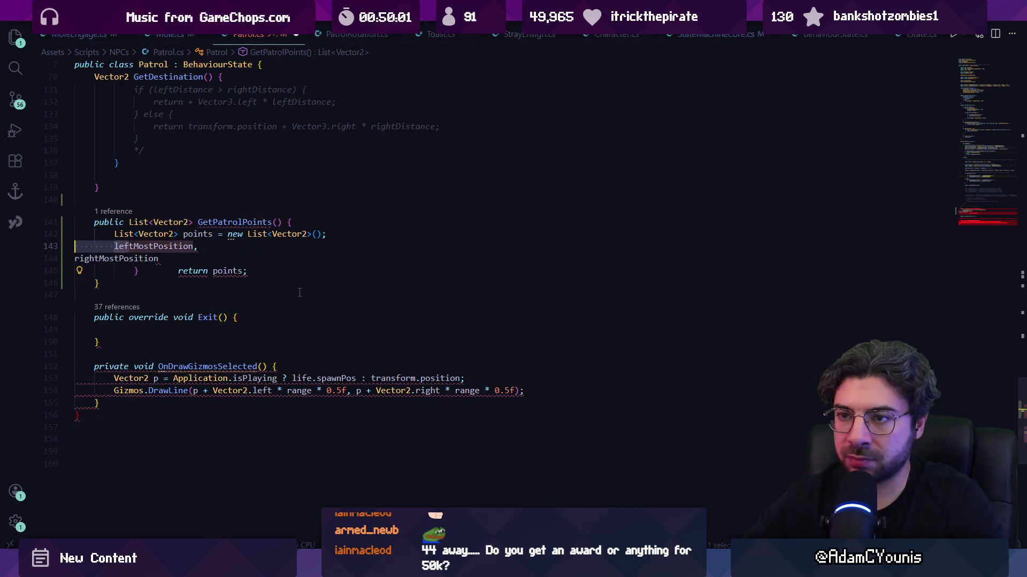
{"action": "key", "text": "End"}
{"action": "key", "text": "BackSpace"}
{"action": "type", "text": "{"}
{"action": "key", "text": "Delete"}
{"action": "key", "text": "Down"}
{"action": "key", "text": "ctrl+Left"}
{"action": "key", "text": "ctrl+Left"}
{"action": "key", "text": "ctrl+Left"}
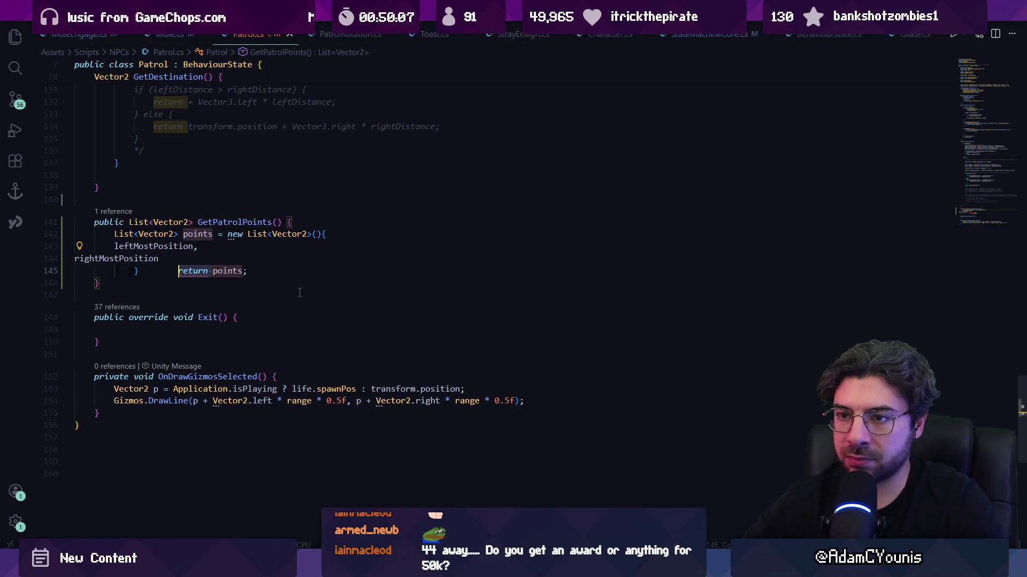
{"action": "type", "text": "'"}
{"action": "type", "text": ";"}
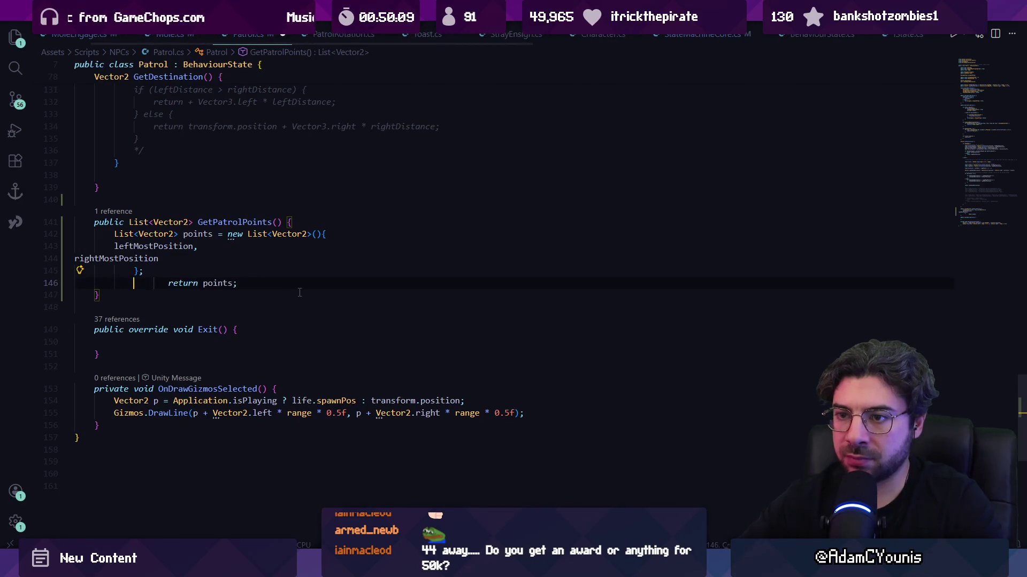
{"action": "key", "text": "Return"}
- Tidy the initializer's indentation with return points on its own line
{"action": "key", "text": "Up"}
{"action": "key", "text": "Up"}
{"action": "key", "text": "Home"}
{"action": "key", "text": "Tab"}
{"action": "key", "text": "Tab"}
{"action": "key", "text": "Tab"}
{"action": "key", "text": "Up"}
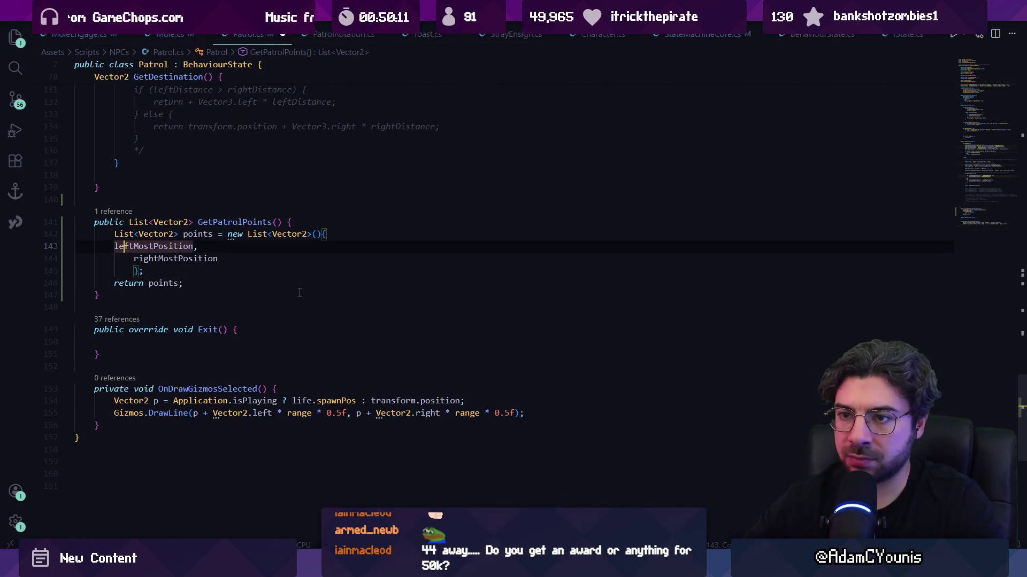
{"action": "key", "text": "Tab"}
{"action": "key", "text": "Down"}
{"action": "key", "text": "Down"}
{"action": "key", "text": "shift+Tab"}
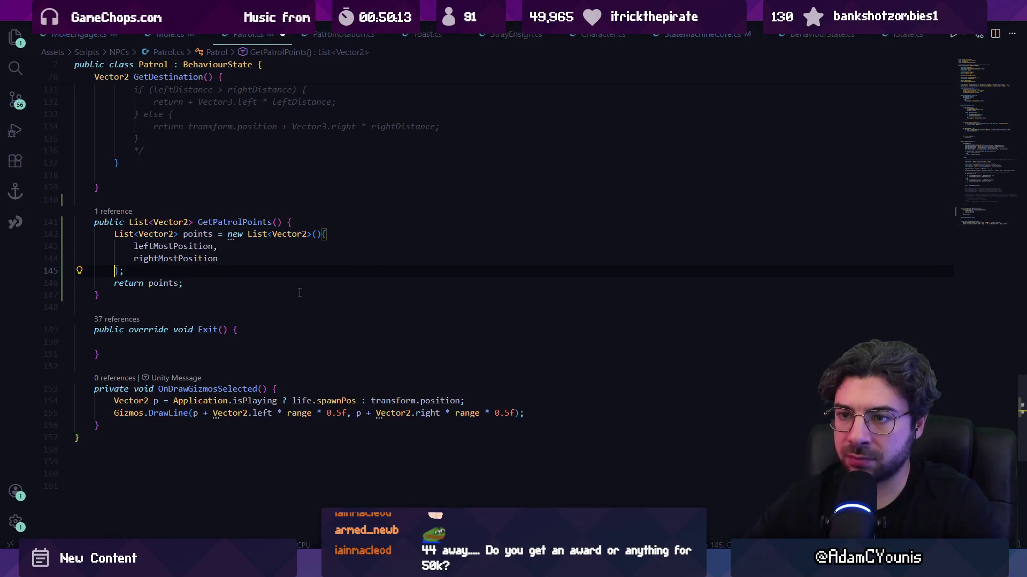
{"action": "key", "text": "alt+Tab"}
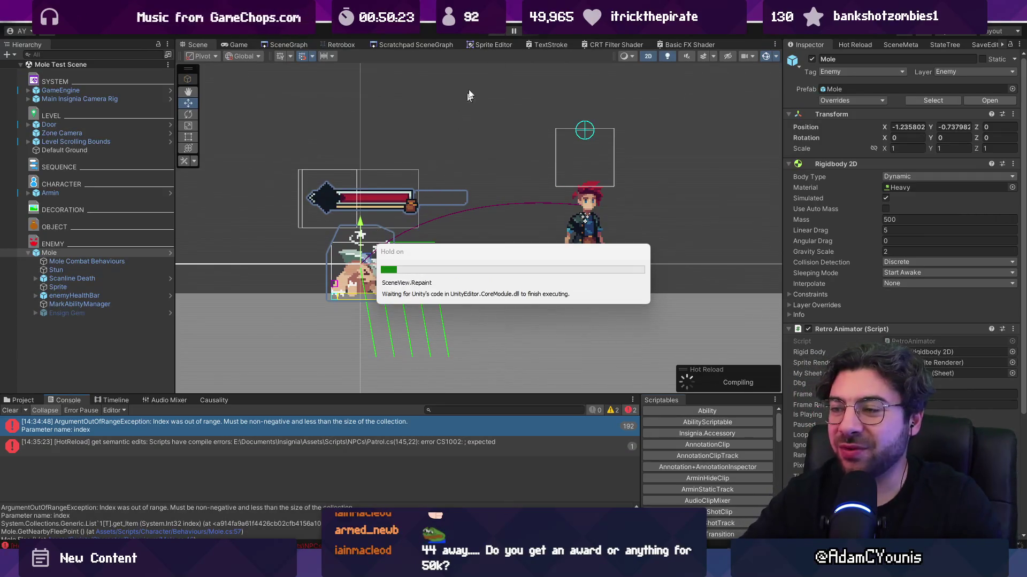
- Run and stop a Play-mode test of the Mole test scene, then return to Patrol.cs
{"action": "left_click", "coordinate": [493, 33]}
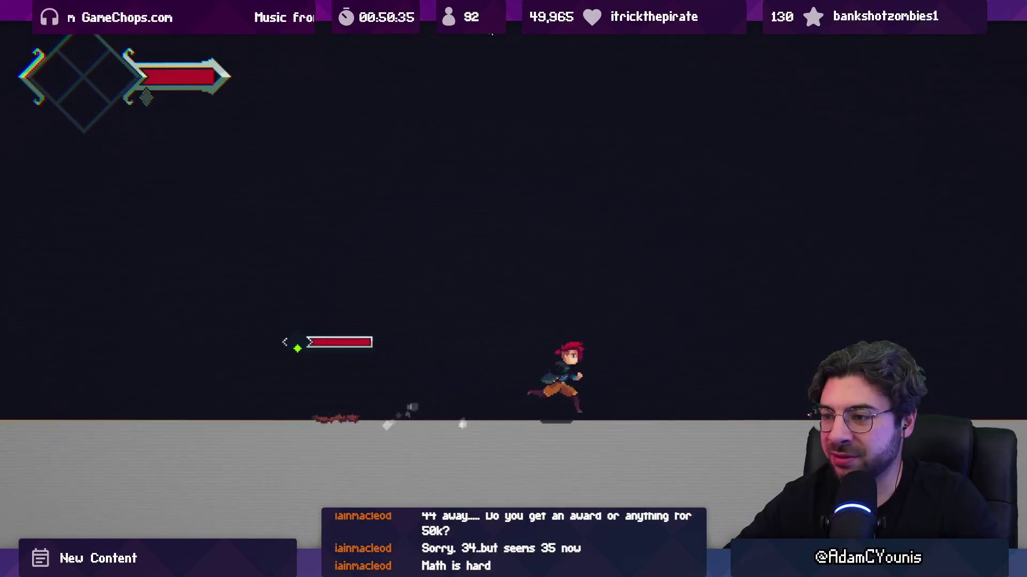
{"action": "key", "text": "Escape"}
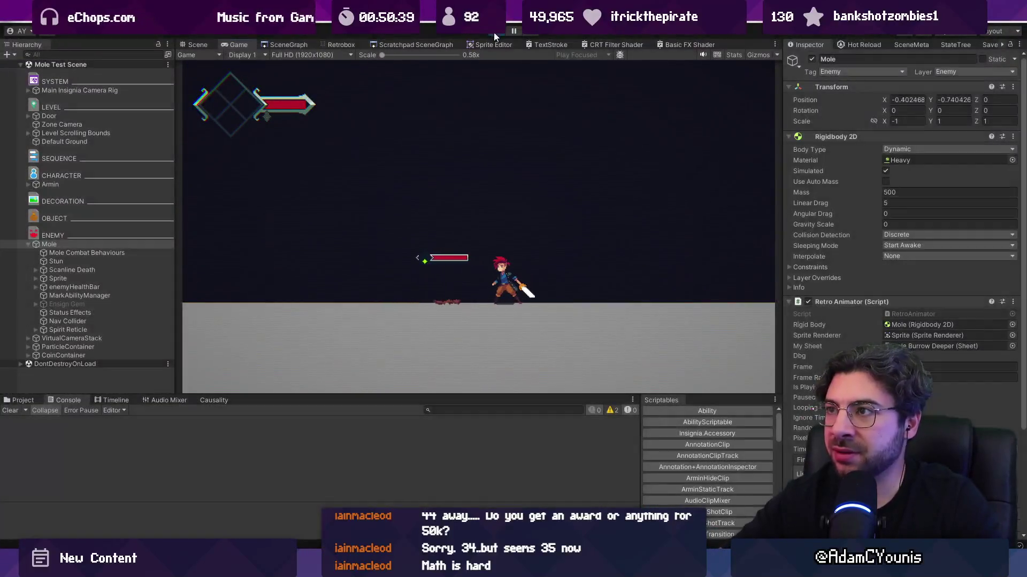
{"action": "left_click", "coordinate": [493, 32]}
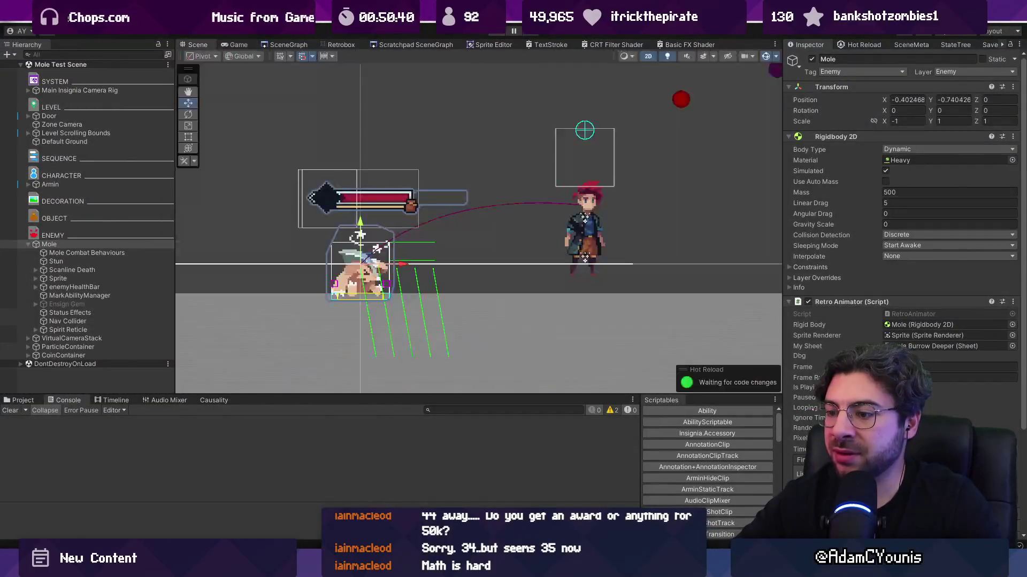
{"action": "key", "text": "alt+Tab"}
{"action": "scroll", "coordinate": [293, 277], "scroll_direction": "up", "scroll_amount": 6}
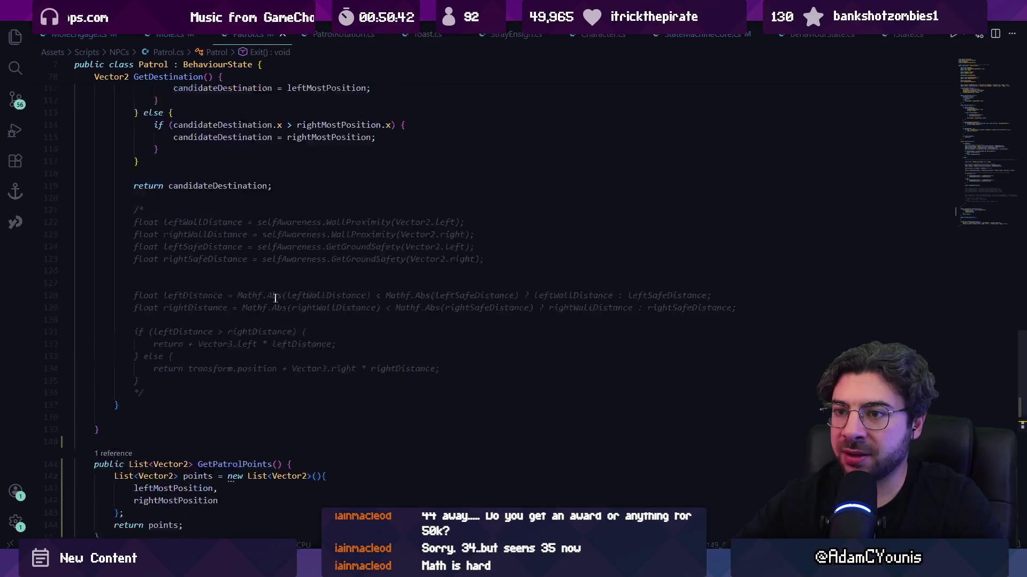
- In Mole.cs Update, start a new if (Doing(...)) condition above the Flee call
{"action": "left_click", "coordinate": [127, 34]}
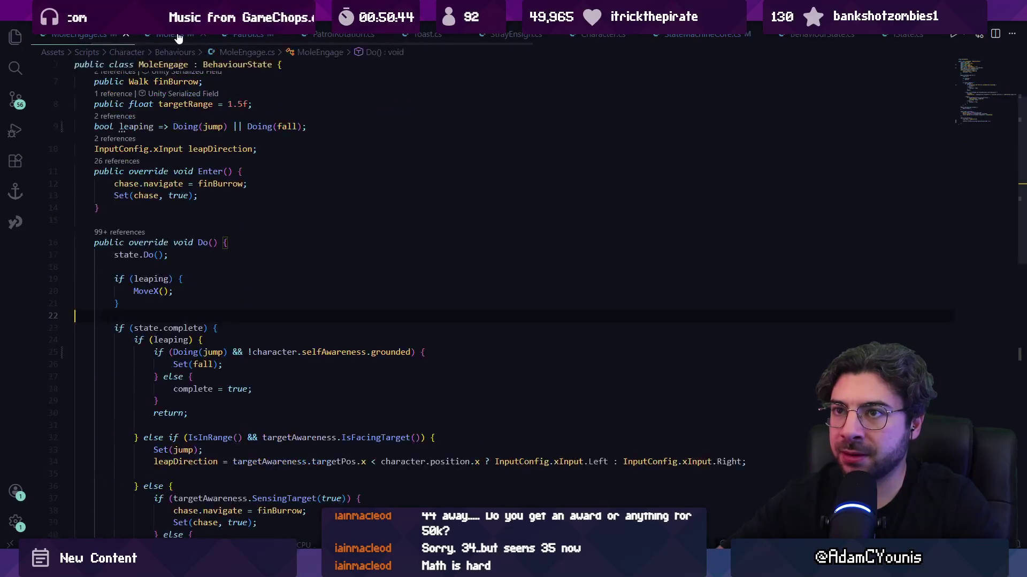
{"action": "left_click", "coordinate": [170, 34]}
{"action": "scroll", "coordinate": [240, 231], "scroll_direction": "up", "scroll_amount": 4}
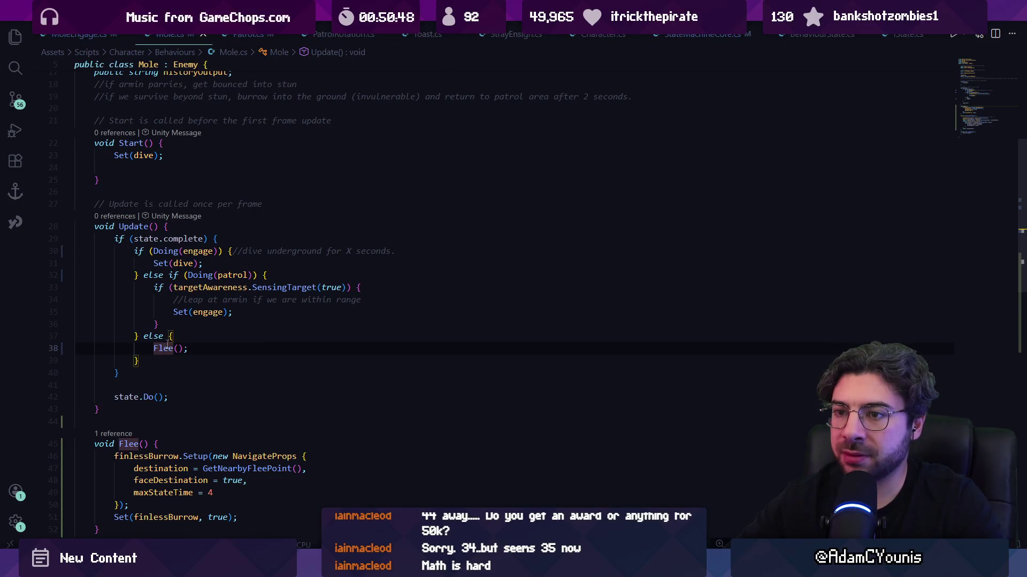
{"action": "scroll", "coordinate": [177, 348], "scroll_direction": "up", "scroll_amount": 3}
{"action": "scroll", "coordinate": [200, 359], "scroll_direction": "down", "scroll_amount": 2}
{"action": "left_click", "coordinate": [200, 358]}
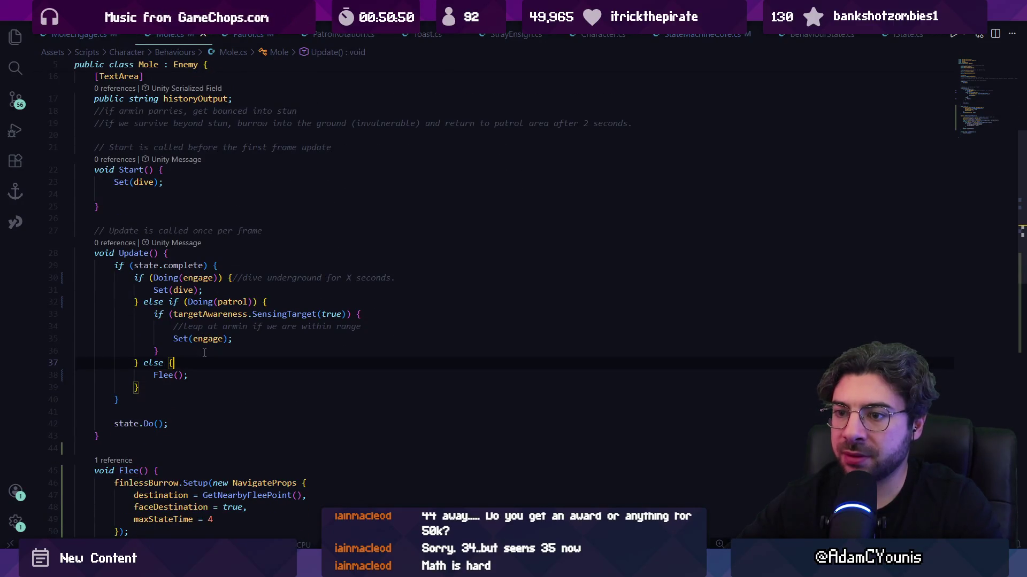
{"action": "key", "text": "Return"}
{"action": "type", "text": "if(sta"}
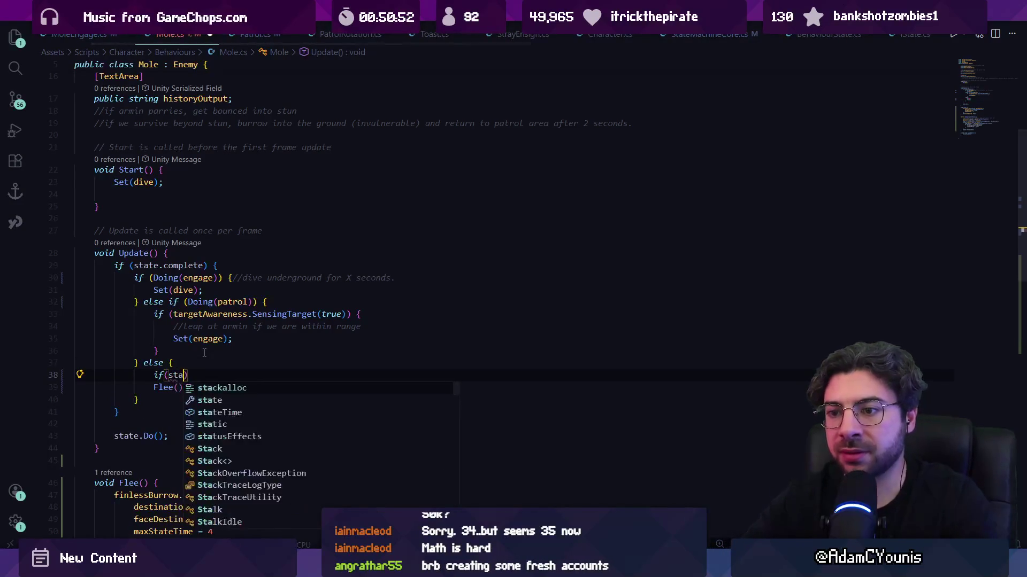
{"action": "key", "text": "BackSpace"}
{"action": "key", "text": "BackSpace"}
{"action": "type", "text": "Doing(e"}
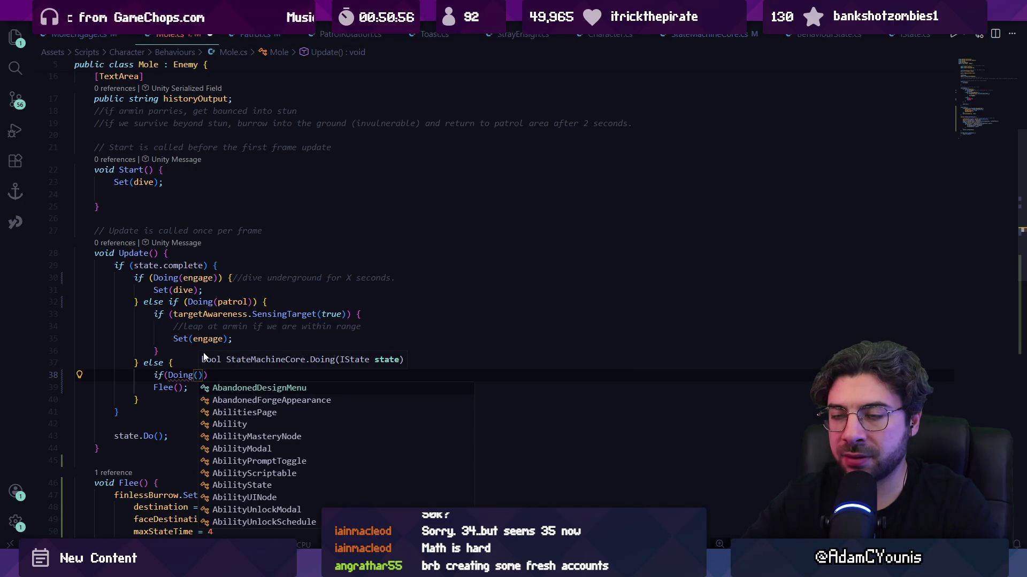
{"action": "type", "text": "na"}
- Complete the condition with finlessBurrow and paste in the engage-or-patrol if/else block
{"action": "scroll", "coordinate": [196, 347], "scroll_direction": "up", "scroll_amount": 6}
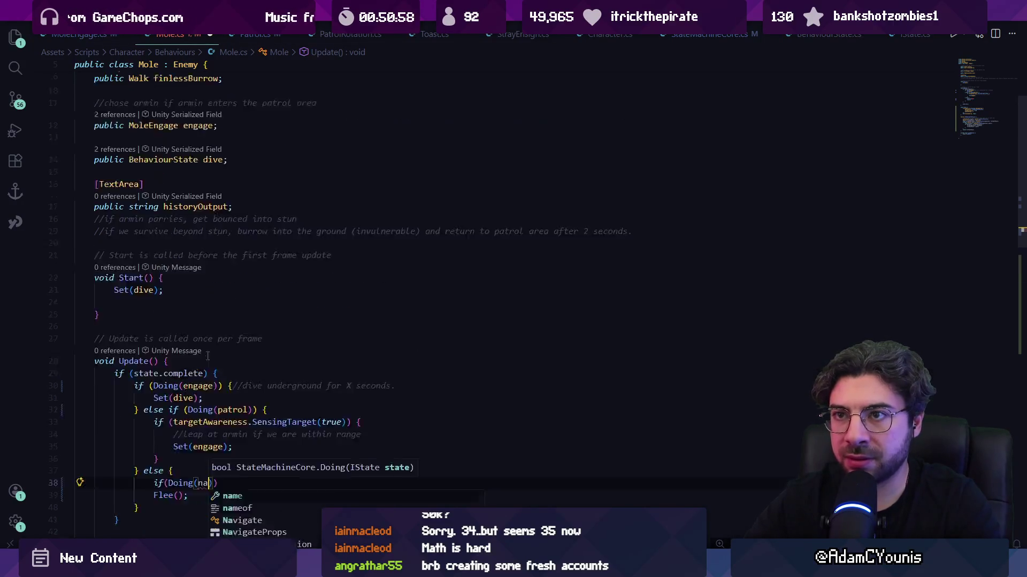
{"action": "scroll", "coordinate": [195, 348], "scroll_direction": "down", "scroll_amount": 5}
{"action": "type", "text": "finles"}
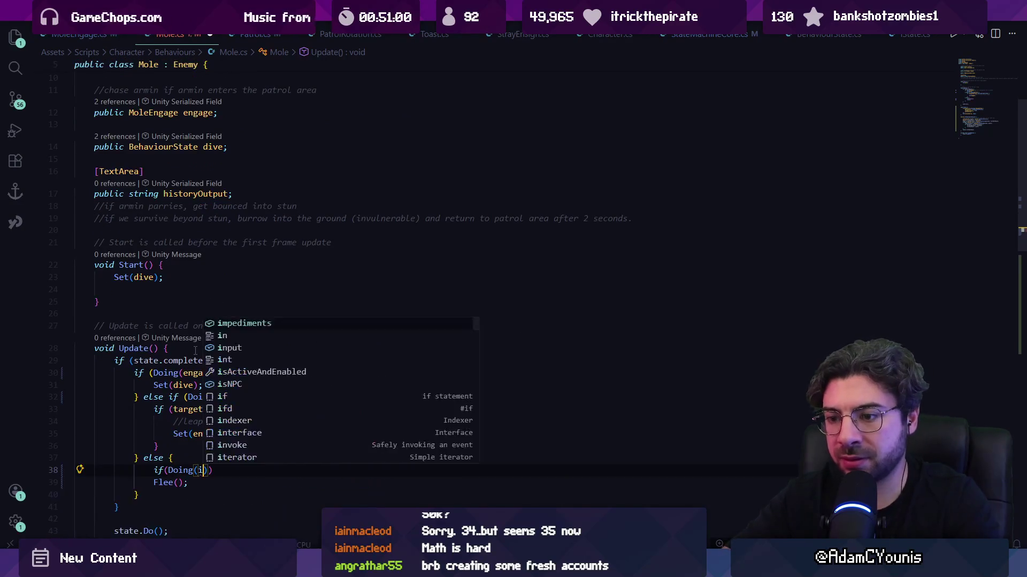
{"action": "key", "text": "ctrl+v"}
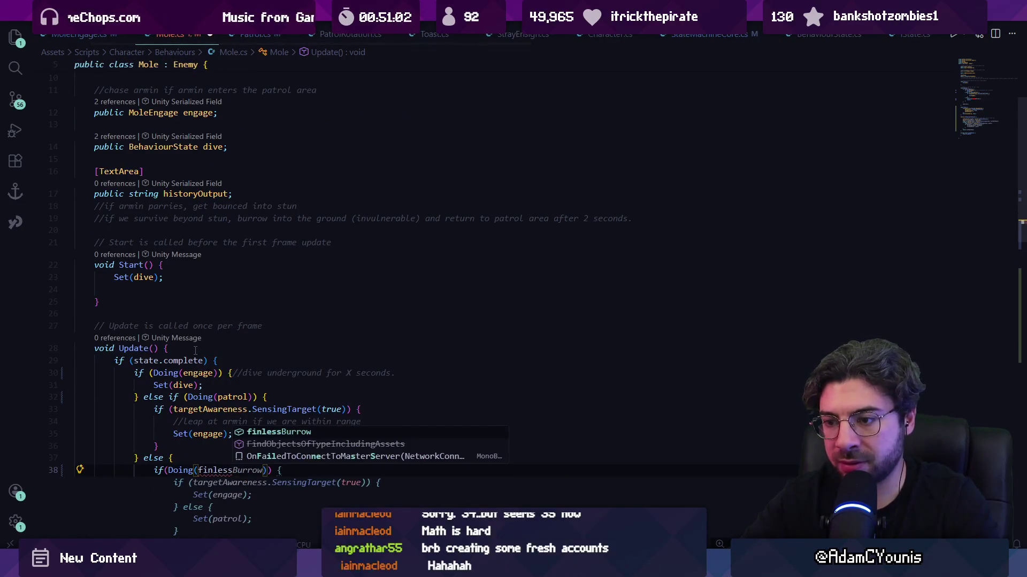
{"action": "key", "text": "Tab"}
{"action": "scroll", "coordinate": [310, 350], "scroll_direction": "down", "scroll_amount": 5}
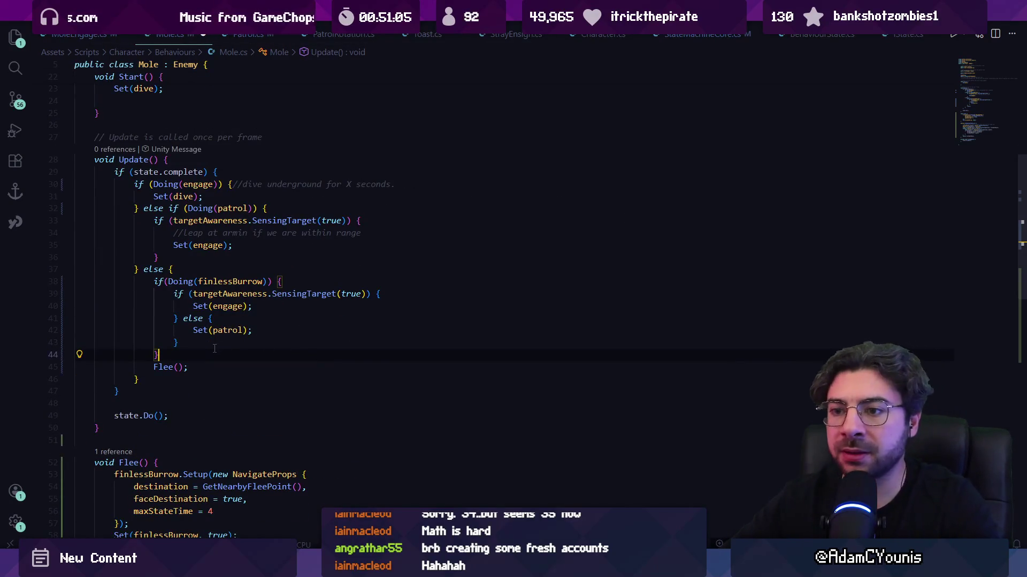
- Add an else branch, move Flee() into it, and delete the old else Flee branch
{"action": "type", "text": "else {"}
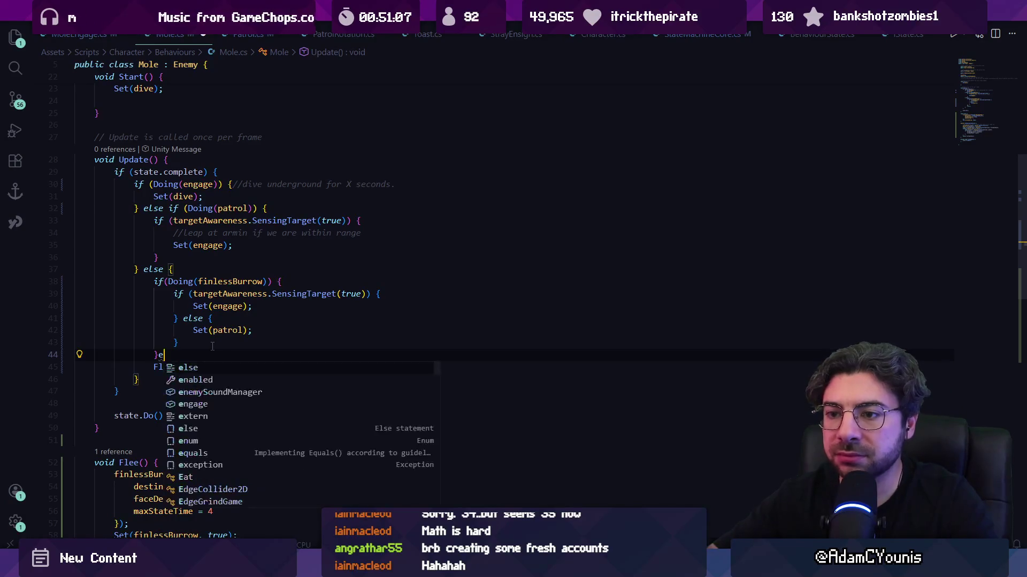
{"action": "key", "text": "Return"}
{"action": "key", "text": "ctrl+shift+k"}
{"action": "key", "text": "Down"}
{"action": "key", "text": "alt+Up"}
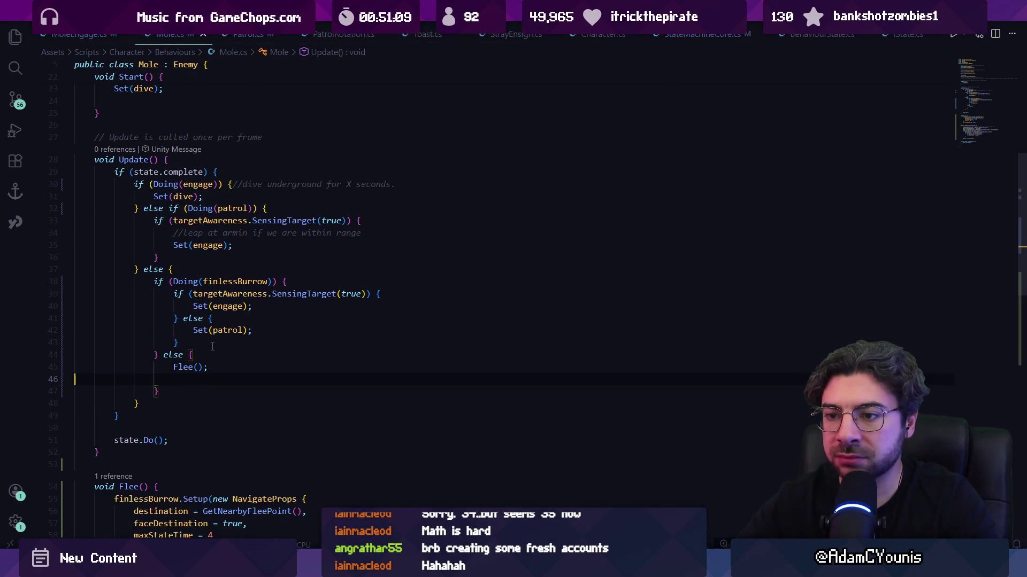
{"action": "key", "text": "Down"}
{"action": "key", "text": "Down"}
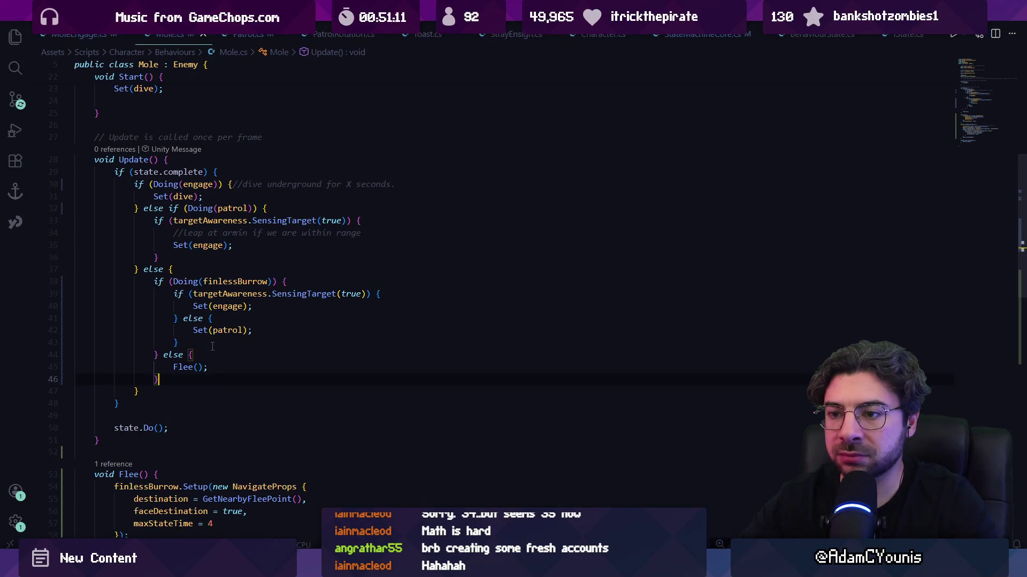
{"action": "key", "text": "shift+Up"}
{"action": "key", "text": "shift+Up"}
{"action": "key", "text": "BackSpace"}
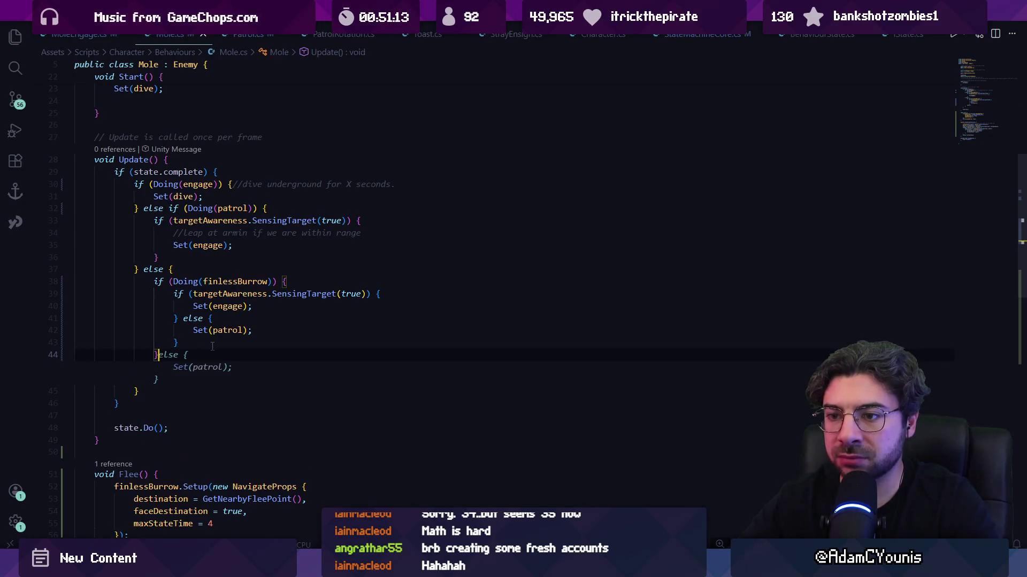
- Negate the check to !Doing(finlessBurrow) with Flee first, rearranging the braces and else lines
{"action": "key", "text": "Up"}
{"action": "key", "text": "Up"}
{"action": "key", "text": "Up"}
{"action": "type", "text": "!"}
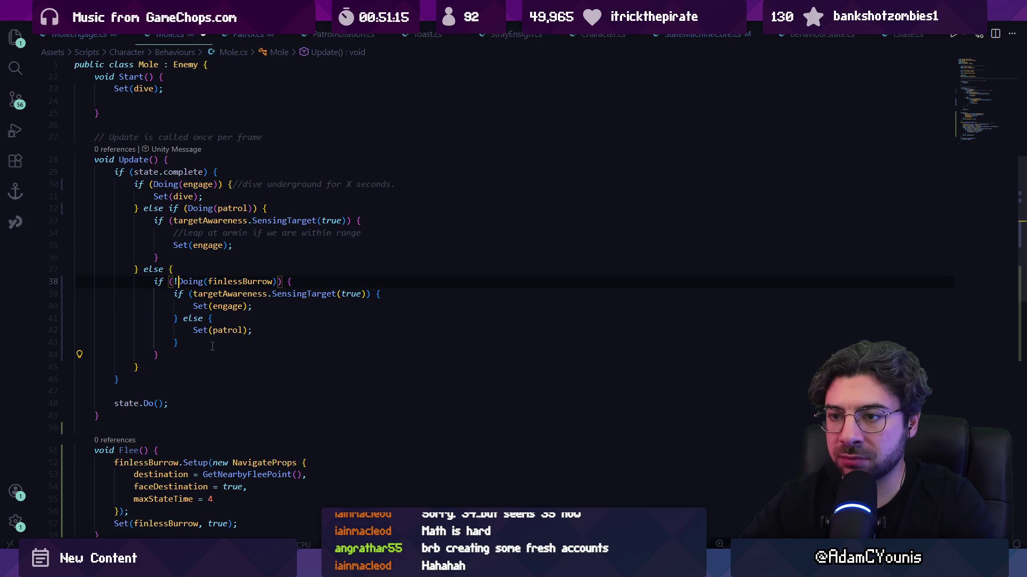
{"action": "key", "text": "End"}
{"action": "key", "text": "ctrl+v"}
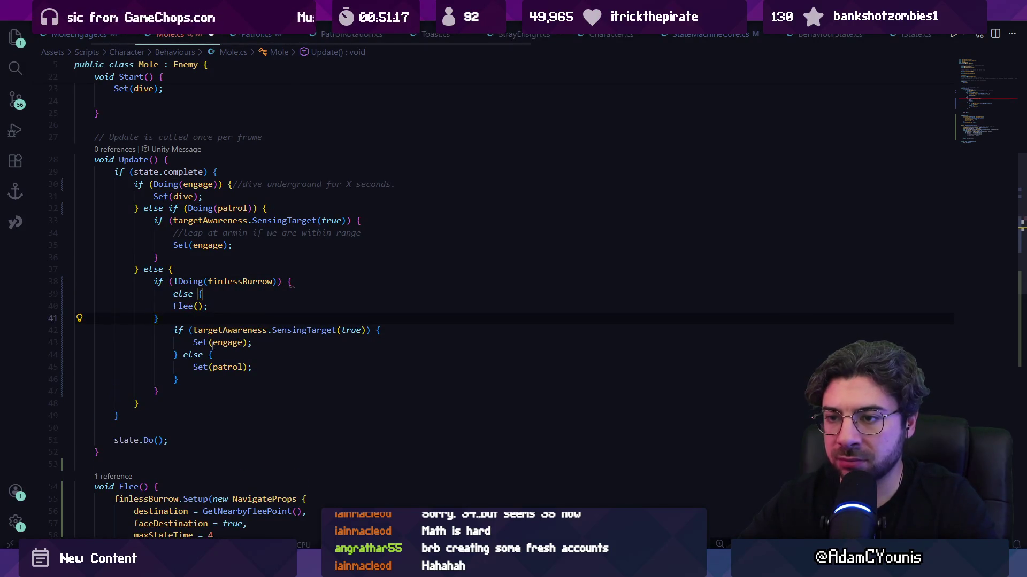
{"action": "key", "text": "Up"}
{"action": "key", "text": "Up"}
{"action": "key", "text": "shift+Down"}
{"action": "key", "text": "Down"}
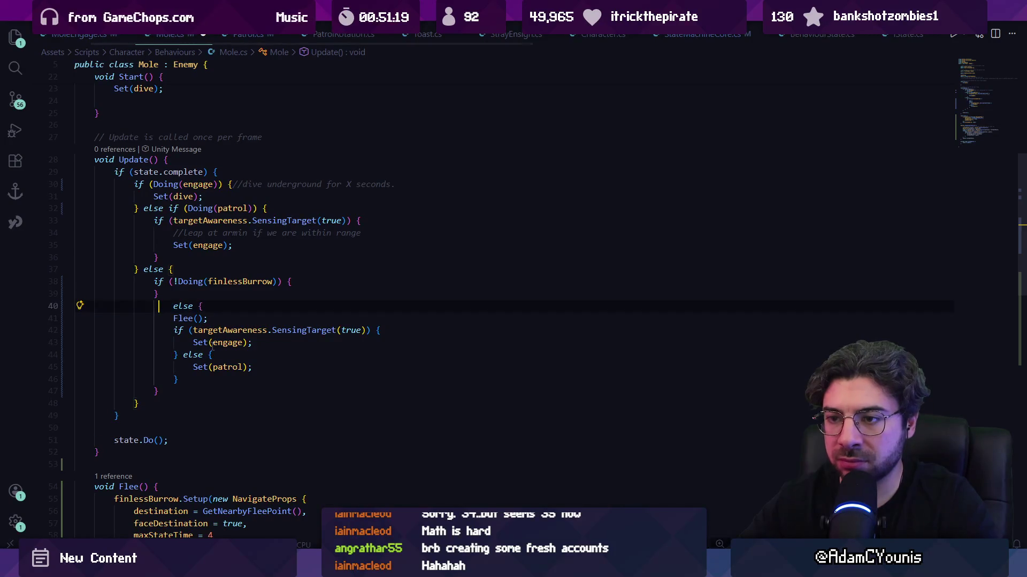
{"action": "key", "text": "alt+Up"}
{"action": "key", "text": "alt+Up"}
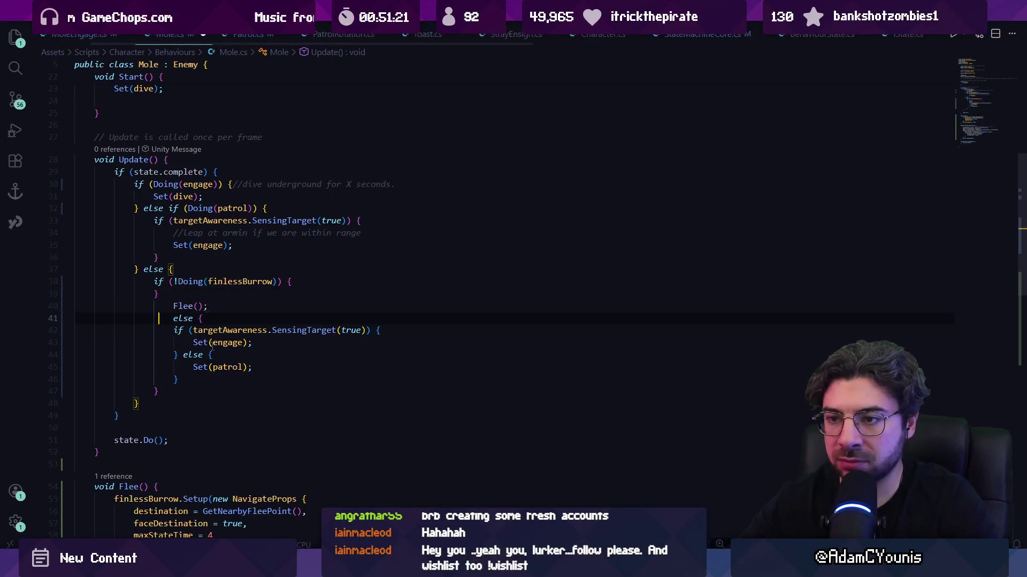
{"action": "key", "text": "alt+Down"}
{"action": "key", "text": "alt+Down"}
{"action": "key", "text": "alt+Down"}
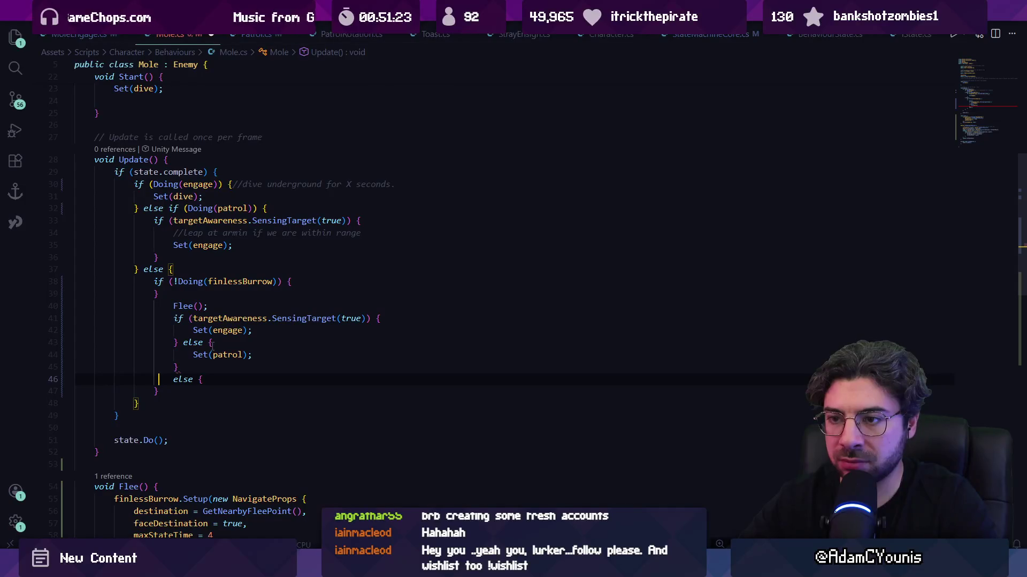
{"action": "key", "text": "alt+Down"}
{"action": "key", "text": "alt+Down"}
{"action": "key", "text": "alt+Down"}
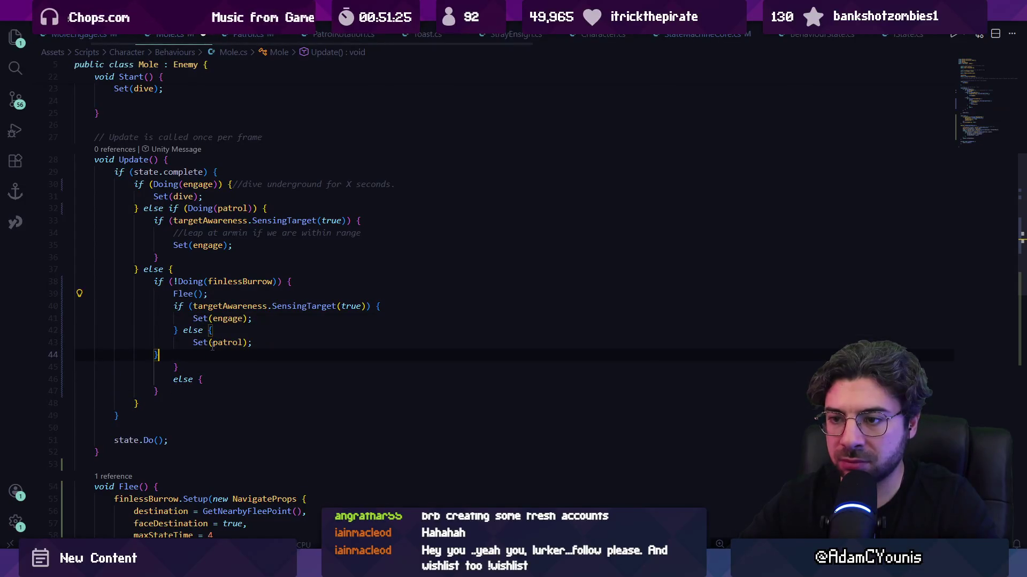
- Dedent the nested engage/patrol block, clean up the stray else, and save Mole.cs
{"action": "key", "text": "ctrl+BackSpace"}
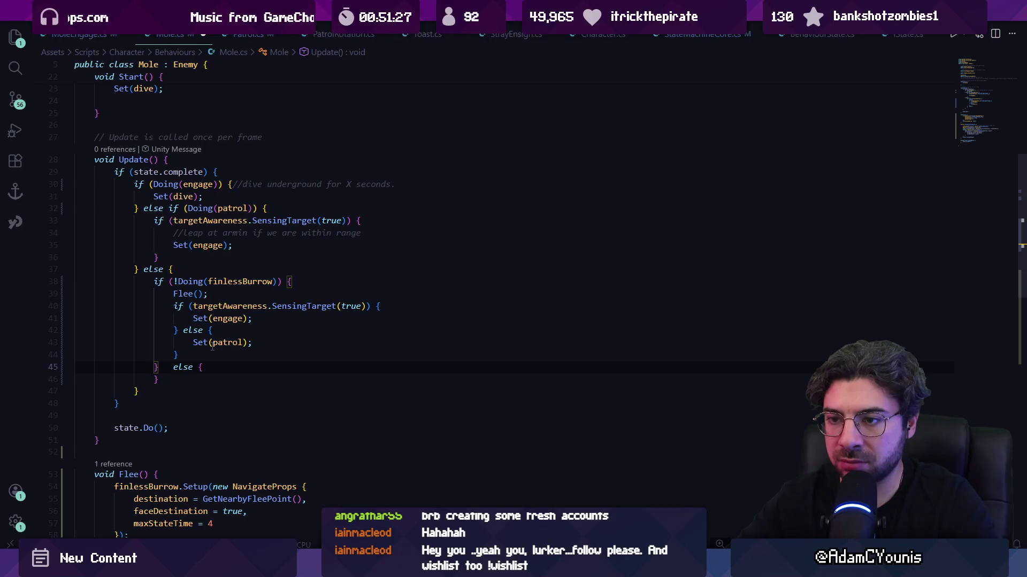
{"action": "key", "text": "shift+Up"}
{"action": "key", "text": "shift+Up"}
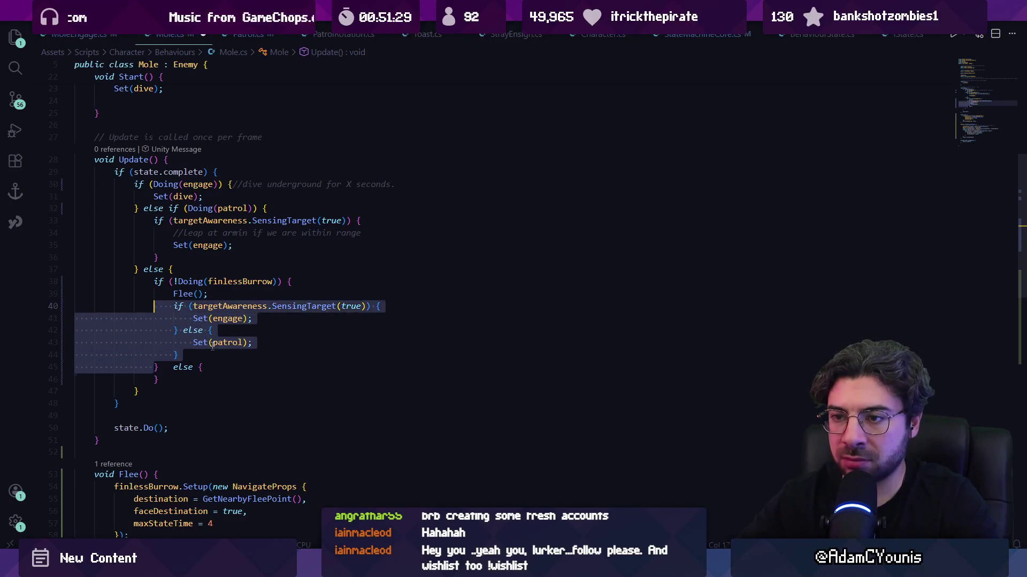
{"action": "key", "text": "shift+Tab"}
{"action": "key", "text": "alt+Down"}
{"action": "key", "text": "Down"}
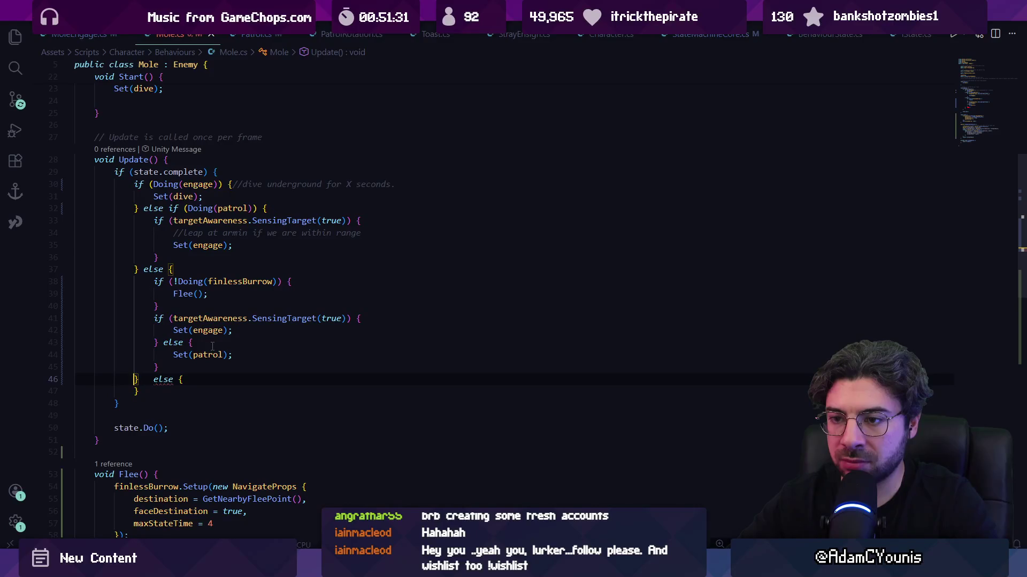
{"action": "key", "text": "BackSpace"}
{"action": "key", "text": "BackSpace"}
{"action": "key", "text": "BackSpace"}
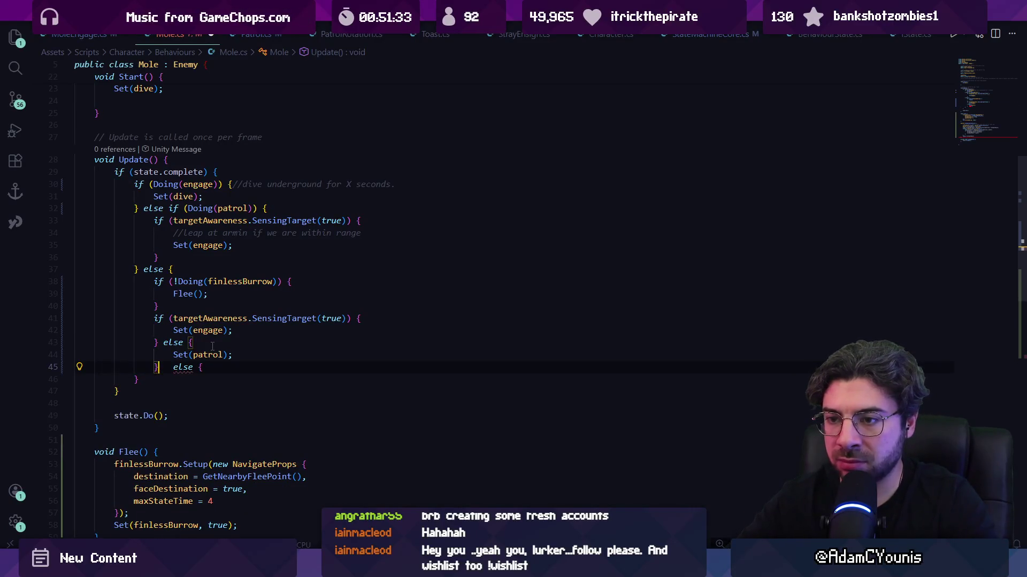
{"action": "key", "text": "BackSpace"}
{"action": "key", "text": "ctrl+s"}
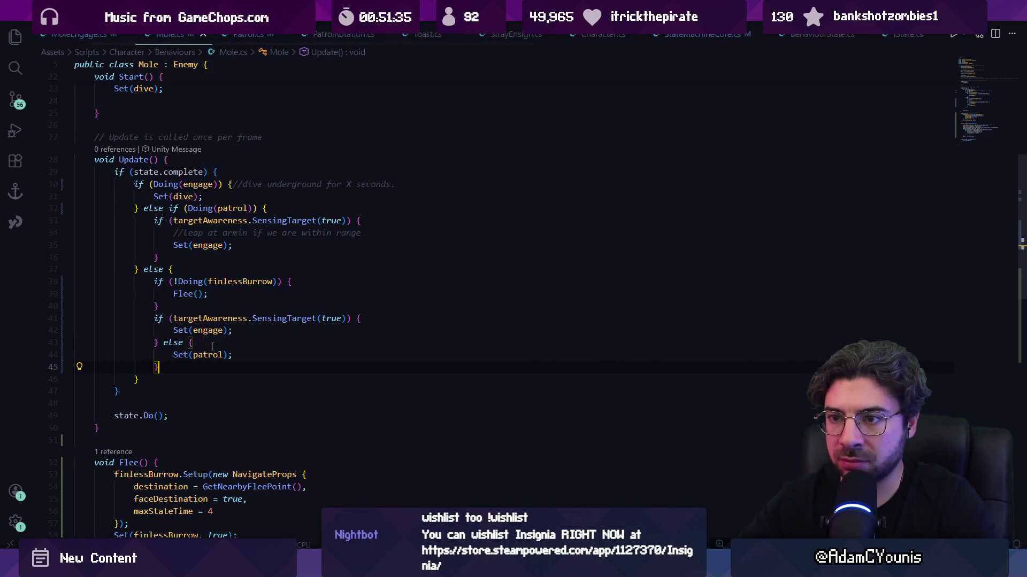
- Wrap engage/patrol in an else { } after the Flee block and save Mole.cs
{"action": "key", "text": "Up"}
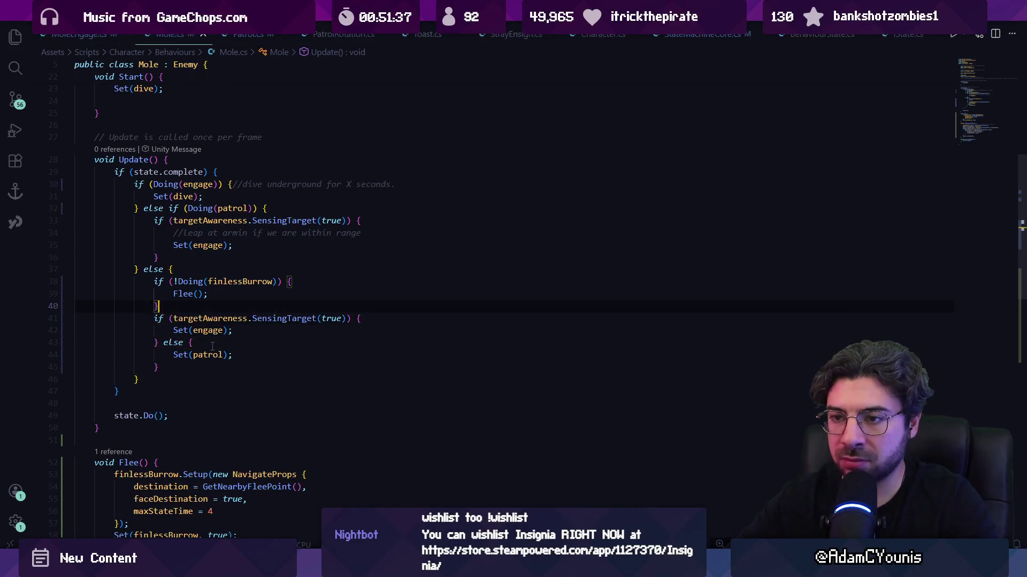
{"action": "type", "text": "else{"}
{"action": "key", "text": "Tab"}
{"action": "key", "text": "ctrl+s"}
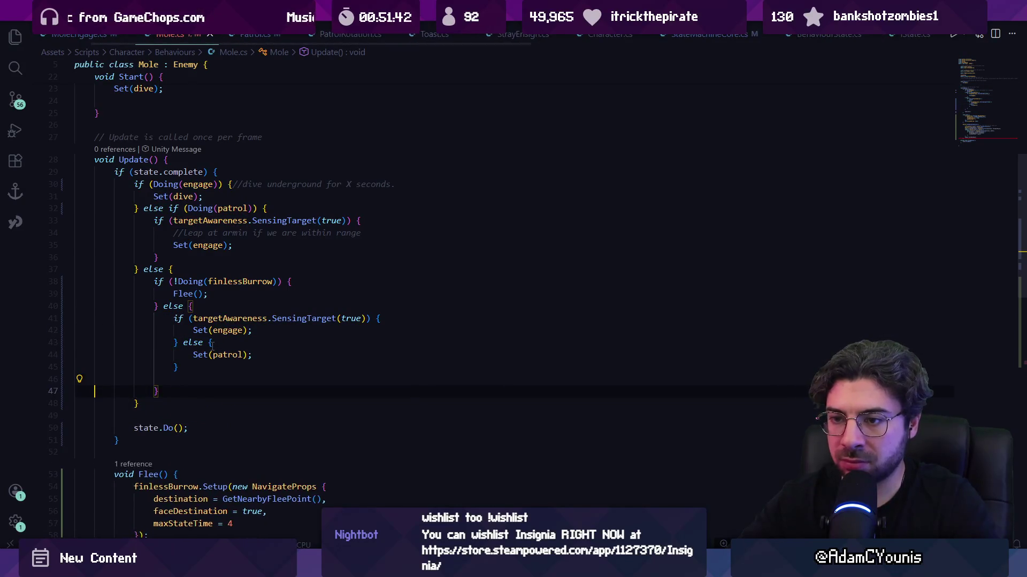
{"action": "type", "text": "}"}
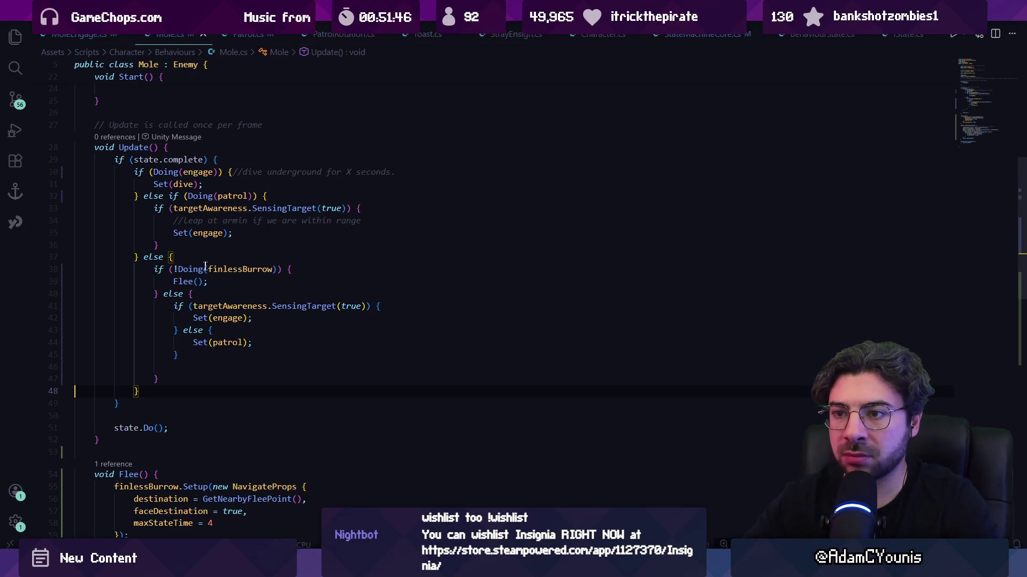
{"action": "key", "text": "alt+Tab"}
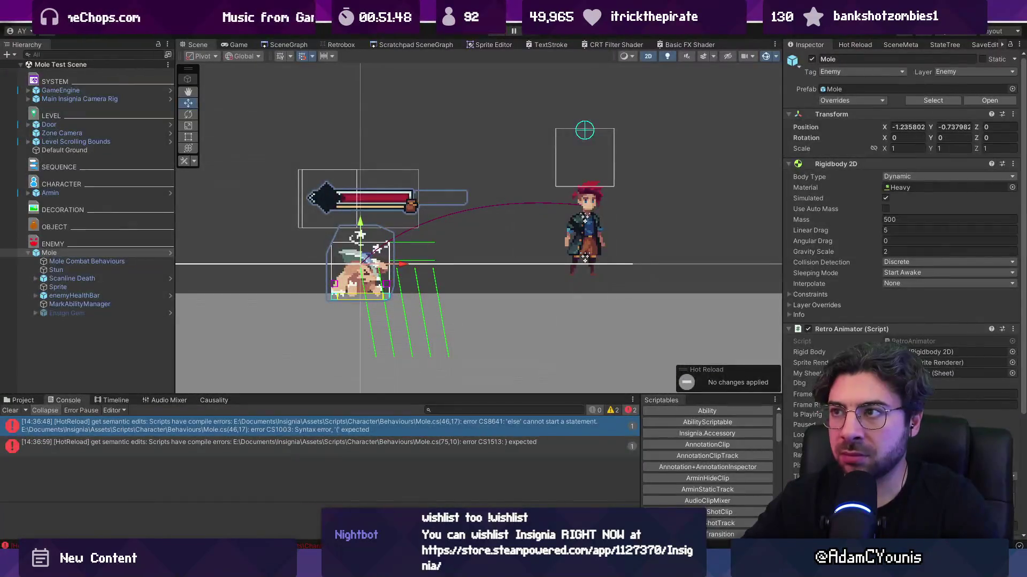
- Play-test the mole fight, slashing and launching the mole with x, then restart Play mode
{"action": "left_click", "coordinate": [494, 32]}
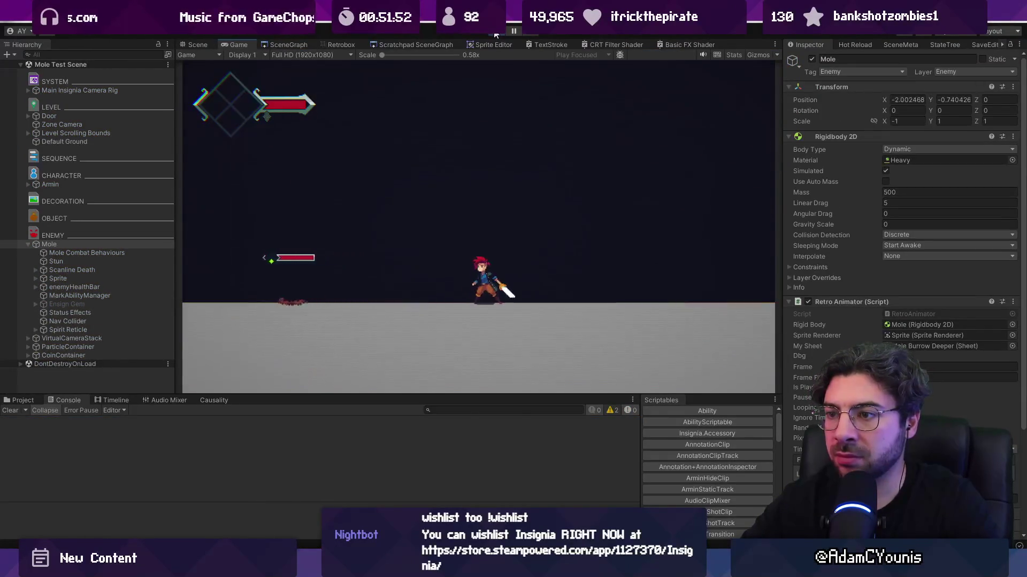
{"action": "key", "text": "x"}
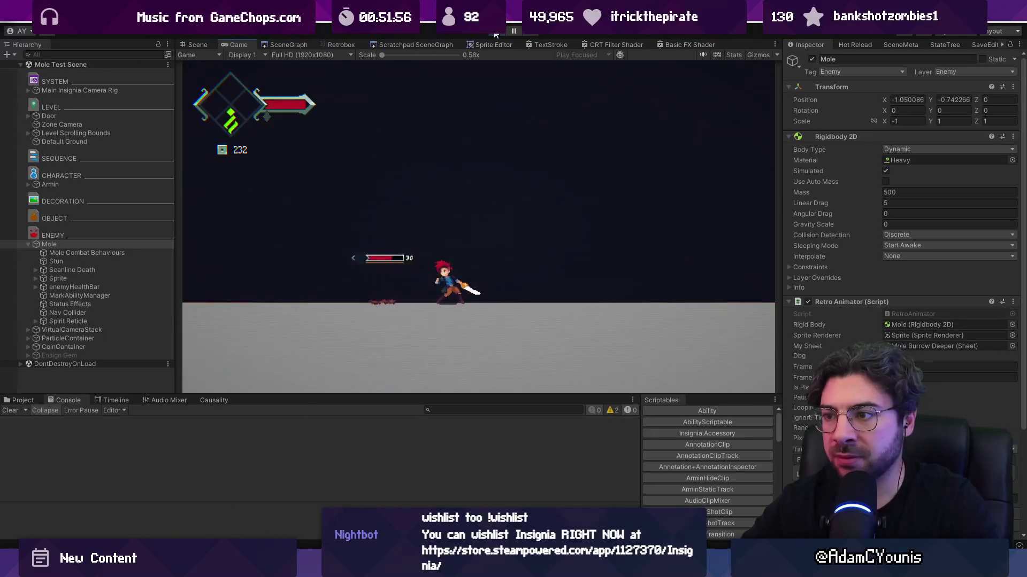
{"action": "key", "text": "Right"}
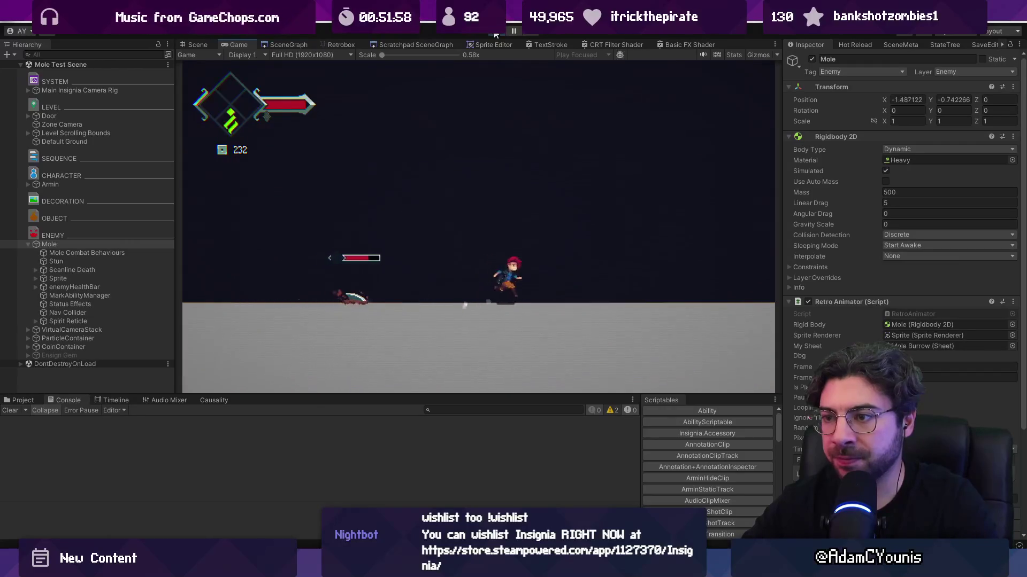
{"action": "key", "text": "x"}
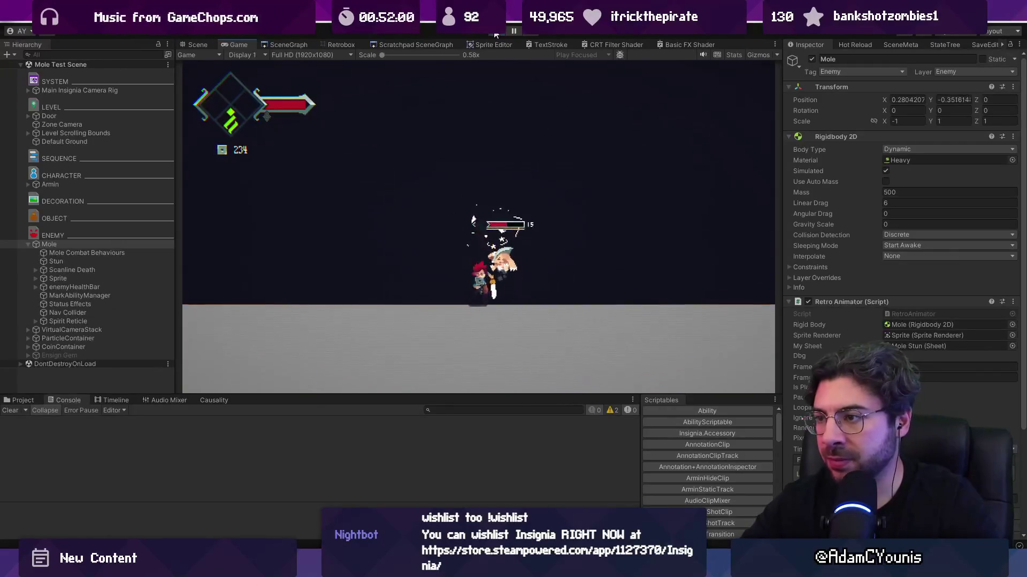
{"action": "key", "text": "x"}
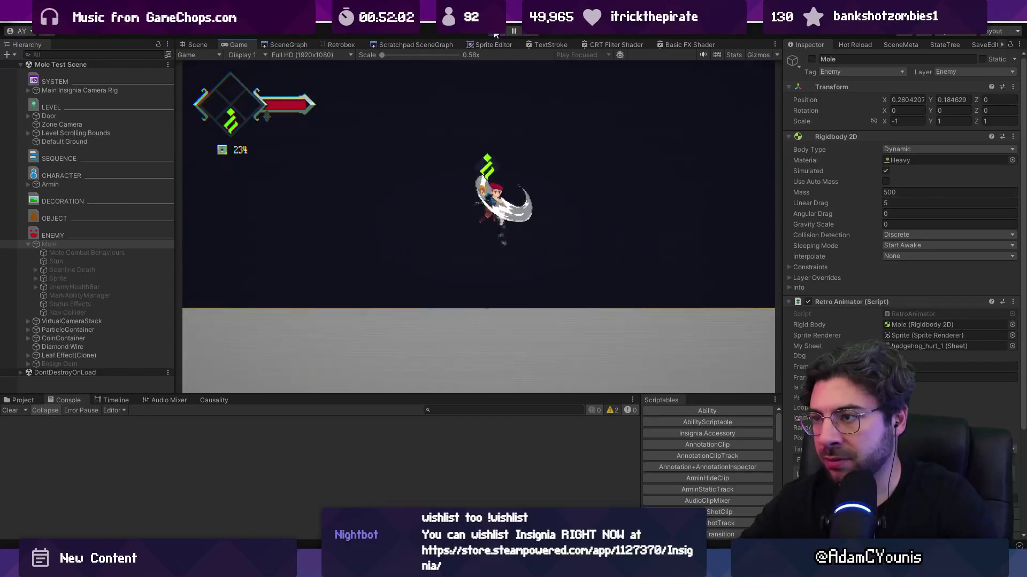
{"action": "left_click", "coordinate": [495, 34]}
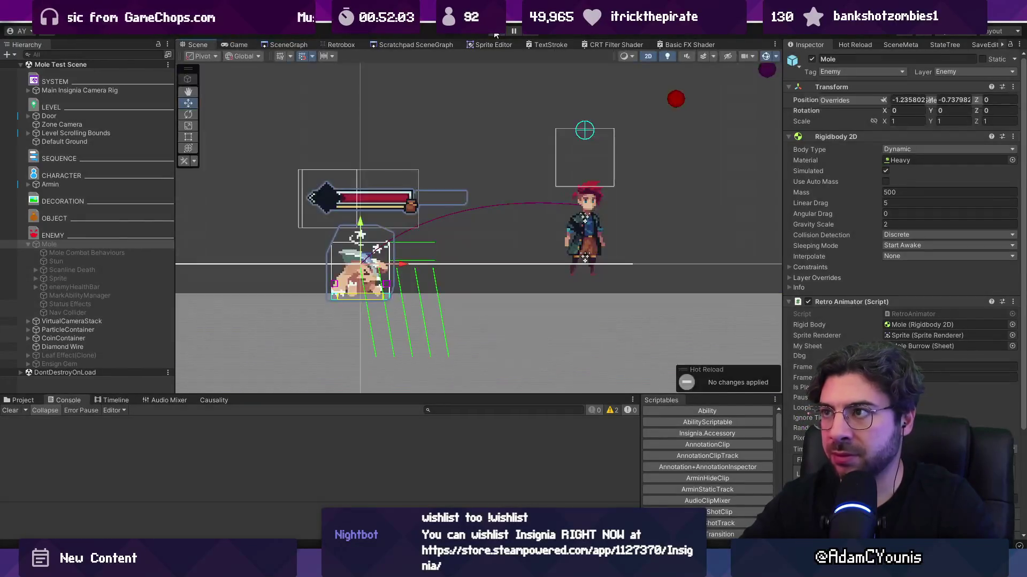
{"action": "left_click", "coordinate": [495, 34]}
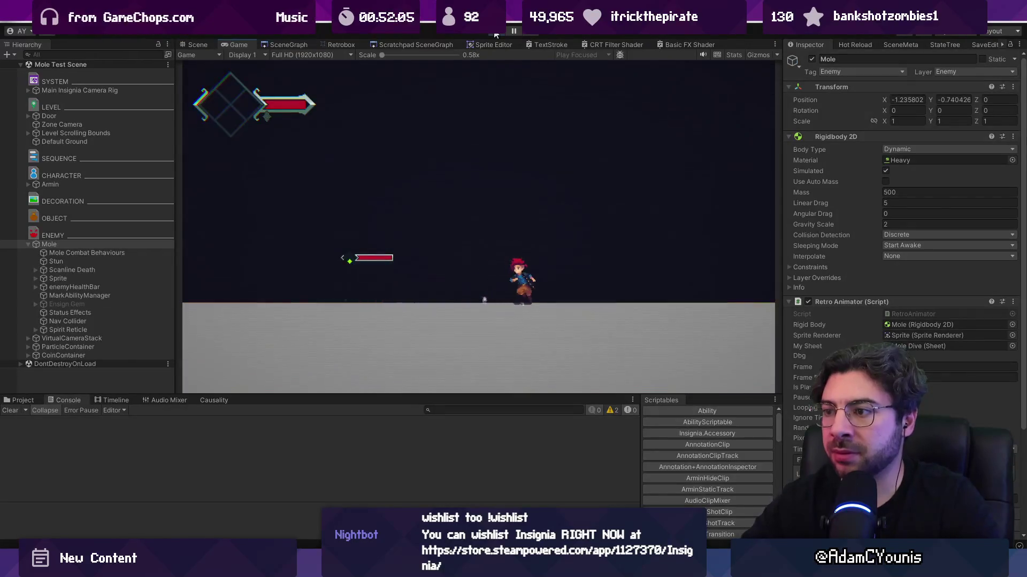
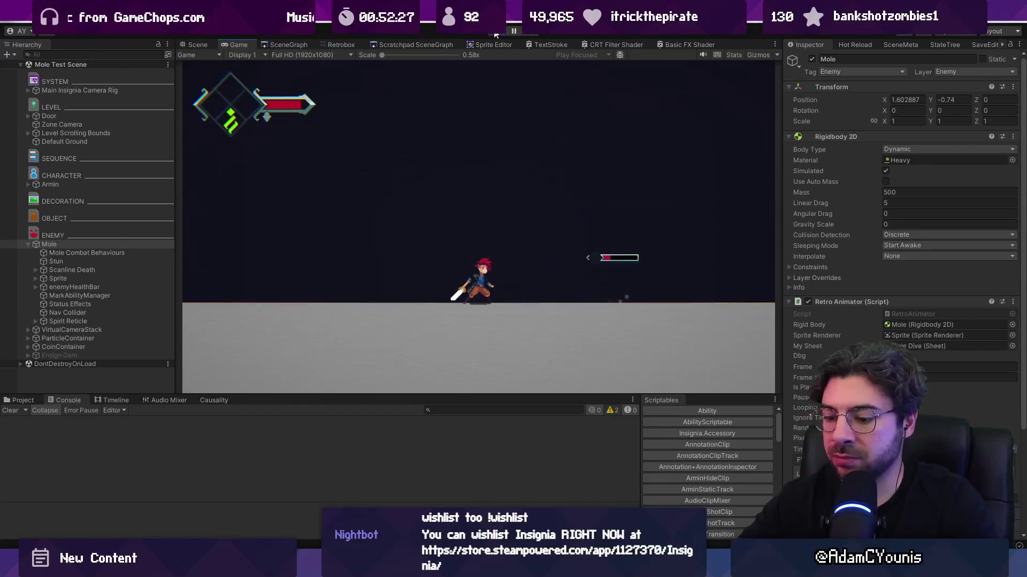
- Toggle between Scene and Game views during play to inspect the mole's position
{"action": "key", "text": "ctrl+1"}
{"action": "key", "text": "ctrl+2"}
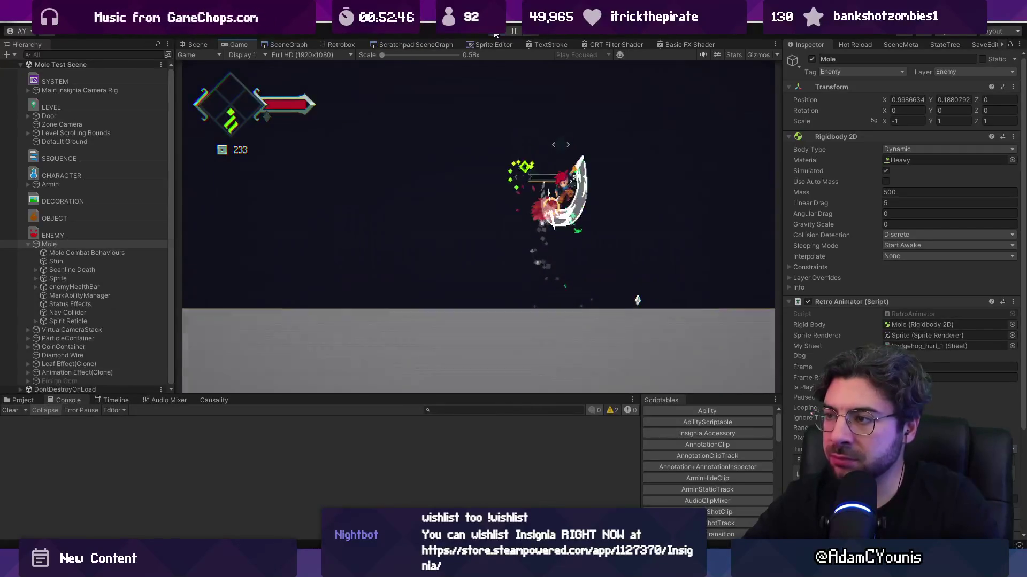
{"action": "key", "text": "ctrl+1"}
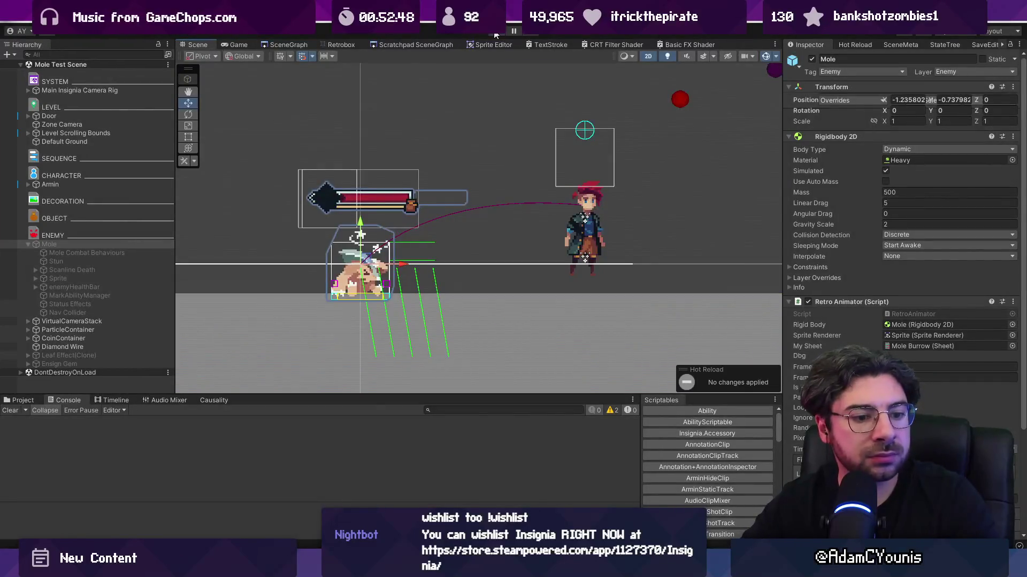
{"action": "key", "text": "ctrl+2"}
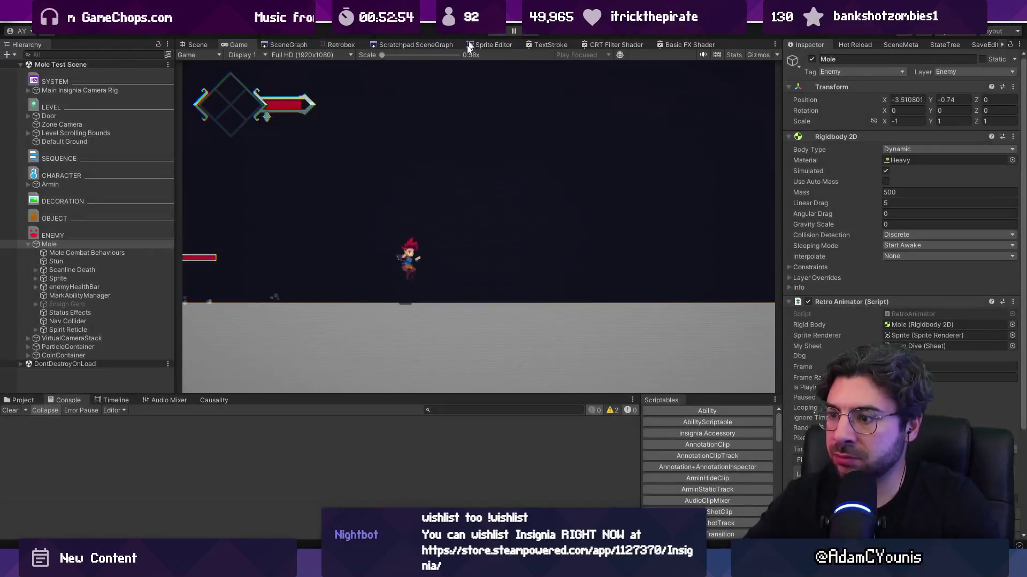
{"action": "key", "text": "ctrl+1"}
- Back in Mole.cs, select 'engage' and start a Quick Open search for the engage script
{"action": "key", "text": "alt+Tab"}
{"action": "double_click", "coordinate": [241, 320]}
{"action": "key", "text": "ctrl+p"}
{"action": "type", "text": "engba"}
{"action": "key", "text": "BackSpace"}
{"action": "key", "text": "BackSpace"}
- Open MoleEngage.cs and look over its IsInRange method
{"action": "type", "text": "age"}
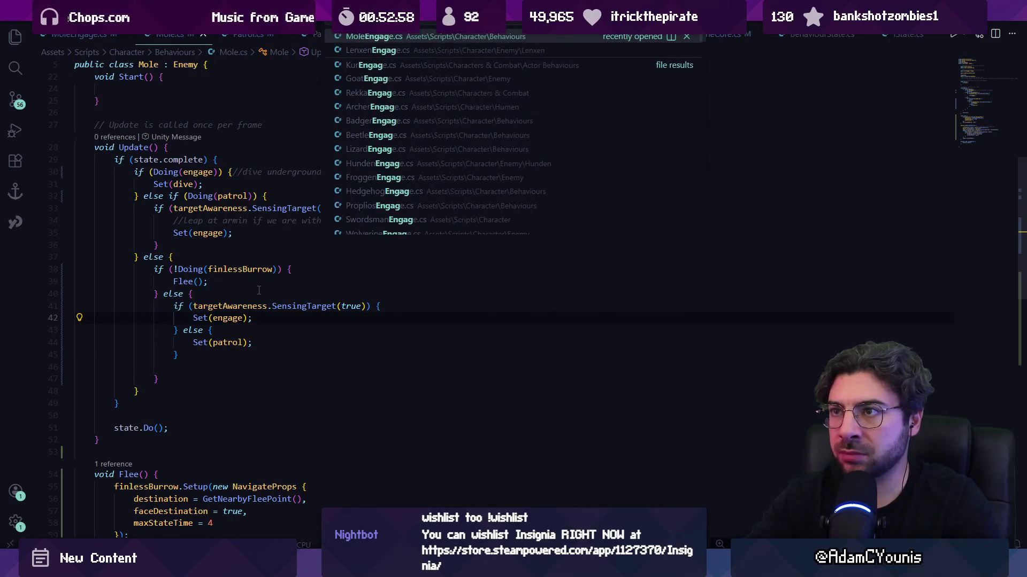
{"action": "key", "text": "Return"}
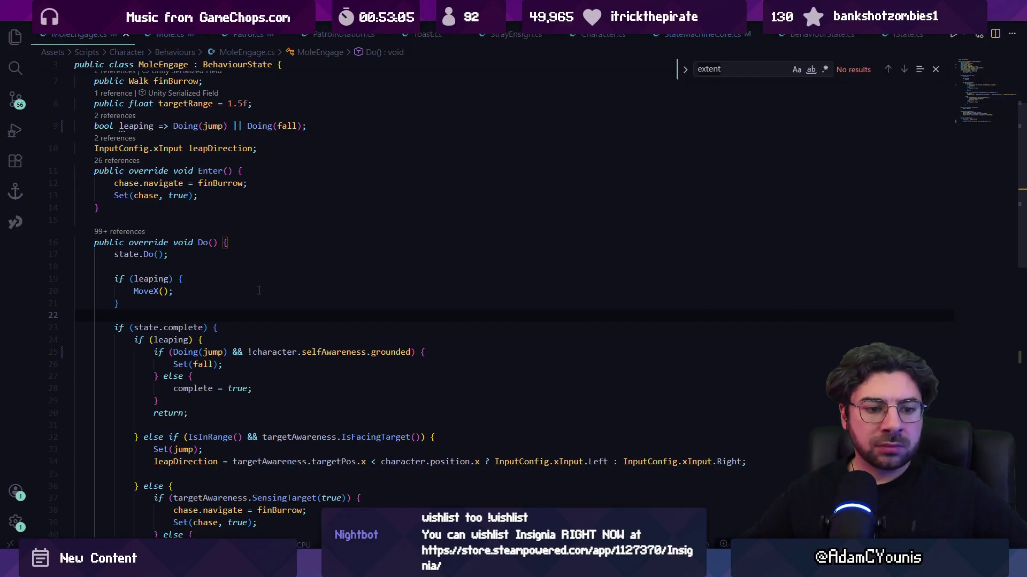
{"action": "scroll", "coordinate": [260, 289], "scroll_direction": "down", "scroll_amount": 5}
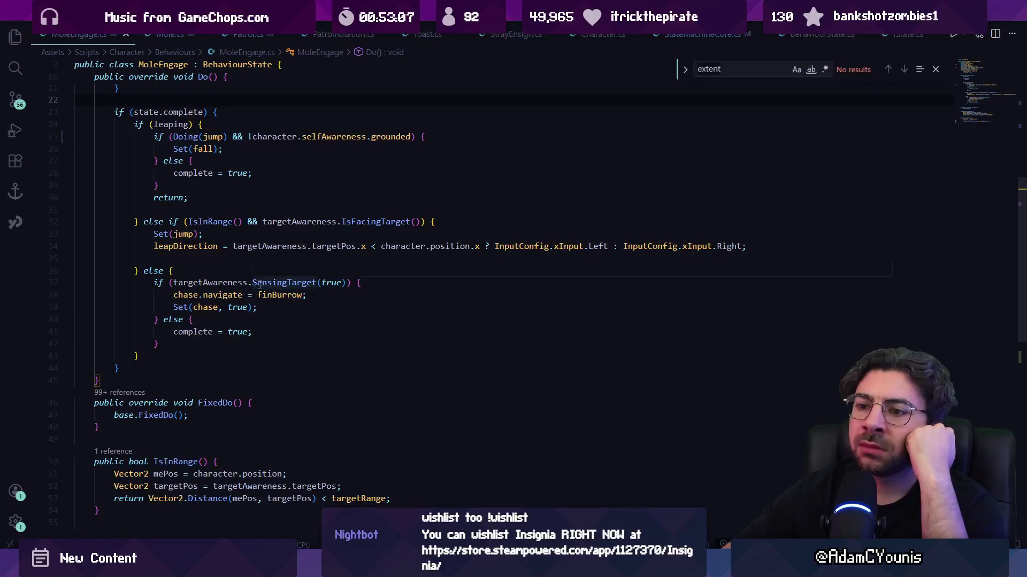
{"action": "scroll", "coordinate": [260, 286], "scroll_direction": "down", "scroll_amount": 4}
{"action": "scroll", "coordinate": [260, 285], "scroll_direction": "up", "scroll_amount": 5}
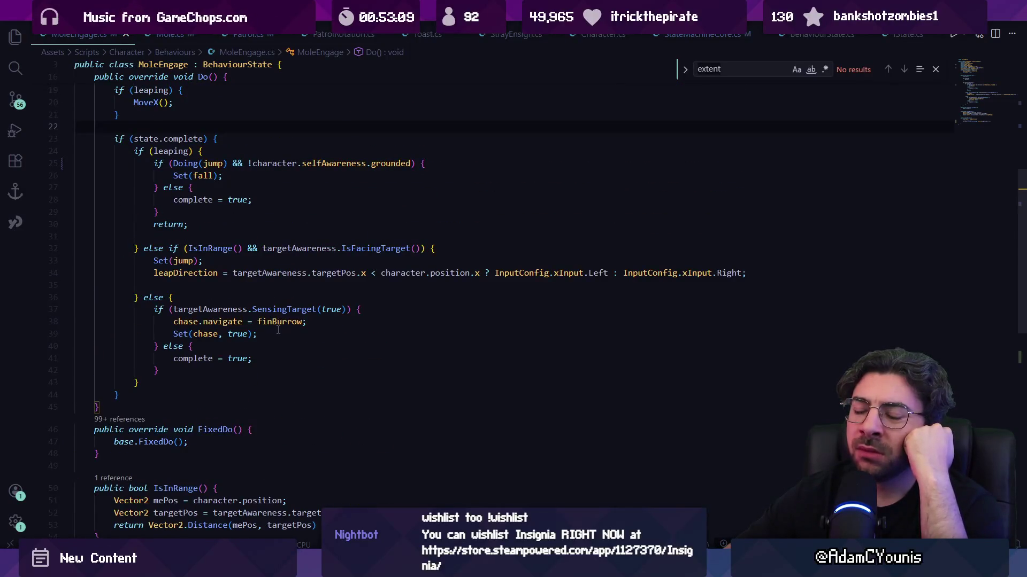
{"action": "scroll", "coordinate": [278, 331], "scroll_direction": "down", "scroll_amount": 4}
{"action": "left_click", "coordinate": [179, 327]}
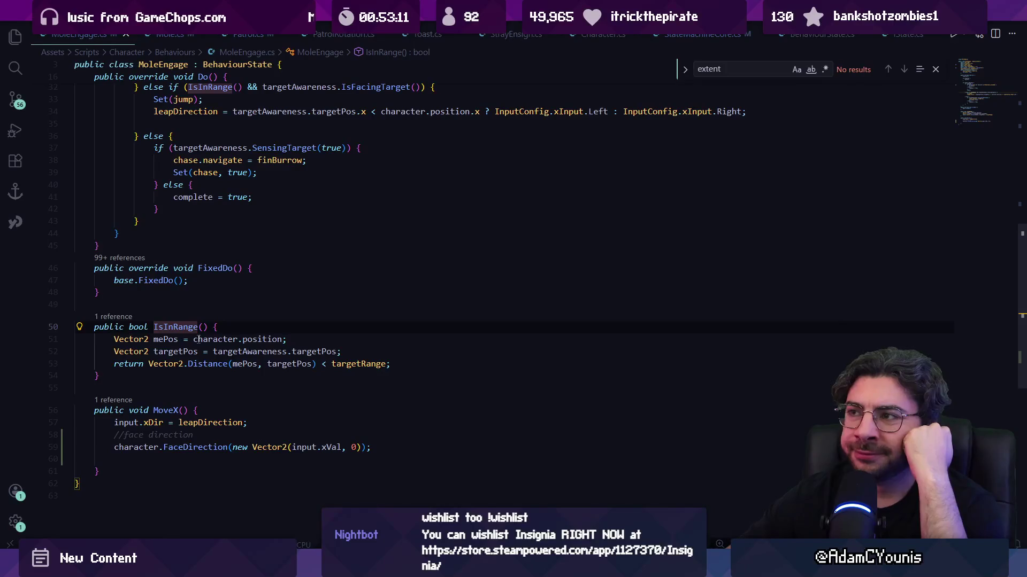
{"action": "mouse_move", "coordinate": [197, 341]}
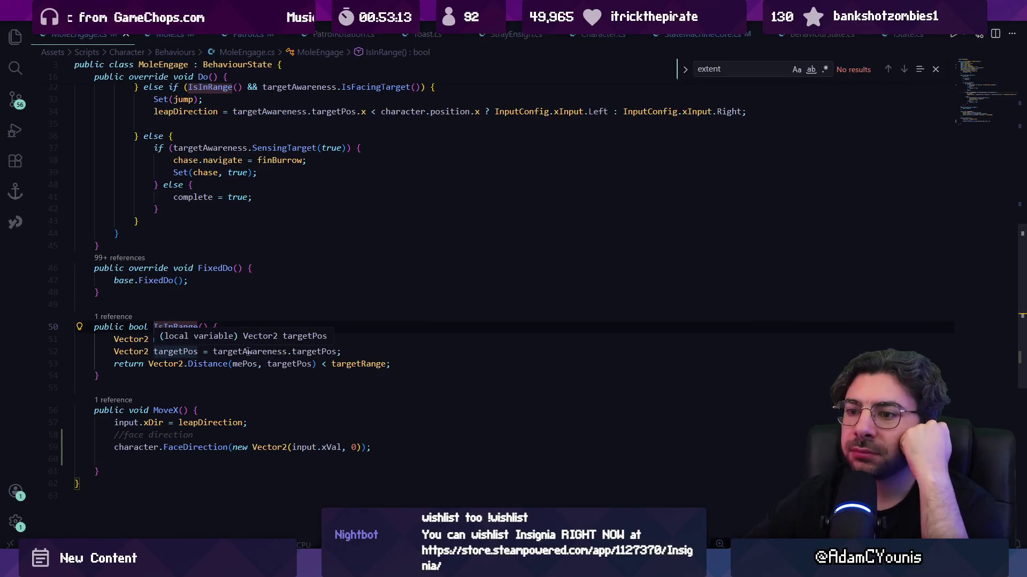
- Search the file for 'isinrange' and start a new line inside IsInRange before its return
{"action": "left_click", "coordinate": [278, 282]}
{"action": "key", "text": "ctrl+f"}
{"action": "type", "text": "isin"}
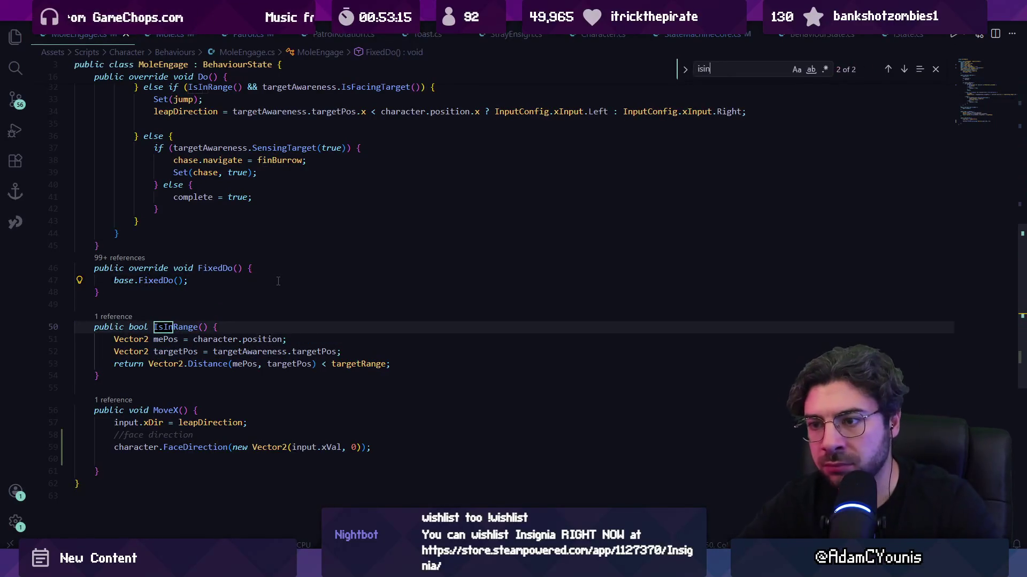
{"action": "type", "text": "range"}
{"action": "key", "text": "Return"}
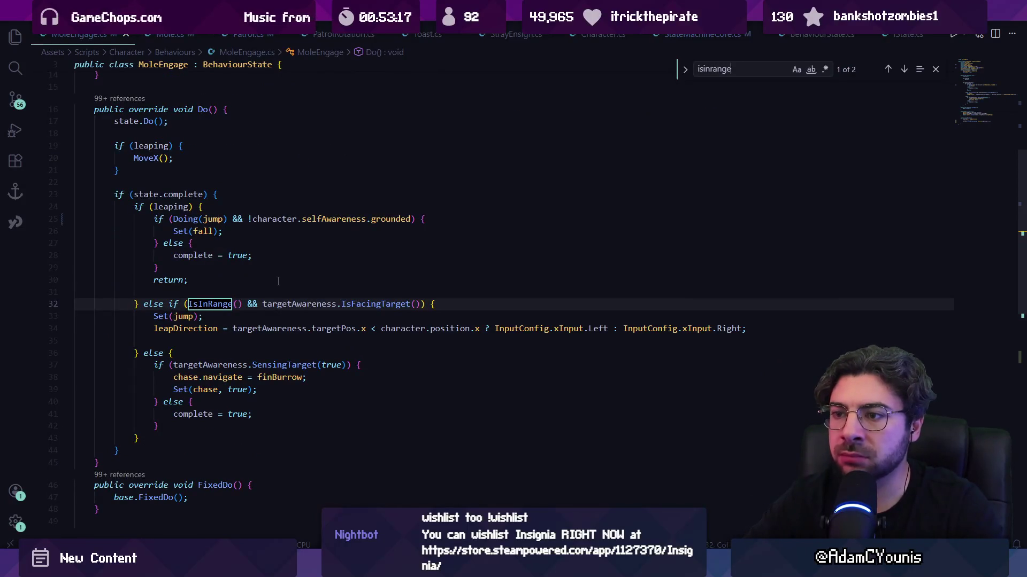
{"action": "key", "text": "Escape"}
{"action": "scroll", "coordinate": [278, 282], "scroll_direction": "down", "scroll_amount": 5}
{"action": "left_click", "coordinate": [375, 302]}
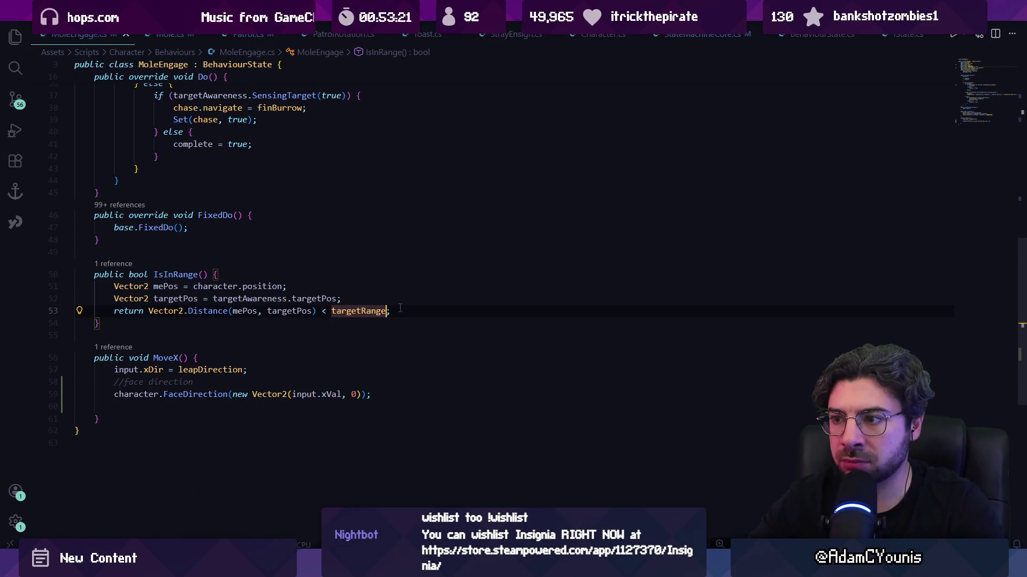
{"action": "key", "text": "Return"}
{"action": "key", "text": "Return"}
{"action": "key", "text": "Return"}
- Add a withinMaxRange distance check and return it combined with outsideMinRange
{"action": "key", "text": "Up"}
{"action": "type", "text": "bool within"}
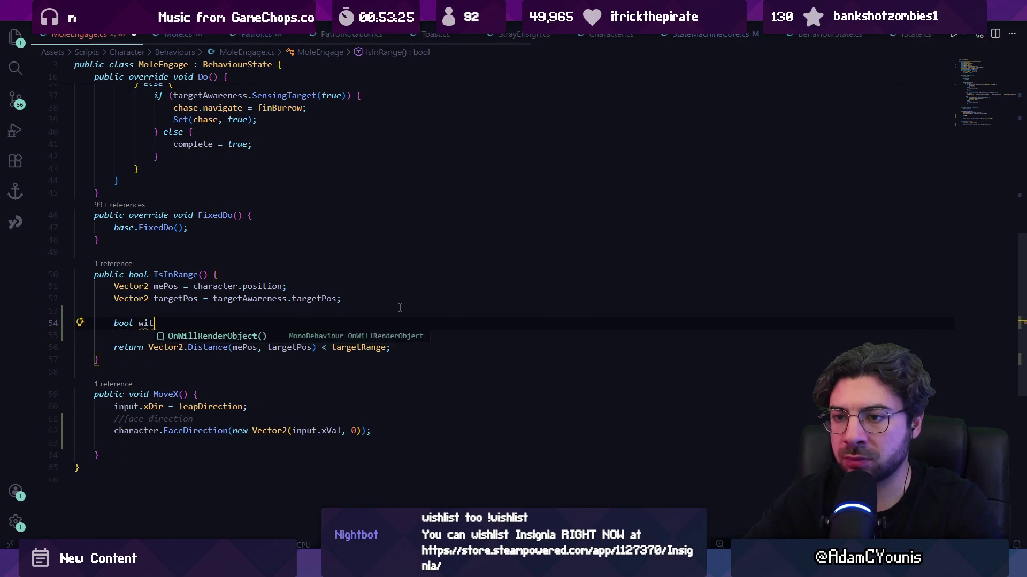
{"action": "type", "text": "MaxRange"}
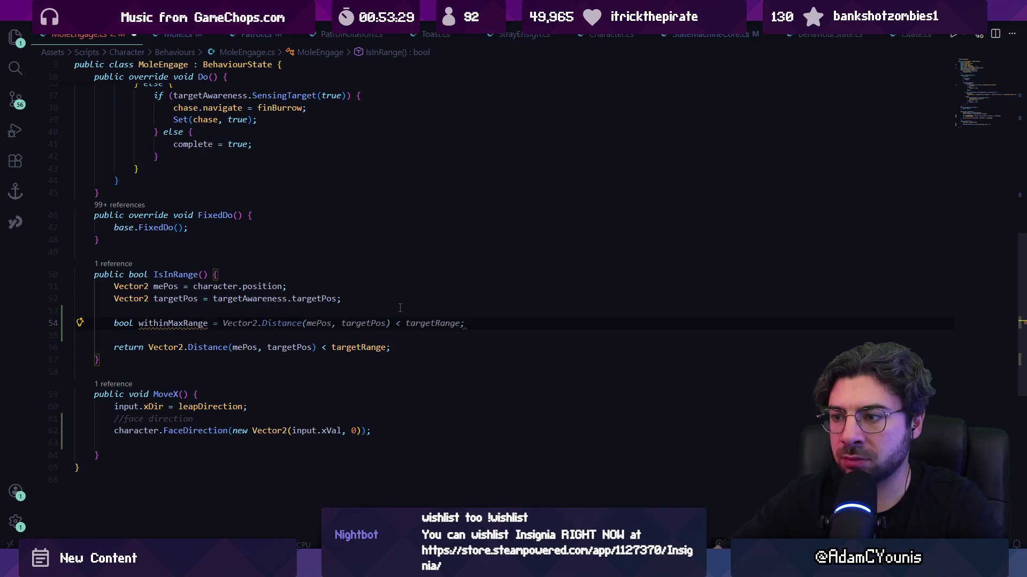
{"action": "key", "text": "Tab"}
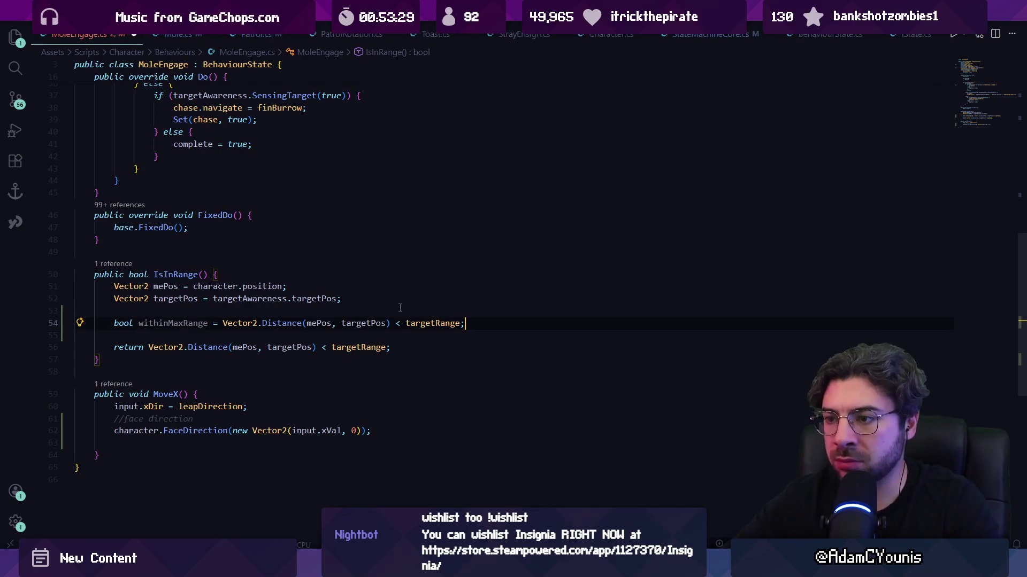
{"action": "key", "text": "Down"}
{"action": "key", "text": "Down"}
{"action": "key", "text": "ctrl+shift+Left"}
{"action": "key", "text": "Right"}
{"action": "key", "text": "Right"}
{"action": "key", "text": "Right"}
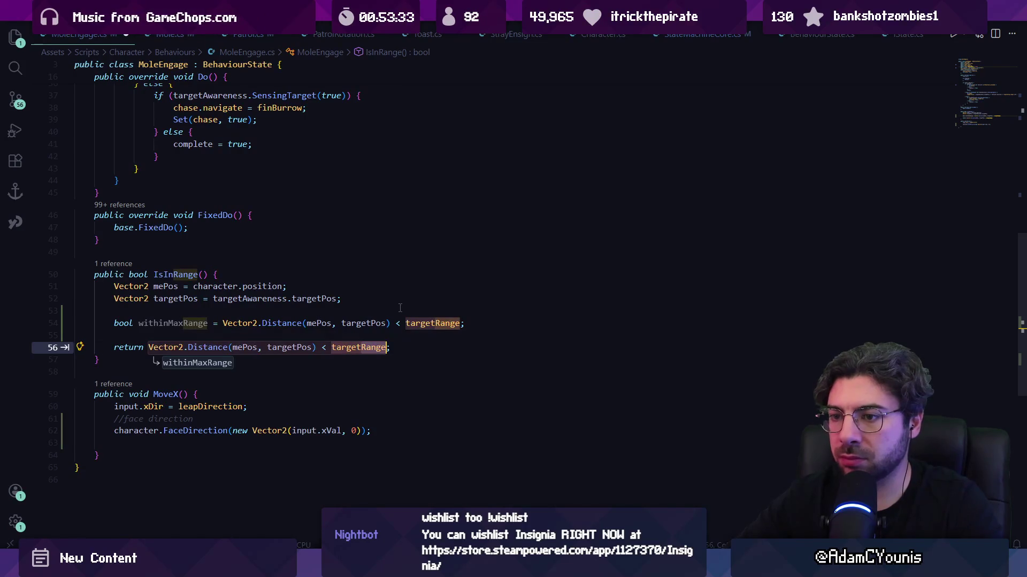
{"action": "key", "text": "Tab"}
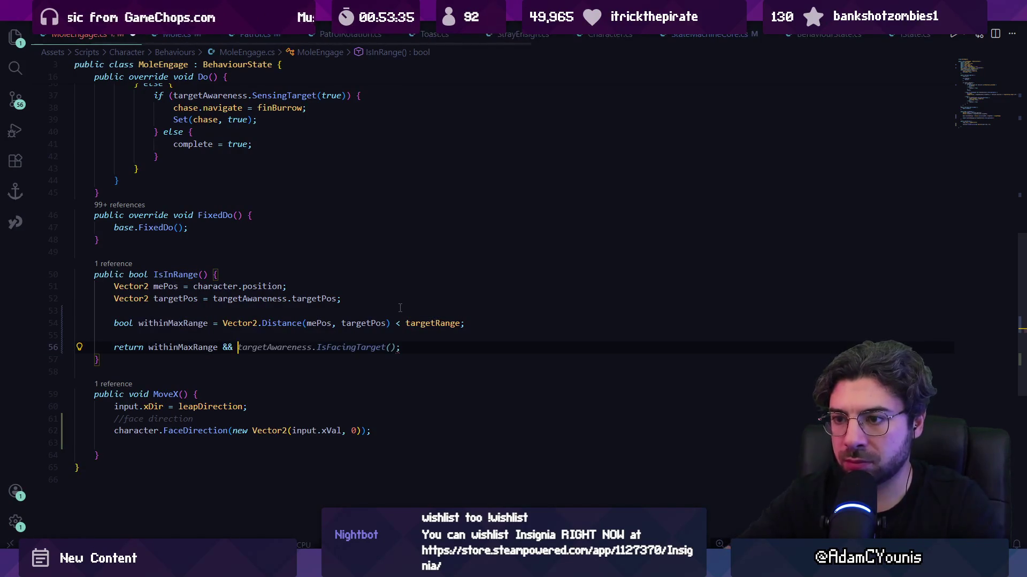
{"action": "type", "text": "utsideMinRange"}
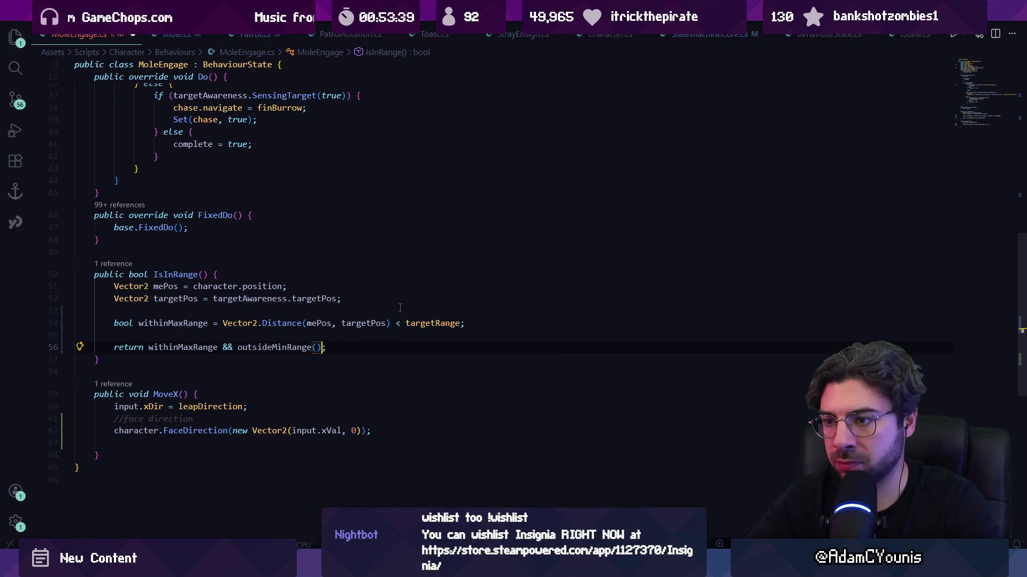
- Declare the outsideMinRange bool and a public minRange field of 0.5f, then save MoleEngage.cs
{"action": "key", "text": "Up"}
{"action": "type", "text": "bool"}
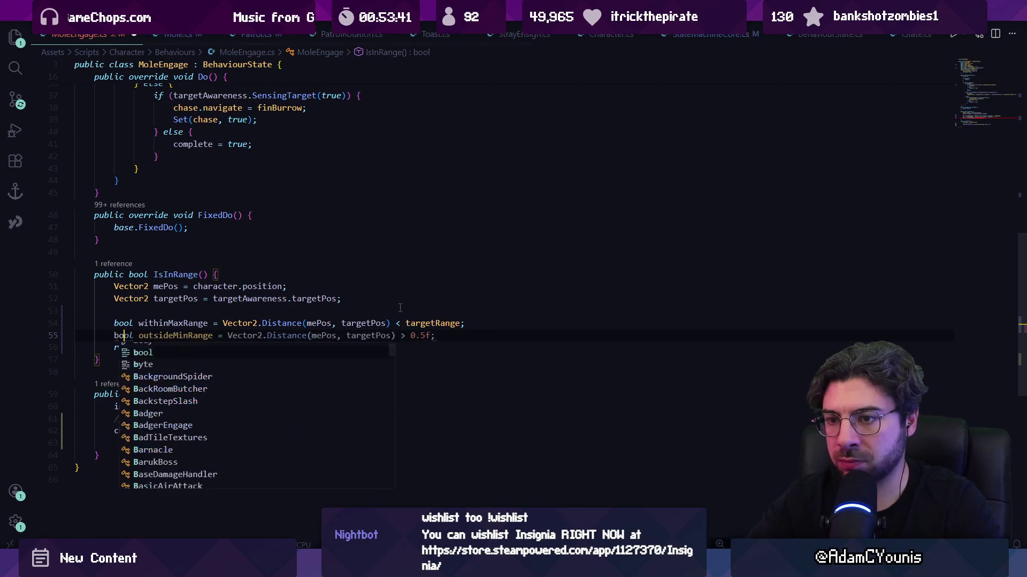
{"action": "key", "text": "Tab"}
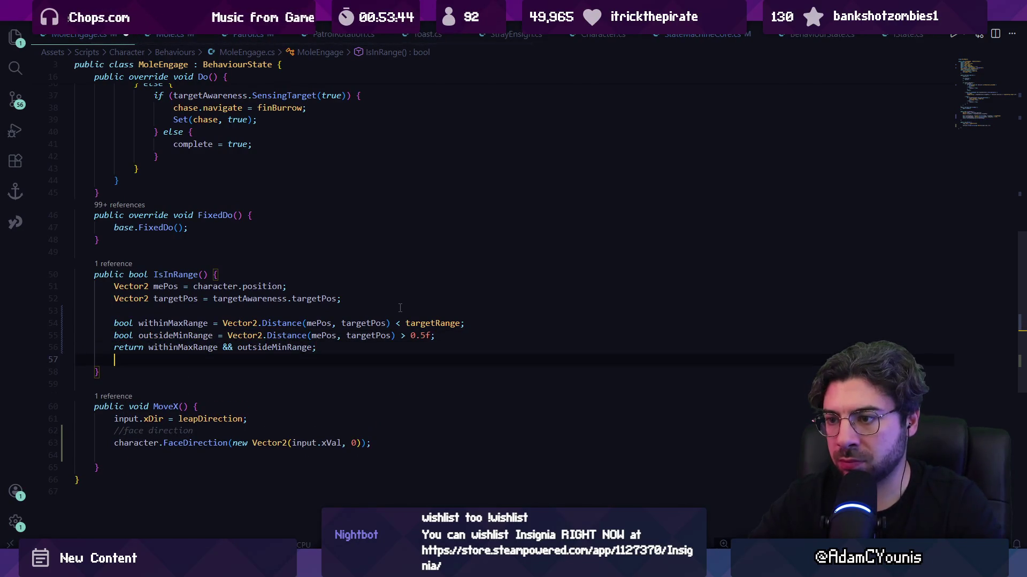
{"action": "key", "text": "Return"}
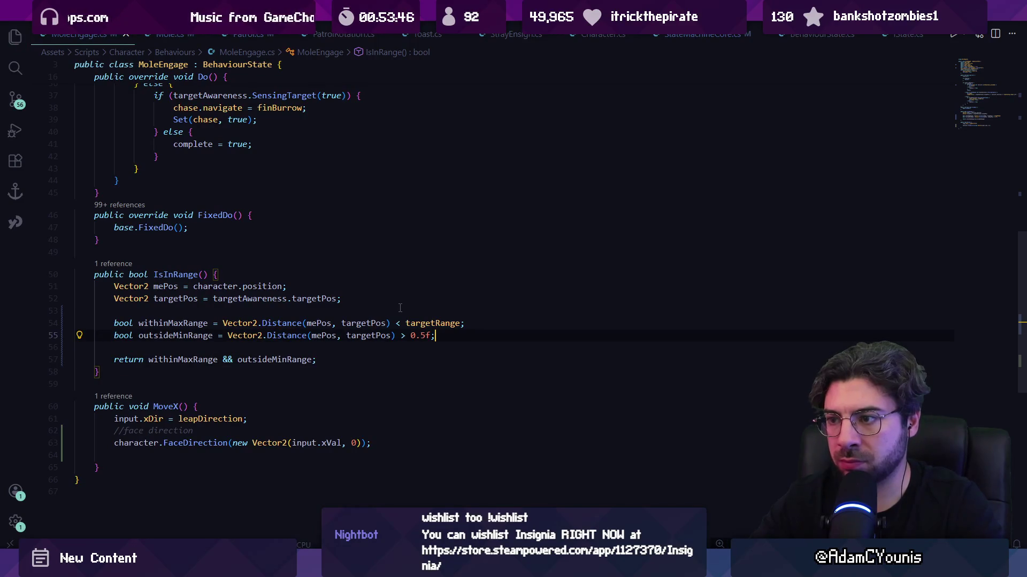
{"action": "type", "text": "minRange"}
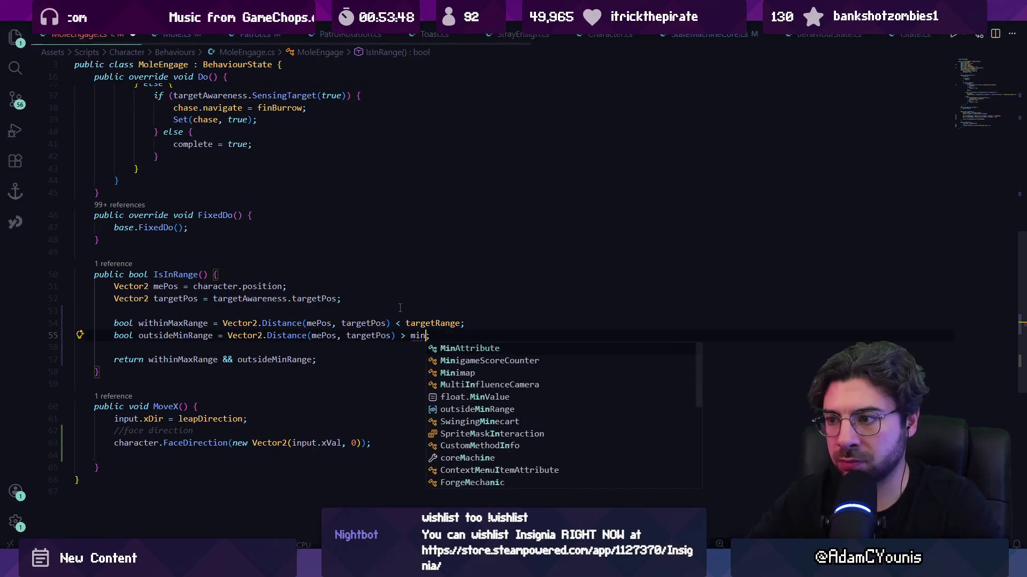
{"action": "key", "text": "Tab"}
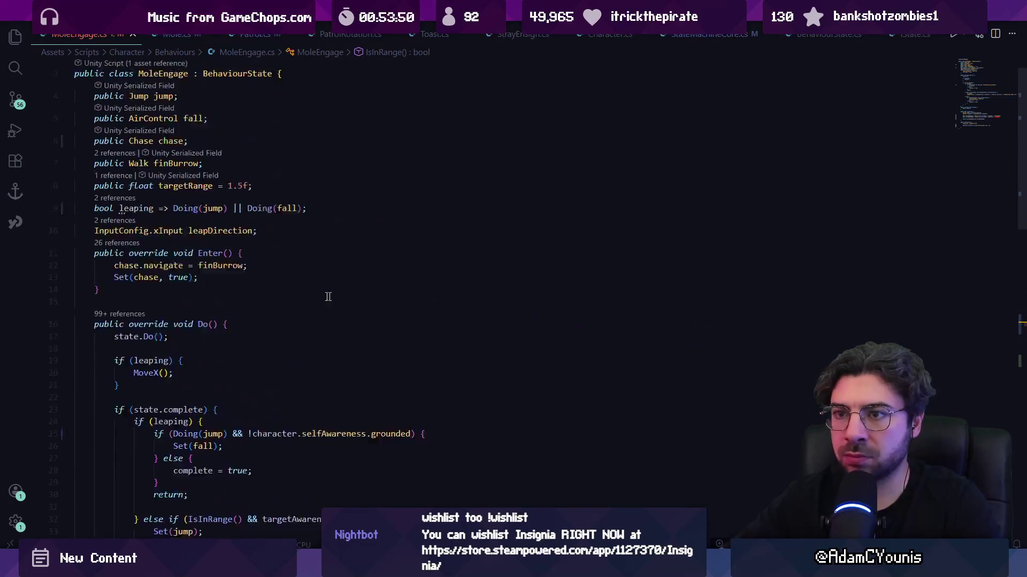
{"action": "key", "text": "Tab"}
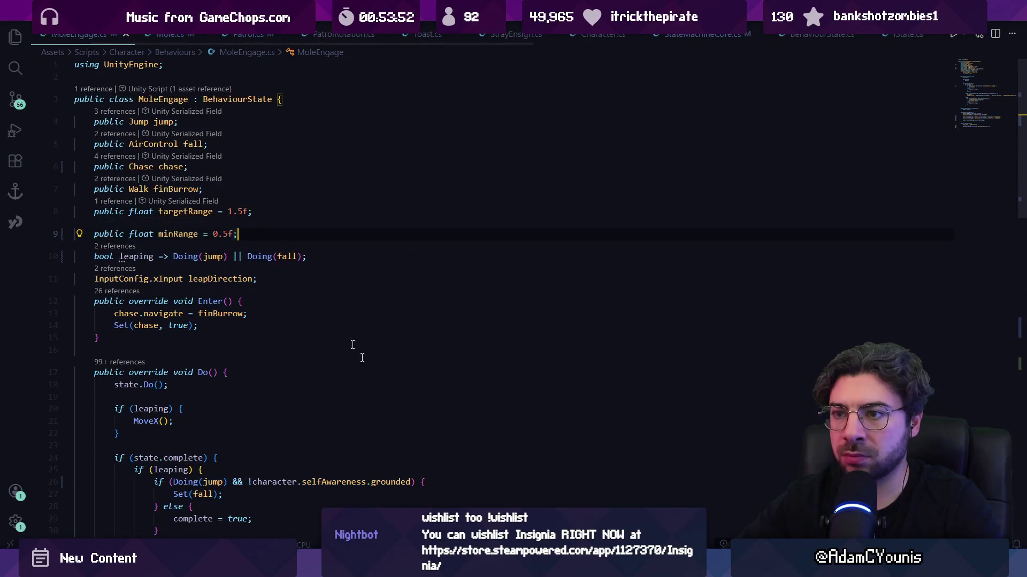
{"action": "key", "text": "ctrl+s"}
{"action": "key", "text": "alt+Tab"}
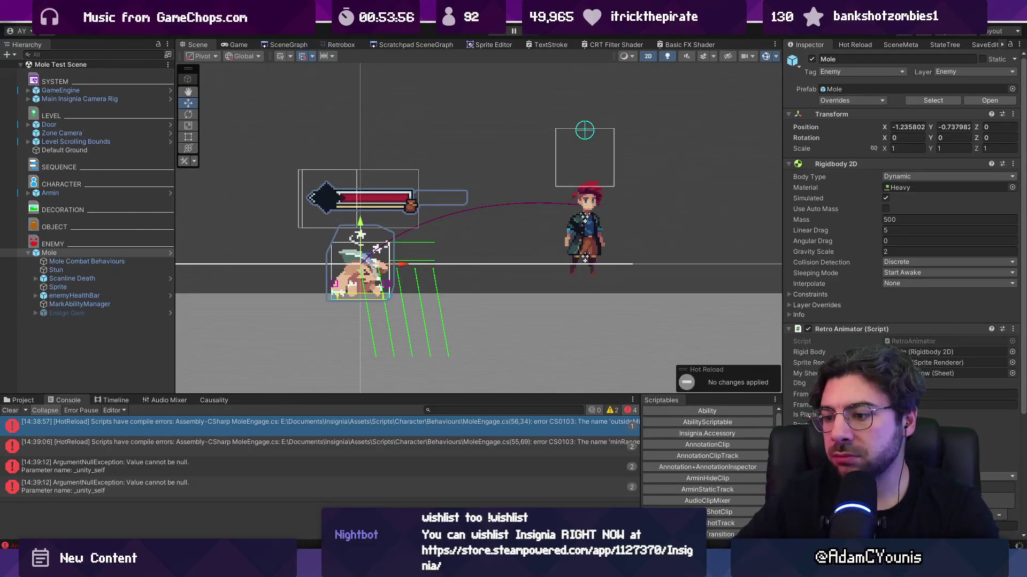
- Look up the IsInRange usage in MoleEngage.cs
{"action": "key", "text": "alt+Tab"}
{"action": "scroll", "coordinate": [373, 356], "scroll_direction": "down", "scroll_amount": 10}
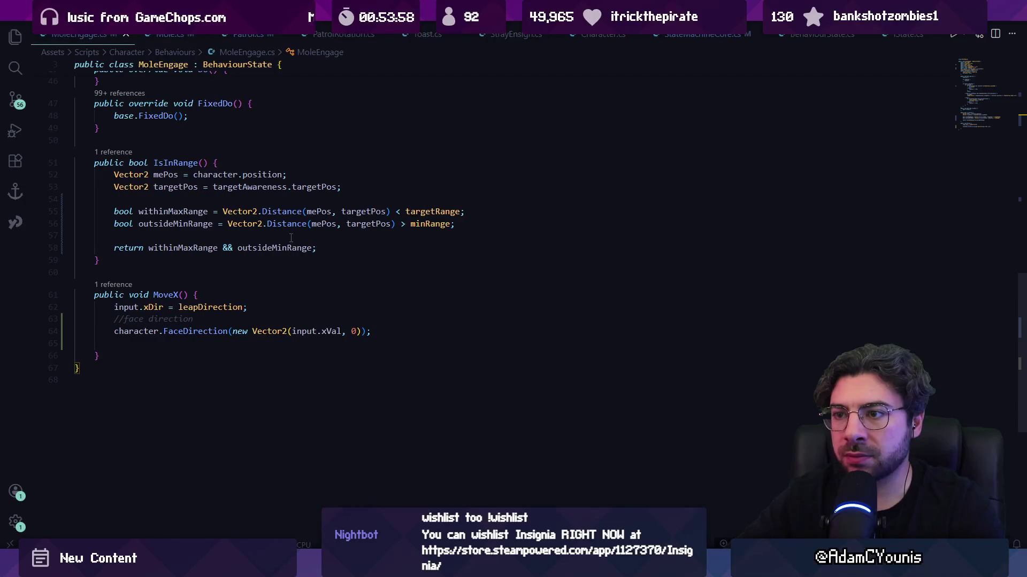
{"action": "key", "text": "ctrl+f"}
{"action": "type", "text": "isinrange"}
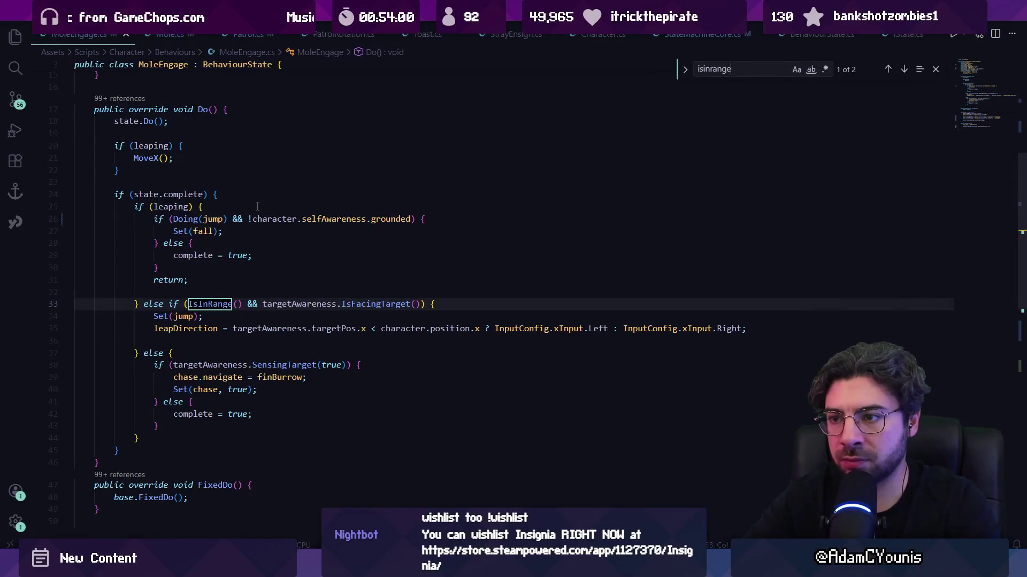
{"action": "key", "text": "Escape"}
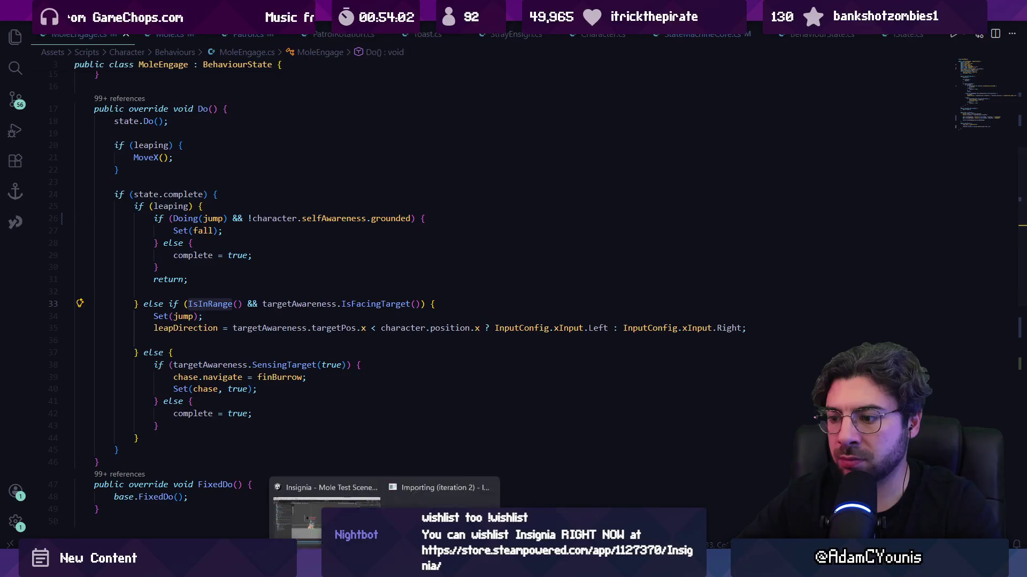
- Run and stop a play-test of the Mole test scene, then return to the code editor
{"action": "left_click", "coordinate": [360, 507]}
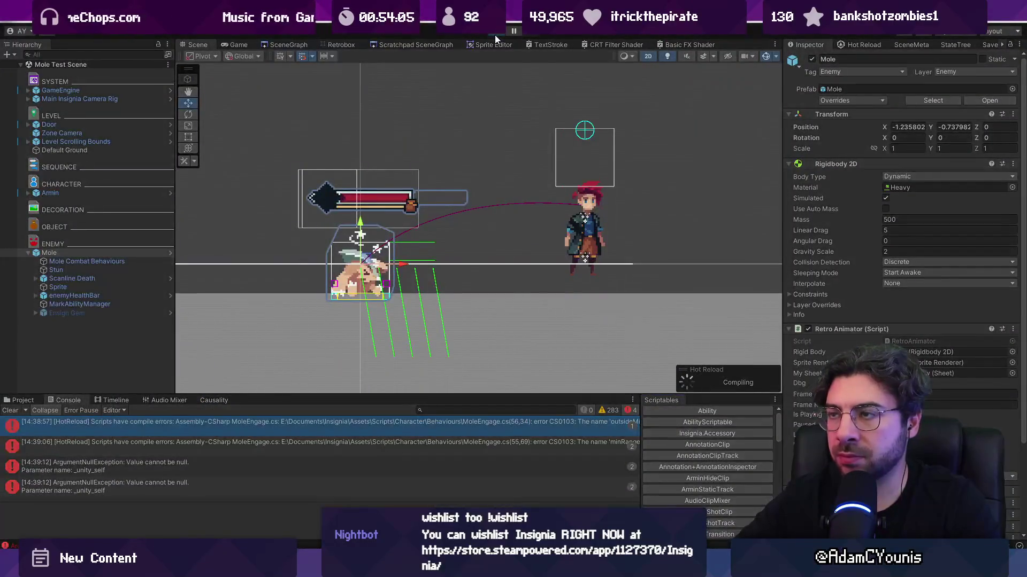
{"action": "left_click", "coordinate": [495, 34]}
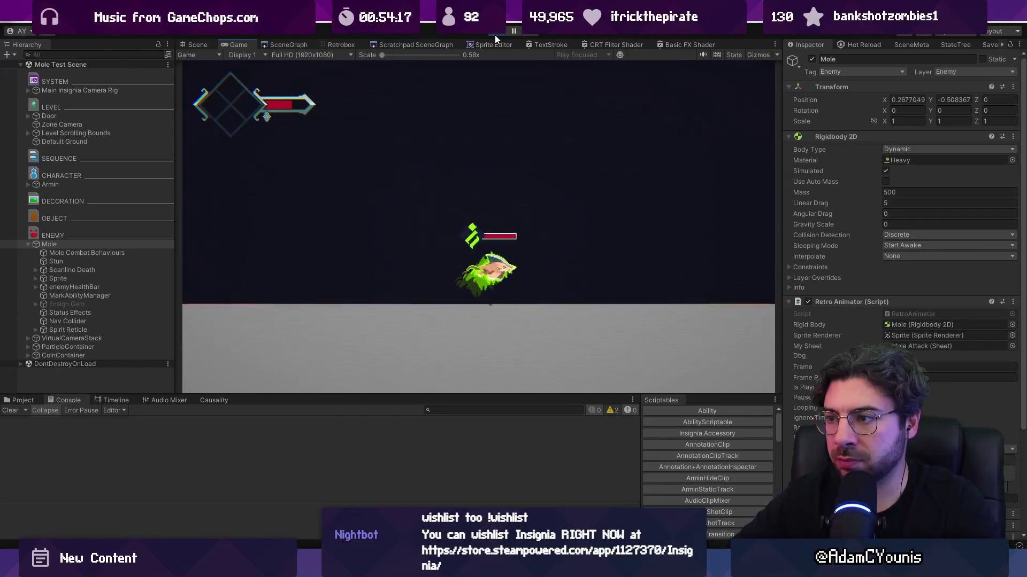
{"action": "left_click", "coordinate": [495, 35]}
{"action": "key", "text": "alt+Tab"}
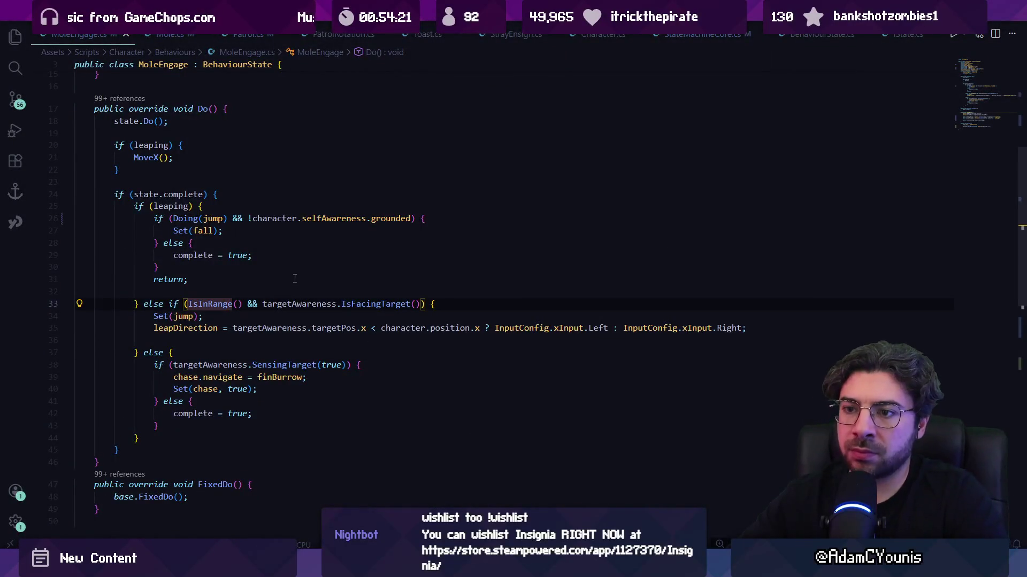
- Add a public bool ShouldEnter() method to MoleEngage.cs returning IsInRange(), and save
{"action": "scroll", "coordinate": [294, 279], "scroll_direction": "up", "scroll_amount": 3}
{"action": "scroll", "coordinate": [297, 284], "scroll_direction": "up", "scroll_amount": 4}
{"action": "scroll", "coordinate": [301, 294], "scroll_direction": "down", "scroll_amount": 7}
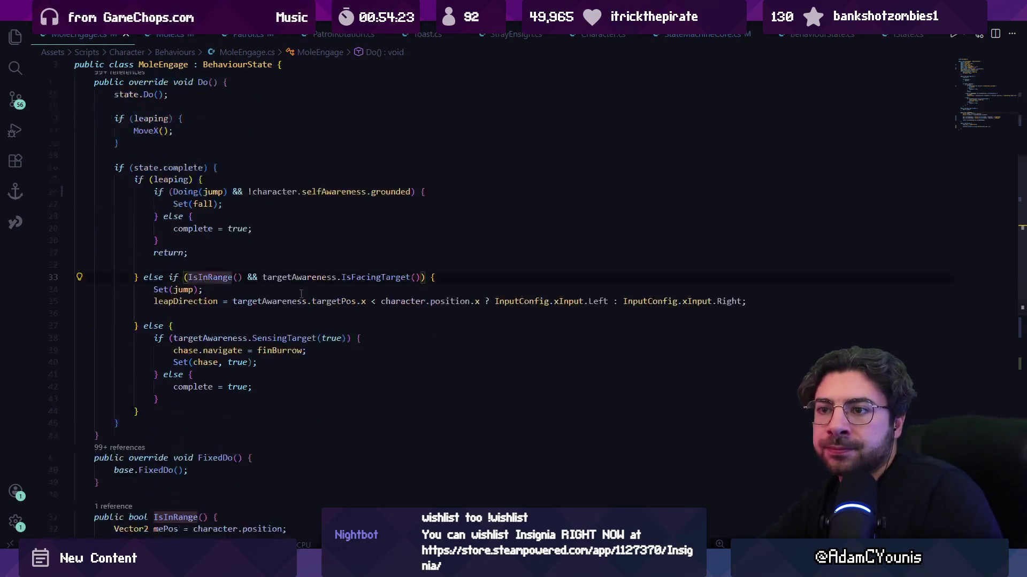
{"action": "scroll", "coordinate": [301, 294], "scroll_direction": "down", "scroll_amount": 5}
{"action": "scroll", "coordinate": [304, 297], "scroll_direction": "down", "scroll_amount": 6}
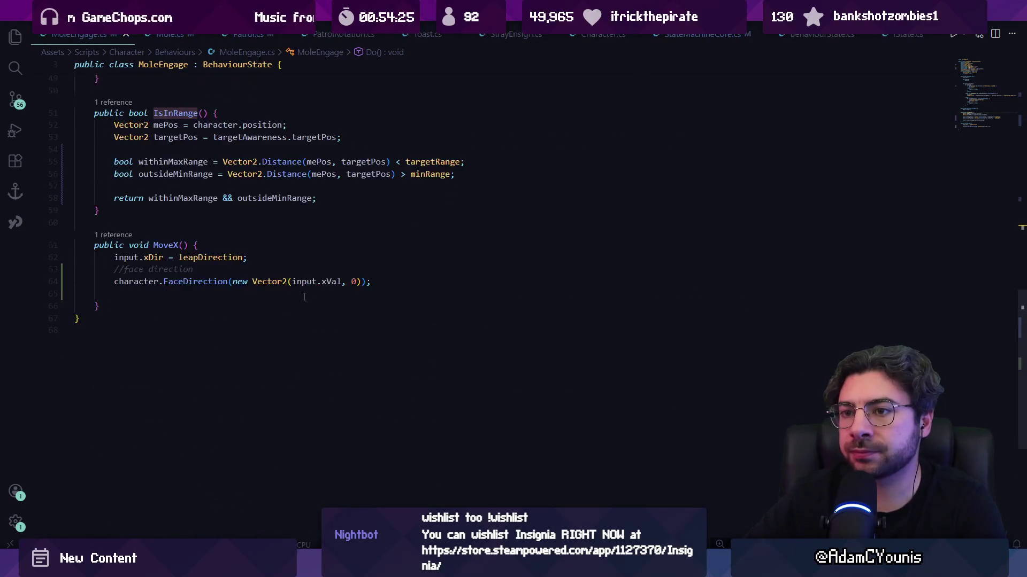
{"action": "scroll", "coordinate": [304, 298], "scroll_direction": "up", "scroll_amount": 4}
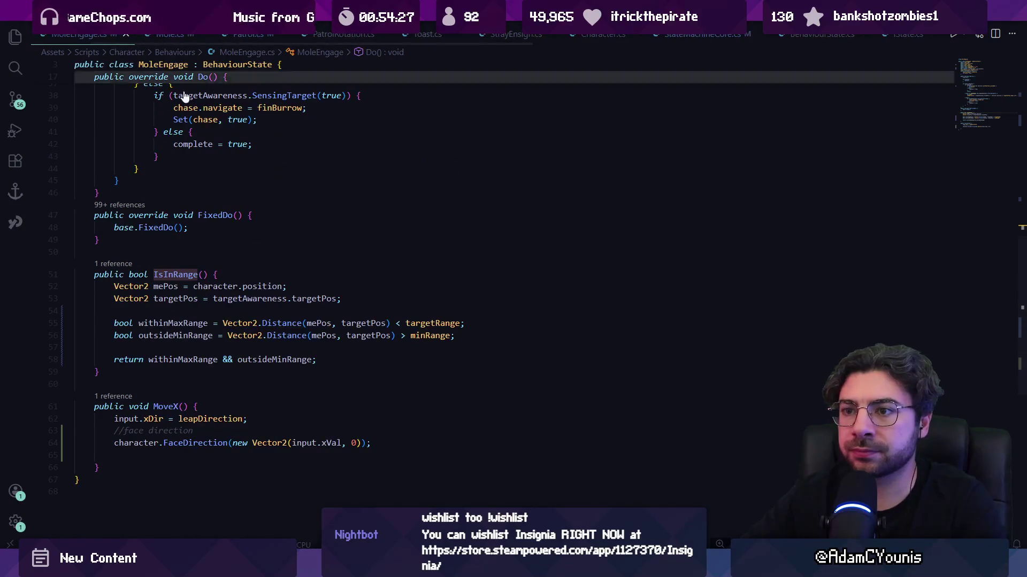
{"action": "left_click", "coordinate": [182, 360]}
{"action": "left_click", "coordinate": [185, 370]}
{"action": "key", "text": "Return"}
{"action": "key", "text": "Return"}
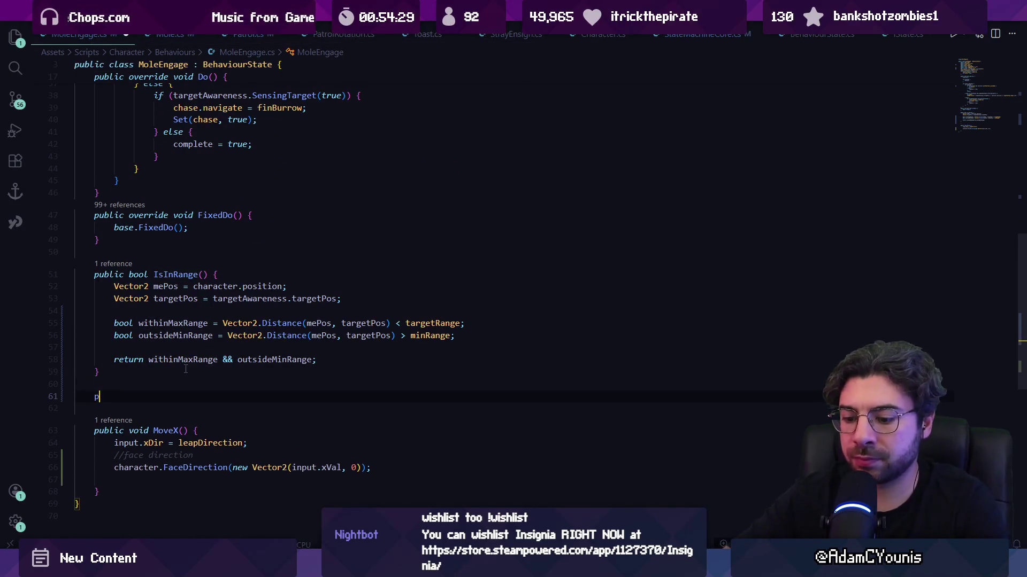
{"action": "type", "text": "public bool CanEnter()"}
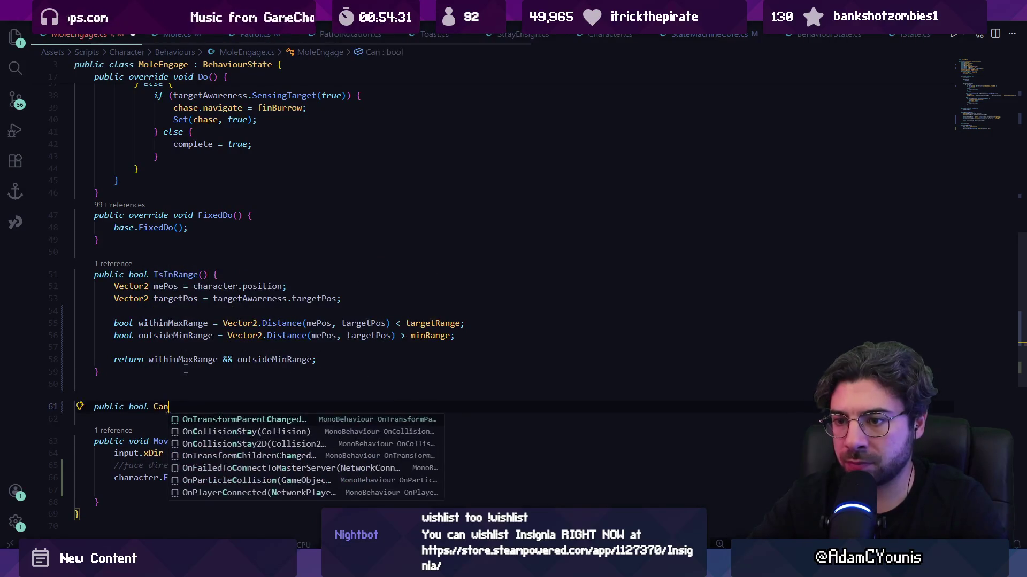
{"action": "type", "text": "Shou"}
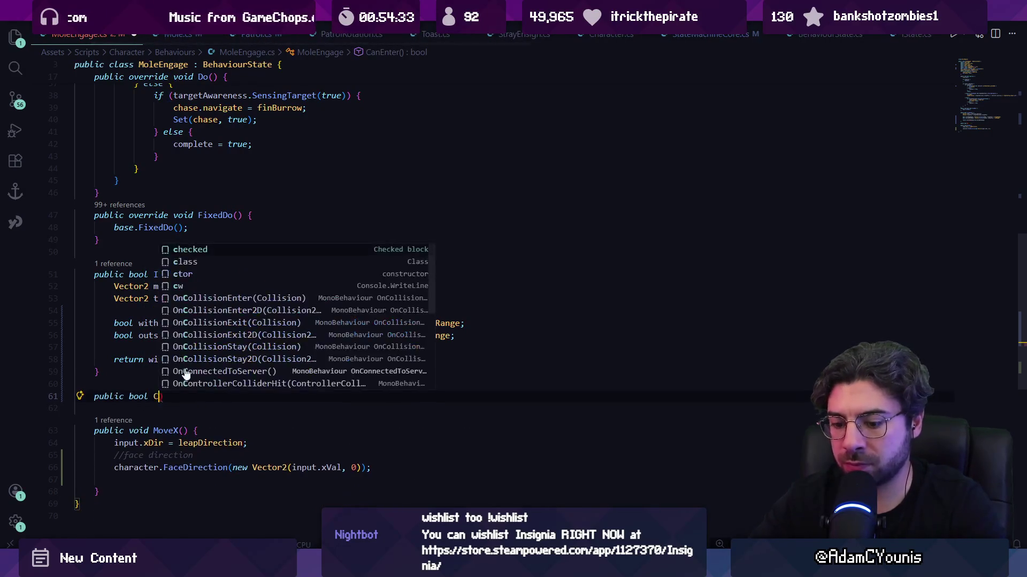
{"action": "type", "text": "ter("}
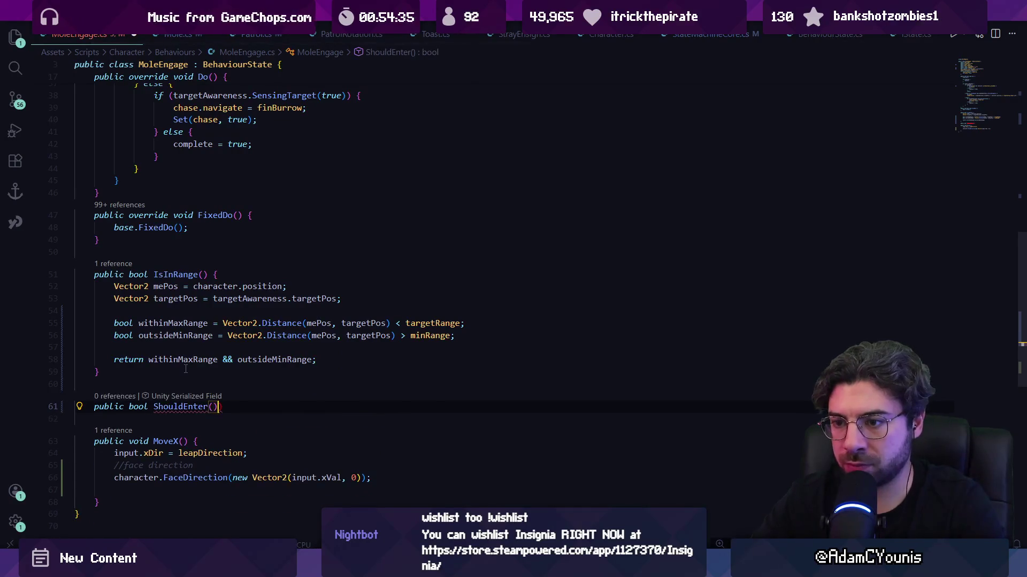
{"action": "type", "text": " {"}
{"action": "key", "text": "Return"}
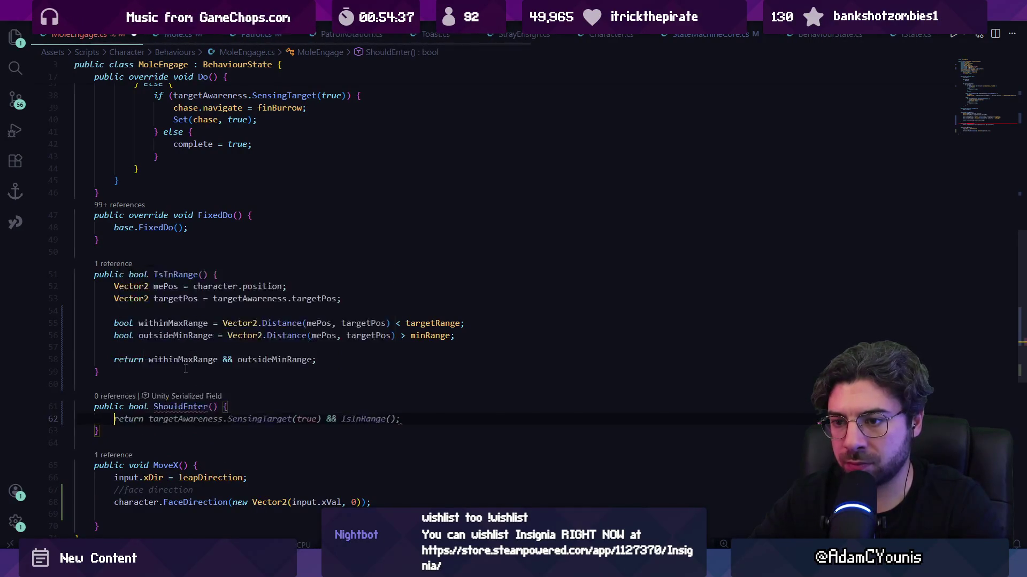
{"action": "type", "text": "return Is"}
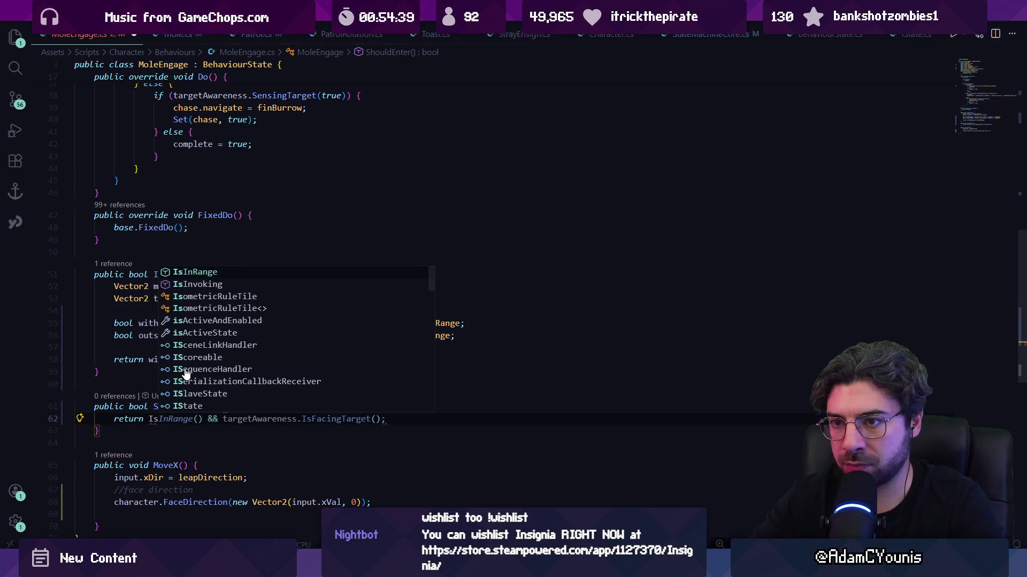
{"action": "key", "text": "Tab"}
{"action": "key", "text": "ctrl+s"}
- In Mole.cs, replace both SensingTarget engage conditions with engage.ShouldEnter() and save
{"action": "key", "text": "ctrl+Tab"}
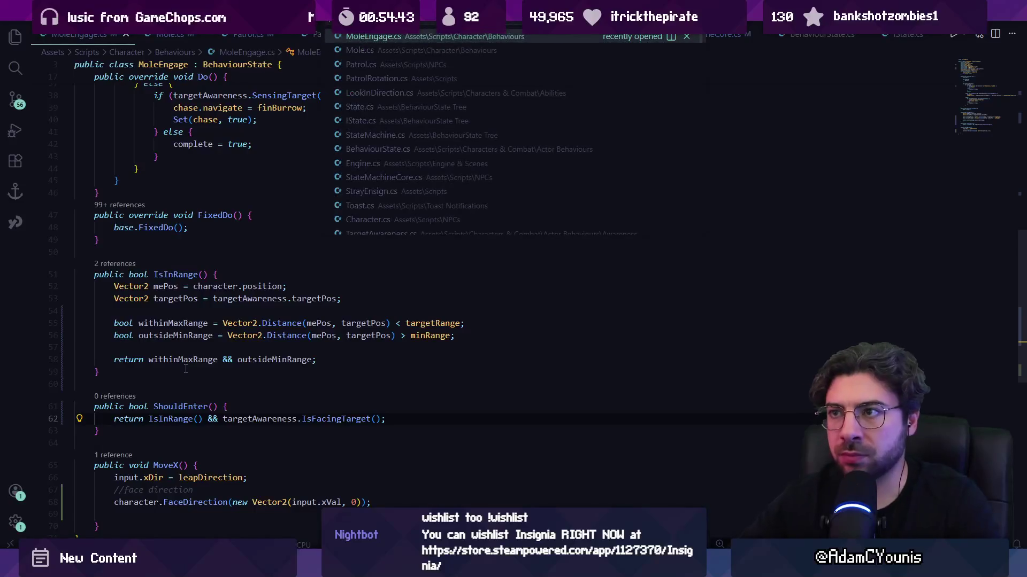
{"action": "key", "text": "ctrl+f"}
{"action": "type", "text": "engage"}
{"action": "key", "text": "Escape"}
{"action": "key", "text": "Up"}
{"action": "key", "text": "ctrl+Right"}
{"action": "key", "text": "ctrl+Right"}
{"action": "key", "text": "ctrl+Right"}
{"action": "key", "text": "Left"}
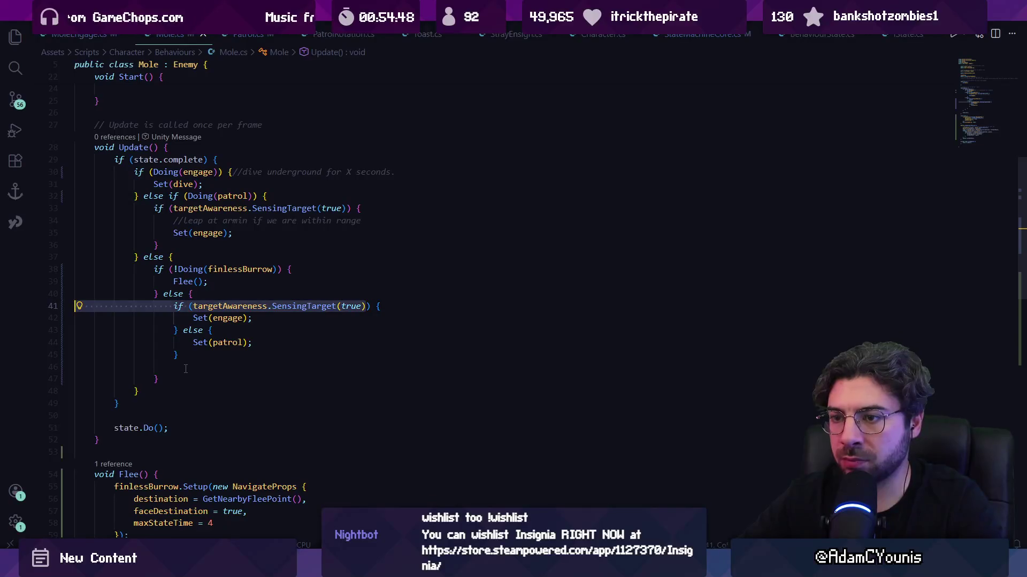
{"action": "key", "text": "ctrl+shift+Left"}
{"action": "key", "text": "ctrl+shift+Left"}
{"action": "key", "text": "ctrl+shift+Left"}
{"action": "type", "text": "gage.Sho"}
{"action": "key", "text": "Tab"}
{"action": "key", "text": "BackSpace"}
{"action": "key", "text": "ctrl+s"}
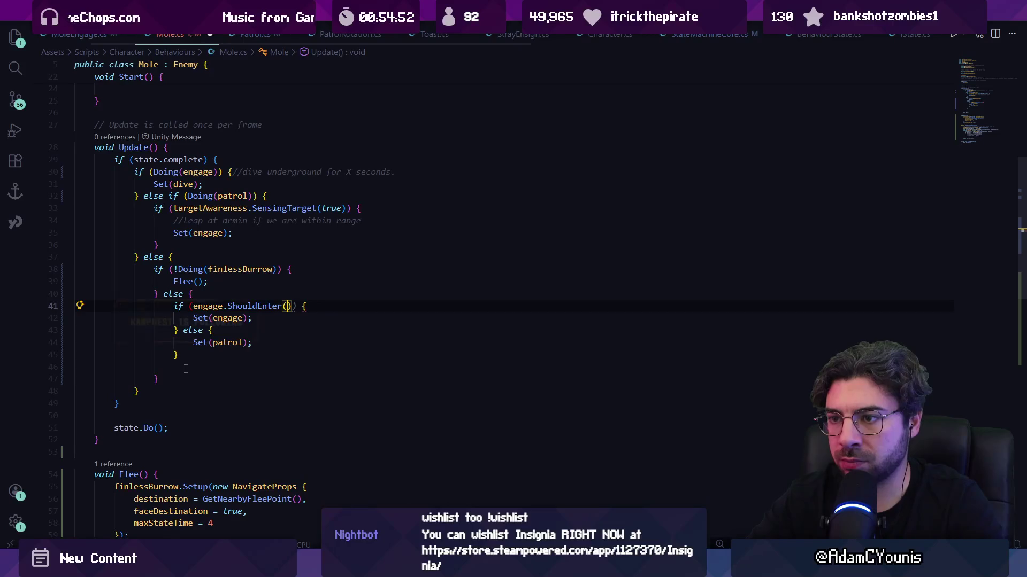
{"action": "key", "text": "Tab"}
{"action": "key", "text": "Tab"}
{"action": "type", "text": "if (engage.ShouldEnter("}
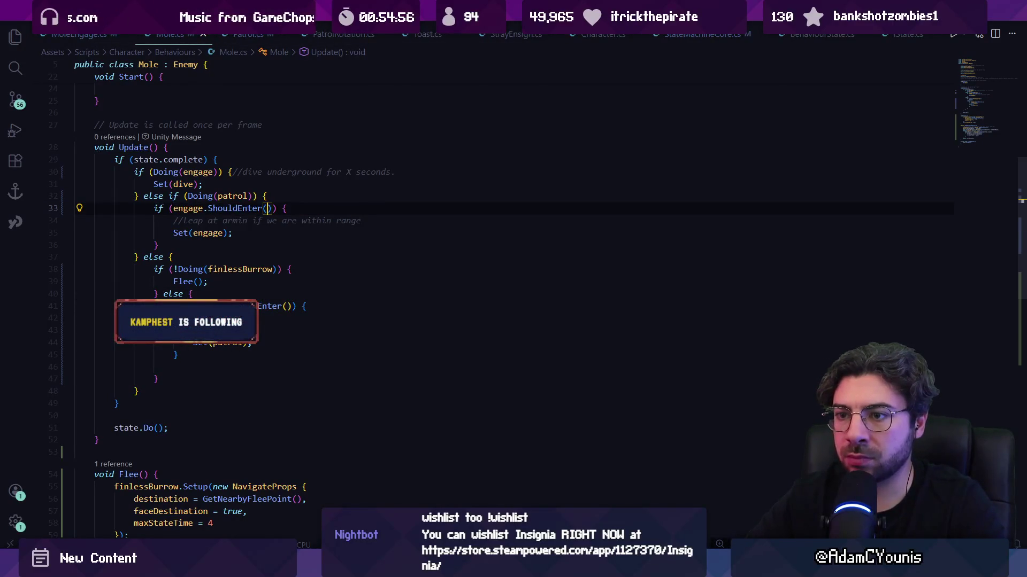
- Play-test the scene in Unity with the new engage condition
{"action": "key", "text": "alt+Tab"}
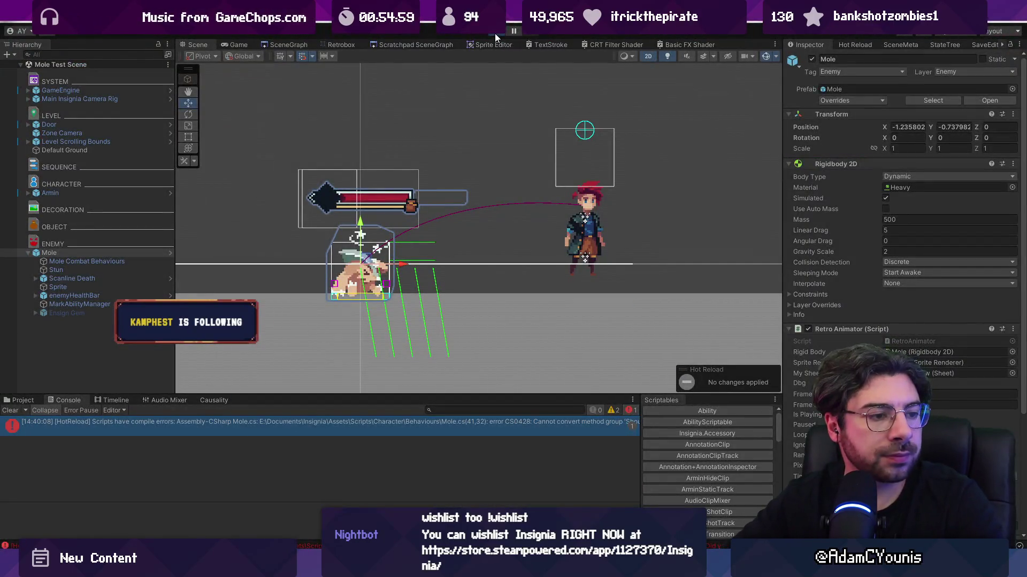
{"action": "left_click", "coordinate": [495, 33]}
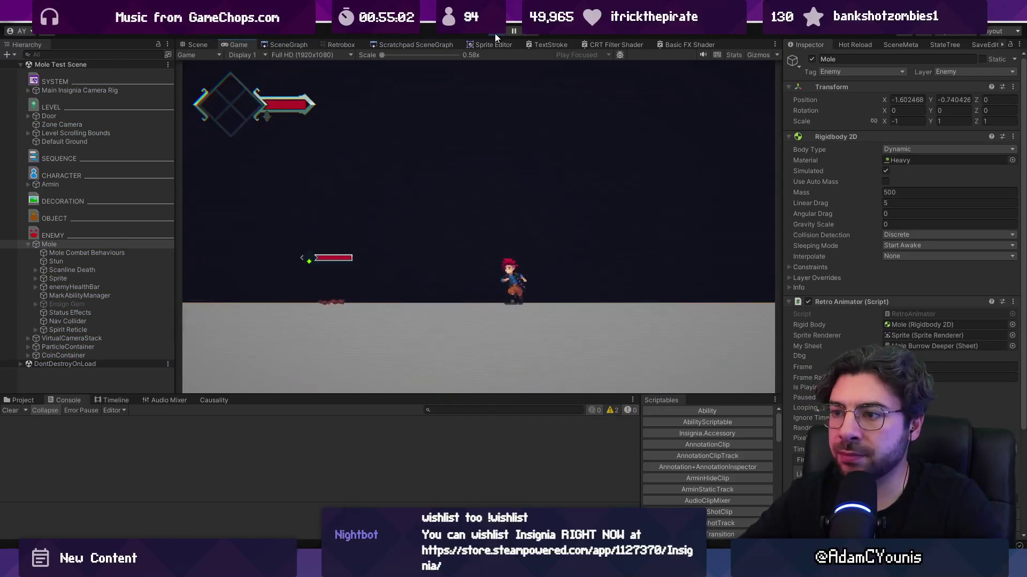
{"action": "left_click", "coordinate": [495, 33]}
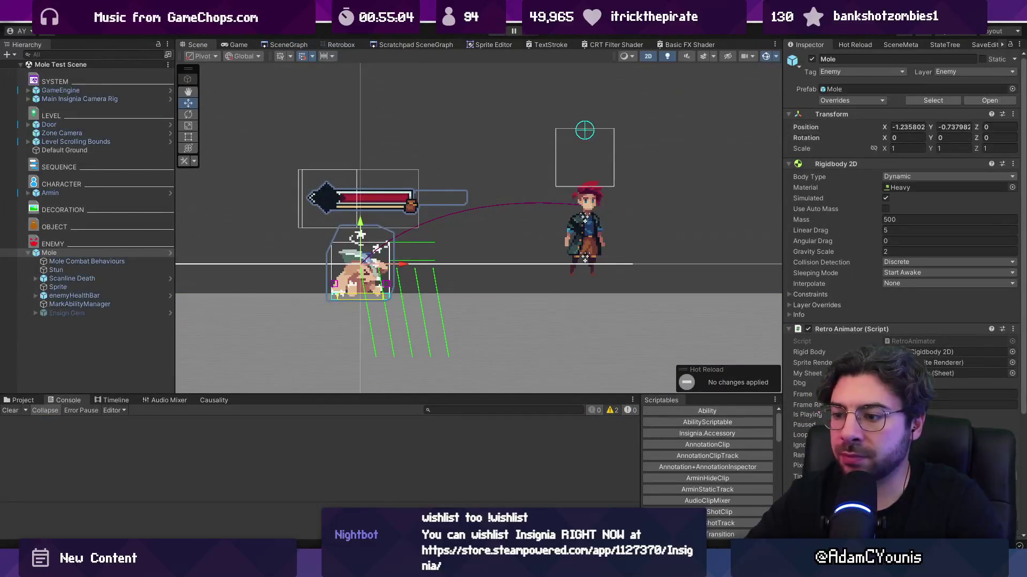
- Delete the inner engage-or-patrol if/else so the finished burrow sets patrol, and save Mole.cs
{"action": "key", "text": "alt+Tab"}
{"action": "key", "text": "shift+Up"}
{"action": "key", "text": "shift+Up"}
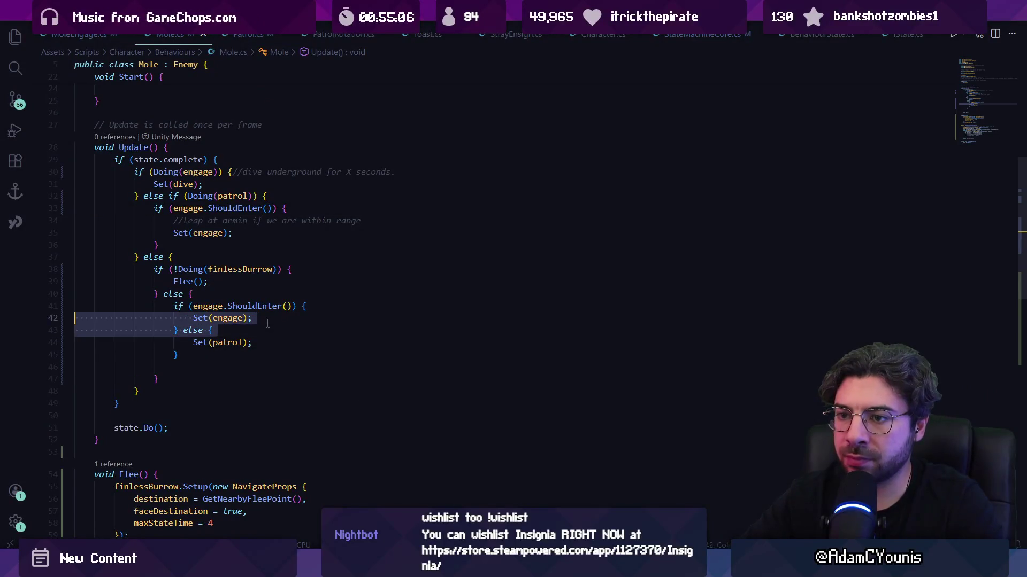
{"action": "key", "text": "BackSpace"}
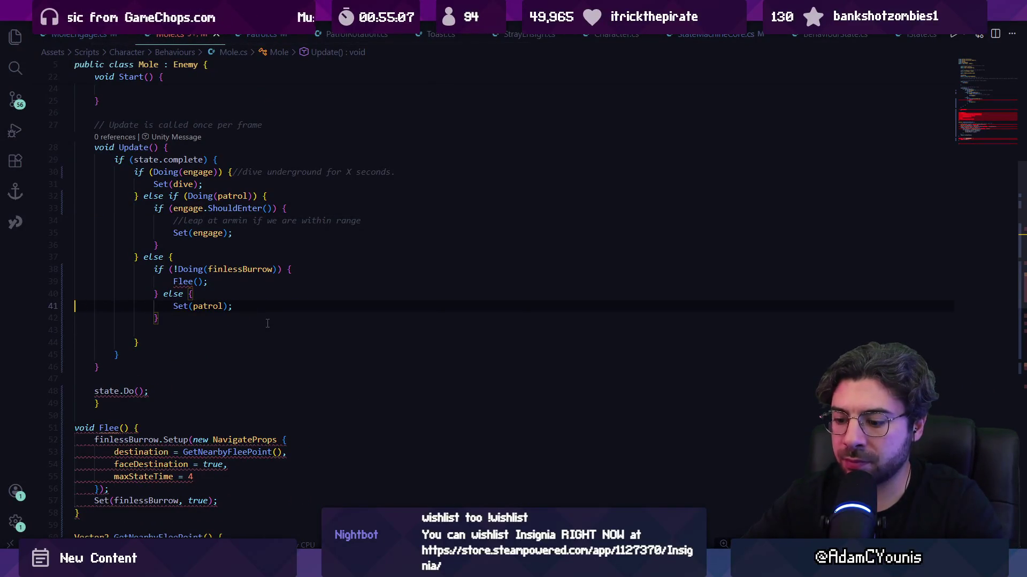
{"action": "type", "text": "}"}
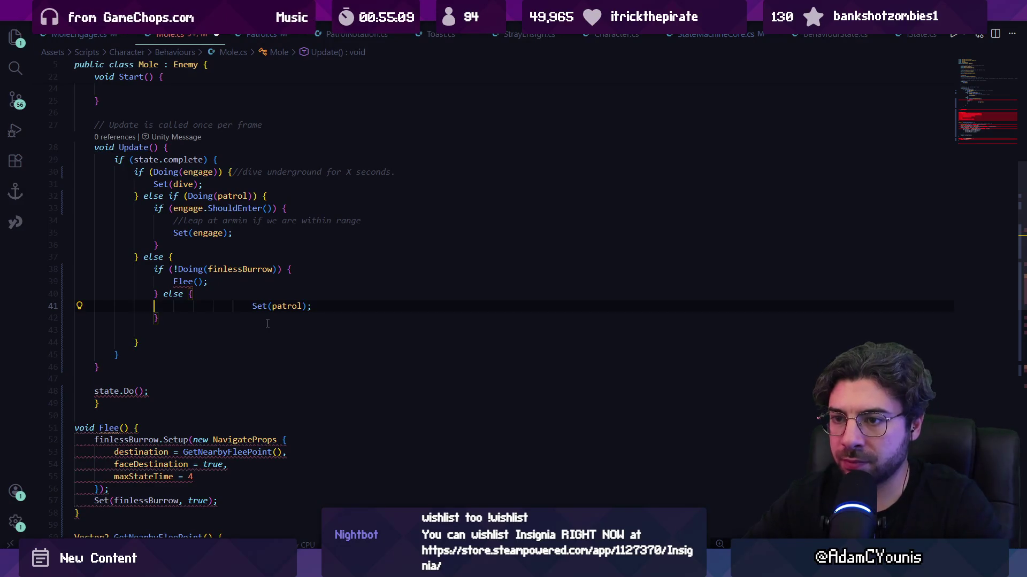
{"action": "key", "text": "ctrl+z"}
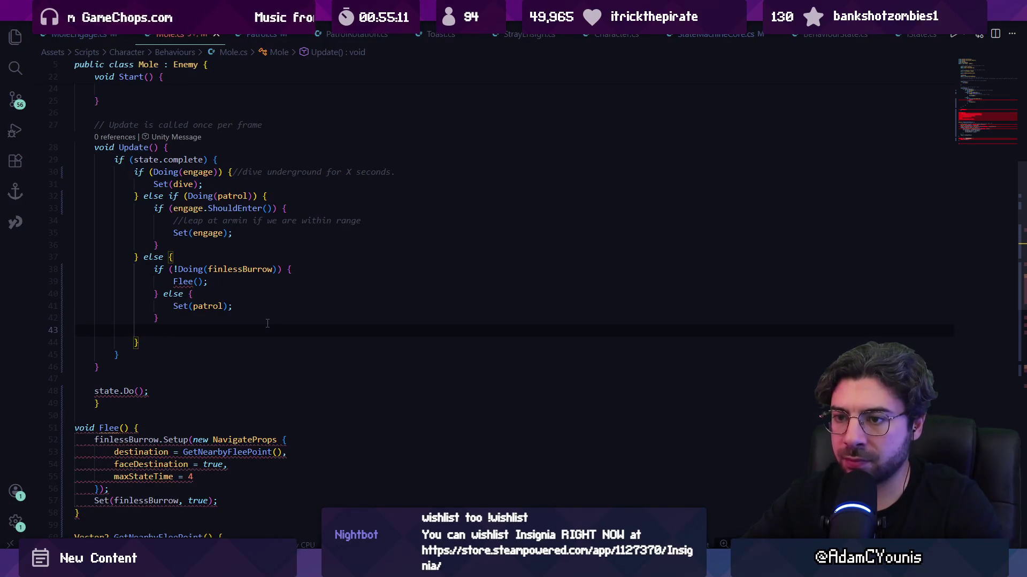
{"action": "key", "text": "BackSpace"}
{"action": "key", "text": "ctrl+s"}
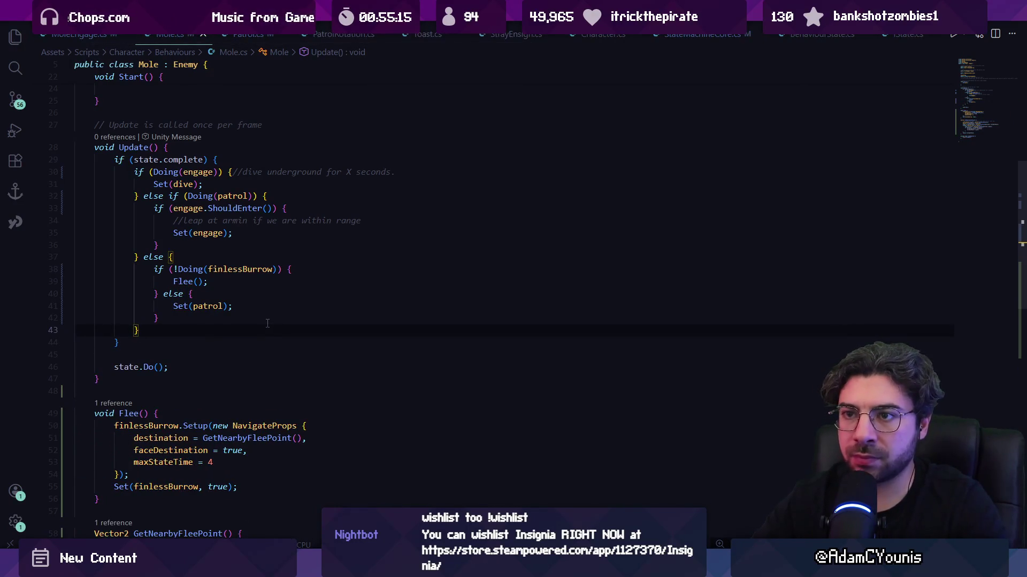
{"action": "key", "text": "alt+Tab"}
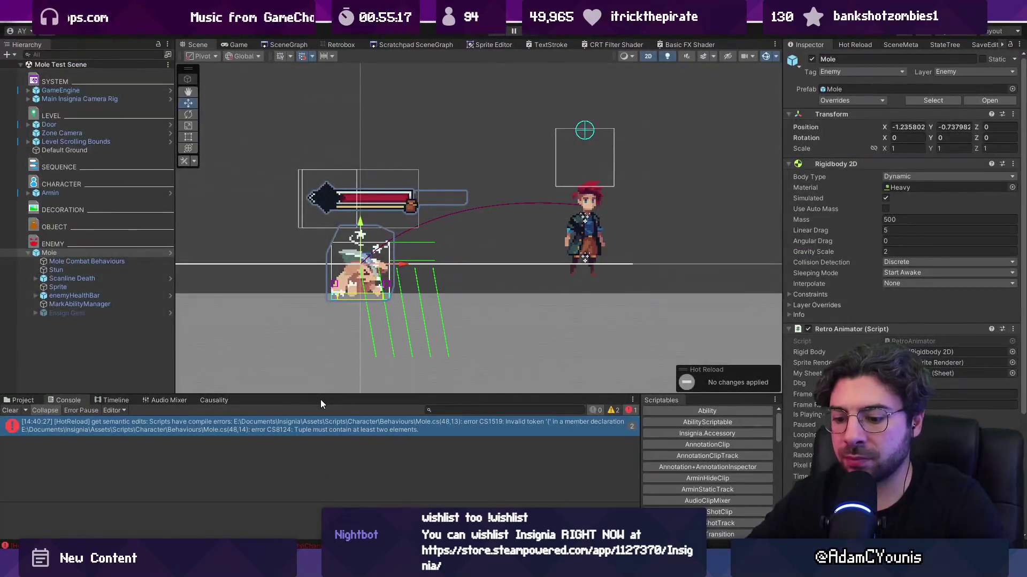
- Run the scene and watch the mole in Scene view with its StateTree panel widened
{"action": "key", "text": "ctrl+p"}
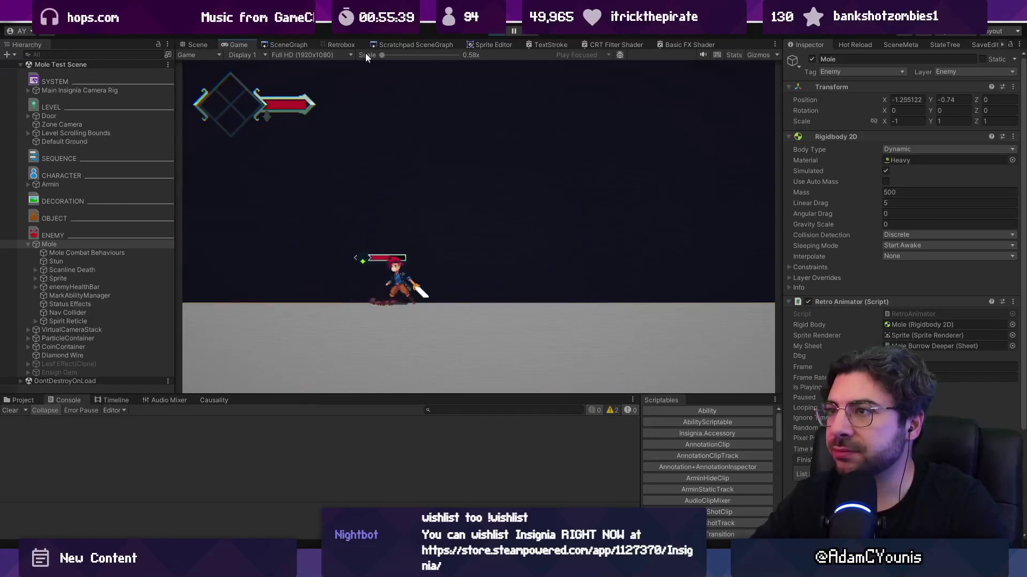
{"action": "left_click", "coordinate": [338, 44]}
{"action": "left_click", "coordinate": [286, 44]}
{"action": "left_click", "coordinate": [197, 44]}
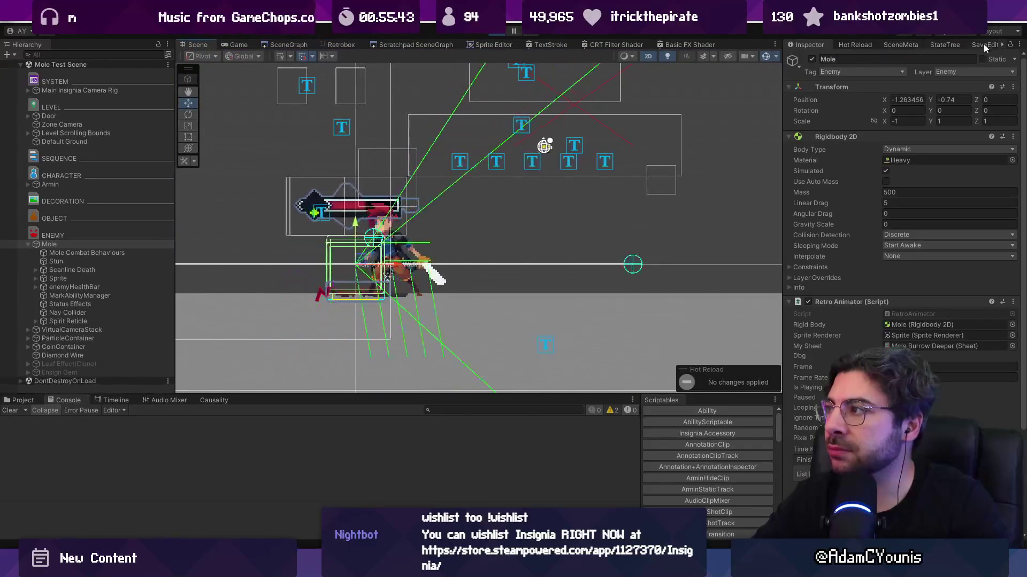
{"action": "left_click", "coordinate": [936, 46]}
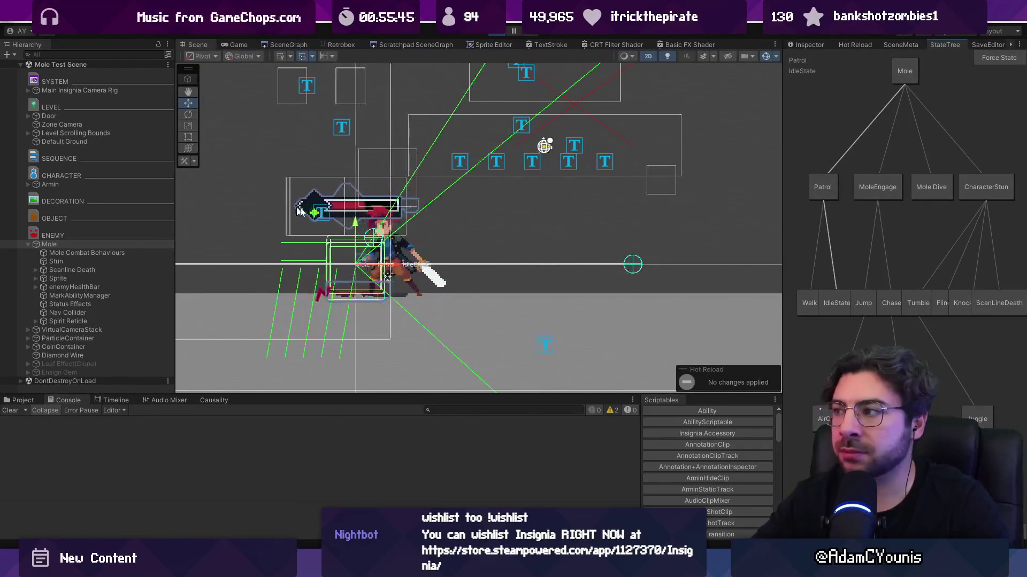
{"action": "left_click_drag", "start_coordinate": [784, 269], "coordinate": [585, 267]}
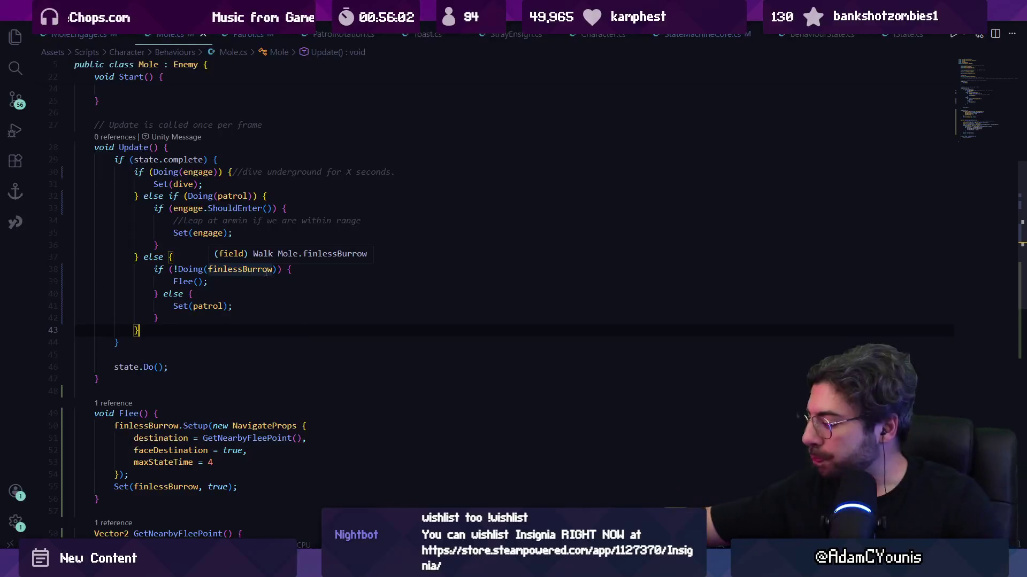
- Jump from the ShouldEnter call on Mole.cs line 33 to its definition in MoleEngage.cs
{"action": "left_click", "coordinate": [270, 293]}
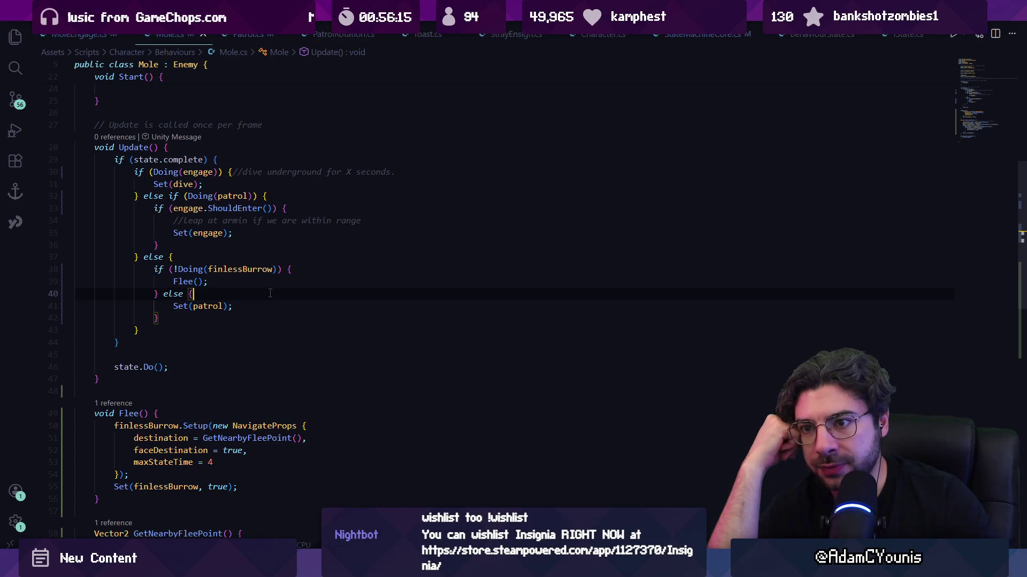
{"action": "mouse_move", "coordinate": [384, 567]}
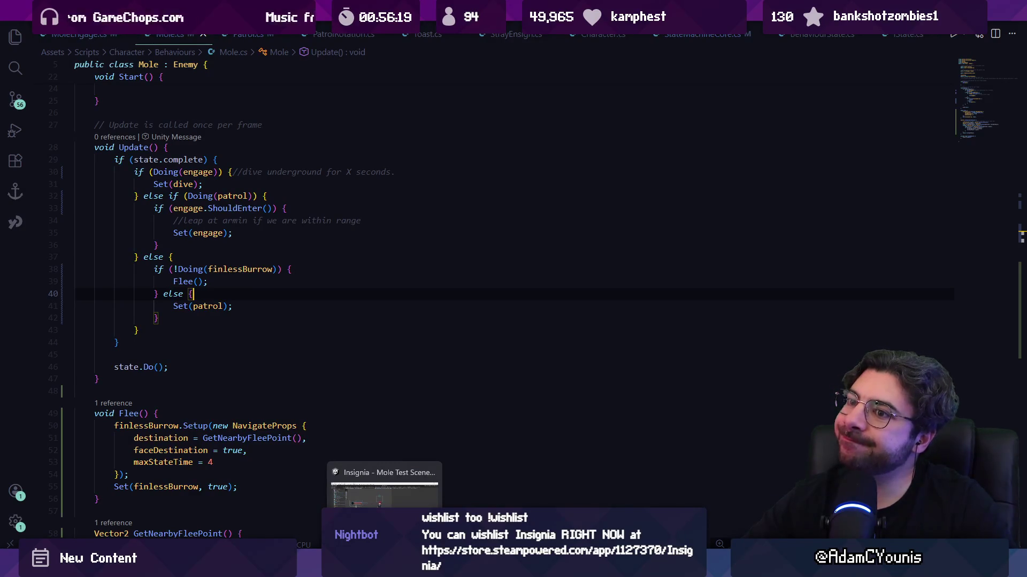
{"action": "left_click", "coordinate": [236, 209], "text": "ctrl"}
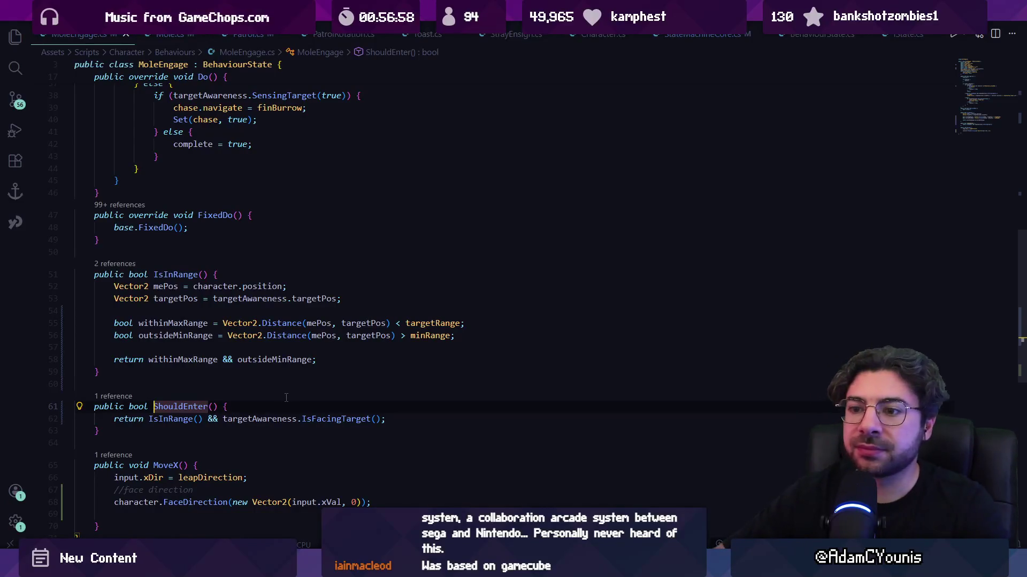
- Review the ShouldEnter and IsInRange code in MoleEngage.cs
{"action": "key", "text": "Home"}
{"action": "key", "text": "Home"}
{"action": "key", "text": "Up"}
{"action": "key", "text": "Up"}
{"action": "key", "text": "End"}
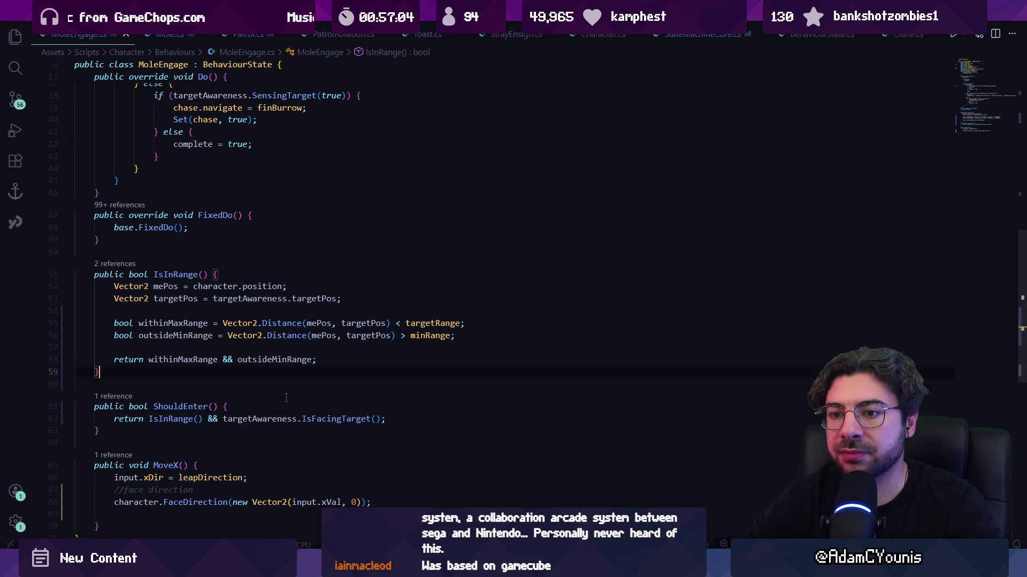
{"action": "key", "text": "Left"}
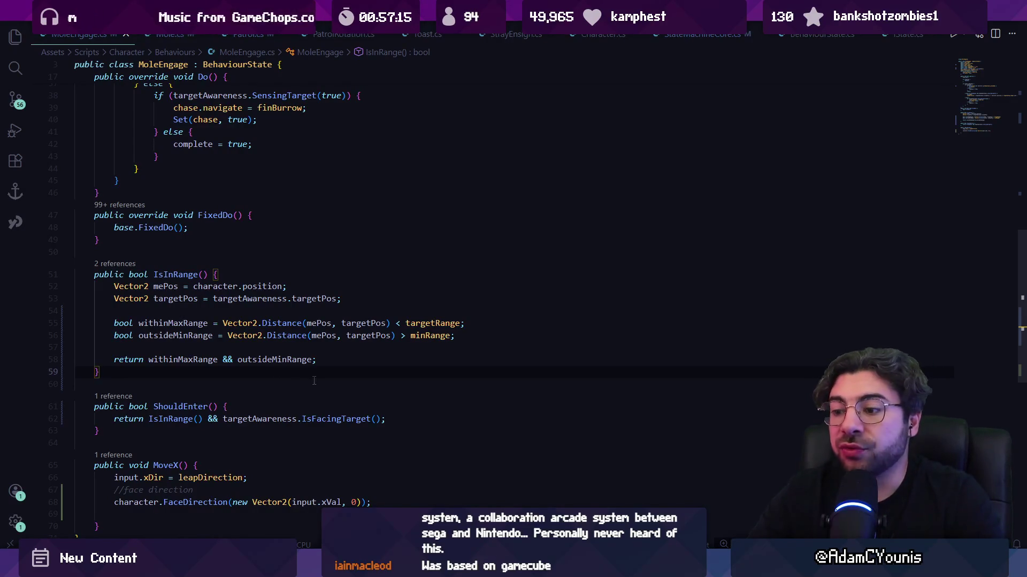
{"action": "left_click", "coordinate": [290, 387]}
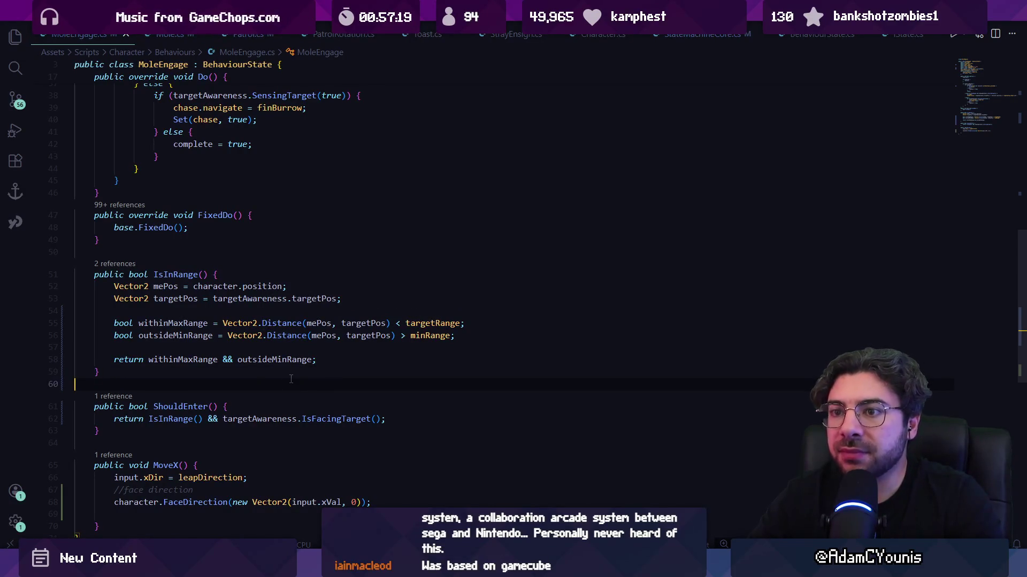
- Open Patrol.cs and search it for facing-related code
{"action": "key", "text": "ctrl+p"}
{"action": "type", "text": "patrol"}
{"action": "key", "text": "Return"}
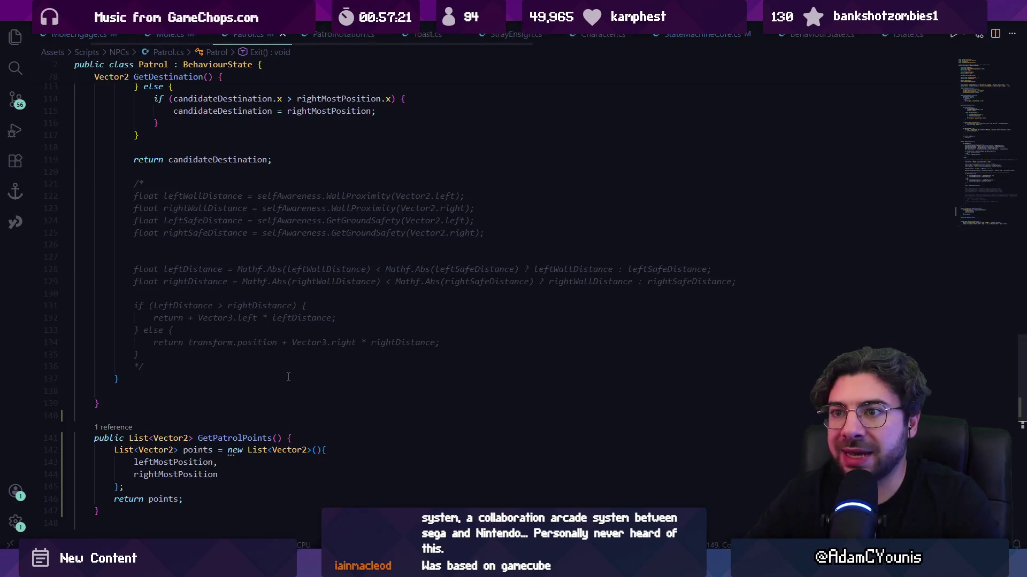
{"action": "key", "text": "alt+Tab"}
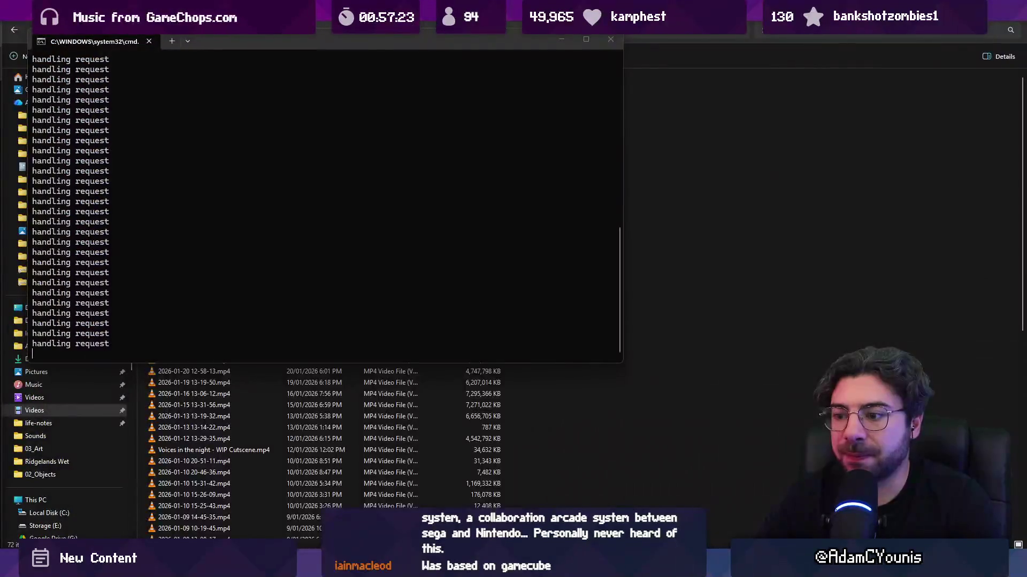
{"action": "key", "text": "alt+Tab"}
{"action": "key", "text": "alt+Tab"}
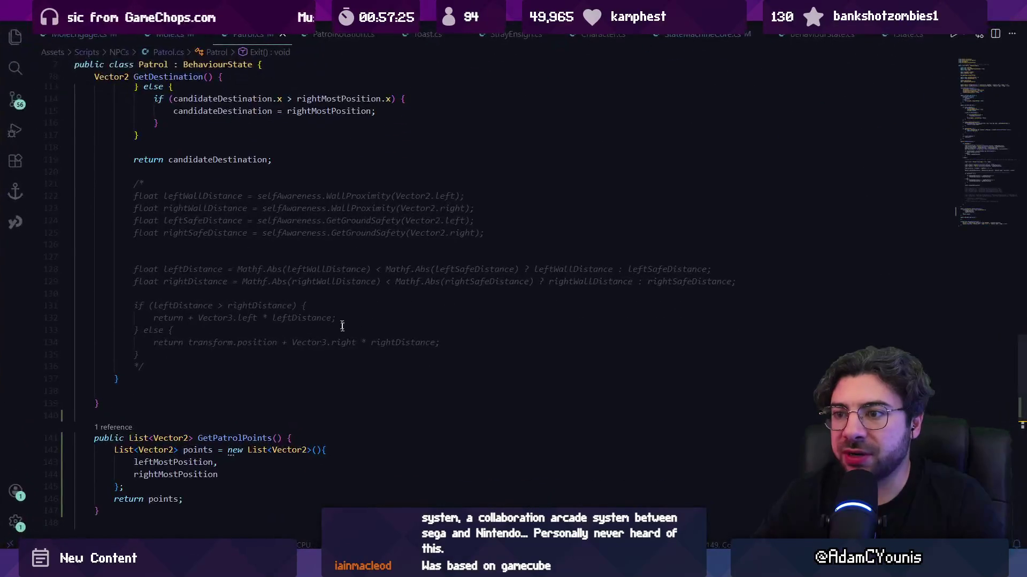
{"action": "key", "text": "ctrl+f"}
{"action": "type", "text": "facingar"}
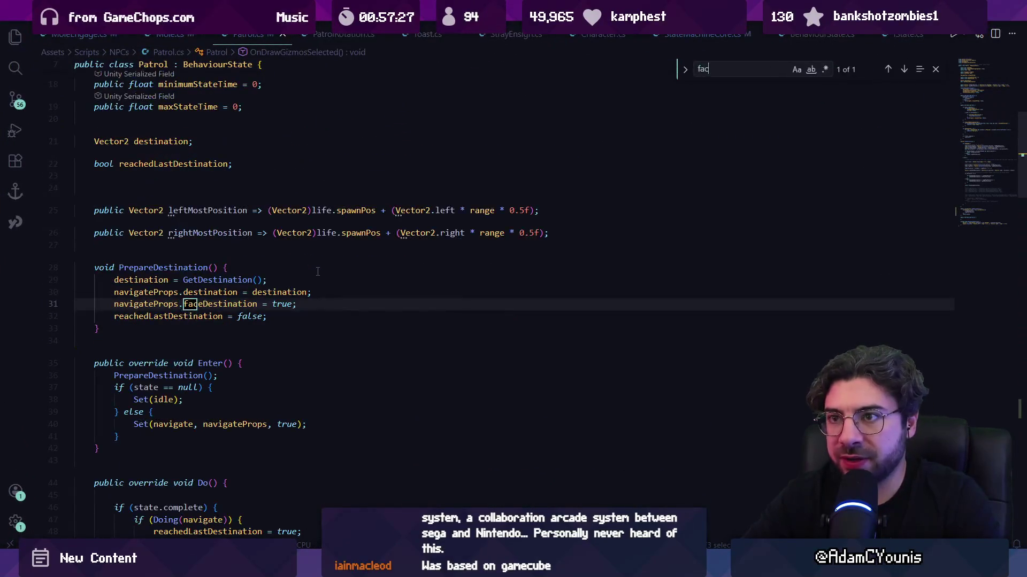
{"action": "key", "text": "BackSpace"}
{"action": "key", "text": "BackSpace"}
{"action": "type", "text": "t"}
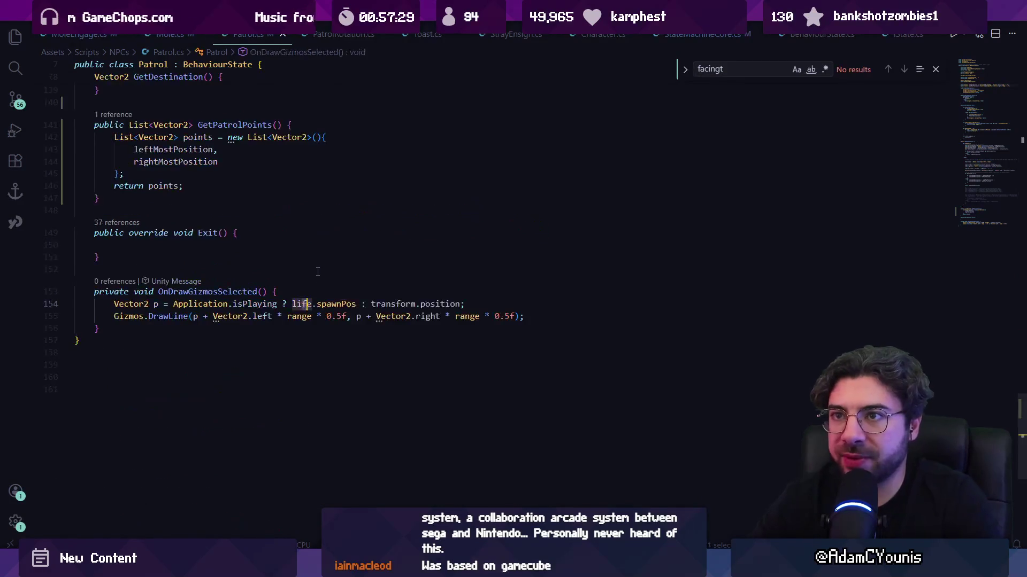
- Check ShouldEnter's definition, then select engage.ShouldEnter() on Mole.cs line 33
{"action": "key", "text": "ctrl+Tab"}
{"action": "double_click", "coordinate": [251, 209]}
{"action": "key", "text": "ctrl+f"}
{"action": "key", "text": "Escape"}
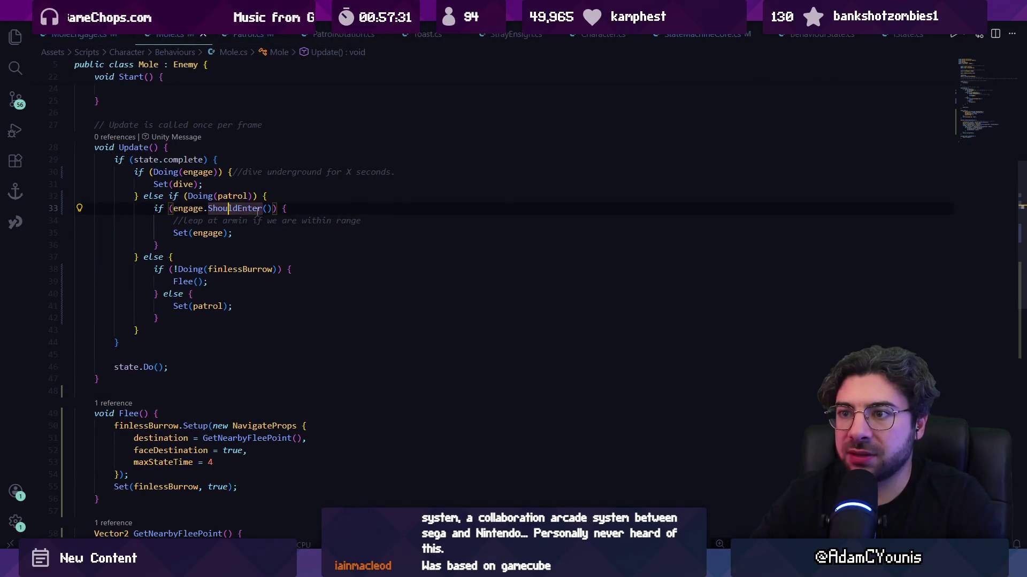
{"action": "key", "text": "F12"}
{"action": "scroll", "coordinate": [245, 335], "scroll_direction": "down", "scroll_amount": 2}
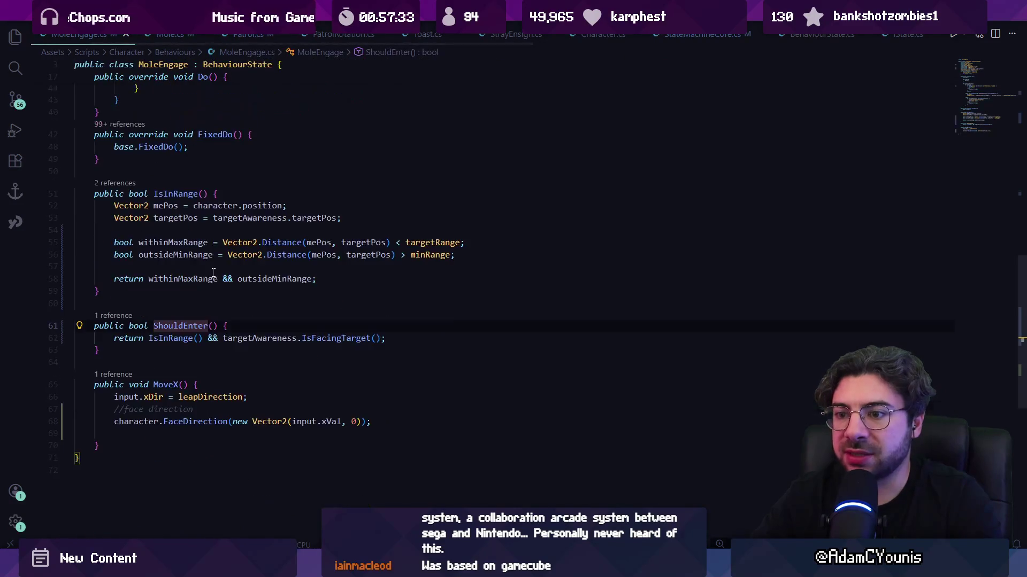
{"action": "double_click", "coordinate": [245, 338]}
{"action": "key", "text": "ctrl+Left"}
{"action": "key", "text": "ctrl+Left"}
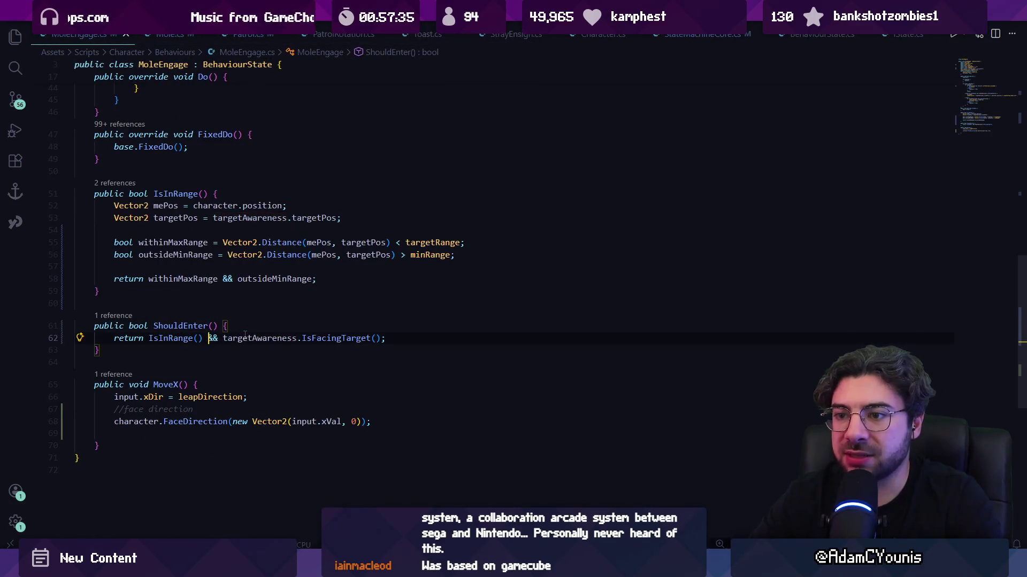
{"action": "key", "text": "ctrl+shift+Right"}
{"action": "key", "text": "ctrl+shift+Right"}
{"action": "key", "text": "ctrl+shift+Right"}
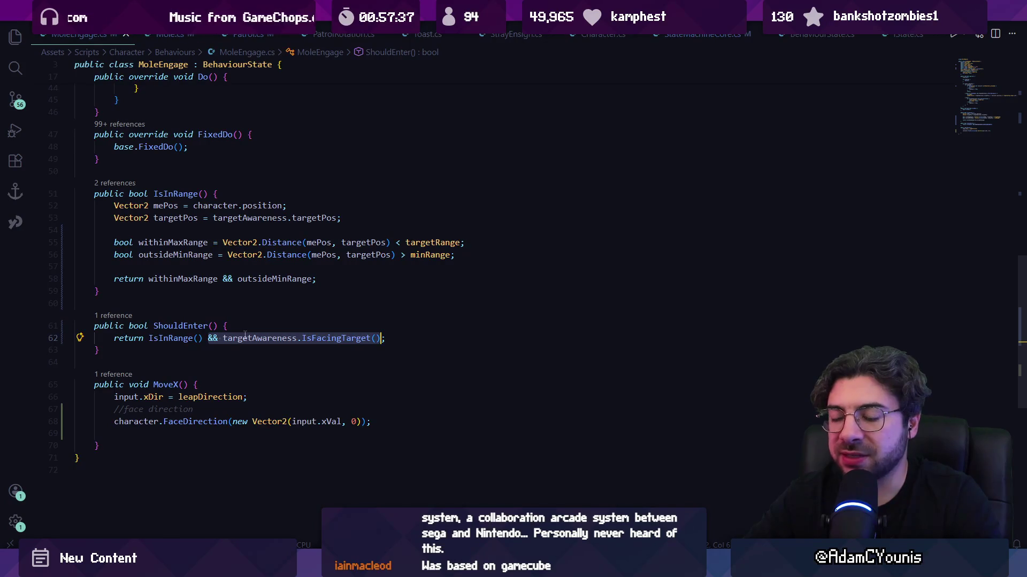
{"action": "key", "text": "alt+Left"}
{"action": "key", "text": "alt+Left"}
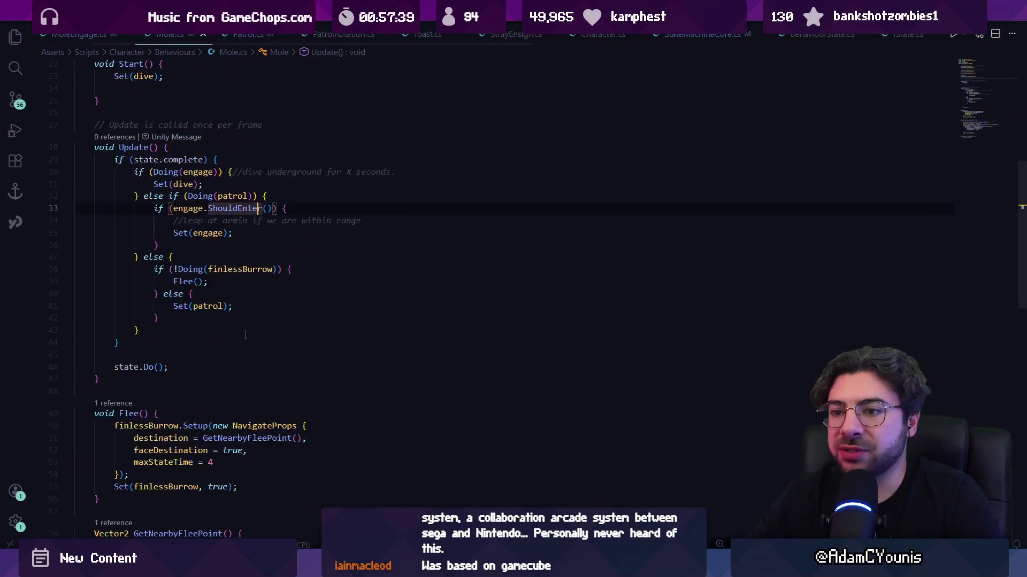
{"action": "key", "text": "Right"}
{"action": "key", "text": "Right"}
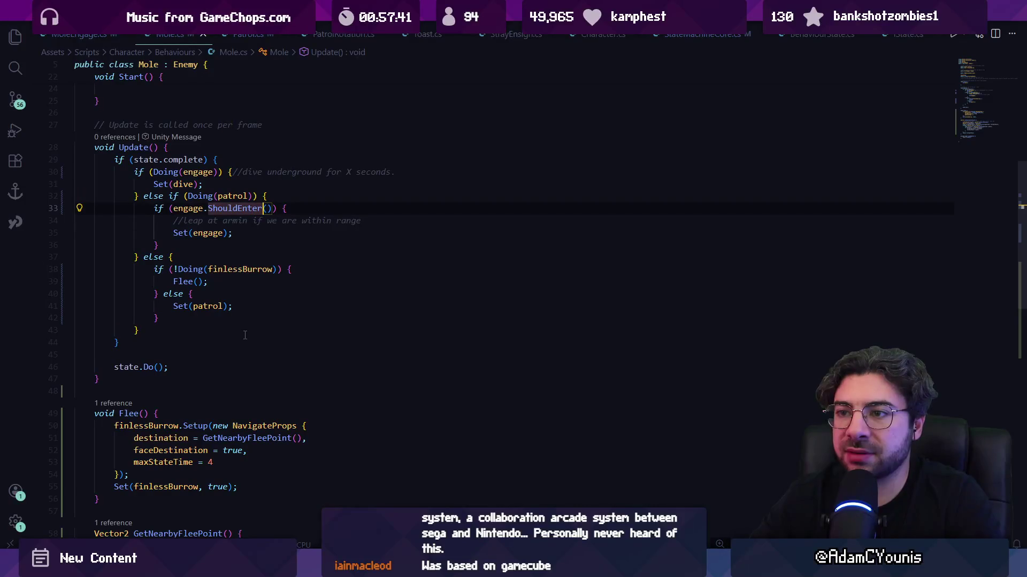
{"action": "key", "text": "Right"}
{"action": "key", "text": "Right"}
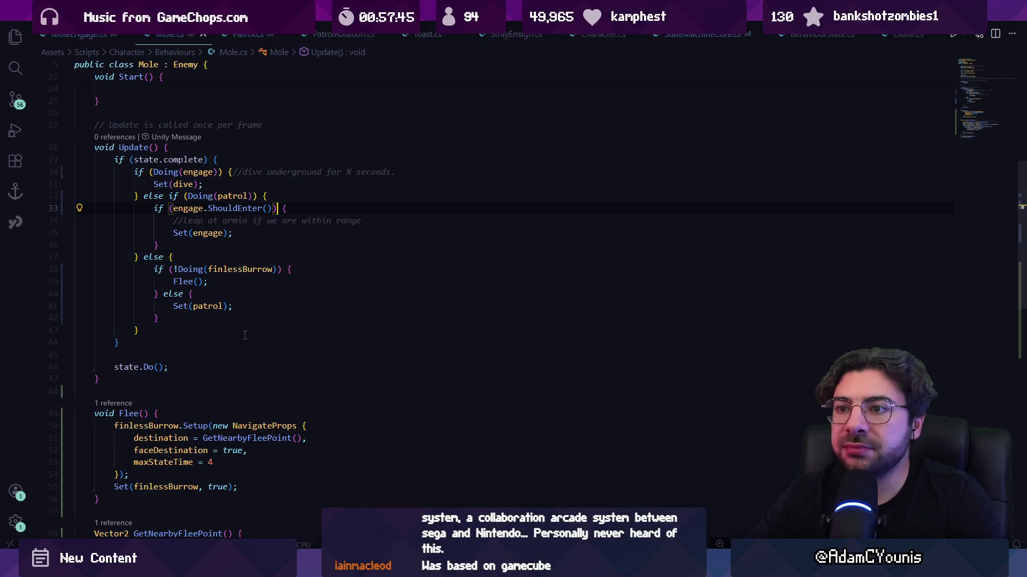
{"action": "key", "text": "ctrl+shift+Left"}
{"action": "key", "text": "ctrl+shift+Left"}
{"action": "key", "text": "ctrl+shift+Left"}
- Replace engage.ShouldEnter() with targetAwareness.SensingTarget and save Mole.cs
{"action": "type", "text": "s"}
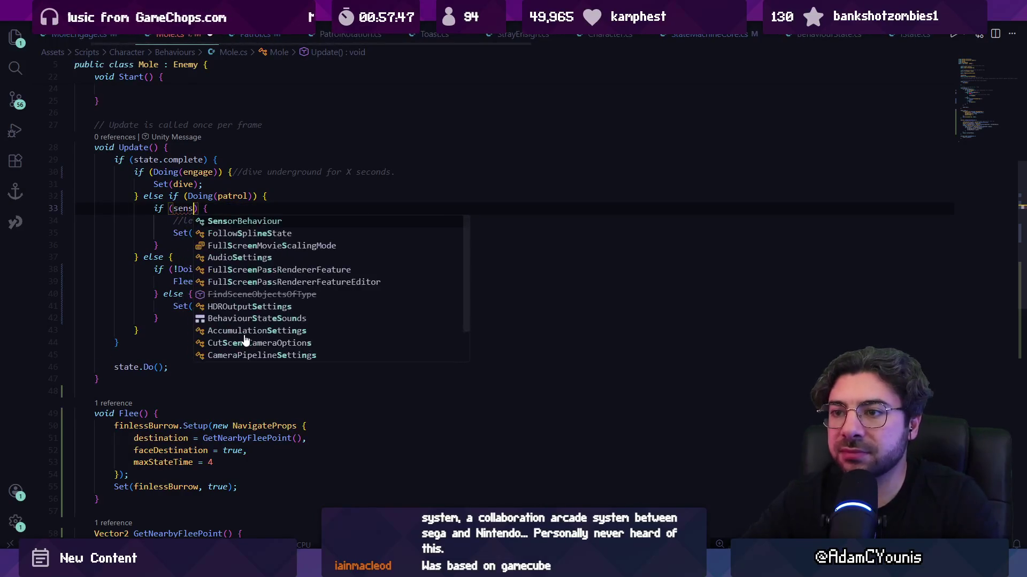
{"action": "key", "text": "BackSpace"}
{"action": "type", "text": "targetAwareness.te"}
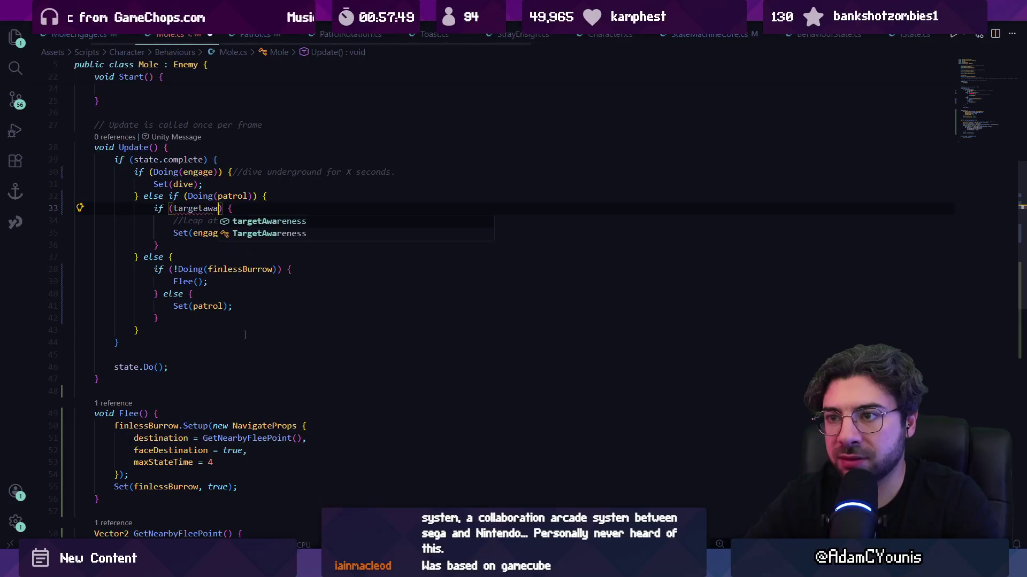
{"action": "key", "text": "BackSpace"}
{"action": "key", "text": "BackSpace"}
{"action": "type", "text": "sensin"}
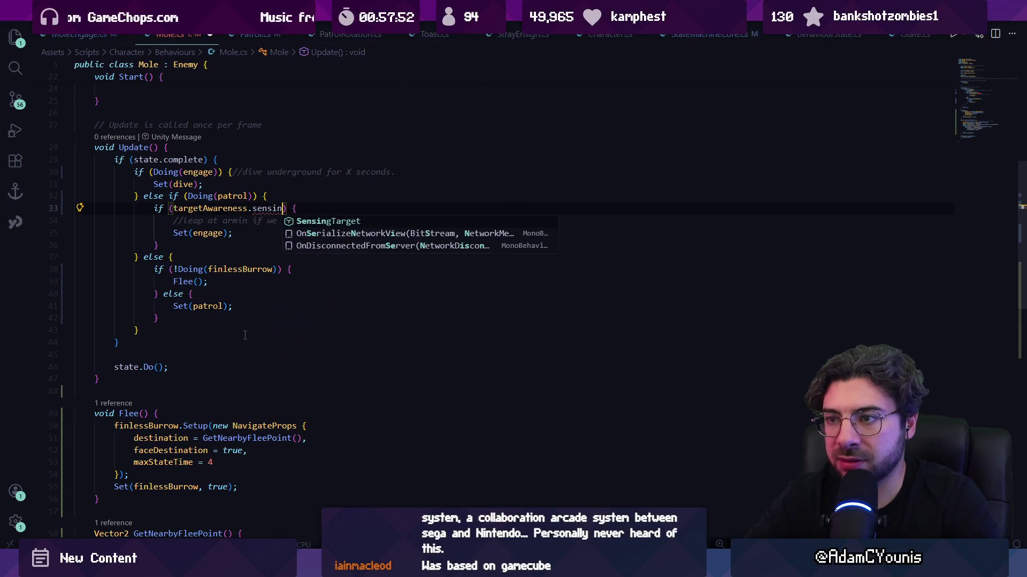
{"action": "key", "text": "Tab"}
{"action": "key", "text": "ctrl+s"}
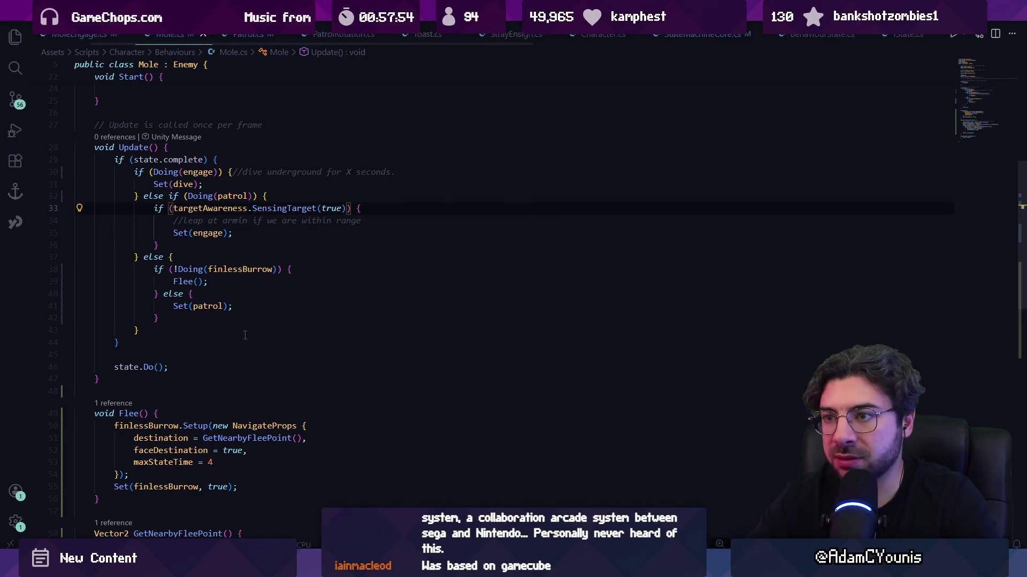
- Check SensingTarget's parameters and fill in its arguments as (true, true, true)
{"action": "left_click", "coordinate": [274, 205], "text": "ctrl"}
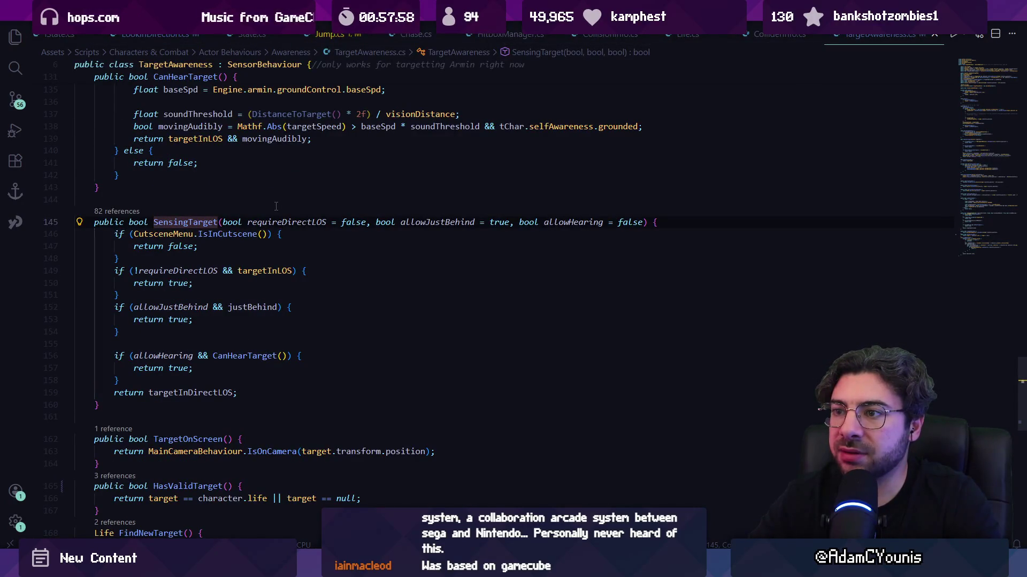
{"action": "key", "text": "alt+Left"}
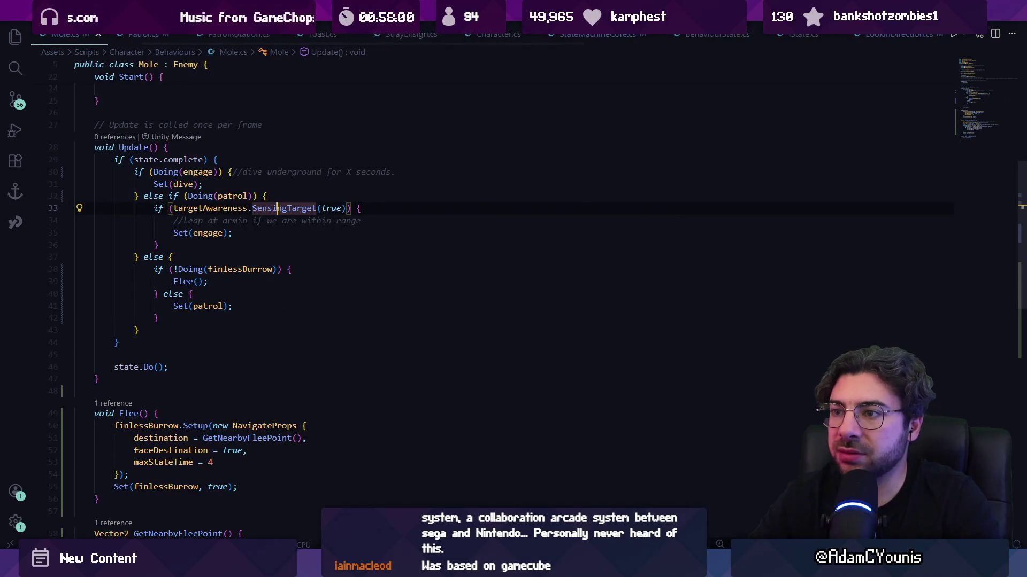
{"action": "key", "text": "ctrl+Right"}
{"action": "key", "text": "ctrl+Right"}
{"action": "type", "text": "true, true"}
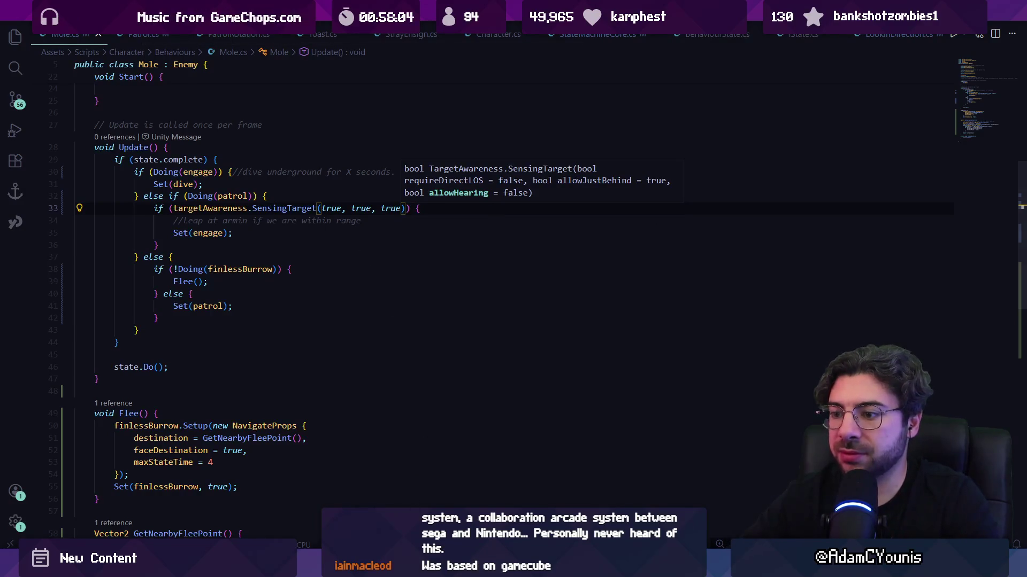
{"action": "key", "text": "alt+Tab"}
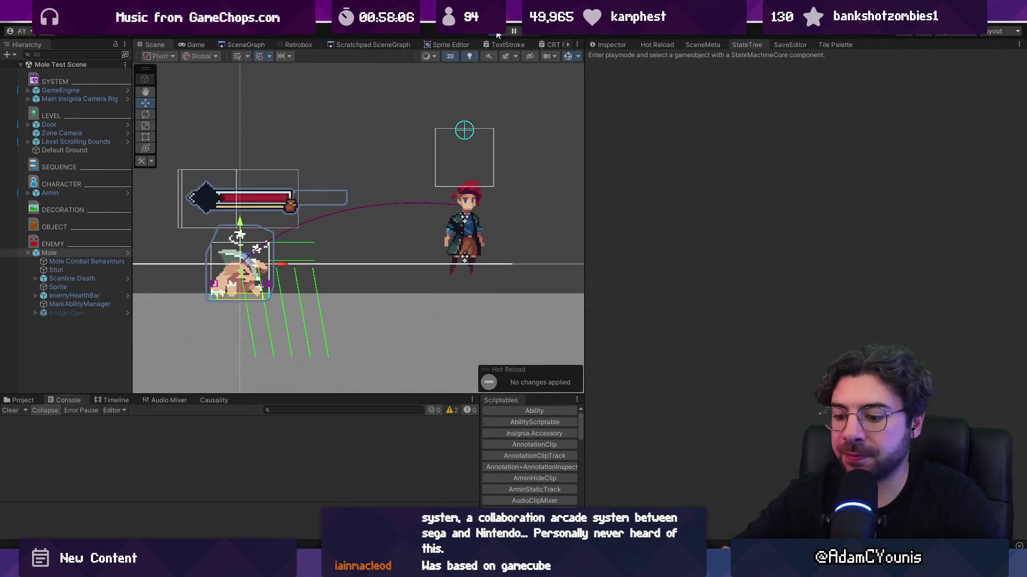
- Play-test the Mole Test Scene with the player circling the mole, then restore the editor layout
{"action": "left_click", "coordinate": [496, 34]}
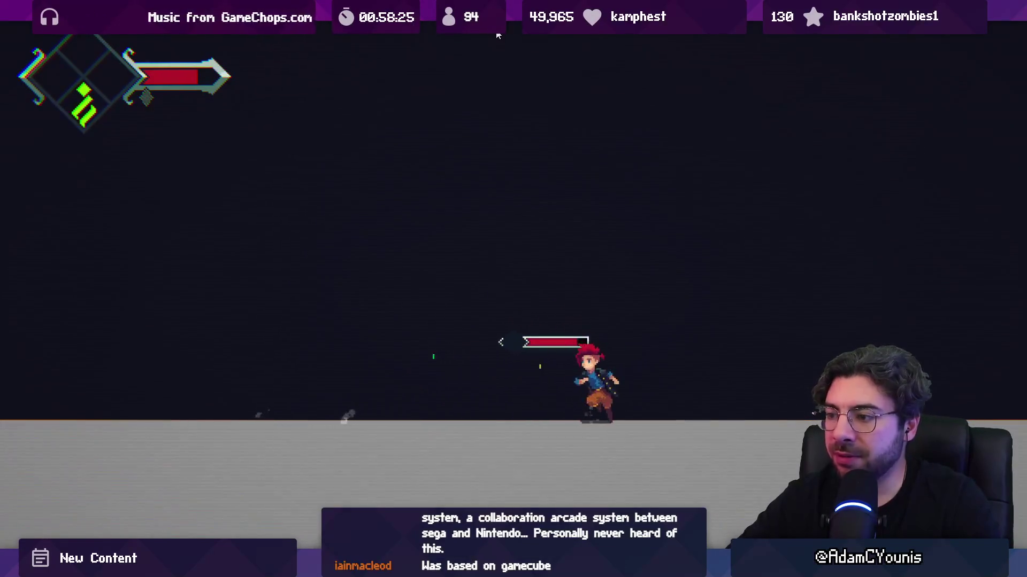
{"action": "key", "text": "shift+space"}
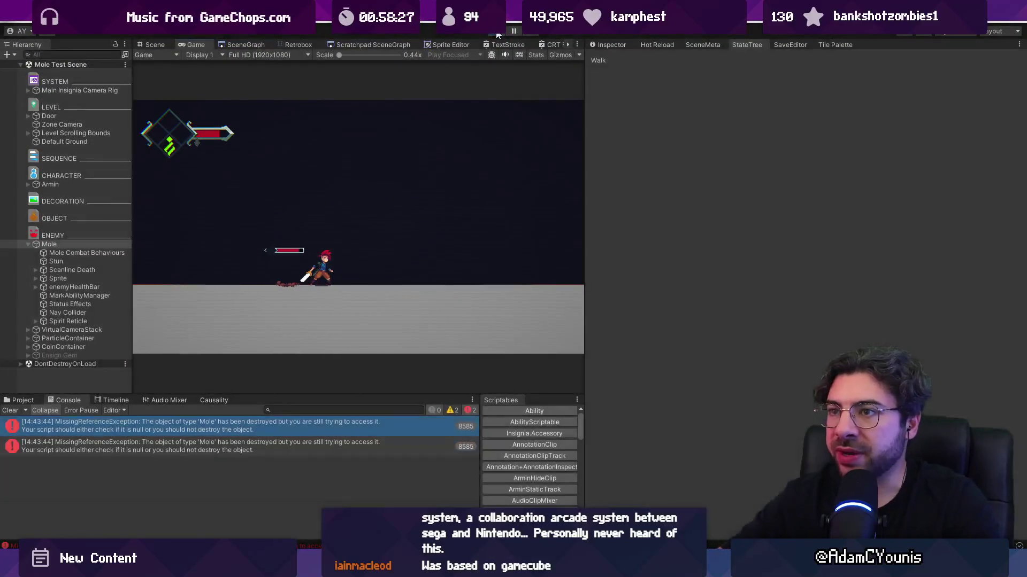
- Stop play mode and move the mole to the right along the ground
{"action": "left_click", "coordinate": [497, 34]}
{"action": "scroll", "coordinate": [352, 258], "scroll_direction": "down", "scroll_amount": 5}
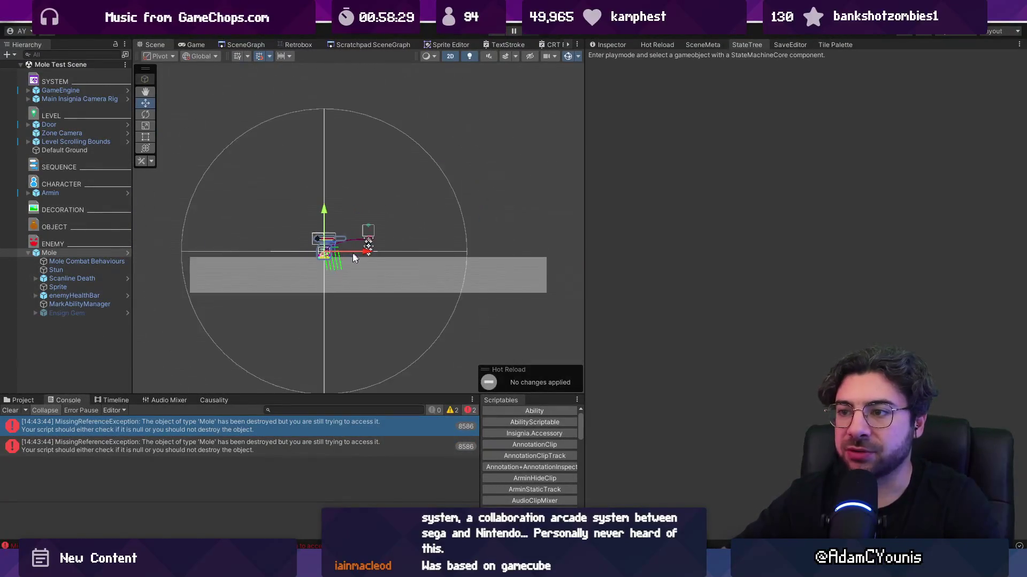
{"action": "left_click_drag", "start_coordinate": [353, 257], "coordinate": [392, 255]}
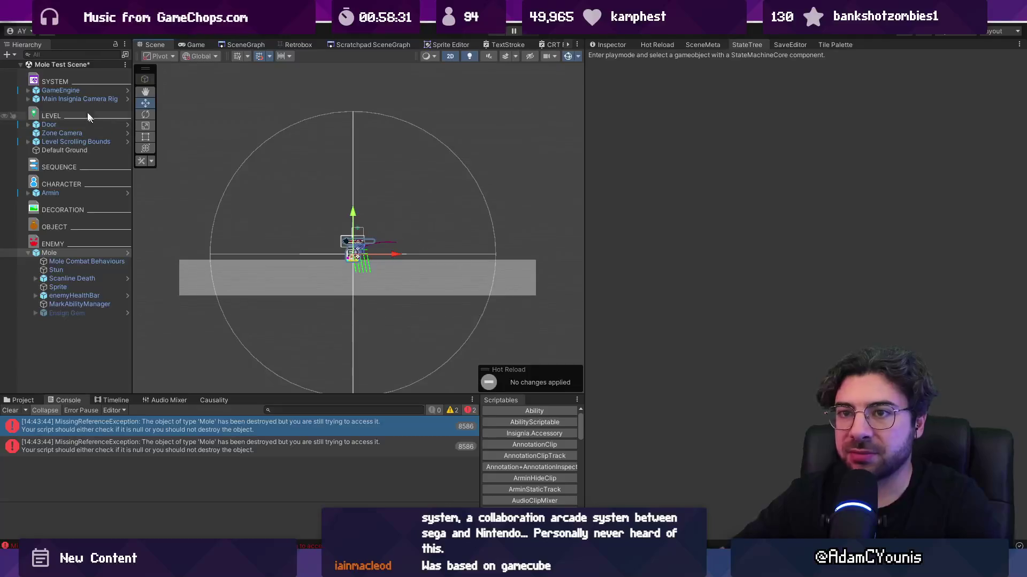
- Raise the Mole's Patrol (Script) Range from 3 to 5.45, then stop the play test
{"action": "left_click", "coordinate": [83, 260]}
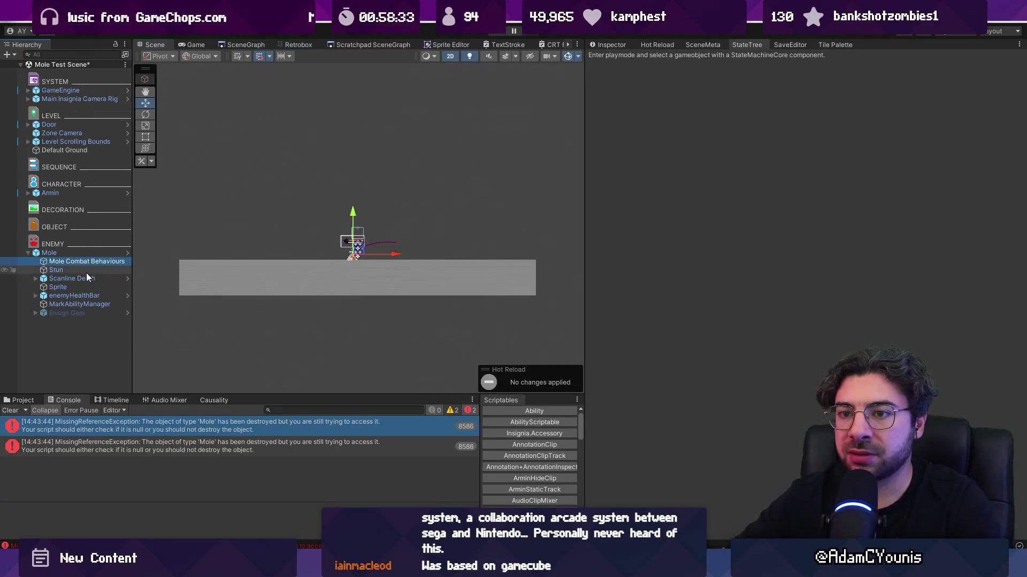
{"action": "left_click", "coordinate": [81, 252]}
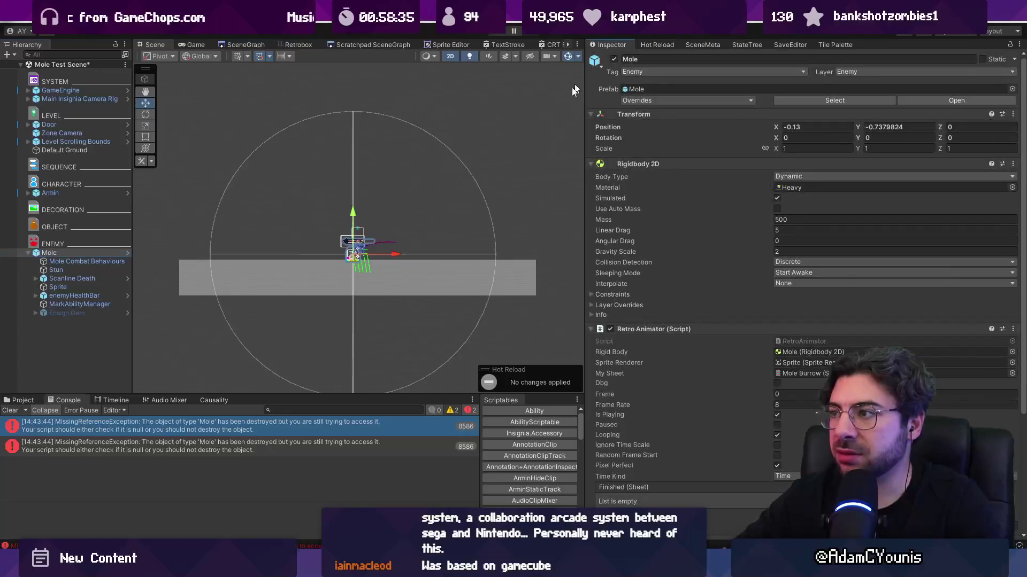
{"action": "scroll", "coordinate": [679, 332], "scroll_direction": "down", "scroll_amount": 5}
{"action": "left_click", "coordinate": [660, 475]}
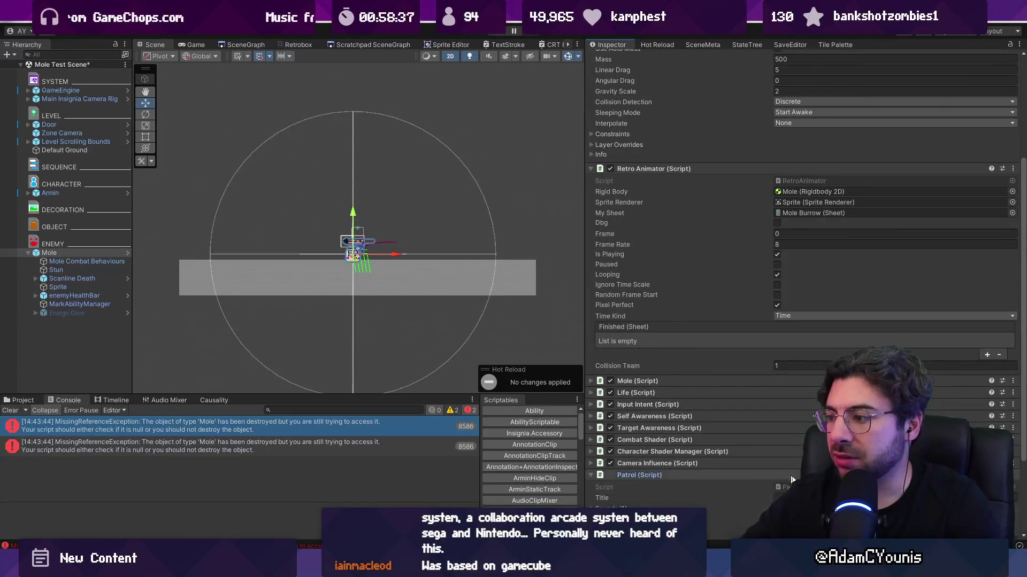
{"action": "scroll", "coordinate": [730, 470], "scroll_direction": "down", "scroll_amount": 4}
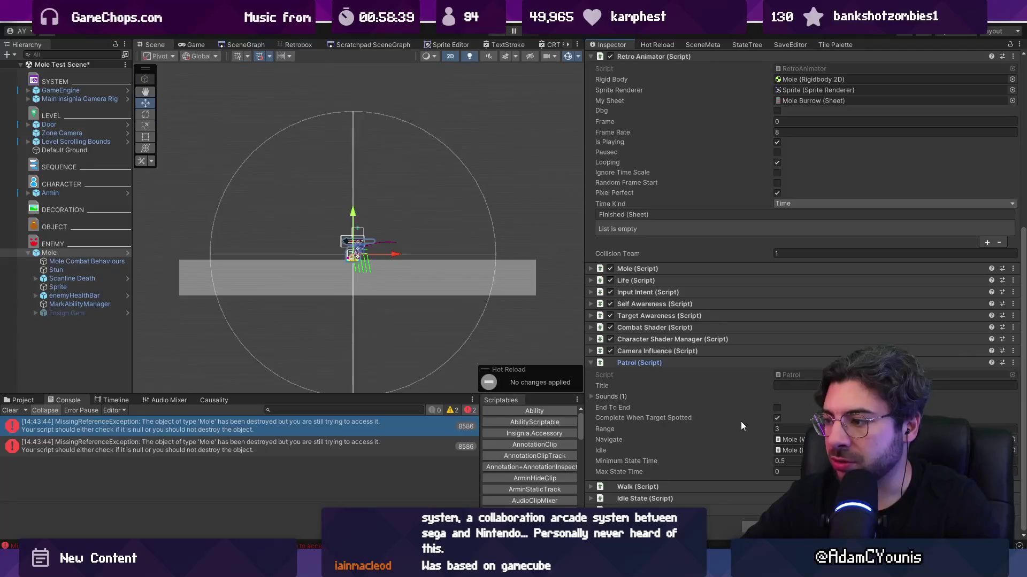
{"action": "left_click_drag", "start_coordinate": [741, 424], "coordinate": [765, 423]}
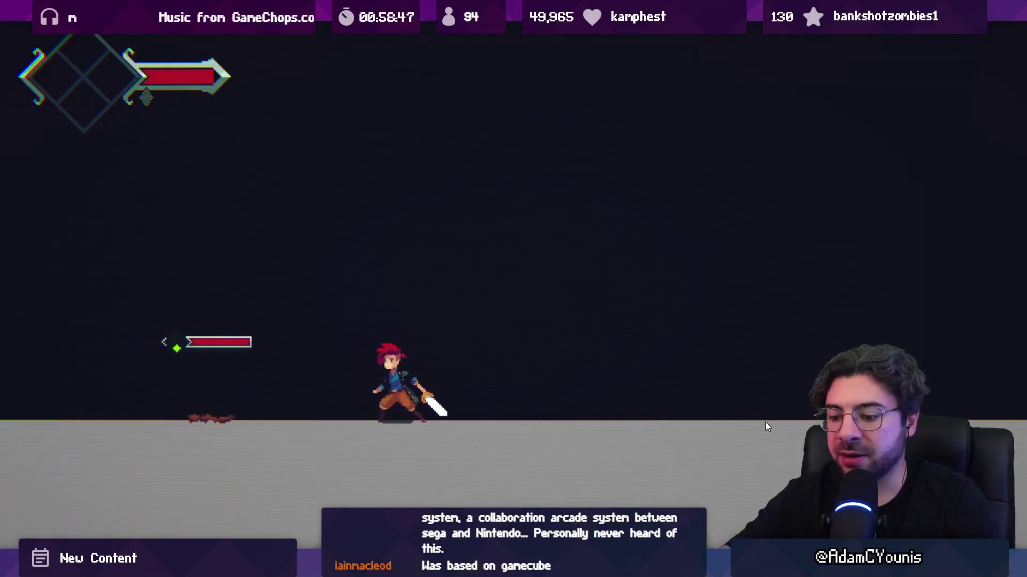
{"action": "key", "text": "ctrl+p"}
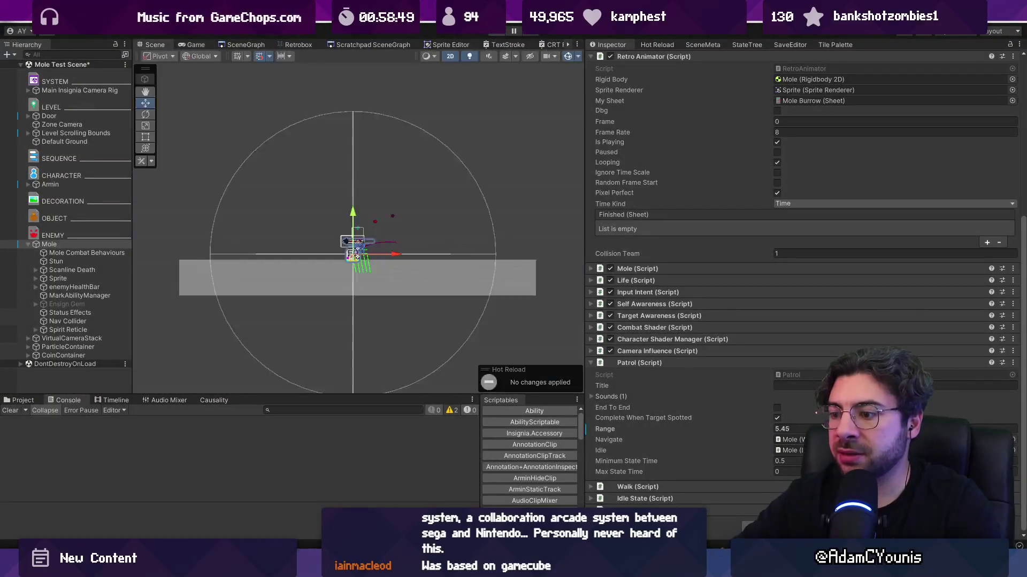
{"action": "key", "text": "alt+Tab"}
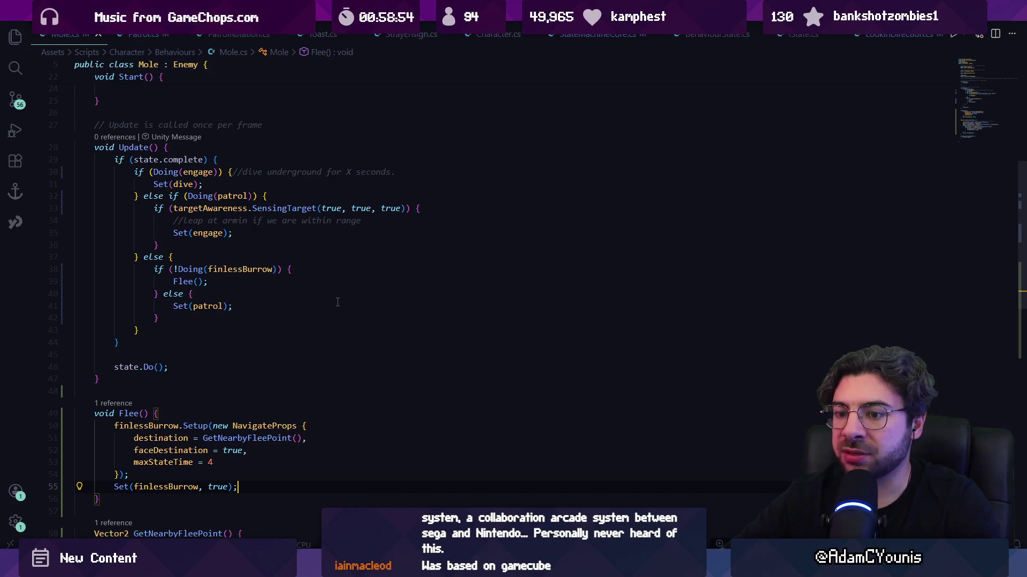
- Search Mole.cs for 'flee' to reach GetNearbyFleePoint
{"action": "key", "text": "ctrl+f"}
{"action": "type", "text": "flee"}
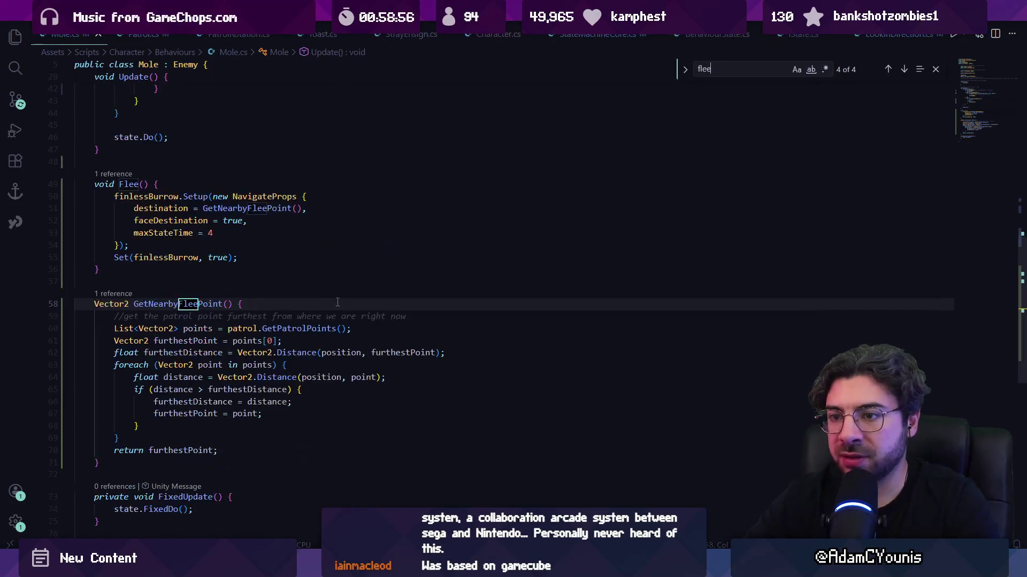
{"action": "key", "text": "Escape"}
- Rewrite line 62's position as the player's position via targetAwareness.target.transform.position
{"action": "double_click", "coordinate": [335, 350]}
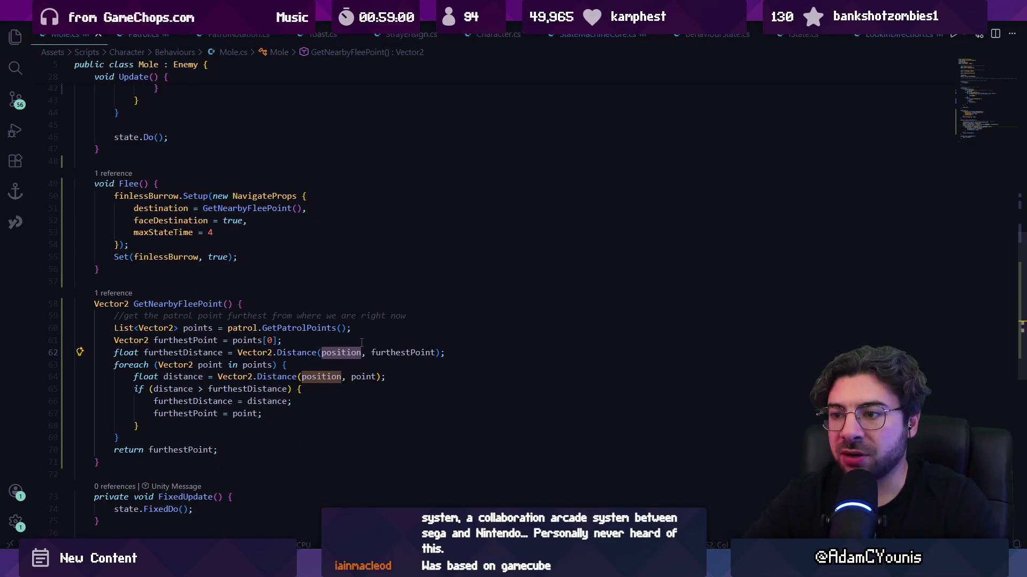
{"action": "type", "text": "e(Eng"}
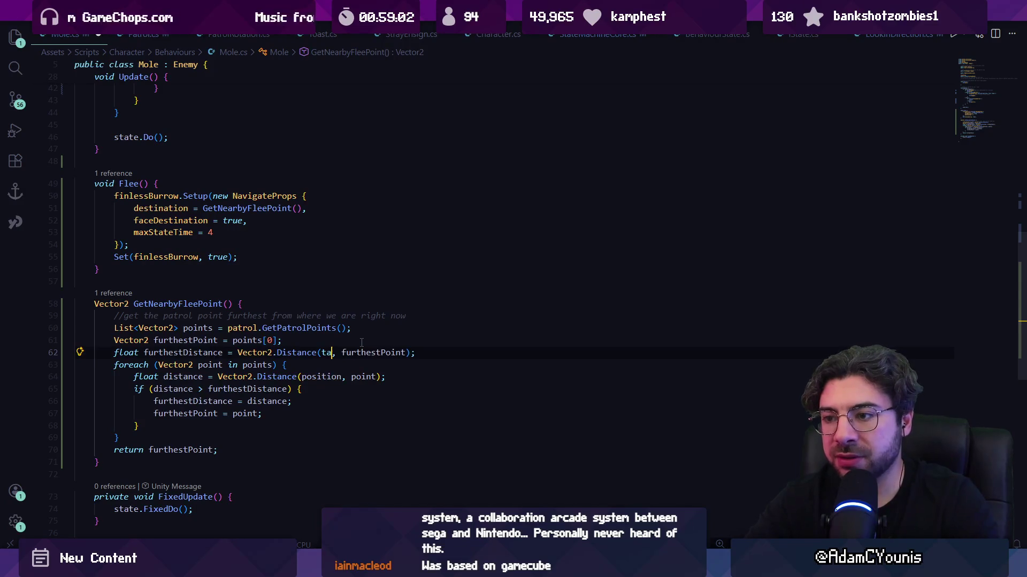
{"action": "type", "text": "in"}
{"action": "key", "text": "Tab"}
{"action": "type", "text": ".player."}
{"action": "key", "text": "BackSpace"}
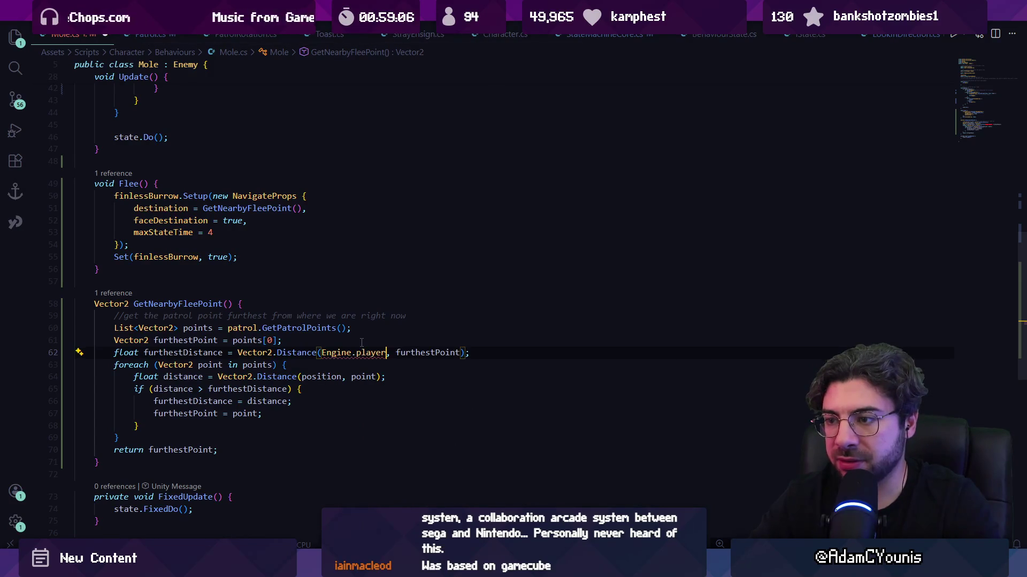
{"action": "type", "text": "self"}
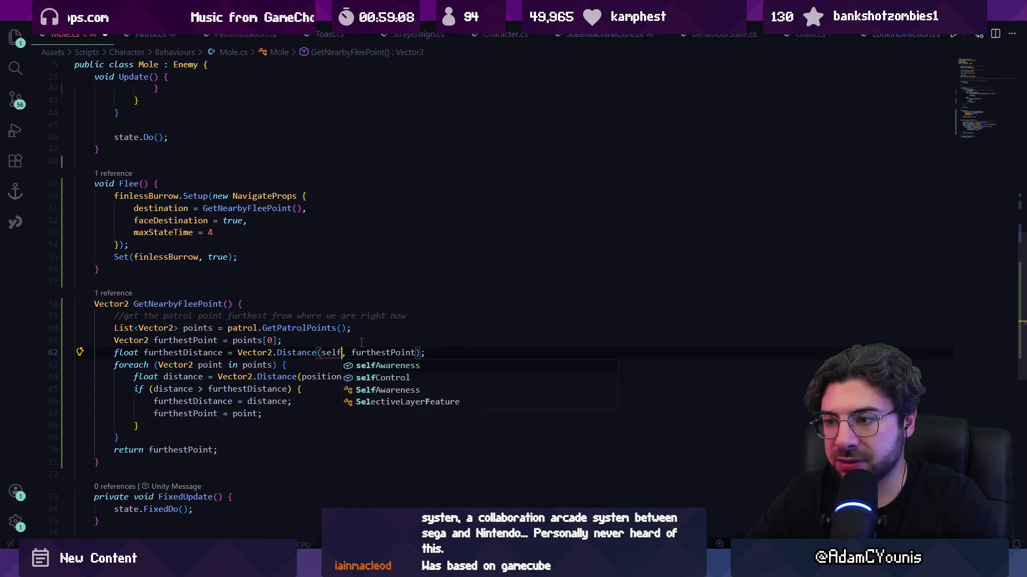
{"action": "key", "text": "ctrl+shift+Left"}
{"action": "type", "text": "targetaw"}
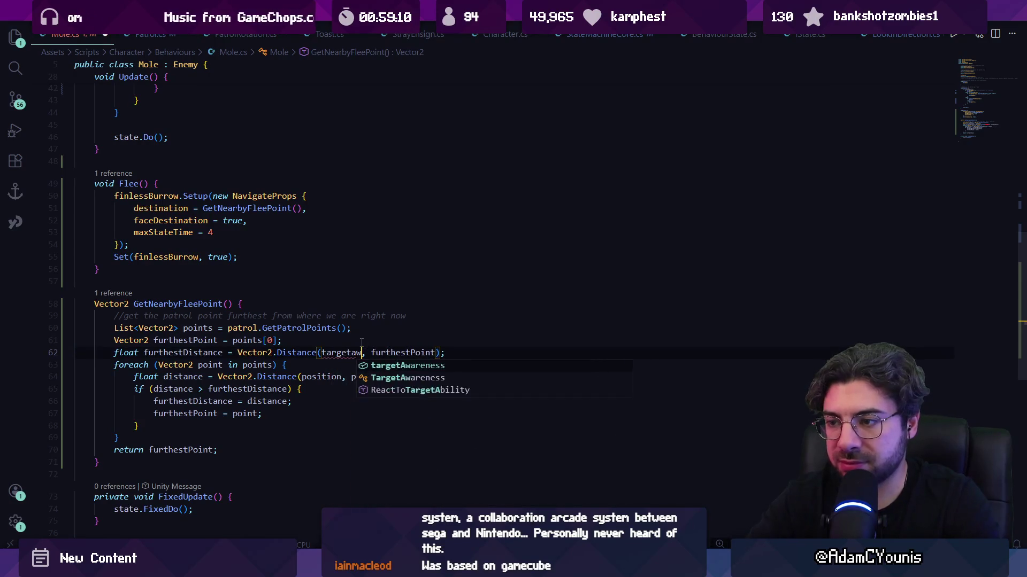
{"action": "key", "text": "Tab"}
{"action": "type", "text": ".target.position"}
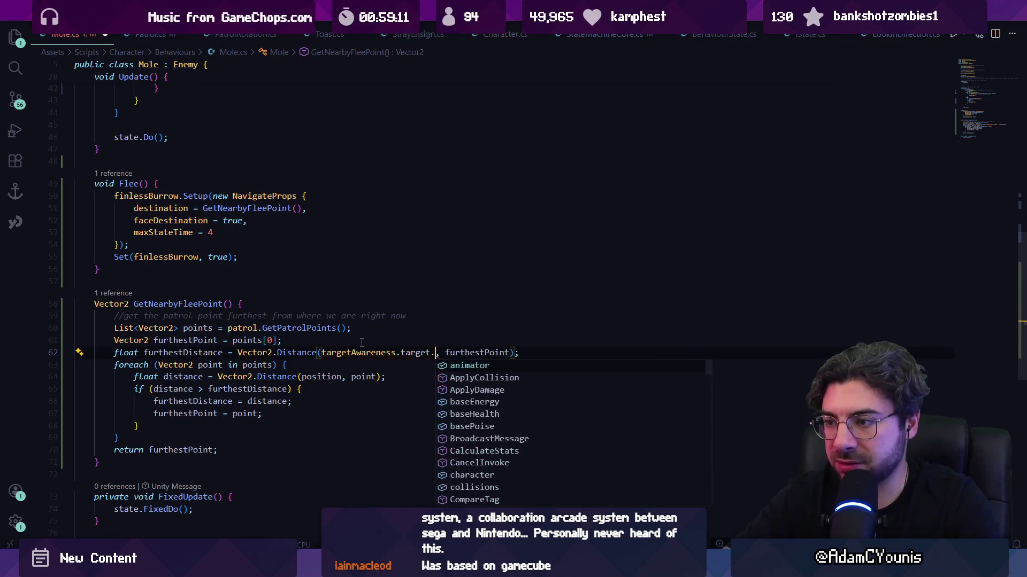
{"action": "key", "text": "ctrl+BackSpace"}
{"action": "type", "text": "co"}
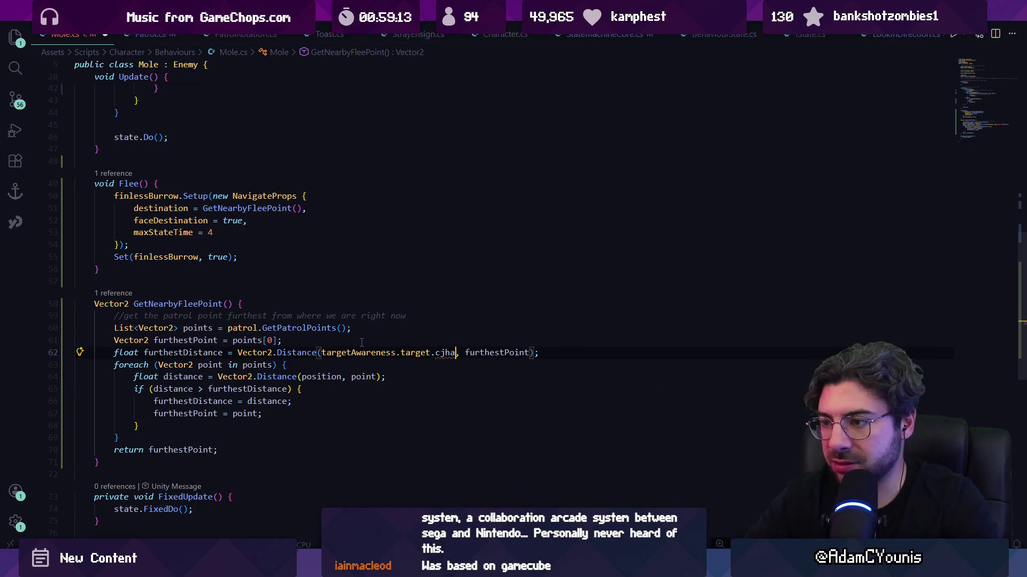
{"action": "key", "text": "BackSpace"}
{"action": "key", "text": "BackSpace"}
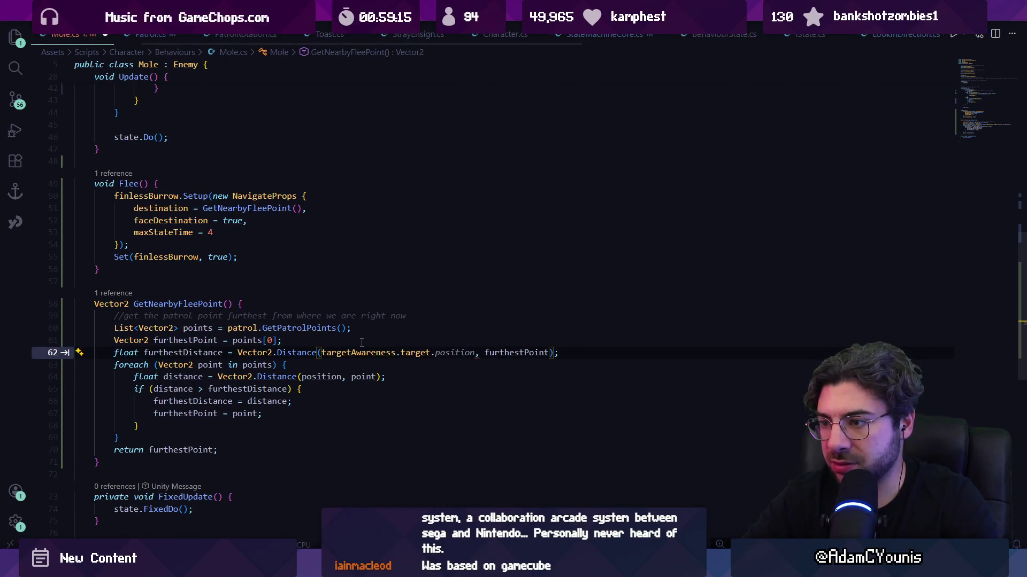
{"action": "type", "text": "transform.position"}
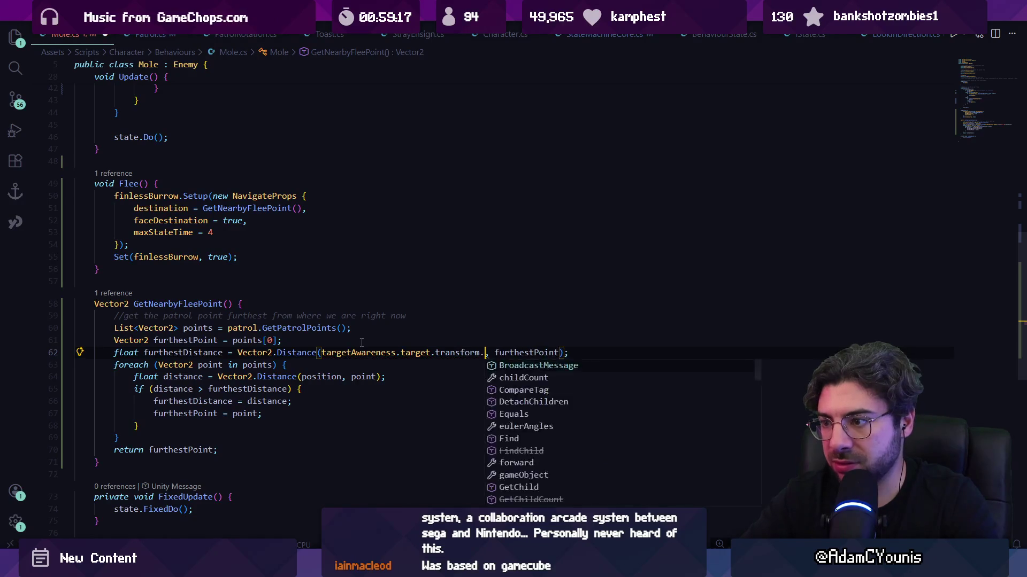
- Check target's definition, then trim line 62's expression down to targetPos
{"action": "left_click", "coordinate": [412, 354], "text": "ctrl"}
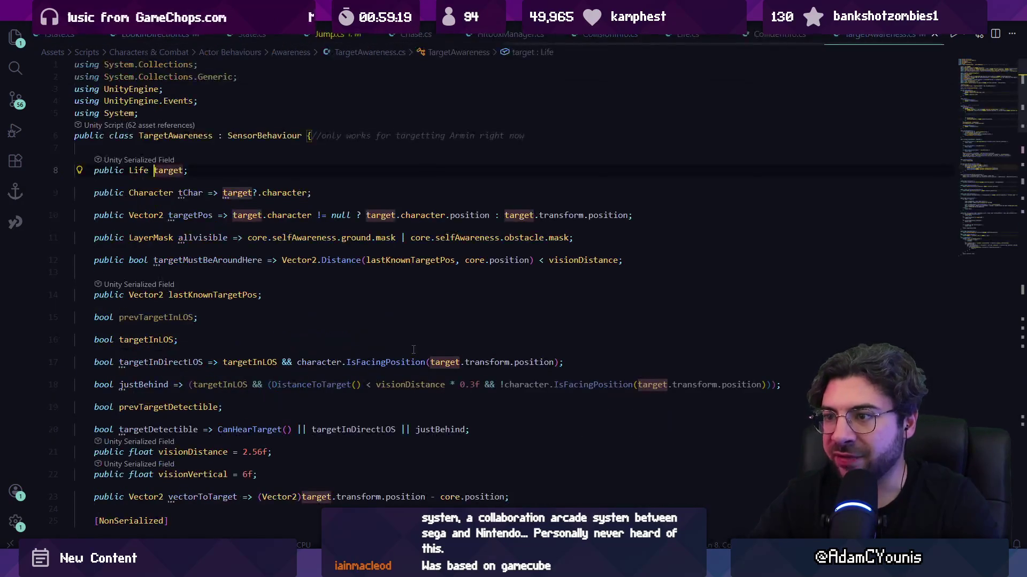
{"action": "key", "text": "alt+Left"}
{"action": "type", "text": "character.posio"}
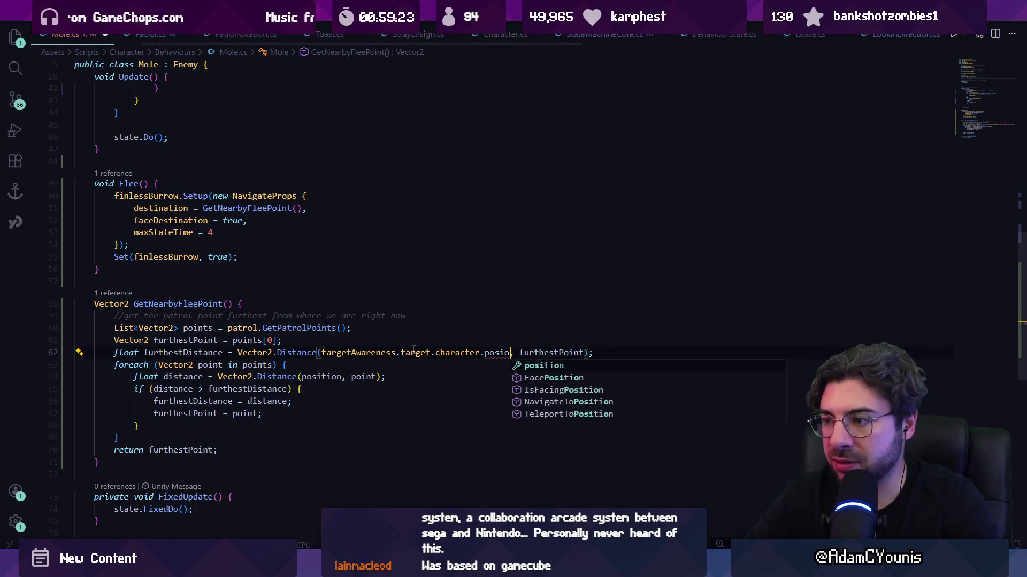
{"action": "key", "text": "Tab"}
{"action": "key", "text": "ctrl+Left"}
{"action": "key", "text": "ctrl+shift+Left"}
{"action": "key", "text": "ctrl+shift+Left"}
{"action": "key", "text": "ctrl+shift+Left"}
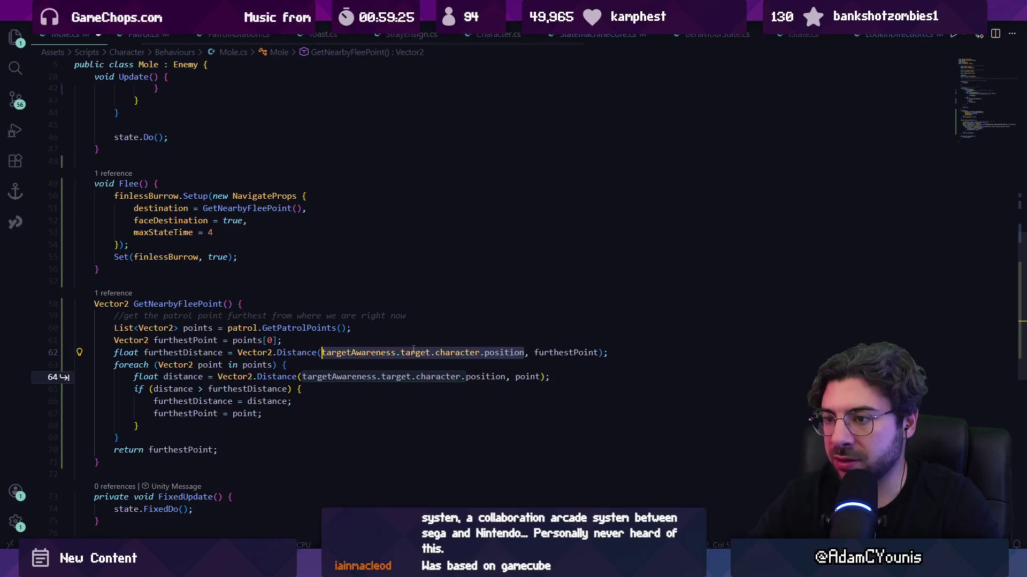
{"action": "key", "text": "BackSpace"}
{"action": "key", "text": "ctrl+Delete"}
{"action": "type", "text": "target"}
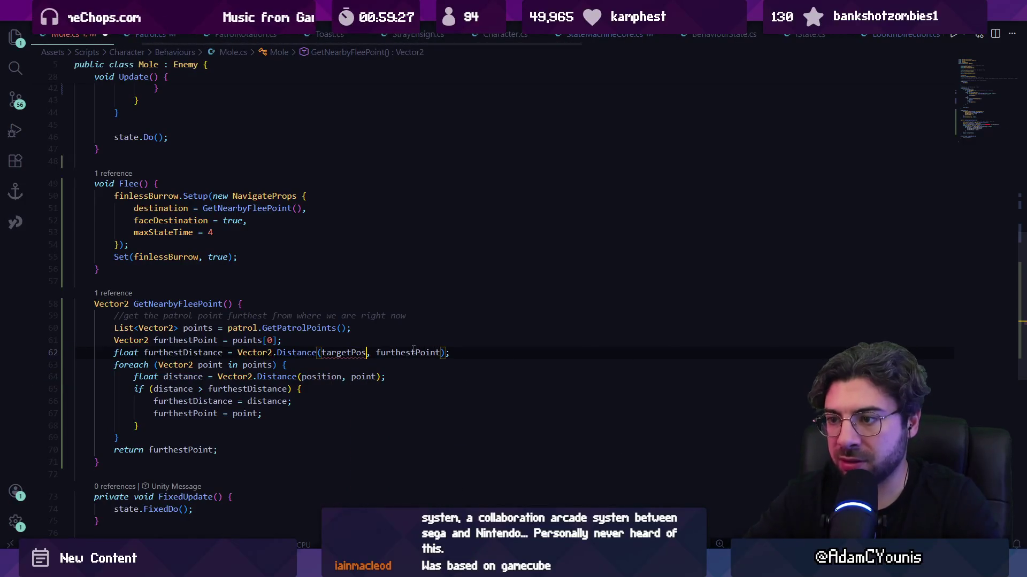
{"action": "key", "text": "BackSpace"}
{"action": "key", "text": "BackSpace"}
{"action": "key", "text": "BackSpace"}
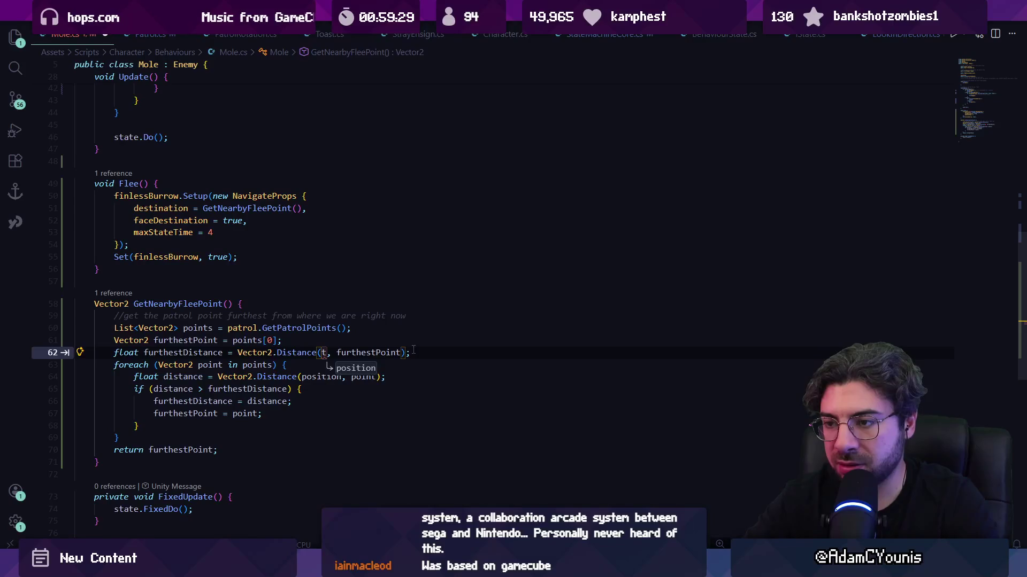
{"action": "type", "text": "argetPos"}
- Insert a new Vector2 opponentPos declaration line above the Distance calls
{"action": "key", "text": "Up"}
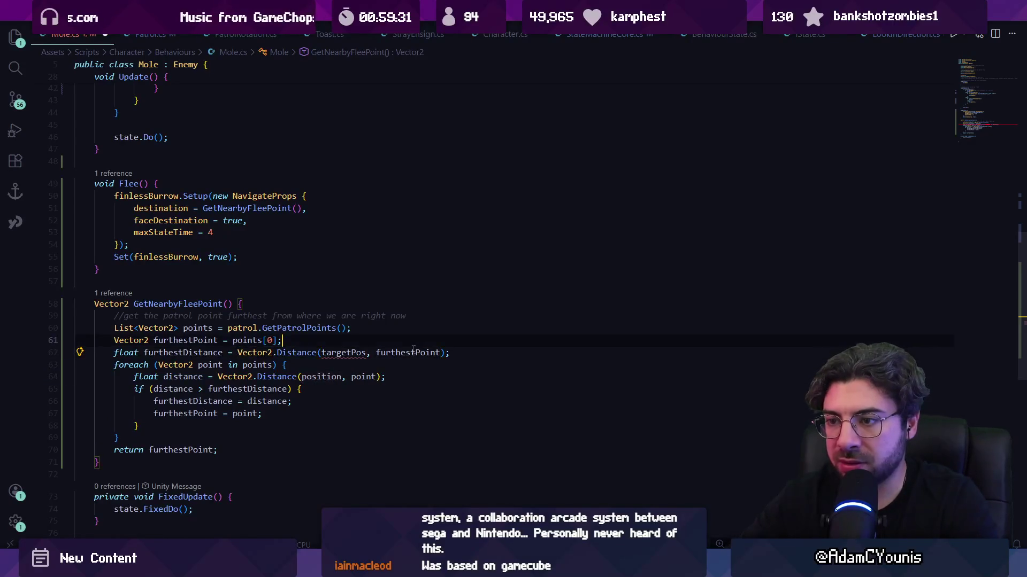
{"action": "key", "text": "Return"}
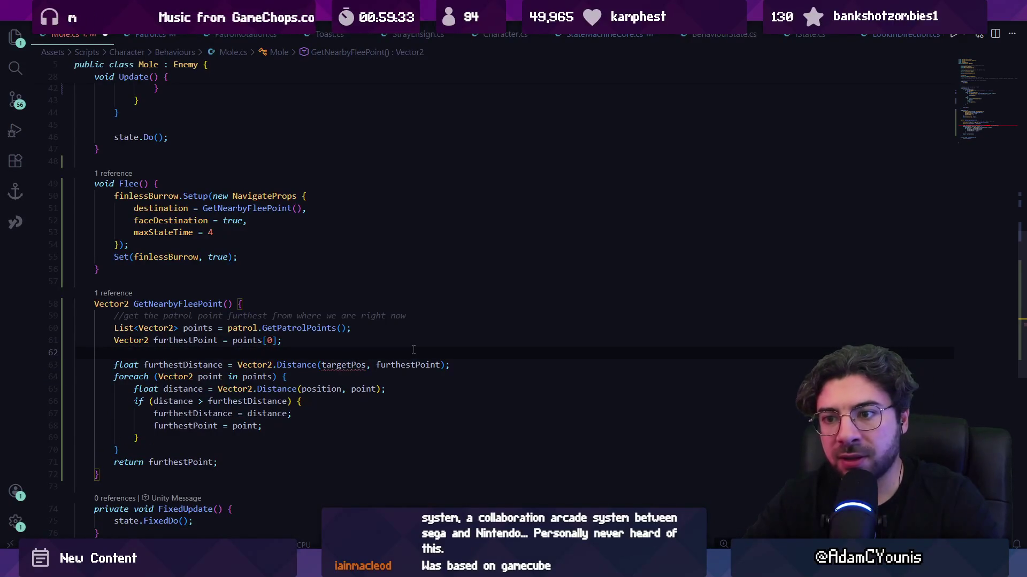
{"action": "type", "text": "Vecto"}
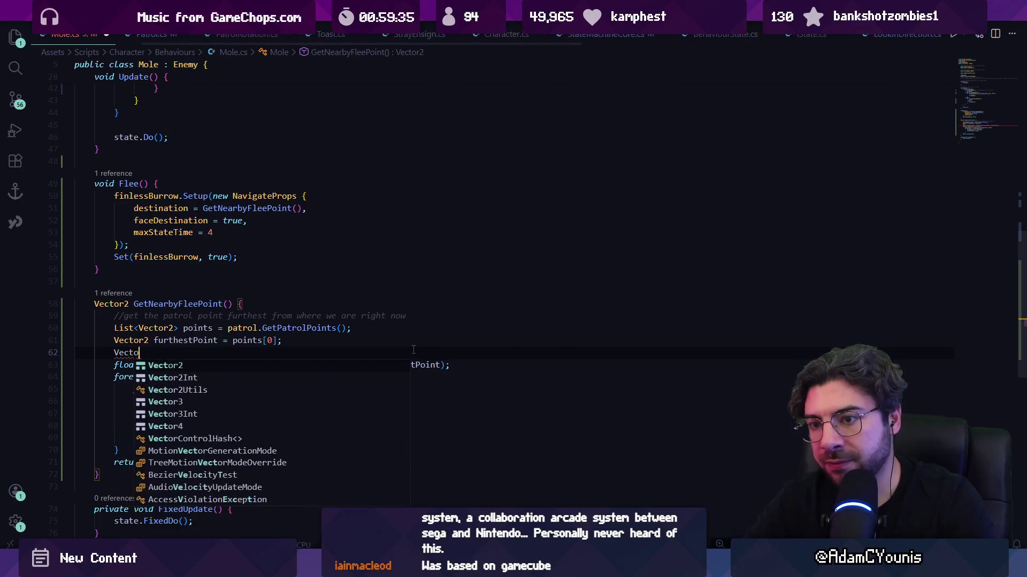
{"action": "type", "text": "r2"}
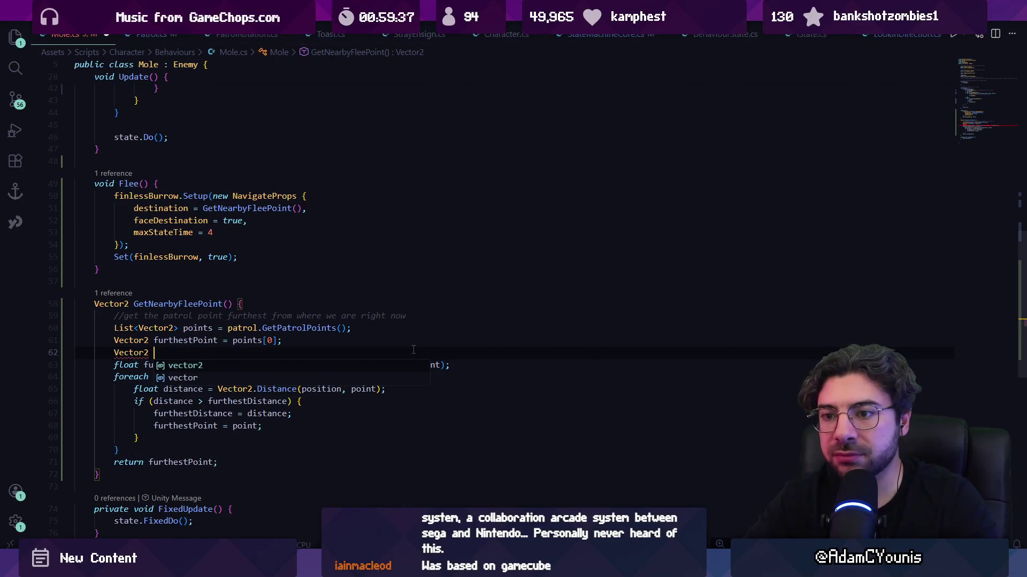
{"action": "key", "text": "Escape"}
{"action": "key", "text": "ctrl+space"}
{"action": "key", "text": "Escape"}
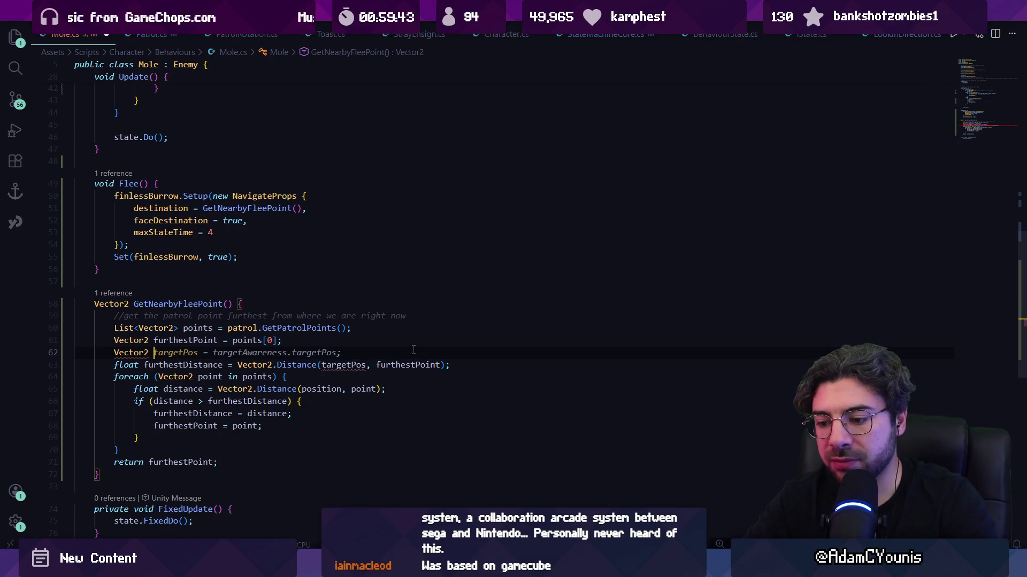
{"action": "type", "text": "opponentPos"}
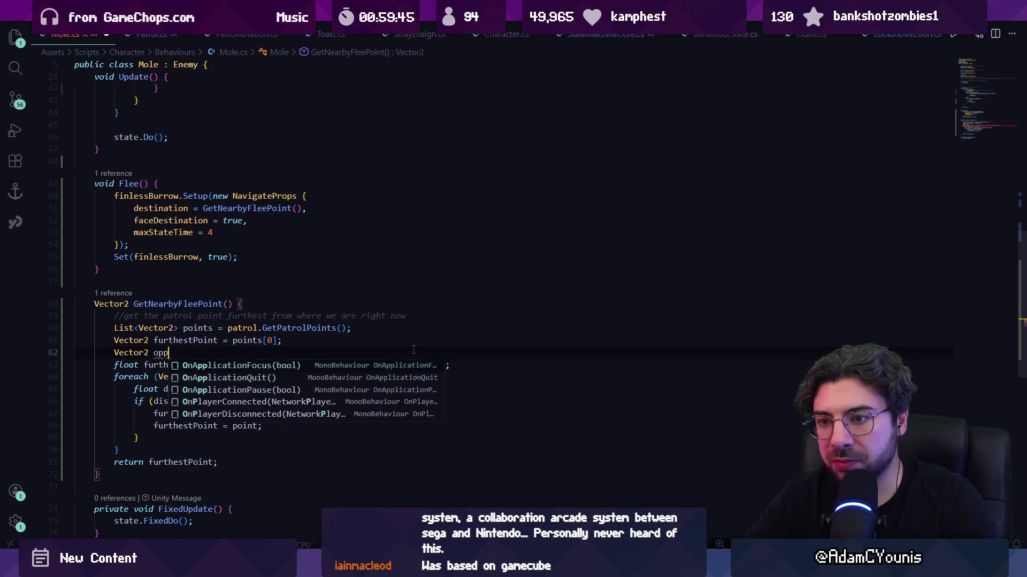
- Replace targetPos on line 63 and position on line 65 with opponentPos
{"action": "key", "text": "Tab"}
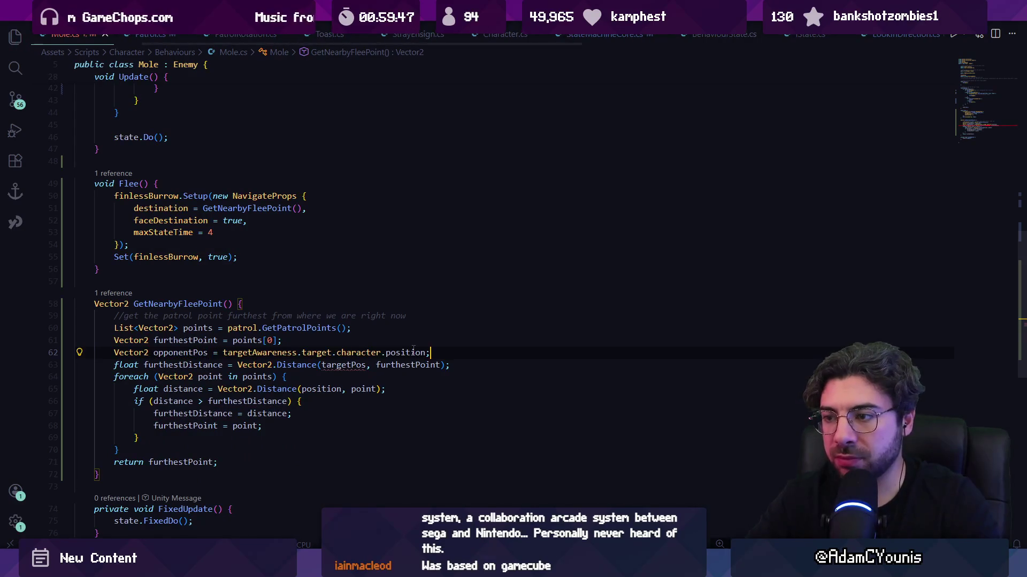
{"action": "key", "text": "Down"}
{"action": "key", "text": "ctrl+shift+Left"}
{"action": "key", "text": "ctrl+shift+Left"}
{"action": "type", "text": "opponentPos"}
{"action": "key", "text": "Down"}
{"action": "key", "text": "Down"}
{"action": "key", "text": "ctrl+shift+Left"}
{"action": "type", "text": "opponentPos"}
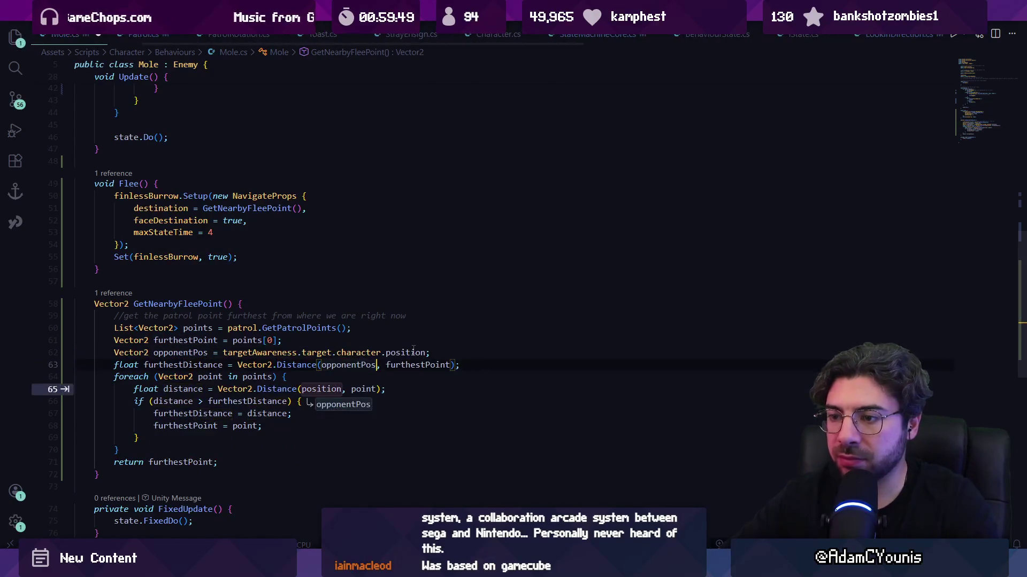
{"action": "key", "text": "alt+Tab"}
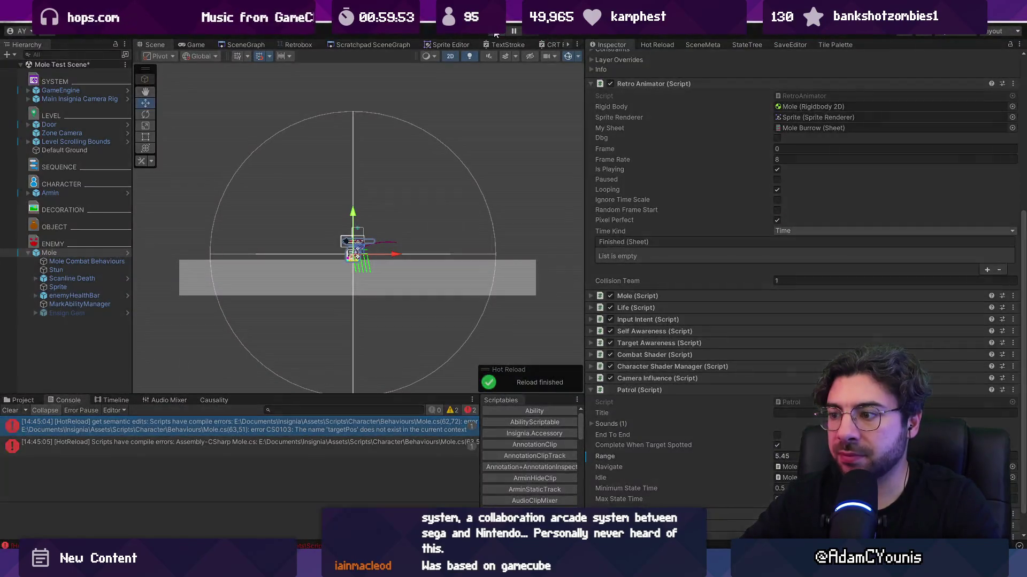
- Play-test the mole encounter in Unity, stop, and return to Mole.cs
{"action": "left_click", "coordinate": [496, 34]}
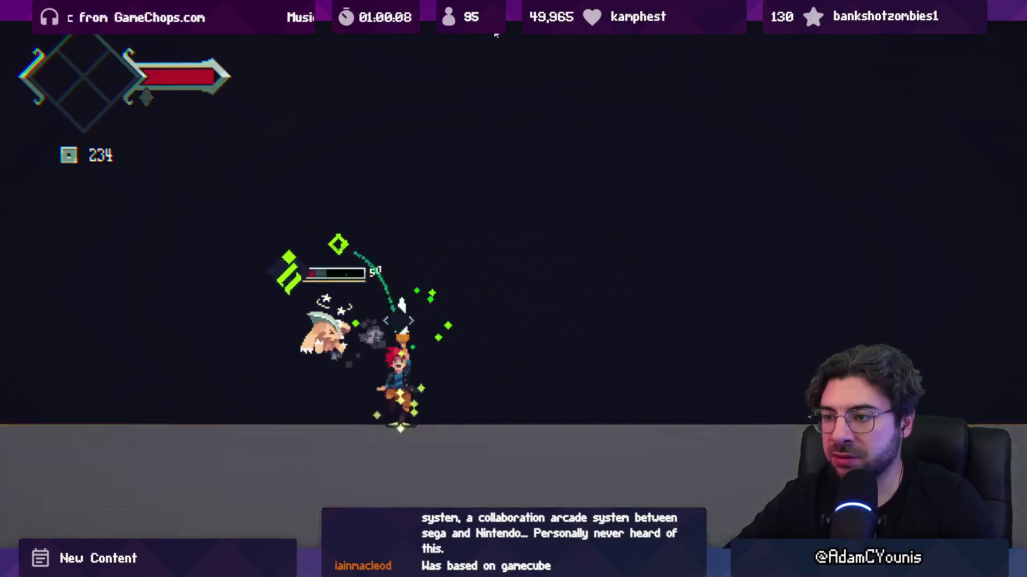
{"action": "left_click", "coordinate": [496, 33]}
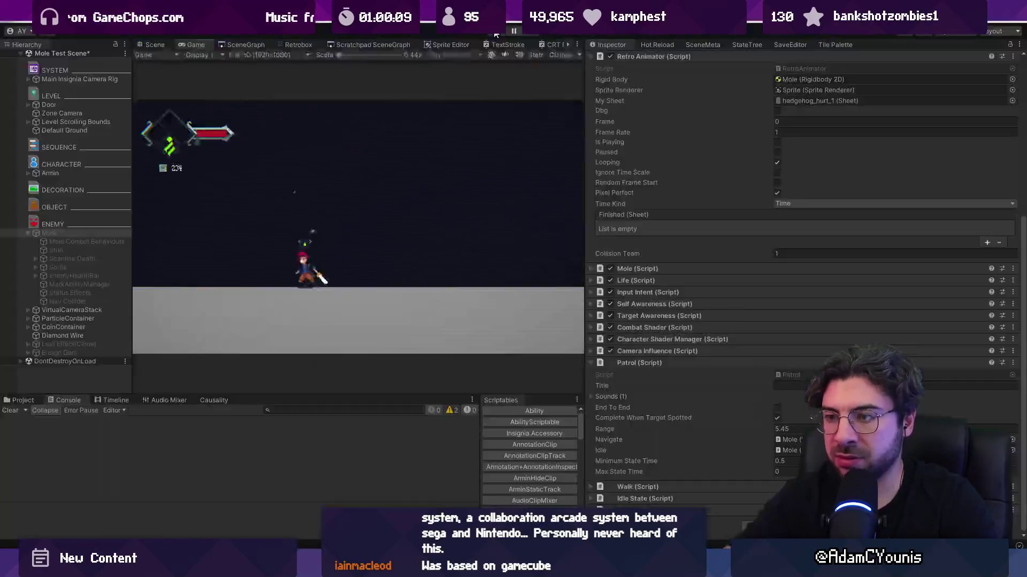
{"action": "key", "text": "alt+Tab"}
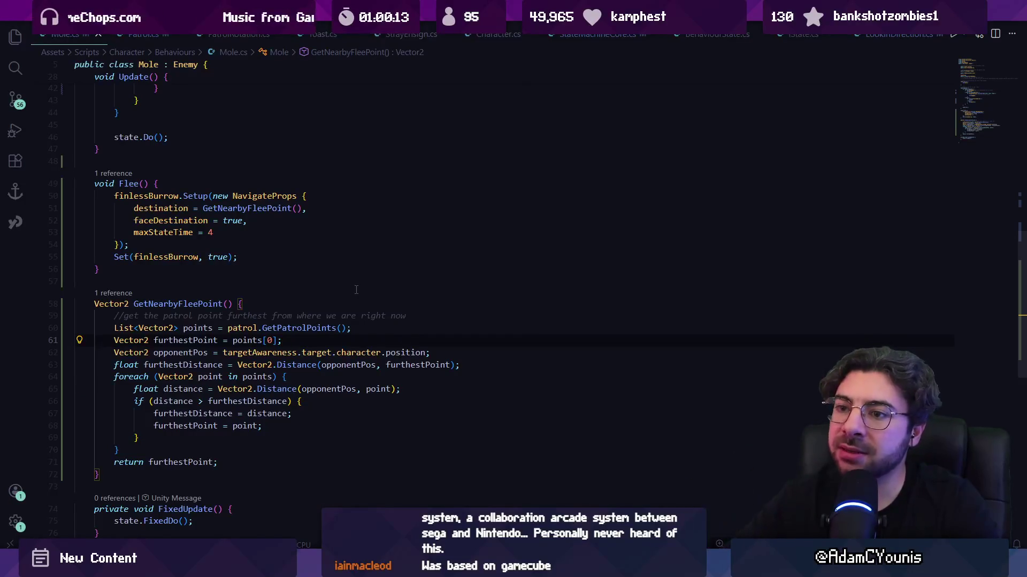
- Look up Patrol.cs by name, then return to Mole.cs
{"action": "scroll", "coordinate": [353, 294], "scroll_direction": "up", "scroll_amount": 4}
{"action": "scroll", "coordinate": [353, 294], "scroll_direction": "down", "scroll_amount": 4}
{"action": "scroll", "coordinate": [352, 294], "scroll_direction": "up", "scroll_amount": 10}
{"action": "key", "text": "ctrl+p"}
{"action": "type", "text": "patrol"}
{"action": "key", "text": "Return"}
{"action": "key", "text": "ctrl+Tab"}
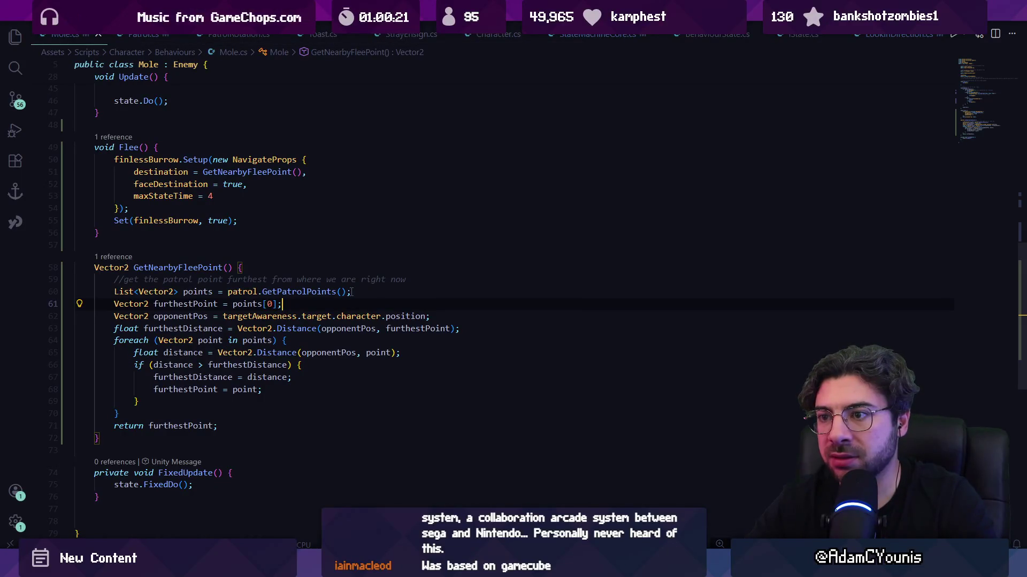
- Below the foreach, add a normalize-flee-point comment and the normalized fleeDirection line
{"action": "scroll", "coordinate": [328, 275], "scroll_direction": "down", "scroll_amount": 3}
{"action": "scroll", "coordinate": [342, 263], "scroll_direction": "up", "scroll_amount": 4}
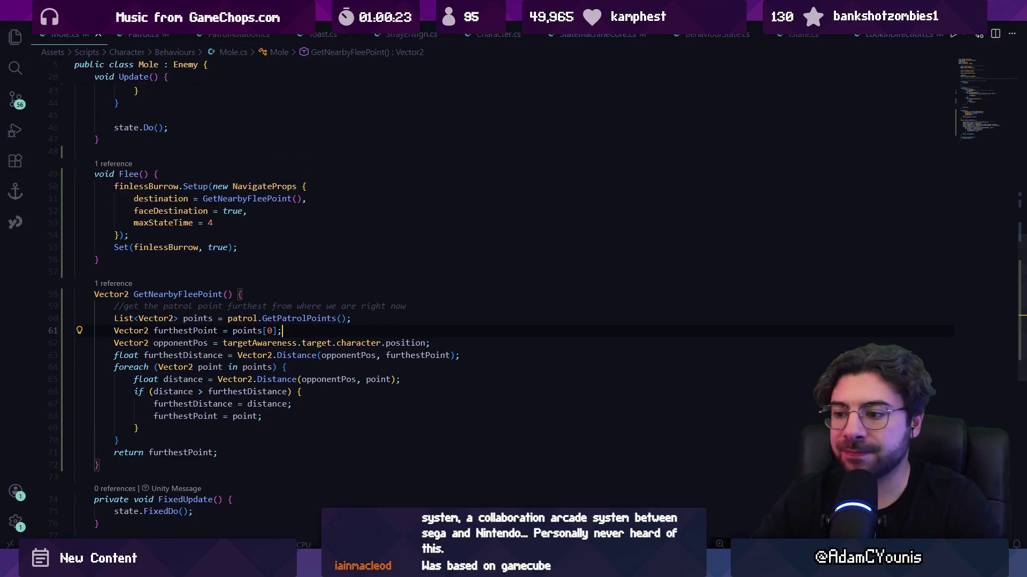
{"action": "mouse_move", "coordinate": [407, 566]}
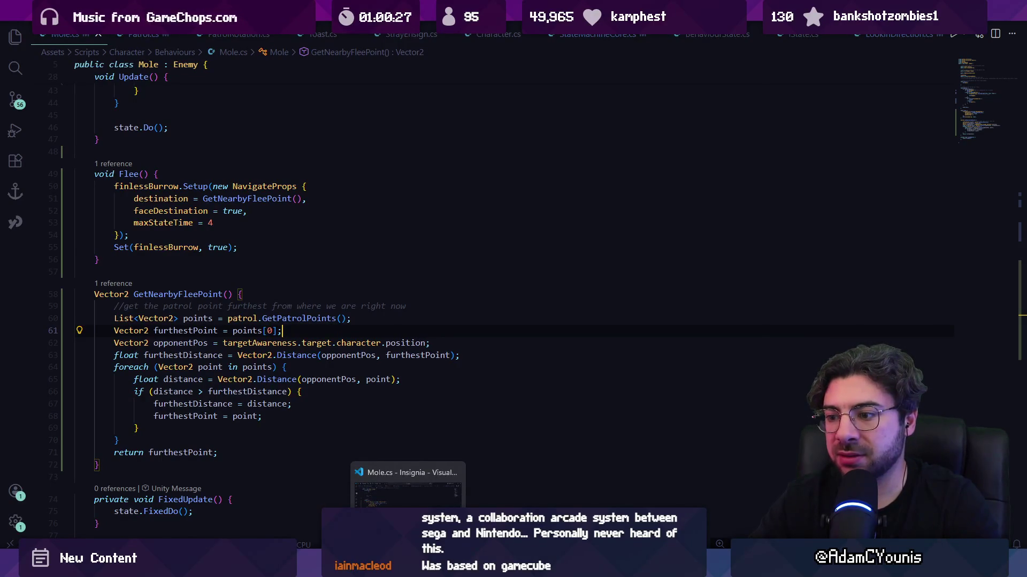
{"action": "scroll", "coordinate": [287, 326], "scroll_direction": "down", "scroll_amount": 4}
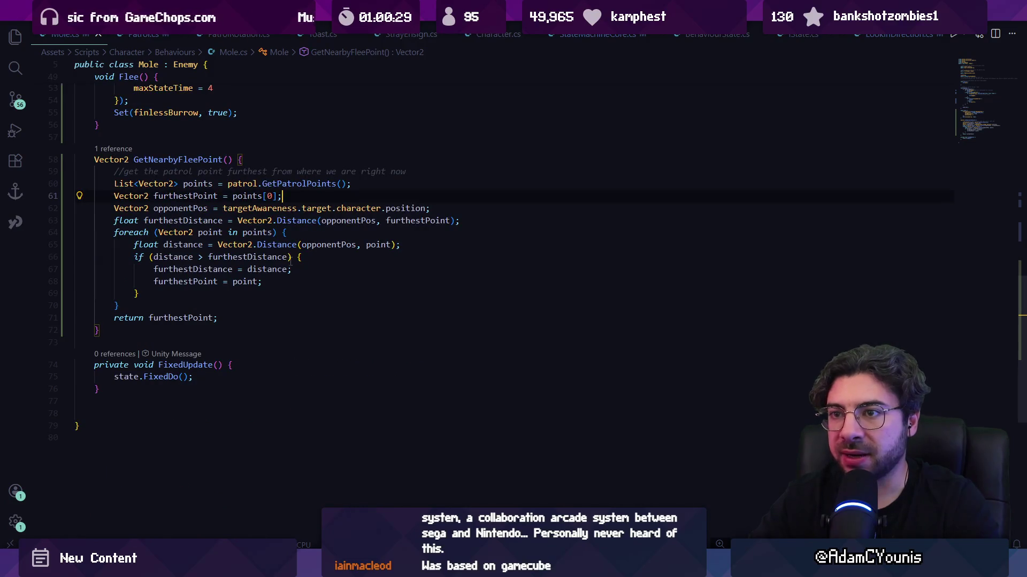
{"action": "scroll", "coordinate": [244, 173], "scroll_direction": "up", "scroll_amount": 3}
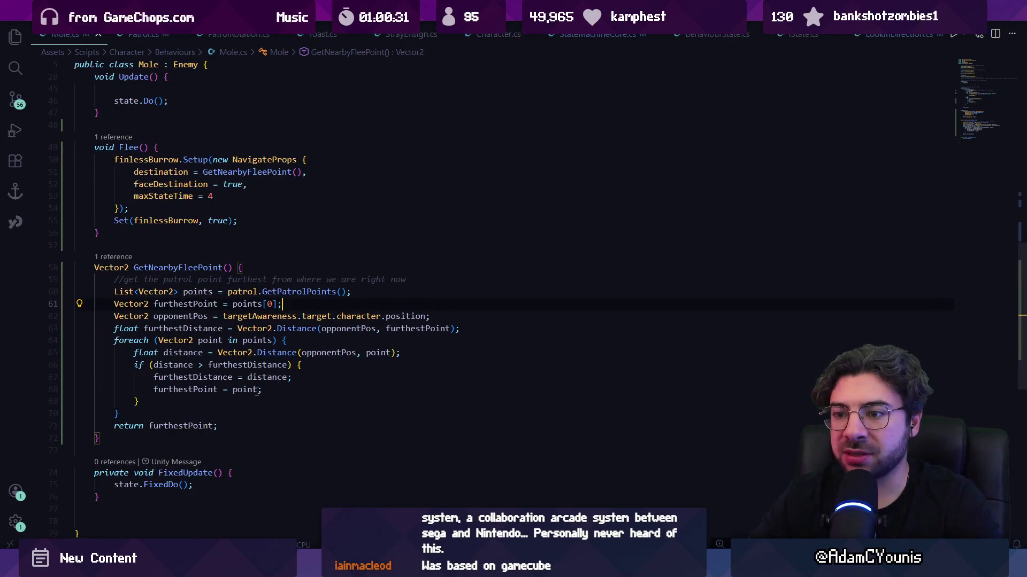
{"action": "key", "text": "Return"}
{"action": "key", "text": "Return"}
{"action": "type", "text": "//normali"}
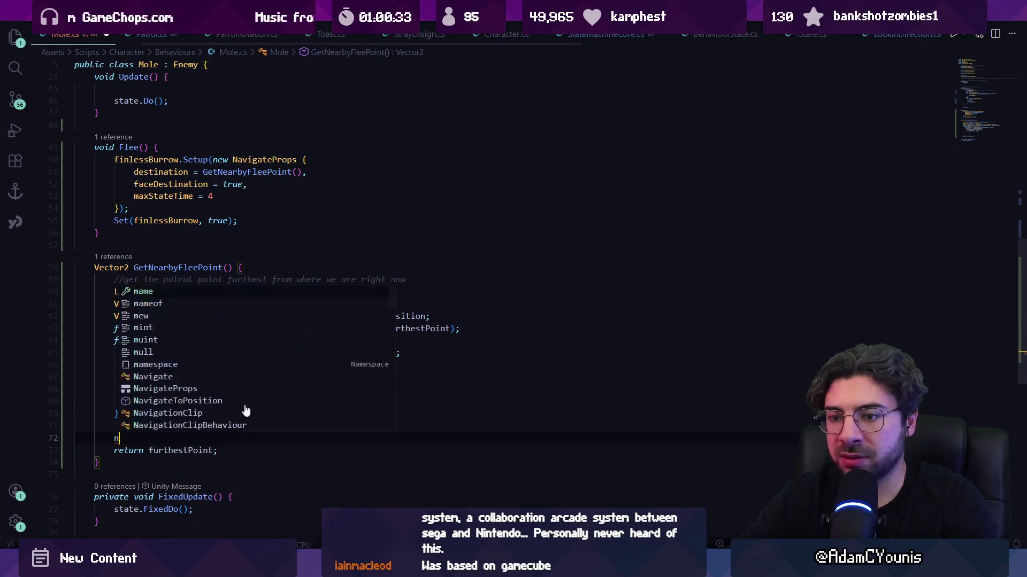
{"action": "type", "text": "se d"}
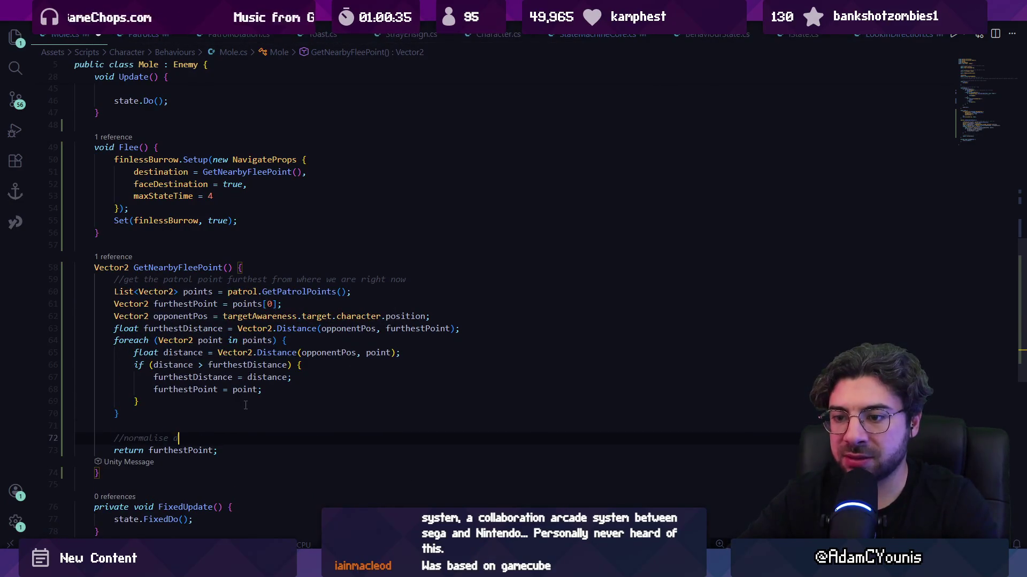
{"action": "type", "text": "irection o"}
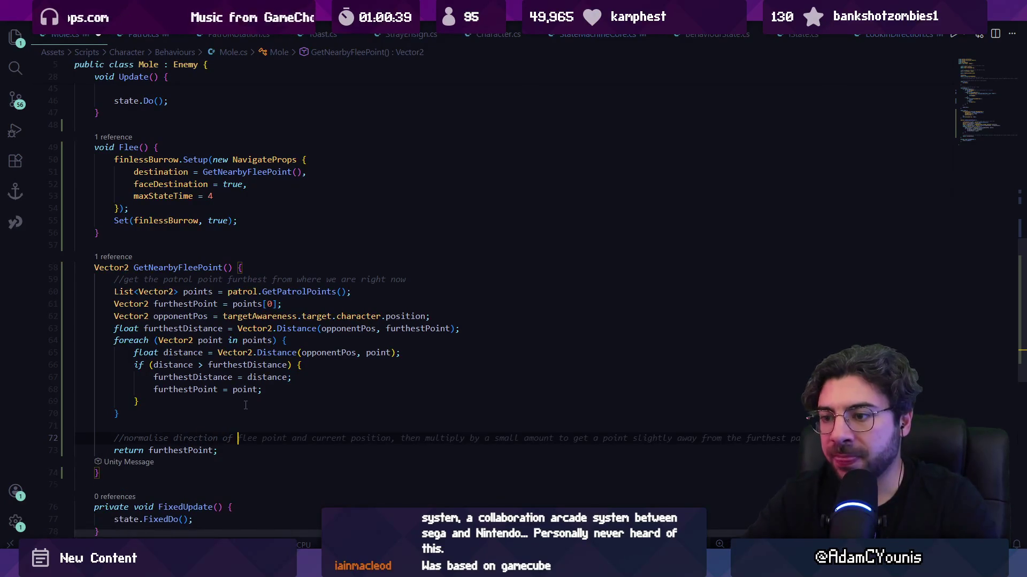
{"action": "type", "text": "fleedpoitn"}
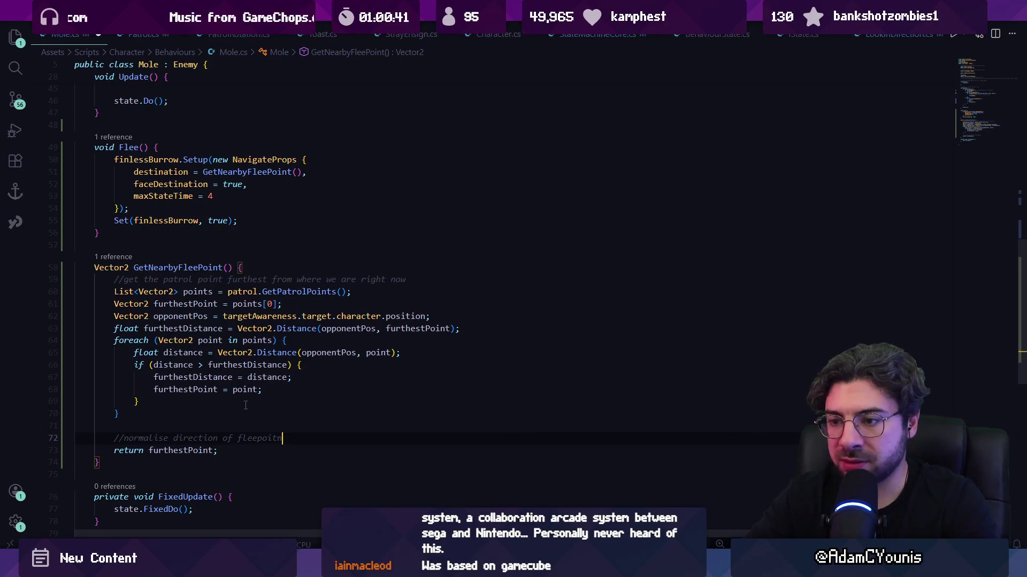
{"action": "type", "text": "int to cu"}
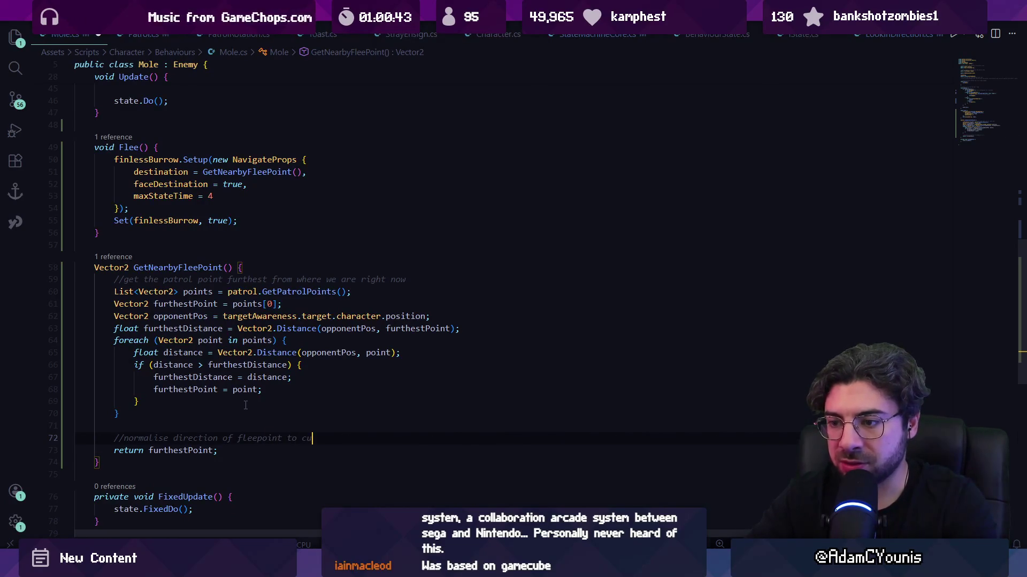
{"action": "type", "text": "nt"}
{"action": "key", "text": "Return"}
{"action": "key", "text": "Tab"}
{"action": "key", "text": "Return"}
{"action": "key", "text": "Return"}
{"action": "key", "text": "Tab"}
- Add a Random.Range(1.5f, 2.5f) distance and set furthestPoint = opponentPos + fleeDirection * distance
{"action": "type", "text": "float d"}
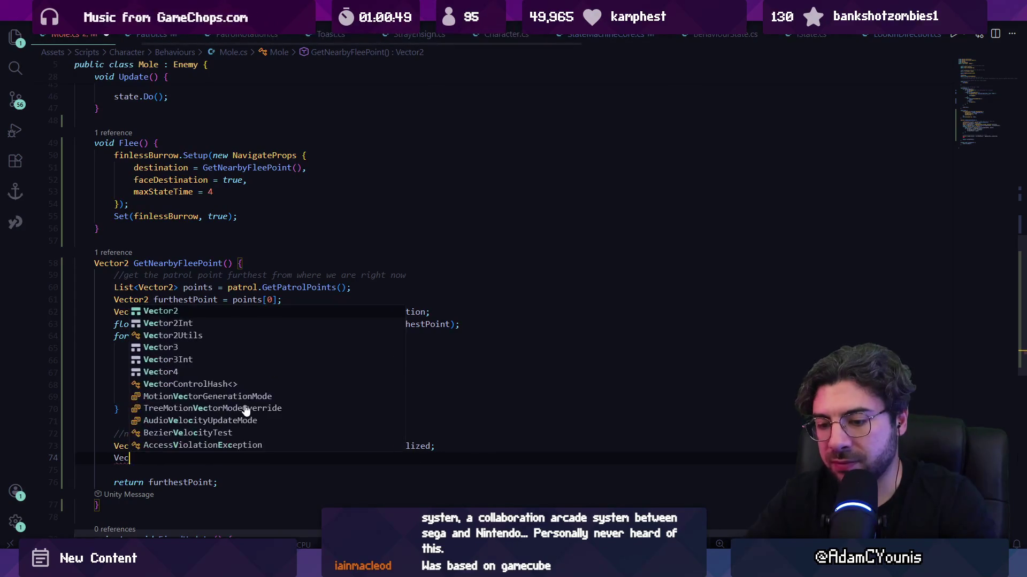
{"action": "type", "text": "istan"}
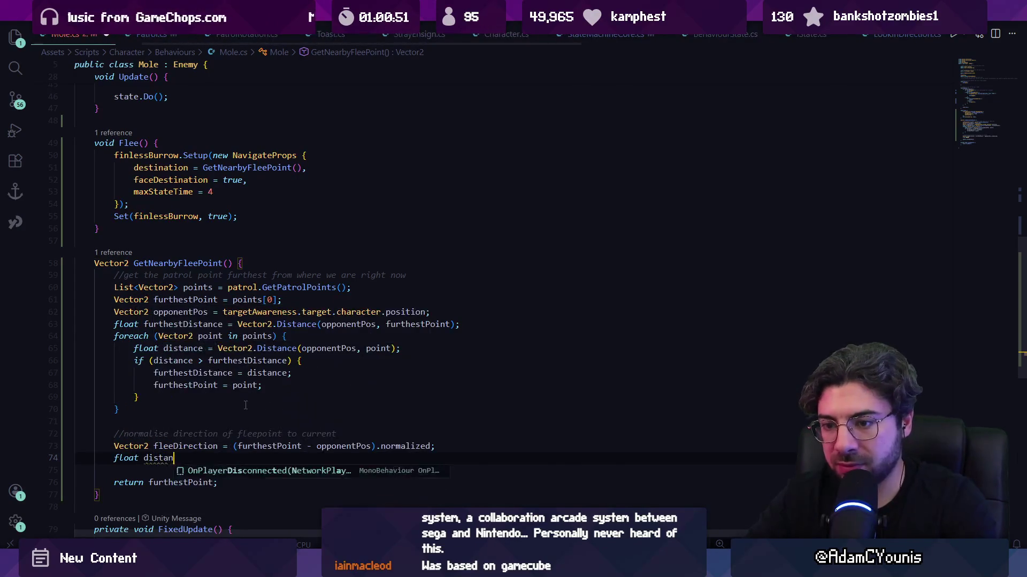
{"action": "type", "text": "ce = Ran"}
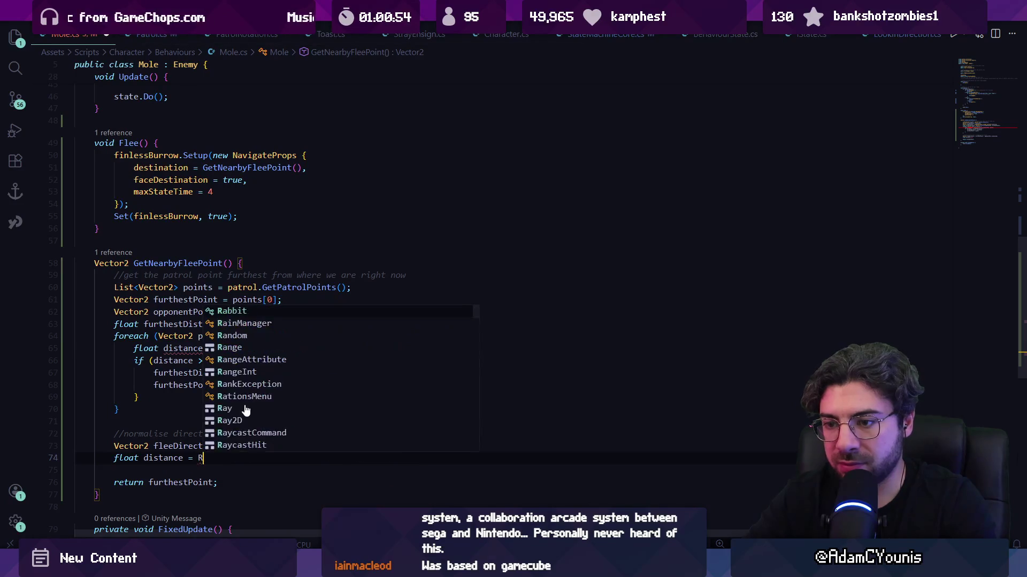
{"action": "key", "text": "Tab"}
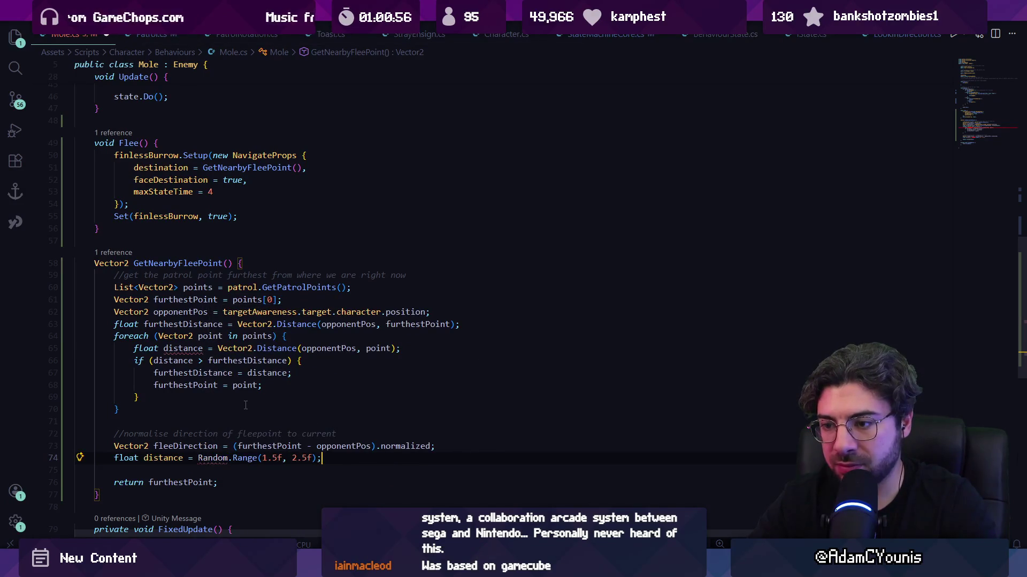
{"action": "key", "text": "Tab"}
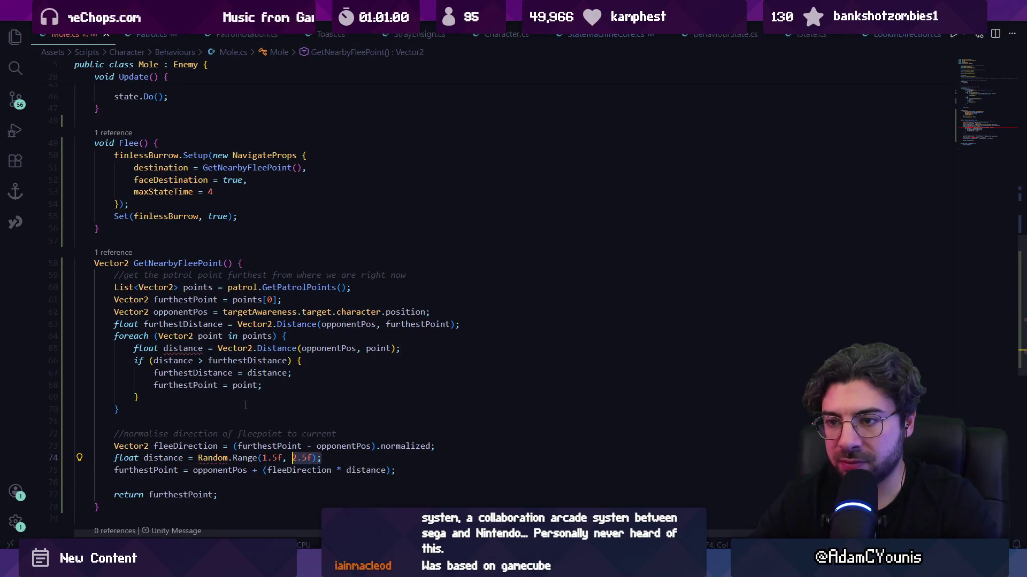
{"action": "scroll", "coordinate": [403, 147], "scroll_direction": "up", "scroll_amount": 20}
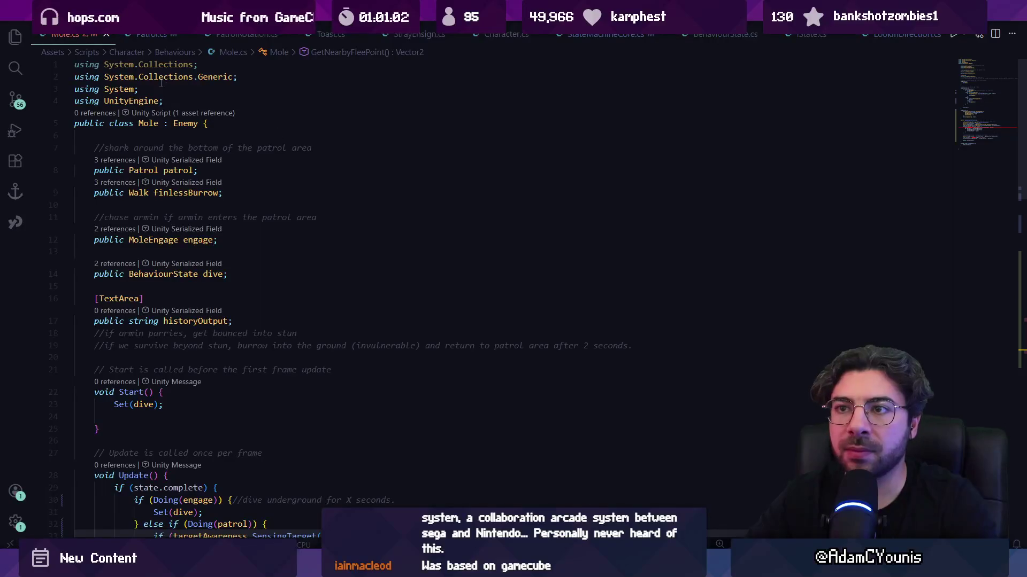
{"action": "left_click", "coordinate": [983, 135]}
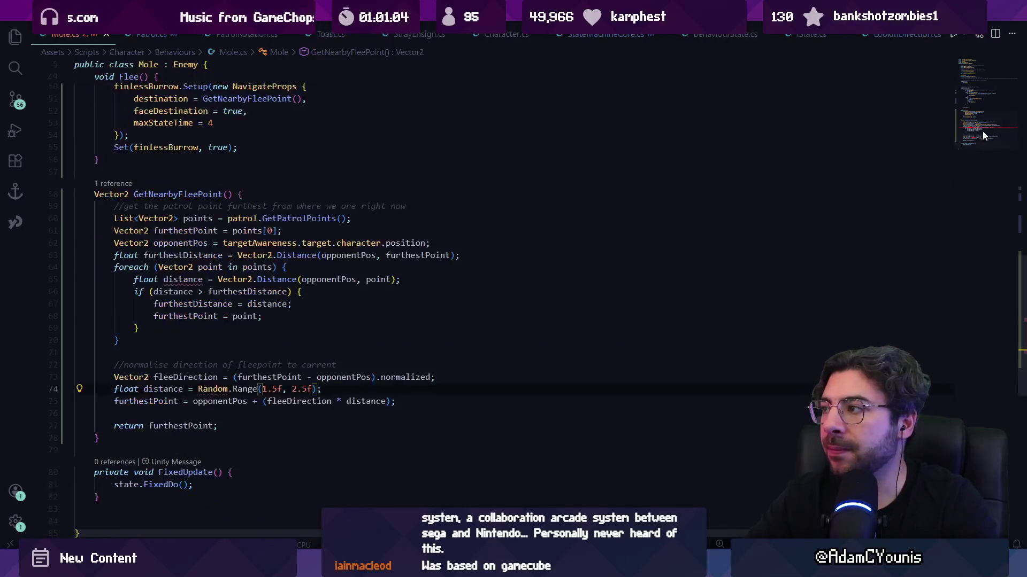
{"action": "mouse_move", "coordinate": [209, 387]}
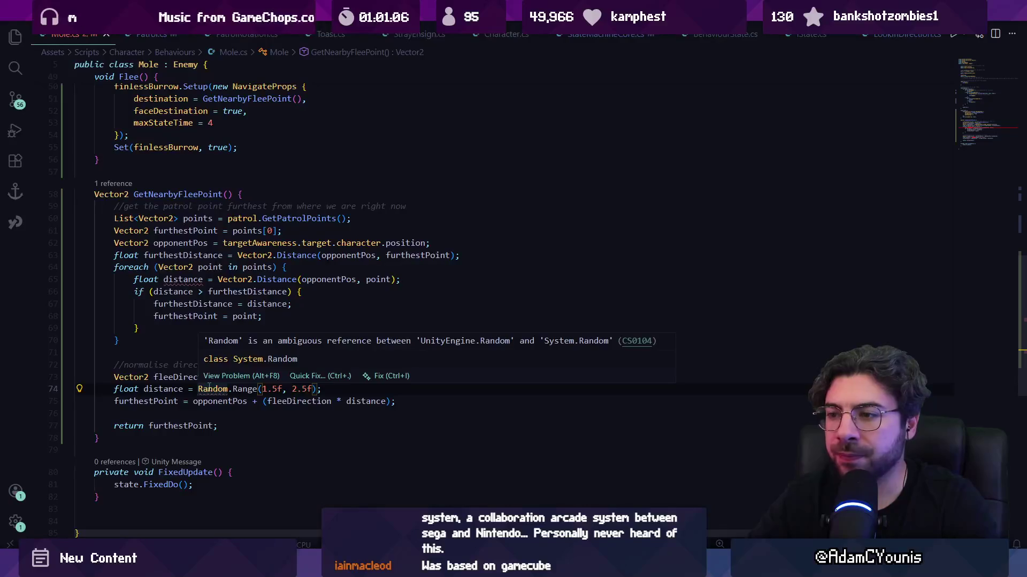
{"action": "left_click", "coordinate": [964, 65]}
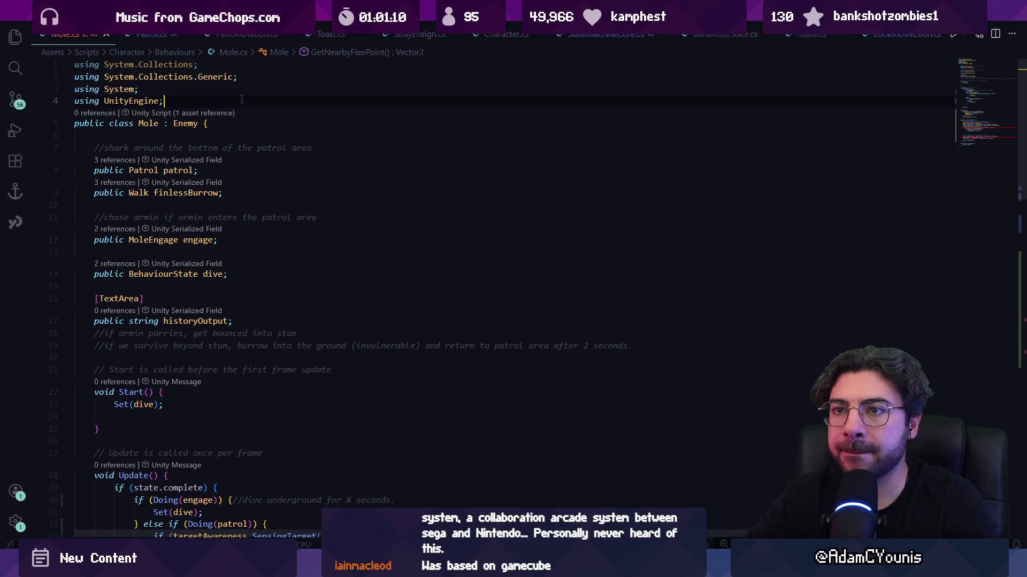
{"action": "left_click", "coordinate": [983, 119]}
- Rename the new clashing distance variable to range on lines 73–74
{"action": "left_click", "coordinate": [183, 340]}
{"action": "scroll", "coordinate": [186, 343], "scroll_direction": "down", "scroll_amount": 3}
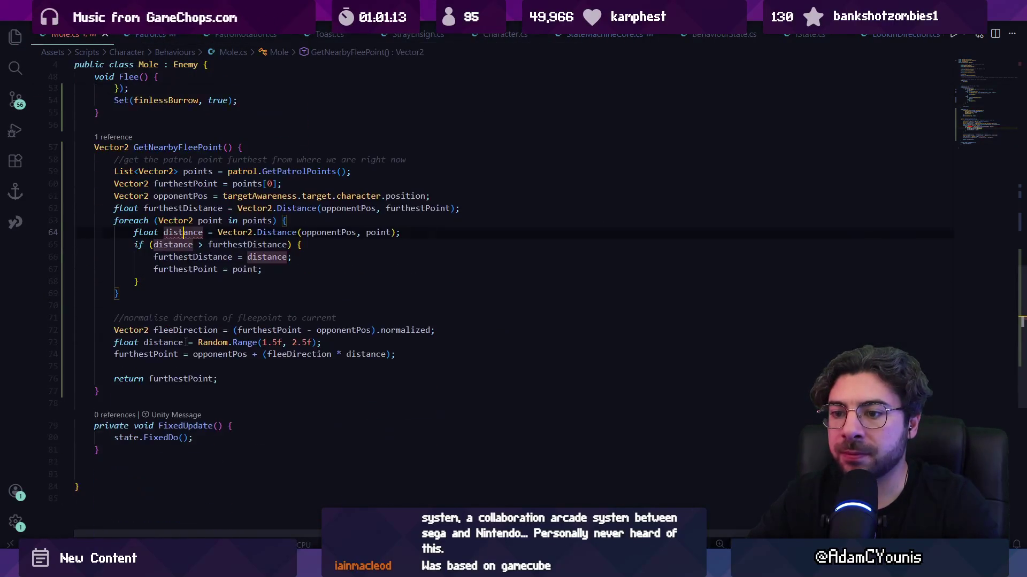
{"action": "left_click", "coordinate": [164, 343]}
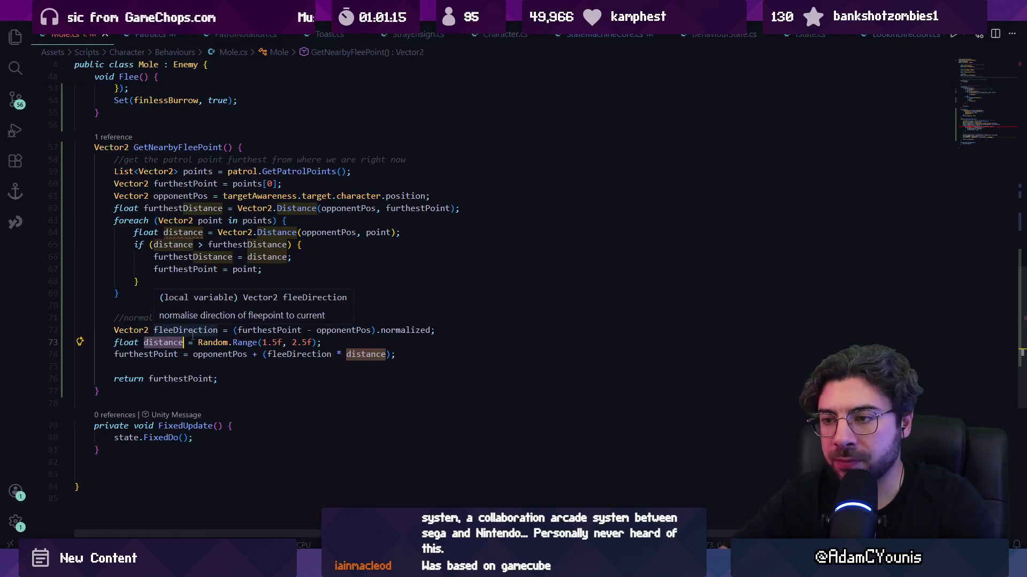
{"action": "key", "text": "ctrl+BackSpace"}
{"action": "type", "text": "range"}
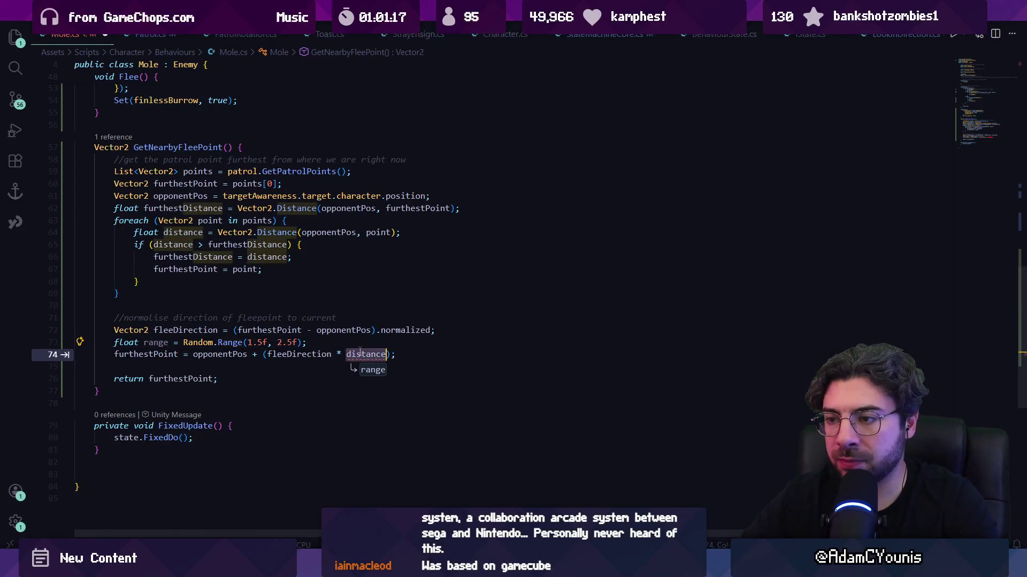
{"action": "key", "text": "Tab"}
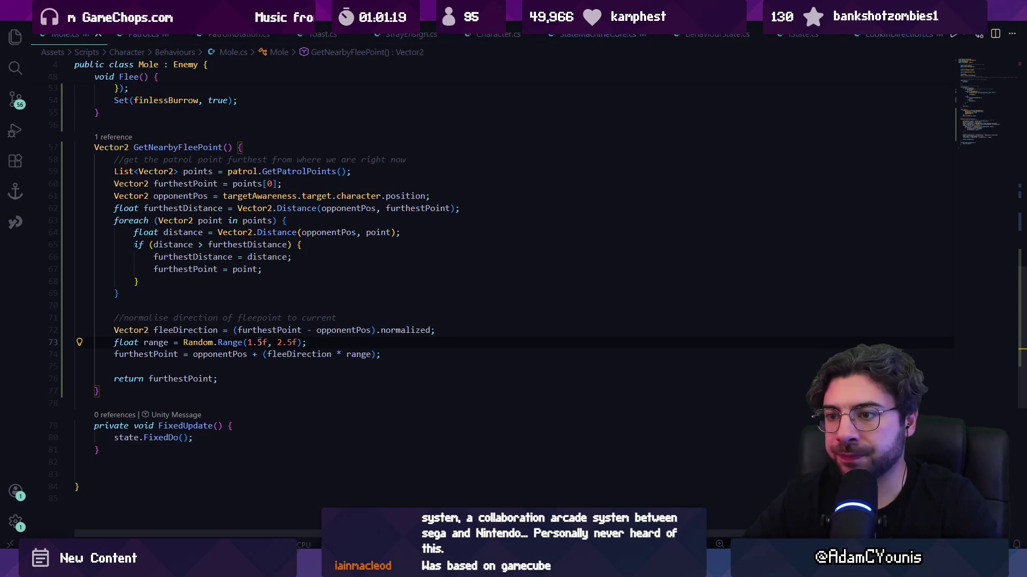
{"action": "key", "text": "alt+Tab"}
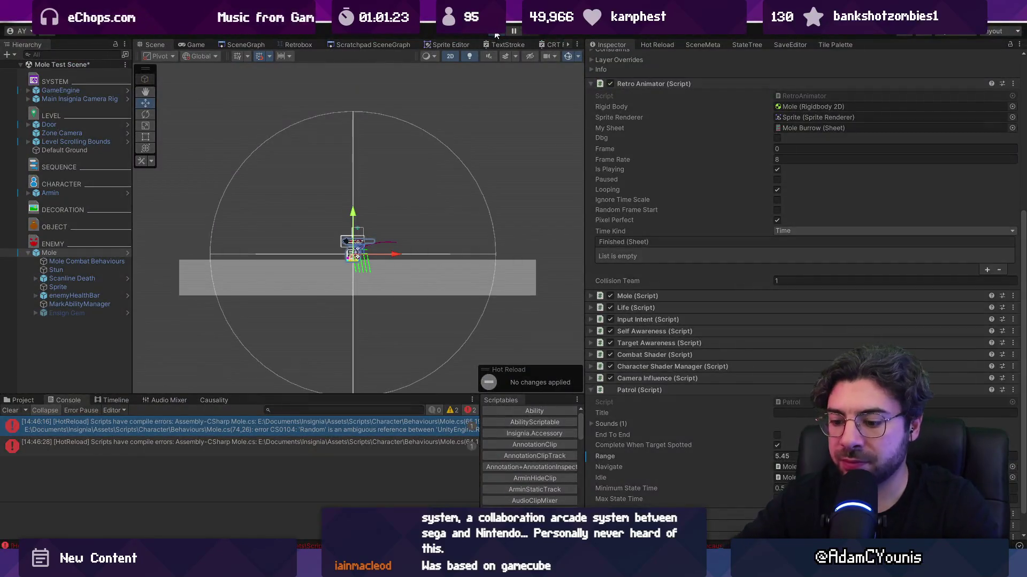
- Play-test attacking the mole, then review opponentPos and range on lines 73–74
{"action": "left_click", "coordinate": [496, 33]}
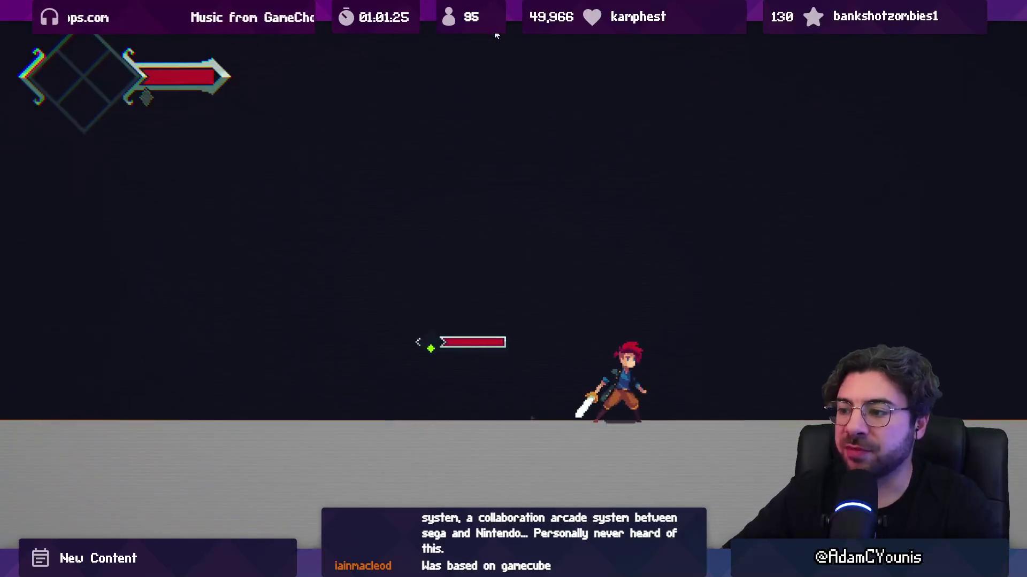
{"action": "key", "text": "Left"}
{"action": "key", "text": "Right"}
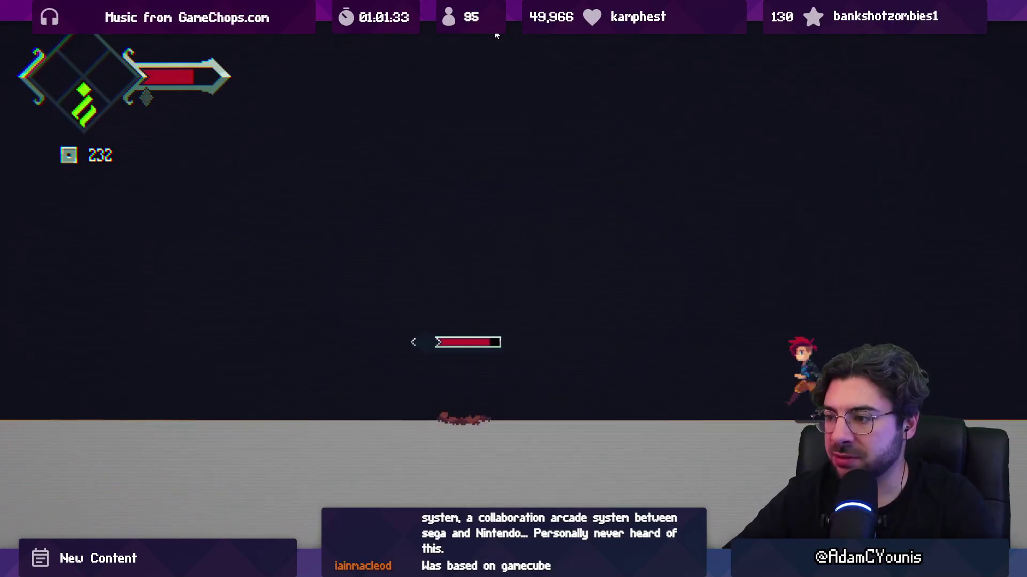
{"action": "key", "text": "Left"}
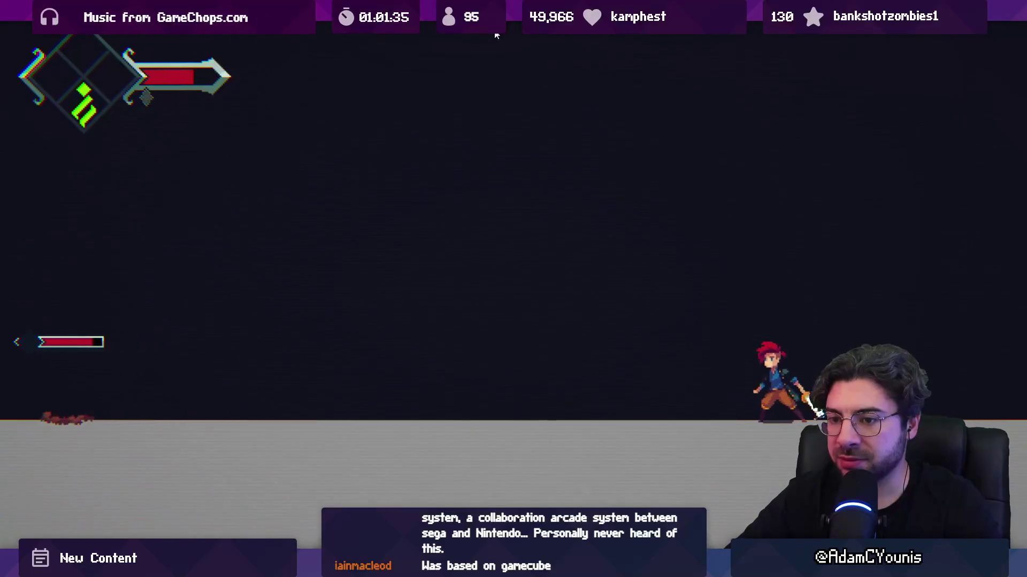
{"action": "key", "text": "shift+space"}
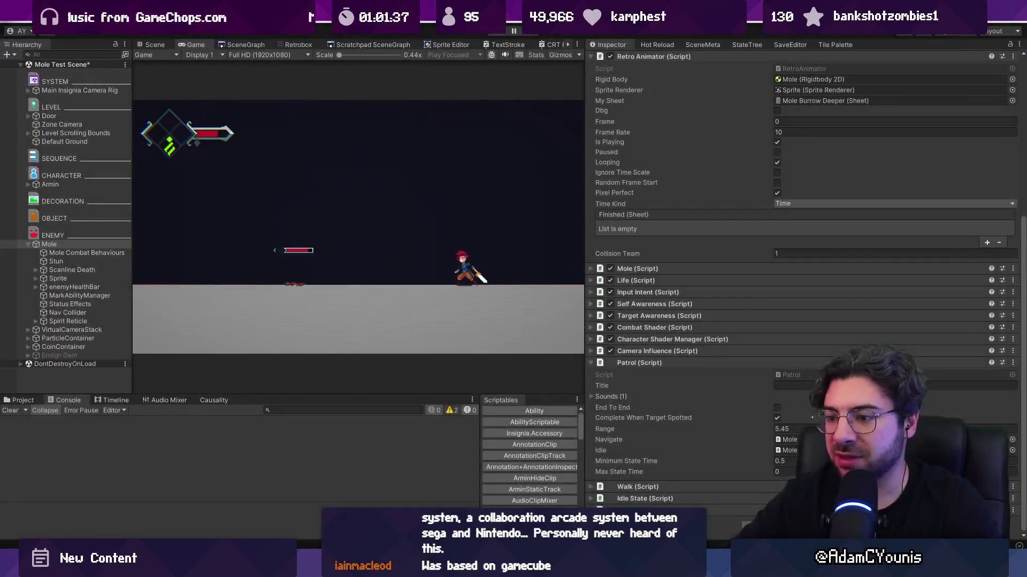
{"action": "key", "text": "alt+Tab"}
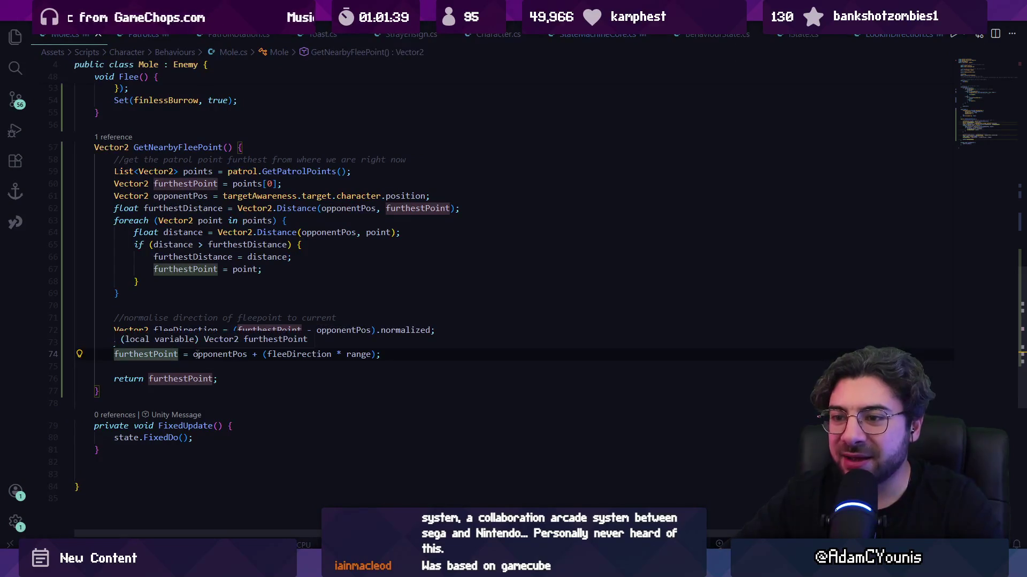
{"action": "left_click", "coordinate": [216, 355]}
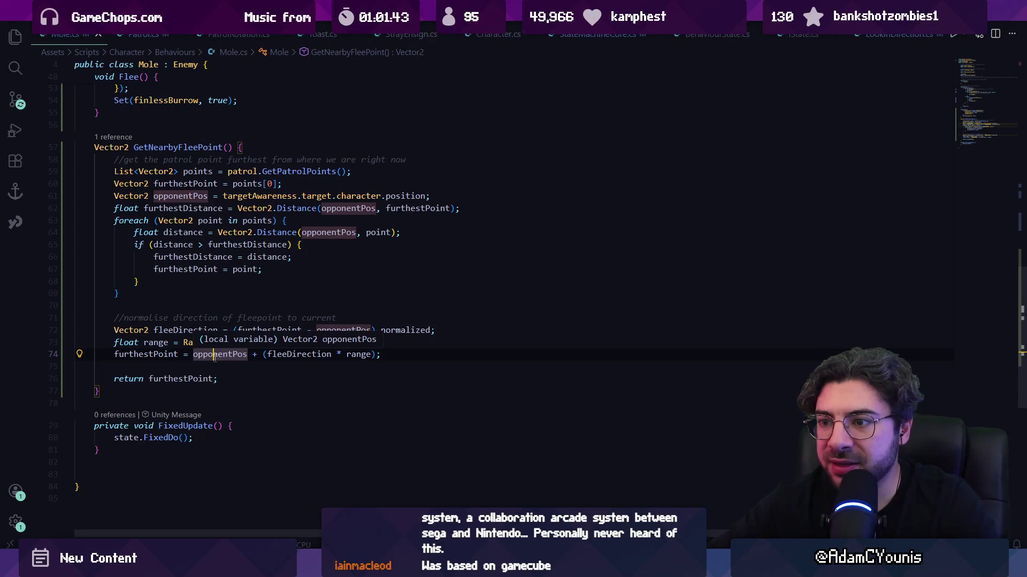
{"action": "left_click", "coordinate": [247, 342]}
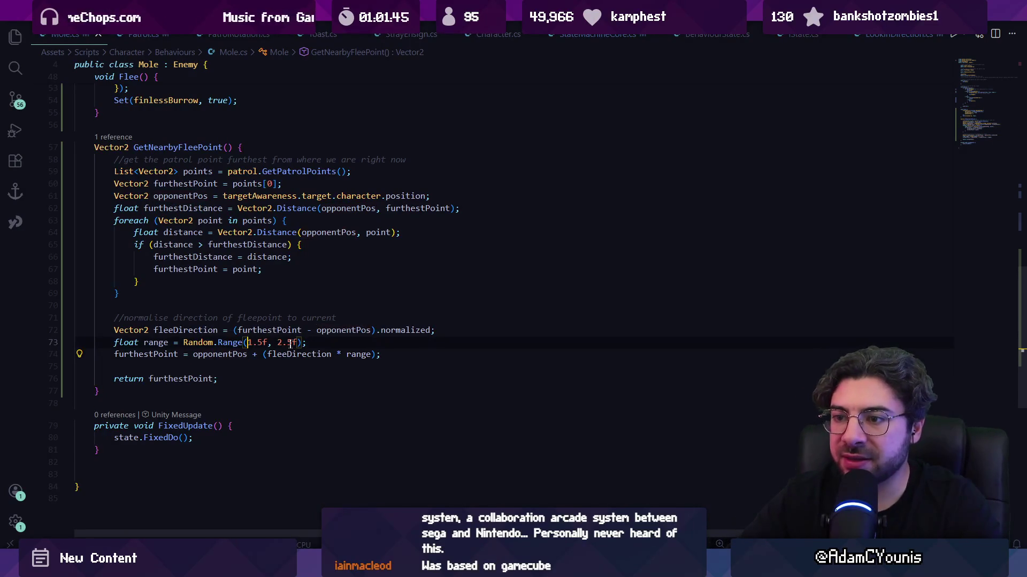
{"action": "left_click", "coordinate": [372, 354]}
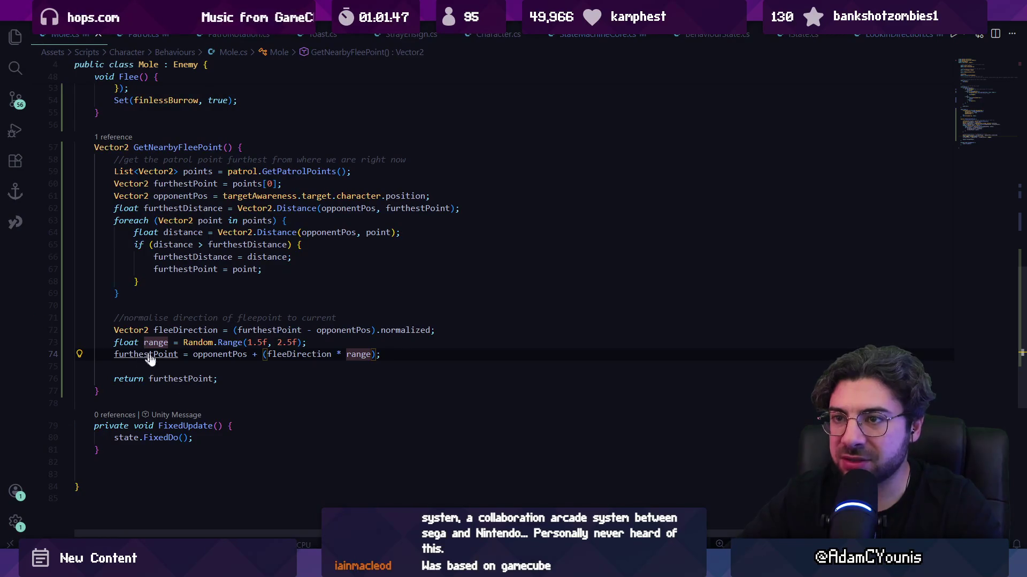
- Play-test full-screen again, hitting the mole to make it flee, then review opponentPos
{"action": "key", "text": "alt+Tab"}
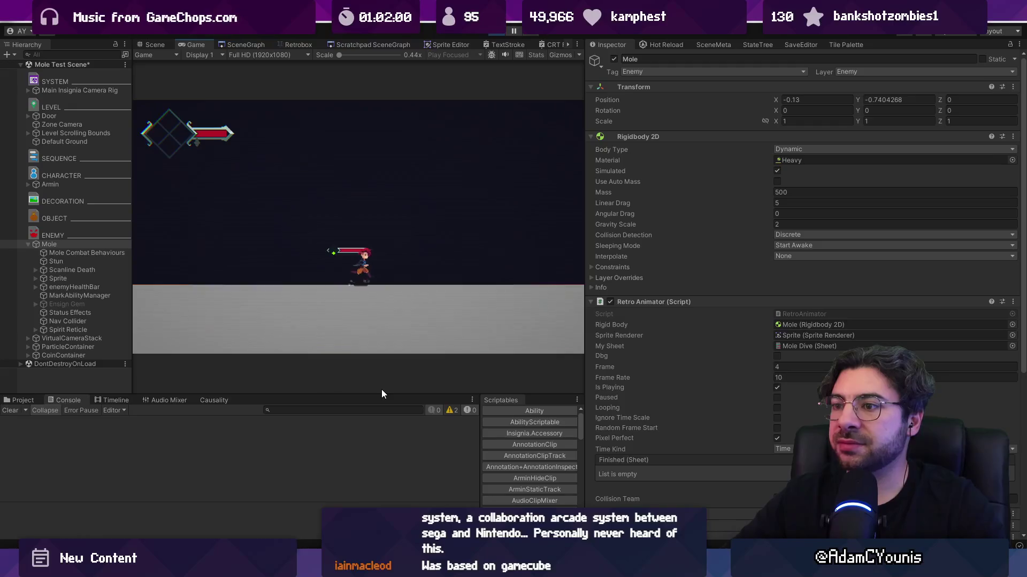
{"action": "key", "text": "F11"}
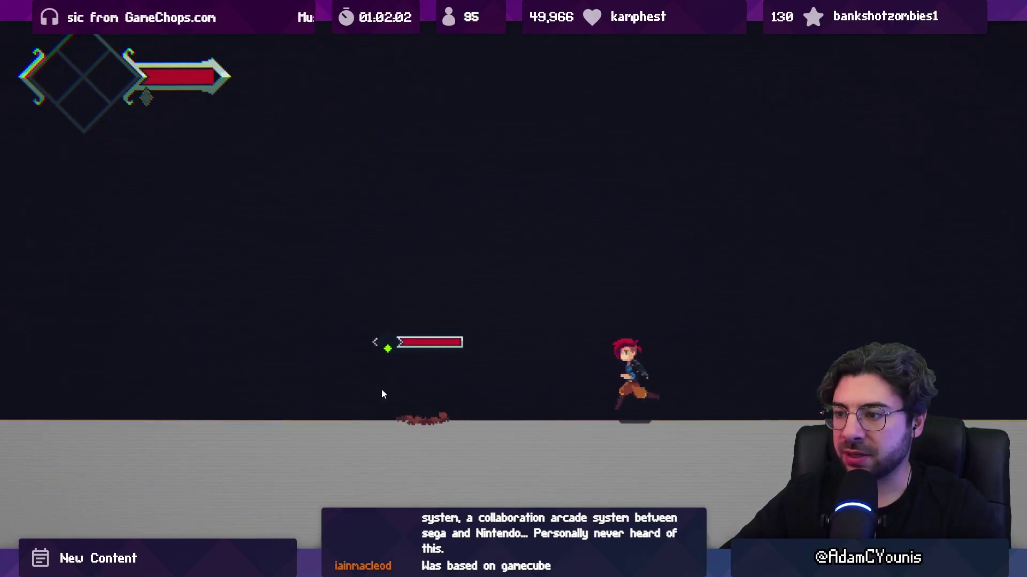
{"action": "key", "text": "x"}
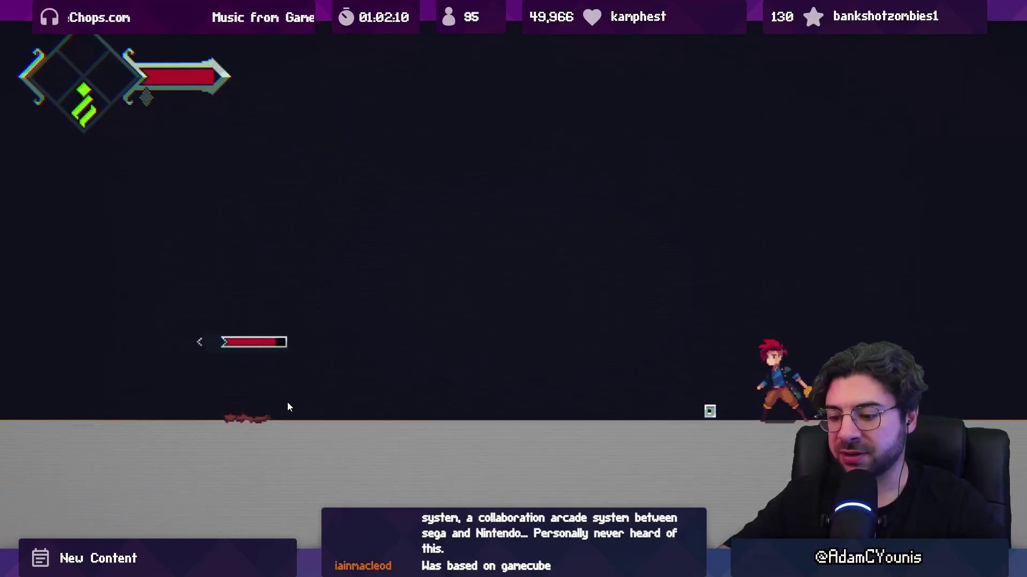
{"action": "key", "text": "F11"}
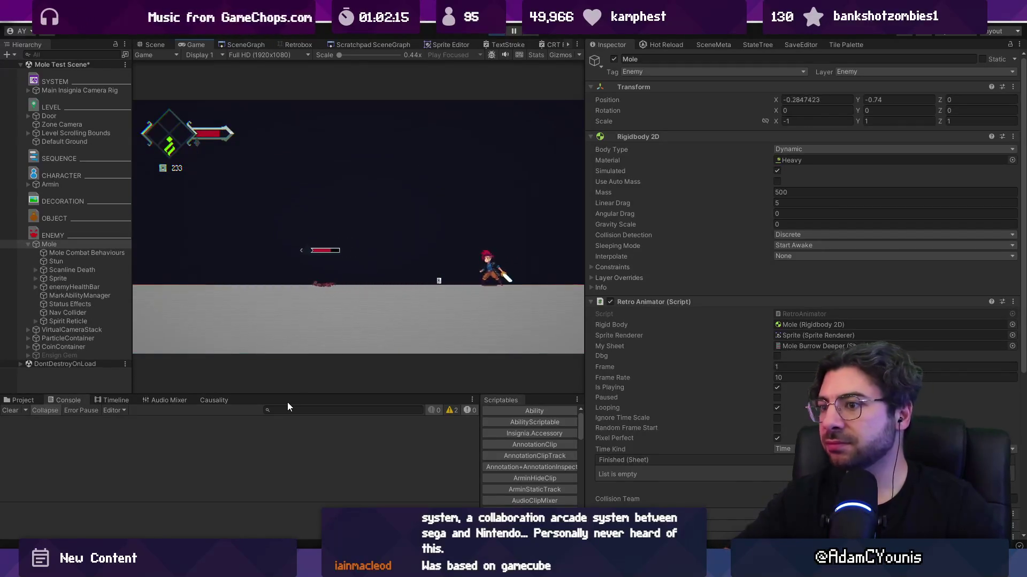
{"action": "key", "text": "ctrl+1"}
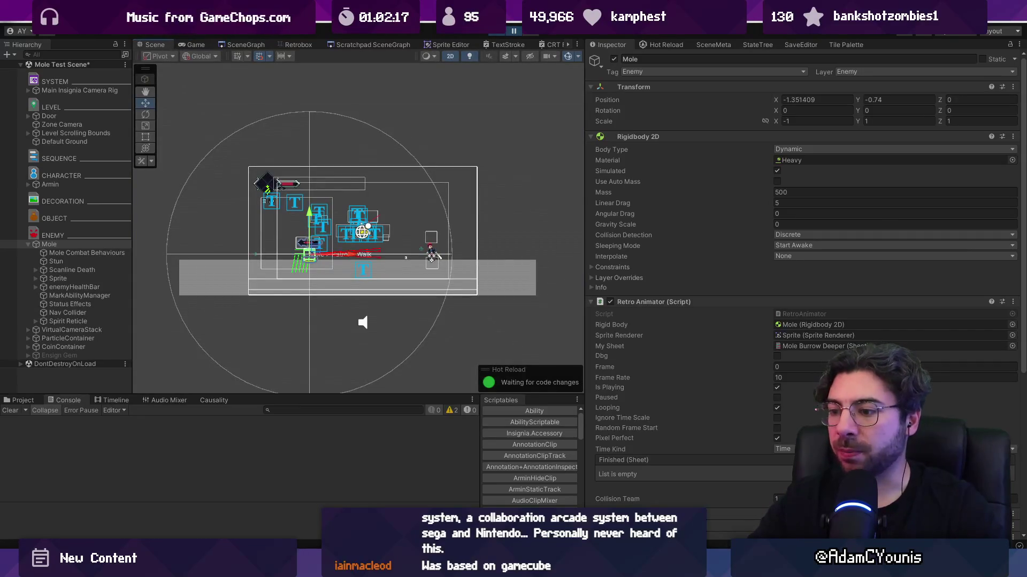
{"action": "key", "text": "alt+Tab"}
{"action": "left_click", "coordinate": [251, 354]}
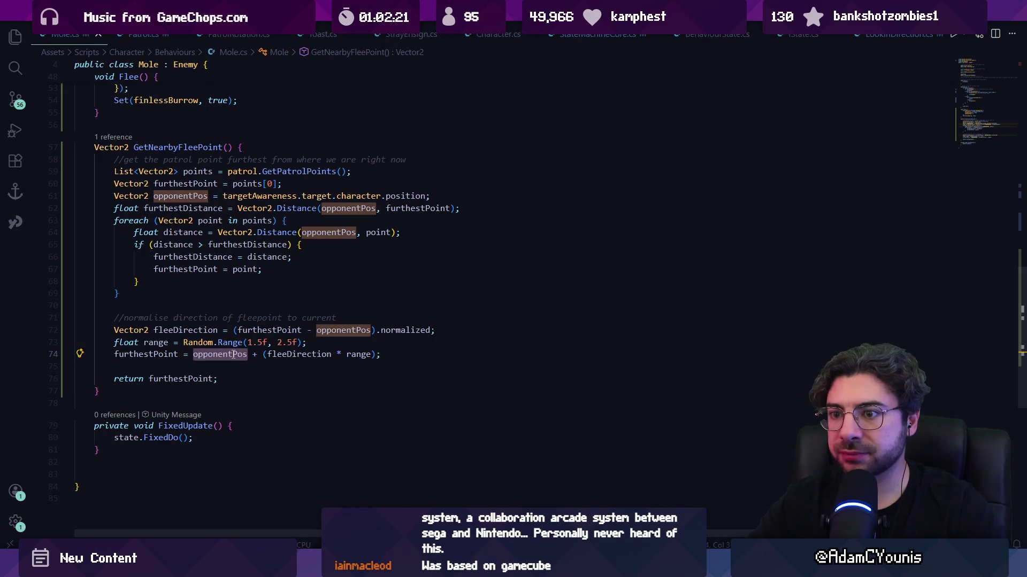
- Review fleeDirection, furthestPoint, opponentPos and range on lines 72–74
{"action": "left_click", "coordinate": [287, 354]}
{"action": "left_click", "coordinate": [235, 354]}
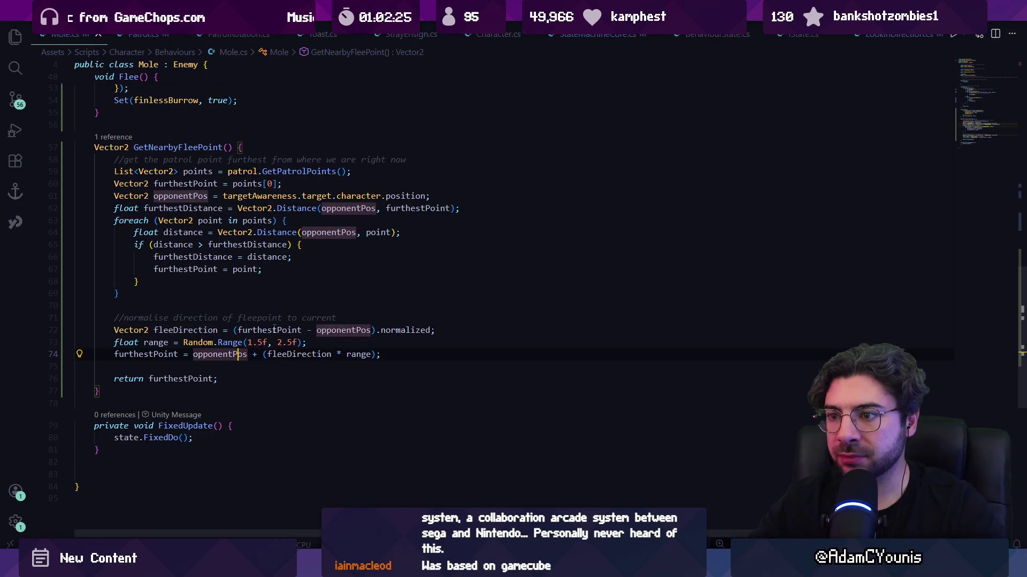
{"action": "left_click", "coordinate": [276, 330]}
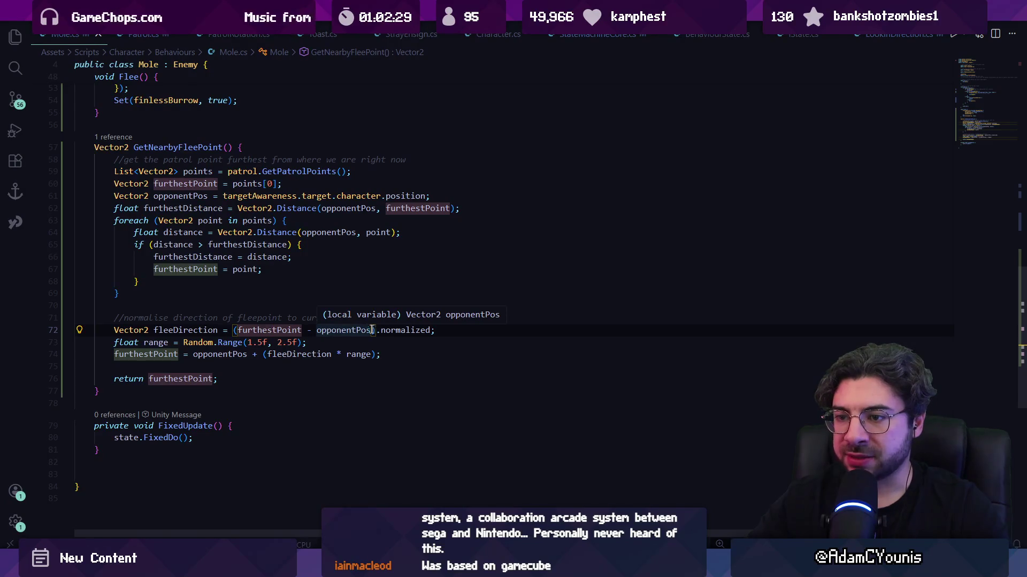
{"action": "left_click", "coordinate": [219, 354]}
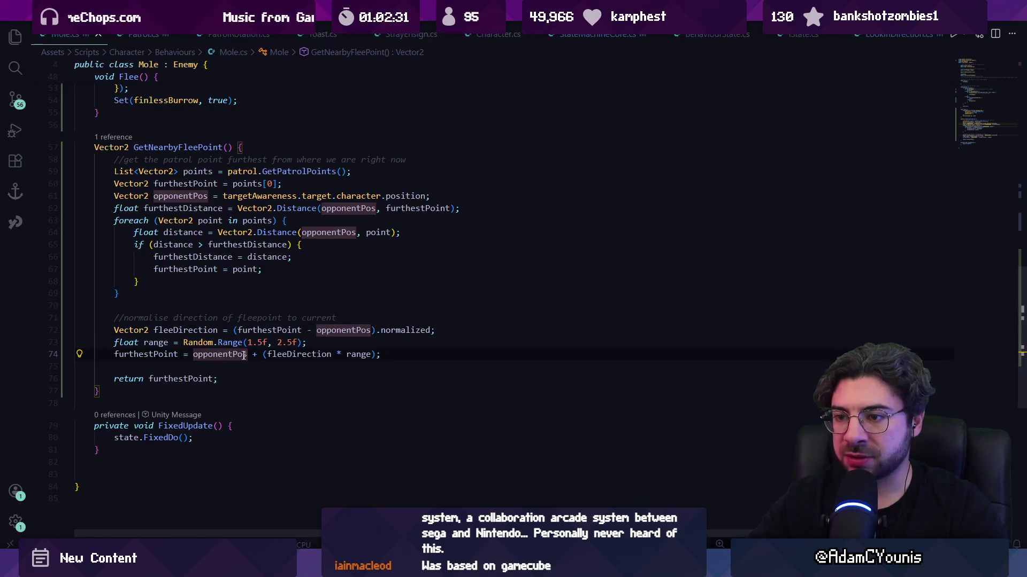
{"action": "left_click", "coordinate": [243, 356]}
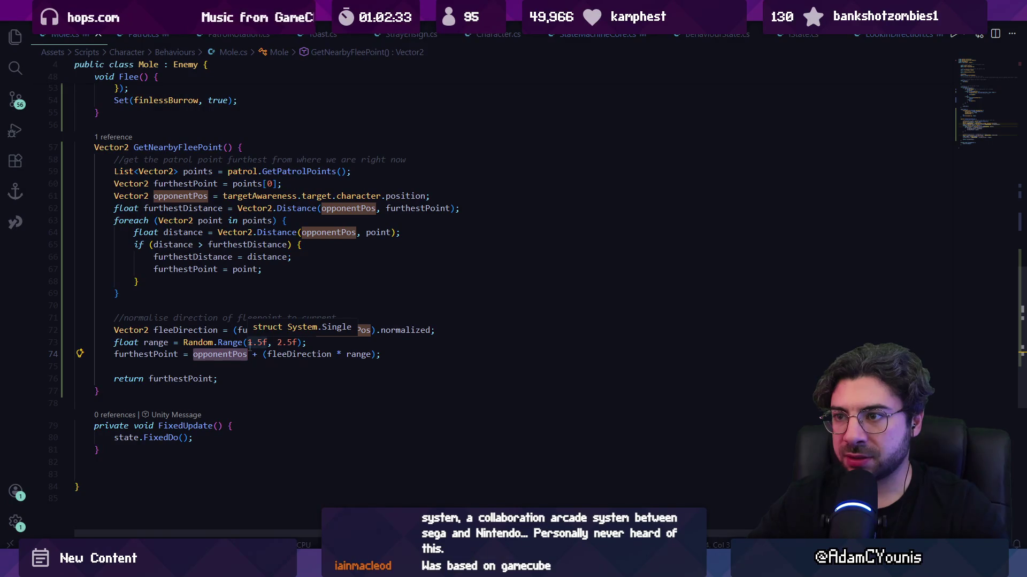
{"action": "left_click", "coordinate": [313, 355]}
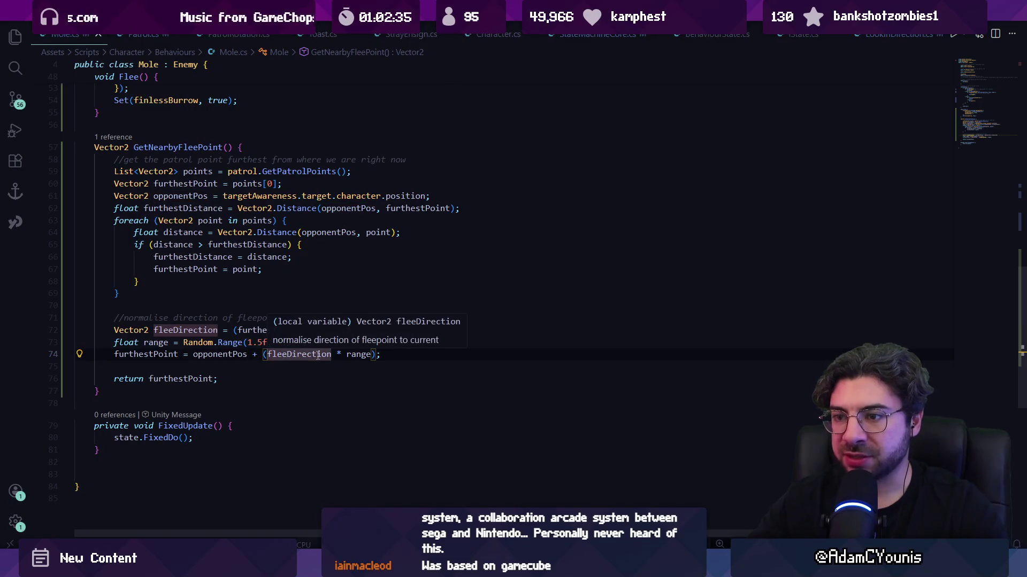
{"action": "left_click", "coordinate": [357, 354]}
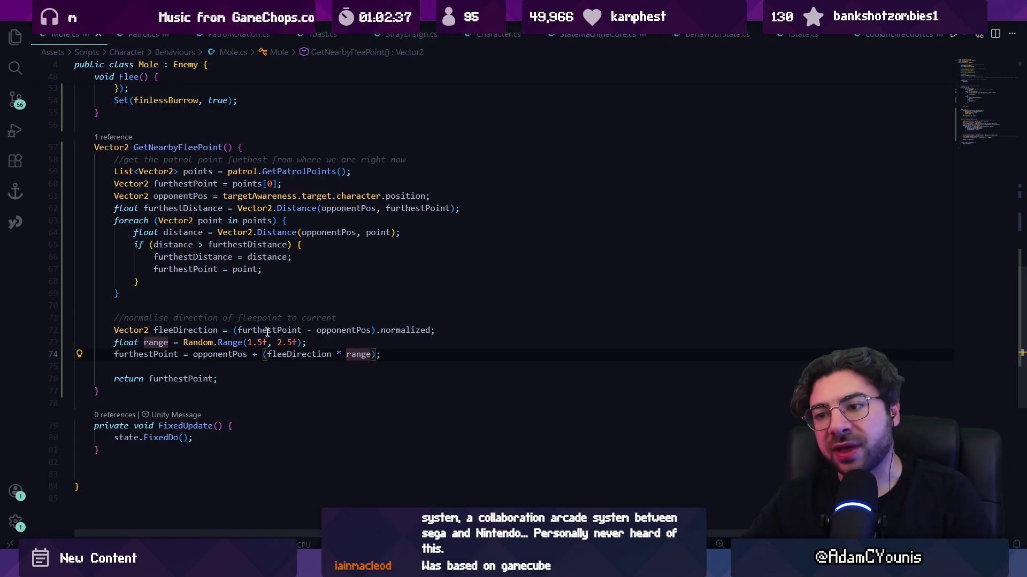
- Make line 73 read '1;//' before Random.Range(1.5f, 2.5f), fixing the range at 1
{"action": "left_click_drag", "start_coordinate": [297, 343], "coordinate": [268, 343]}
{"action": "left_click", "coordinate": [183, 343]}
{"action": "type", "text": "//"}
{"action": "left_click", "coordinate": [184, 343]}
{"action": "type", "text": "1"}
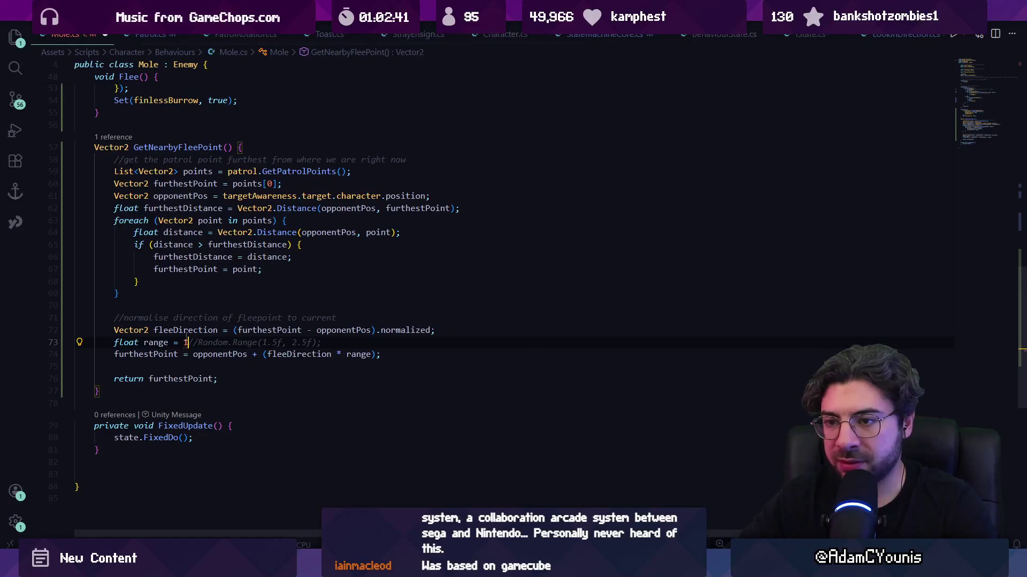
{"action": "type", "text": ";"}
- Play-test the fixed range in Unity, checking Hot Reload status, then return to Mole.cs
{"action": "key", "text": "alt+Tab"}
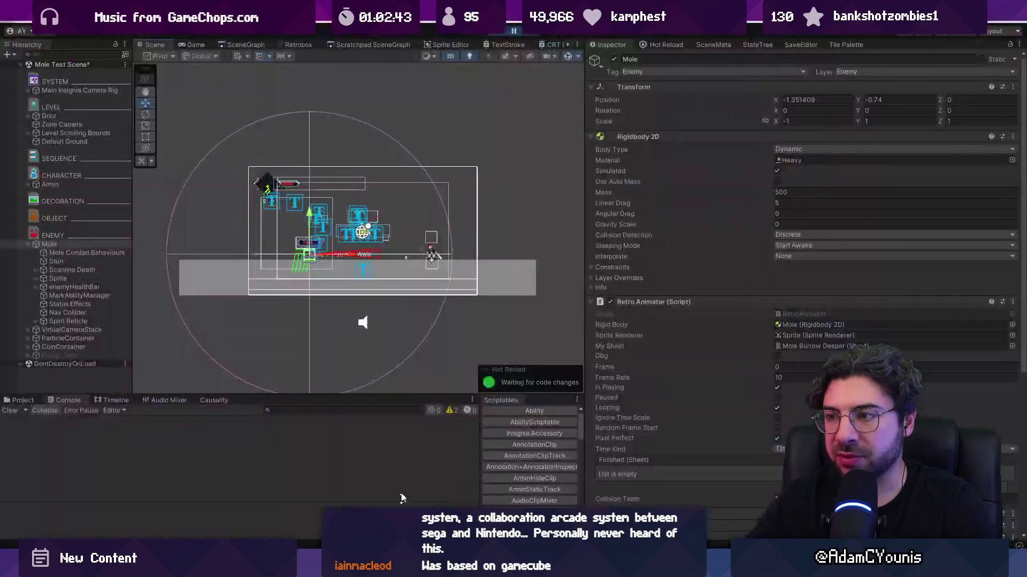
{"action": "left_click", "coordinate": [511, 31]}
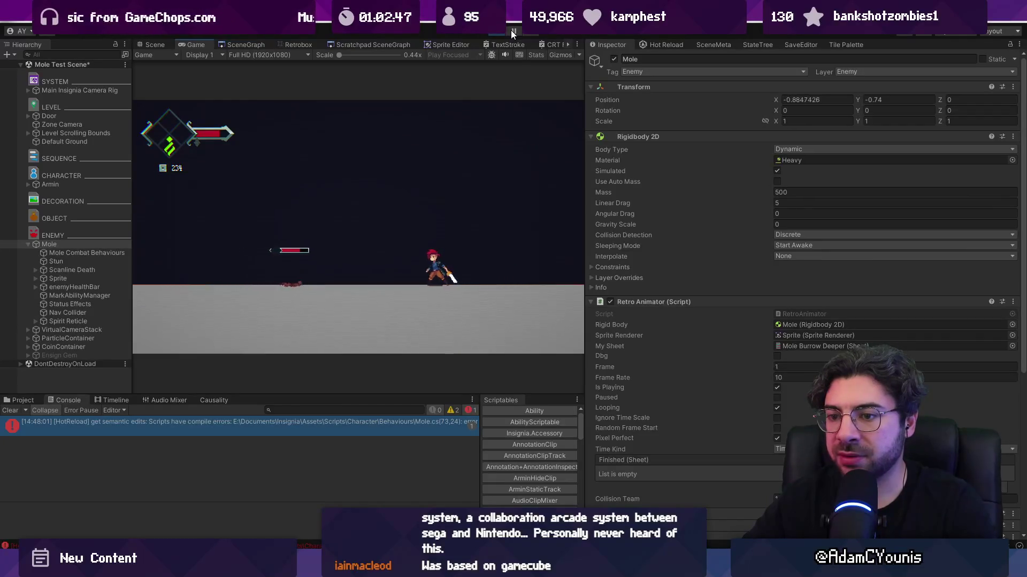
{"action": "left_click", "coordinate": [663, 44]}
{"action": "left_click", "coordinate": [620, 45]}
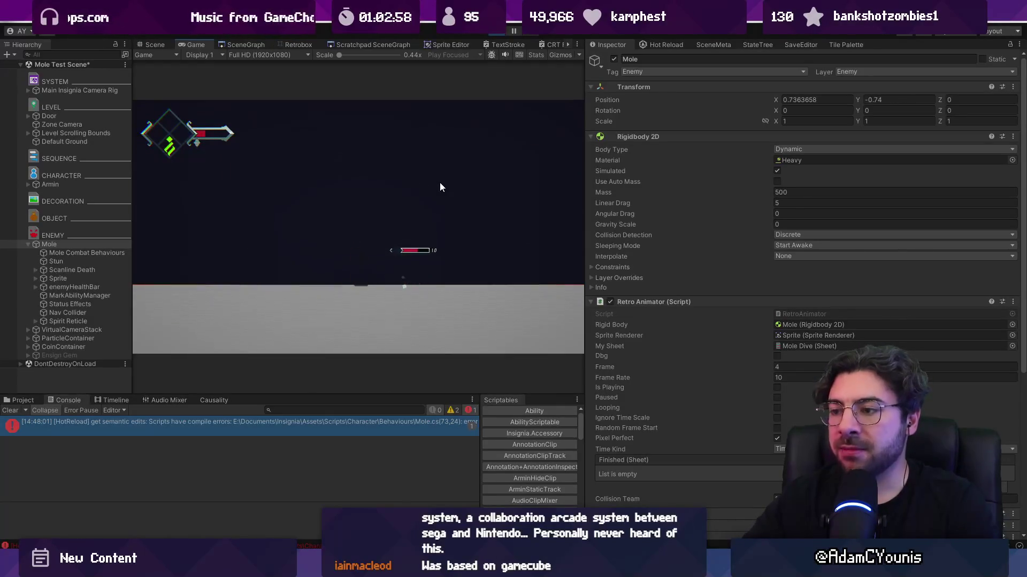
{"action": "key", "text": "ctrl+p"}
{"action": "key", "text": "alt+Tab"}
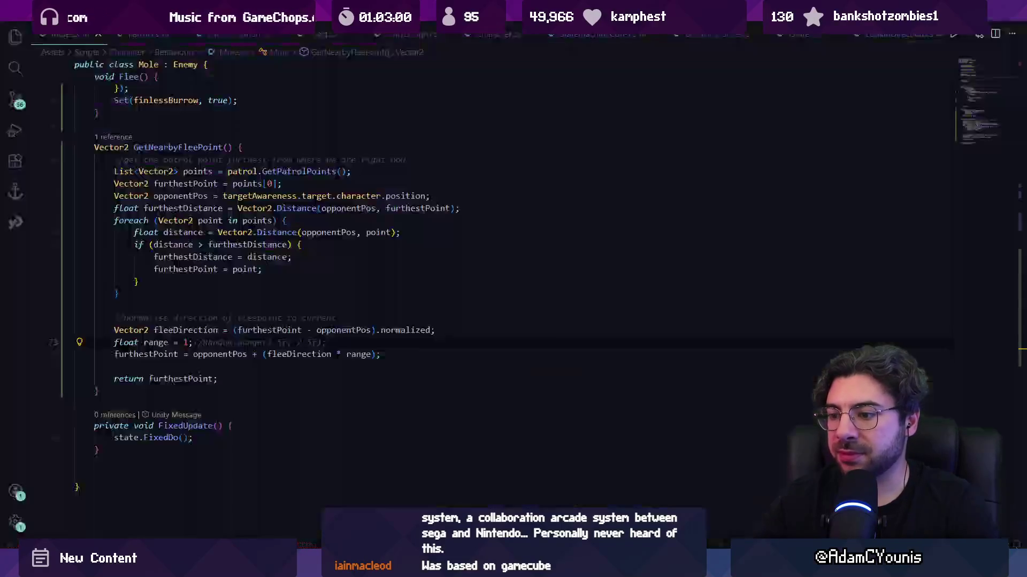
- Add a Debug.Log line at the start of Flee() in Mole.cs and save
{"action": "left_click", "coordinate": [119, 137]}
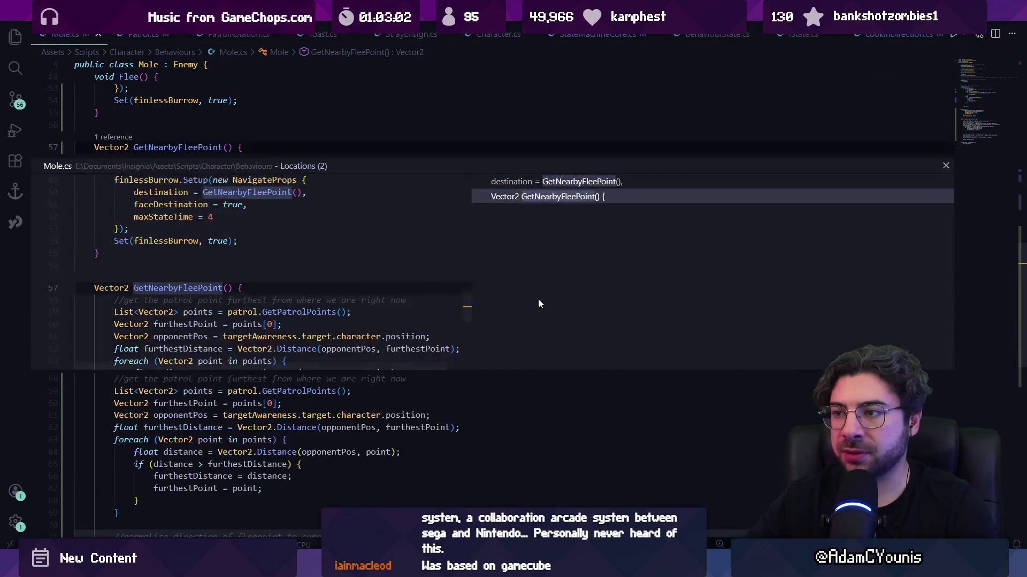
{"action": "double_click", "coordinate": [264, 276]}
{"action": "left_click", "coordinate": [284, 273]}
{"action": "key", "text": "Return"}
{"action": "type", "text": "Debug.>L"}
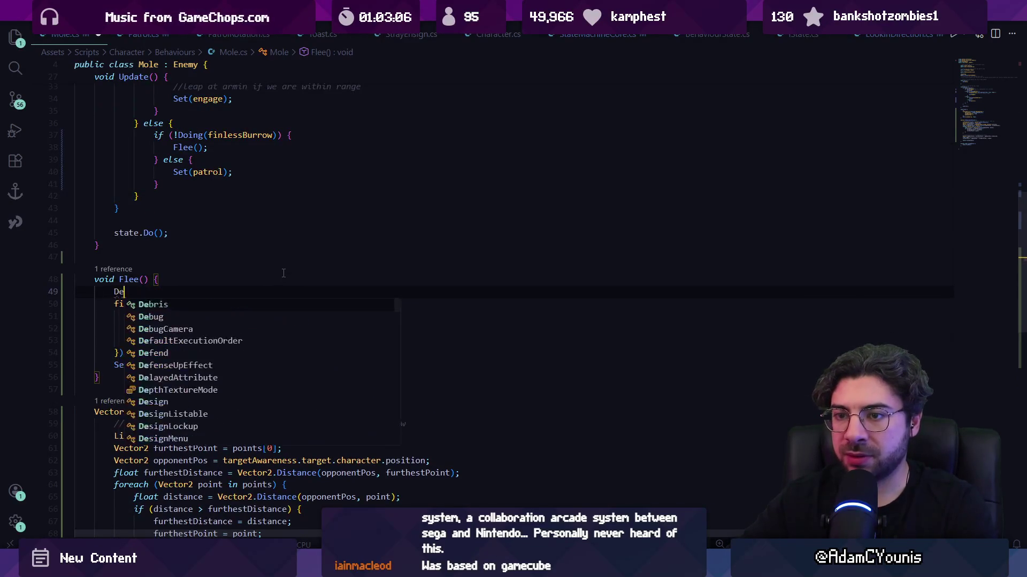
{"action": "key", "text": "BackSpace"}
{"action": "key", "text": "BackSpace"}
{"action": "key", "text": "BackSpace"}
{"action": "type", "text": "Log(\"fleeing\");"}
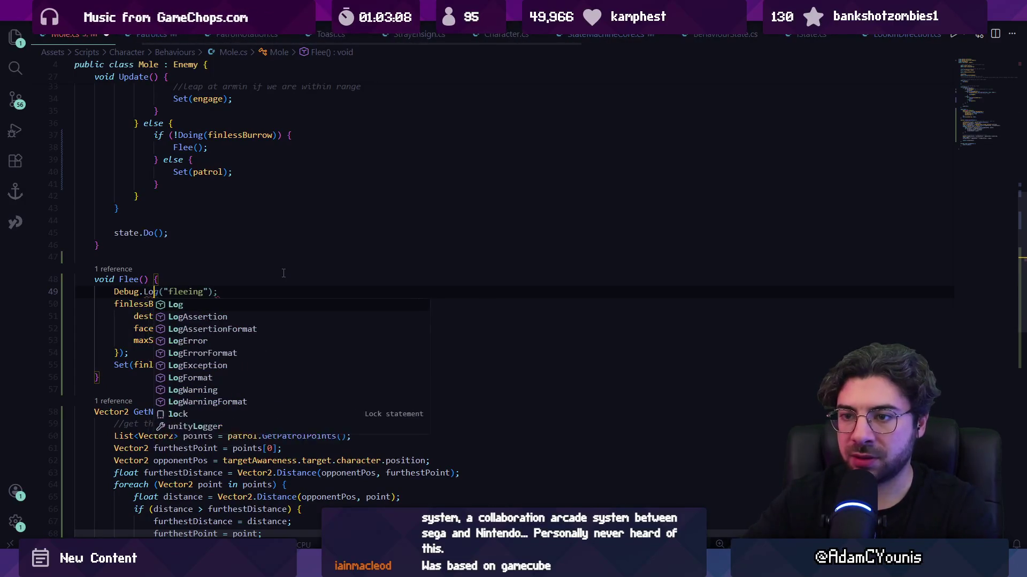
{"action": "key", "text": "ctrl+s"}
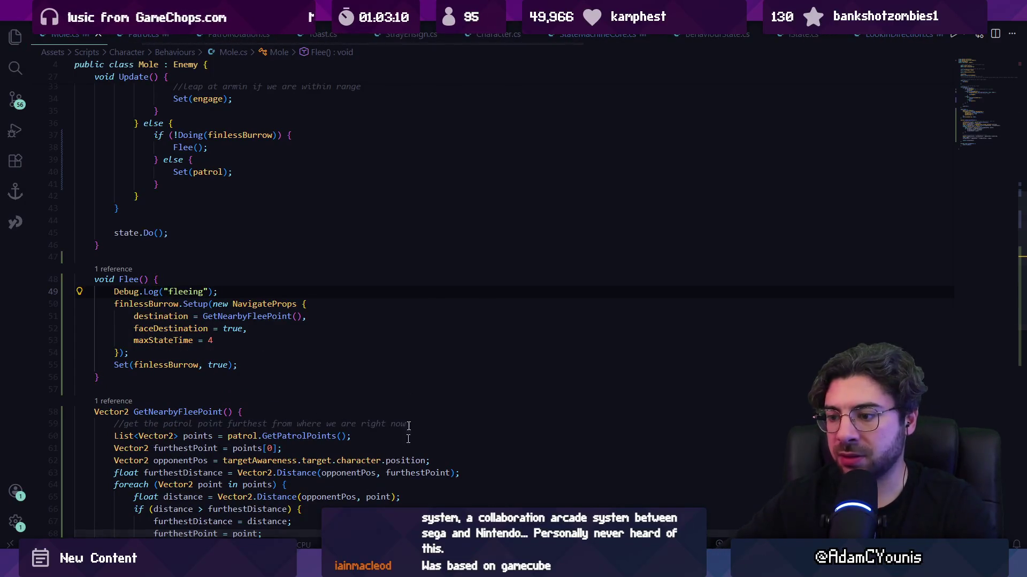
- Play-test the Mole scene in Unity to watch the mole flee, then stop playback
{"action": "key", "text": "alt+Tab"}
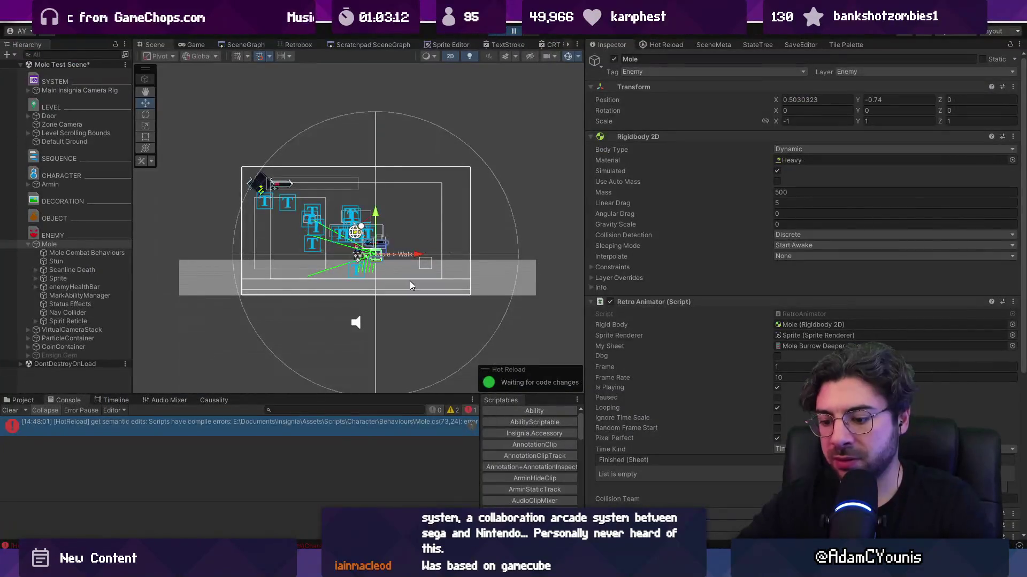
{"action": "key", "text": "ctrl+p"}
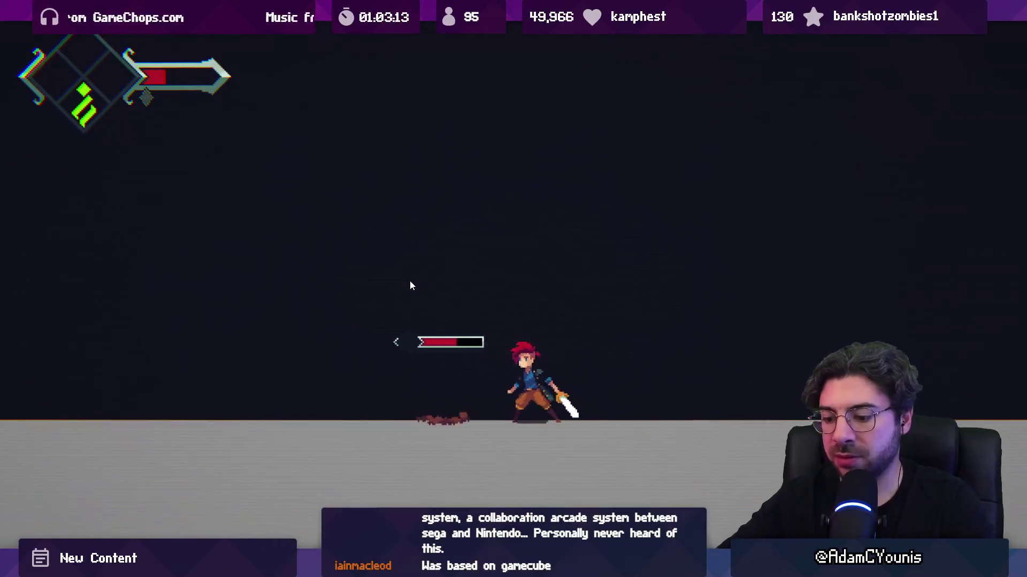
{"action": "key", "text": "shift+space"}
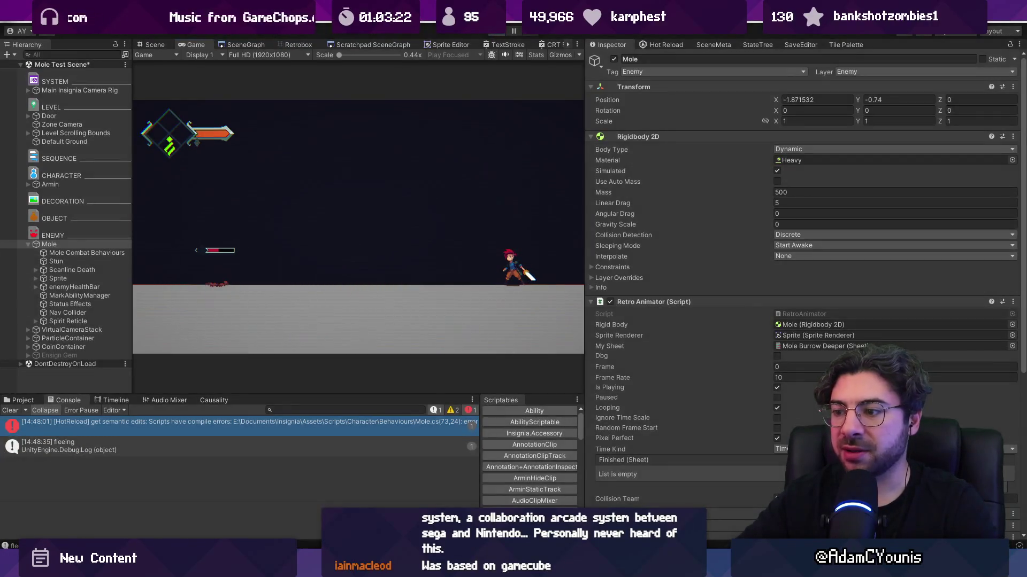
{"action": "left_click", "coordinate": [493, 31]}
{"action": "key", "text": "alt+Tab"}
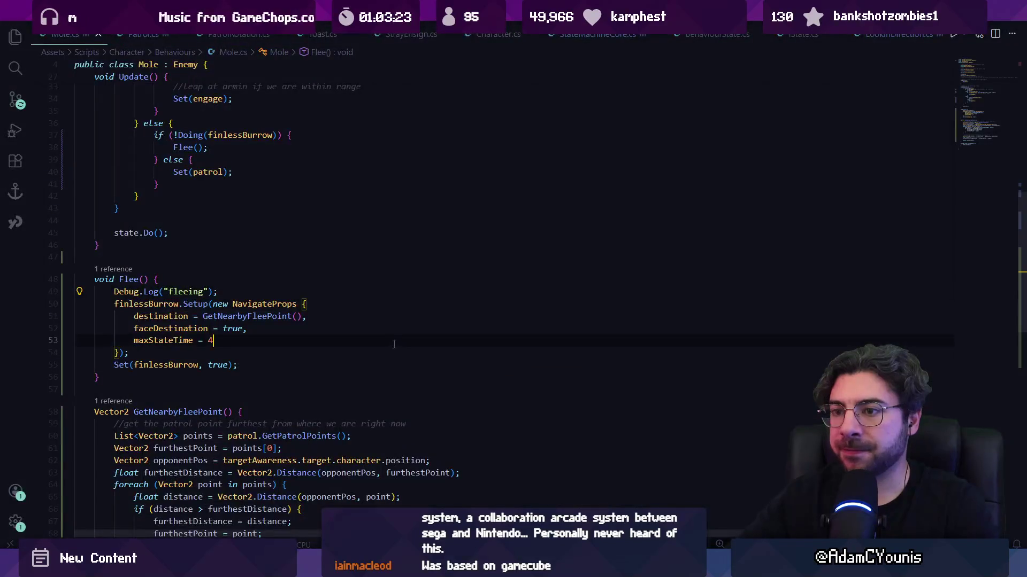
{"action": "key", "text": "alt+Tab"}
{"action": "key", "text": "alt+Tab"}
{"action": "key", "text": "alt+Tab"}
{"action": "key", "text": "alt+Tab"}
{"action": "left_click", "coordinate": [942, 119]}
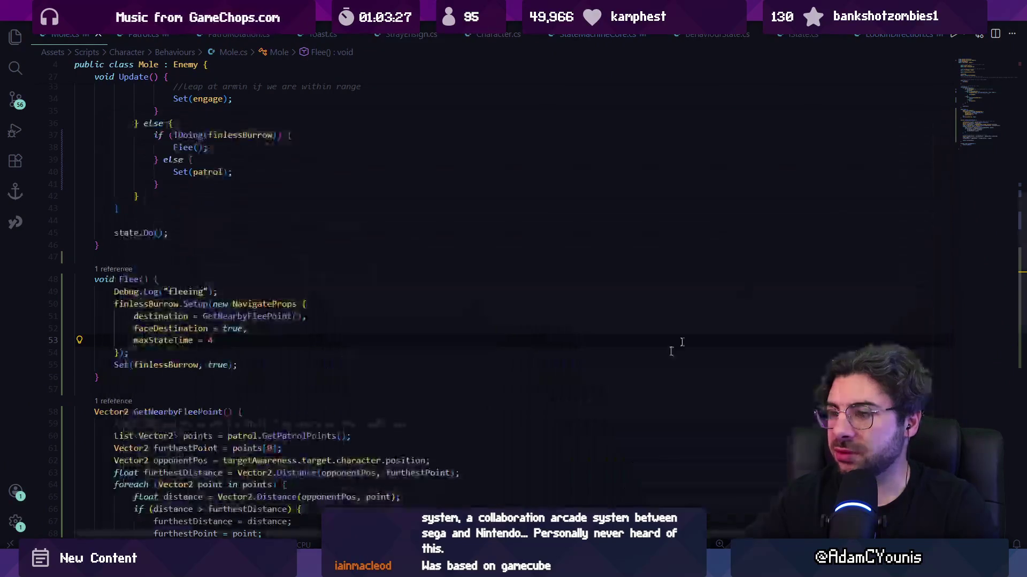
{"action": "key", "text": "alt+Tab"}
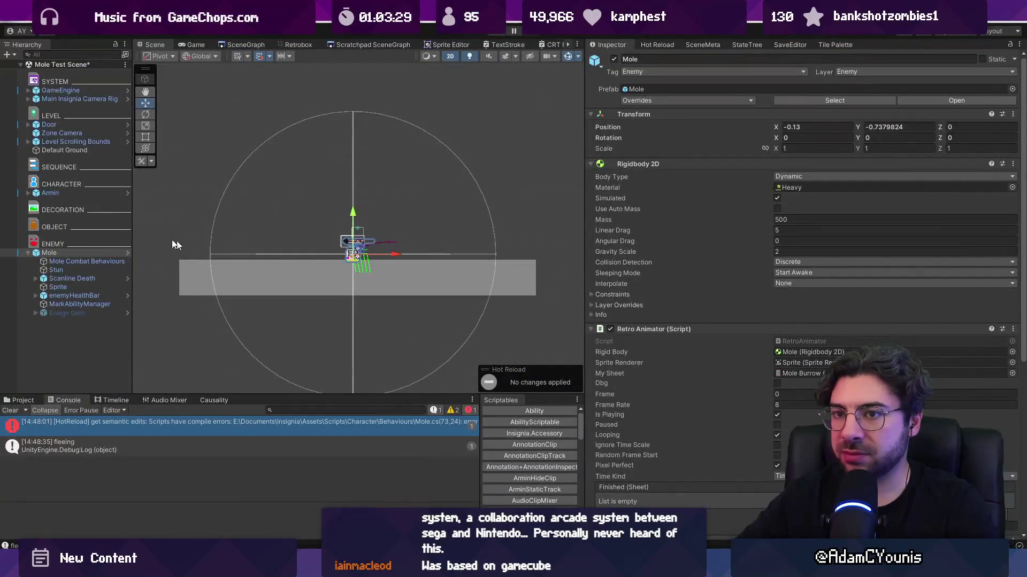
- Change the mole's Patrol component Range from 5.45 to 5.5 in the Inspector
{"action": "scroll", "coordinate": [342, 271], "scroll_direction": "up", "scroll_amount": 3}
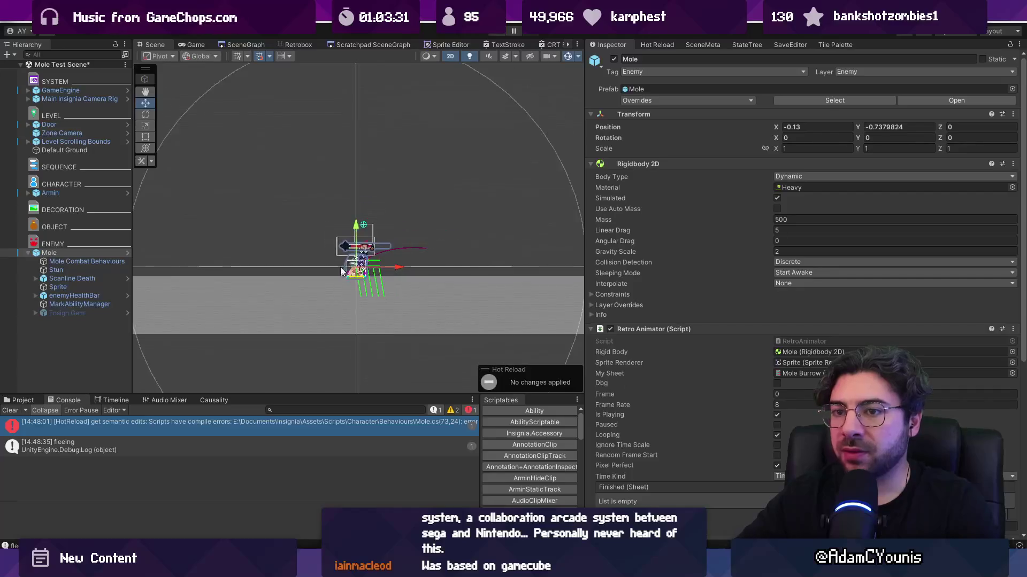
{"action": "scroll", "coordinate": [342, 271], "scroll_direction": "down", "scroll_amount": 1}
{"action": "scroll", "coordinate": [657, 288], "scroll_direction": "down", "scroll_amount": 5}
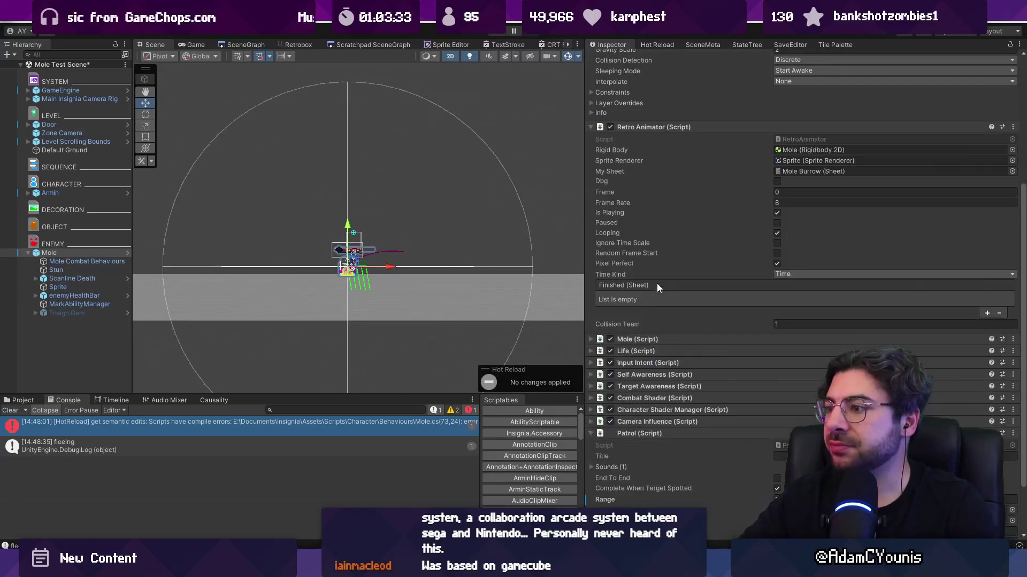
{"action": "scroll", "coordinate": [652, 291], "scroll_direction": "down", "scroll_amount": 3}
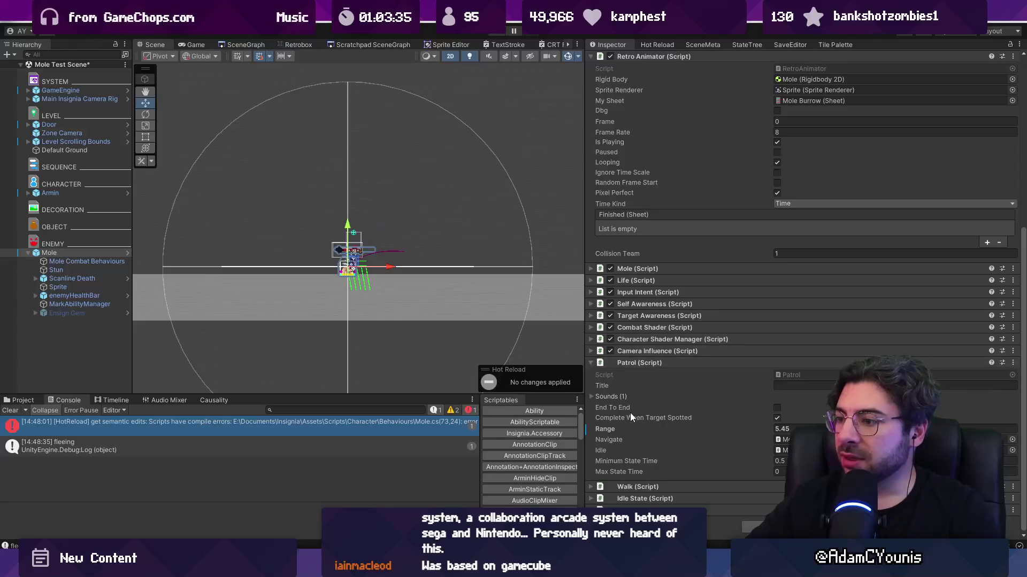
{"action": "right_click", "coordinate": [618, 428]}
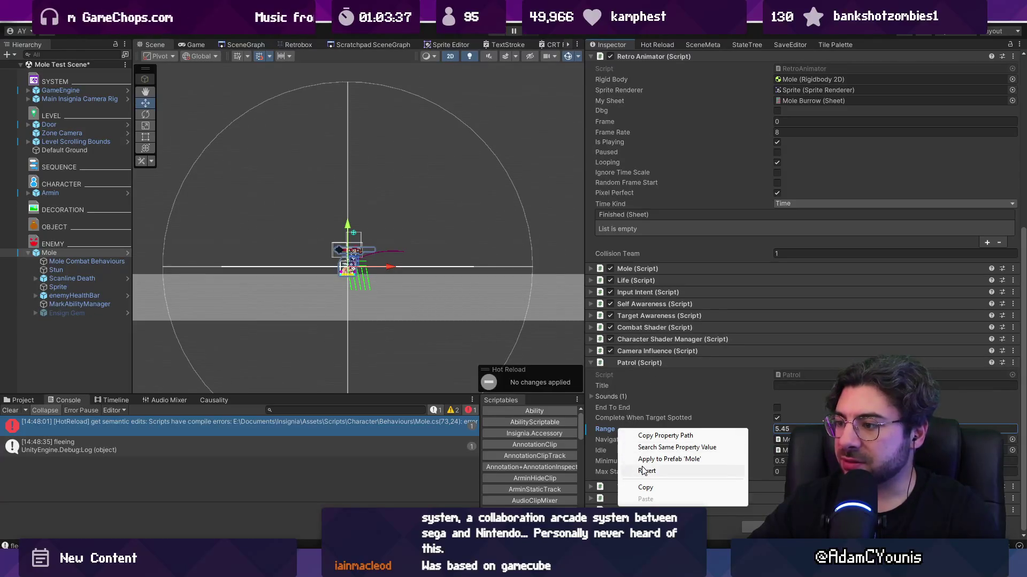
{"action": "left_click", "coordinate": [795, 426]}
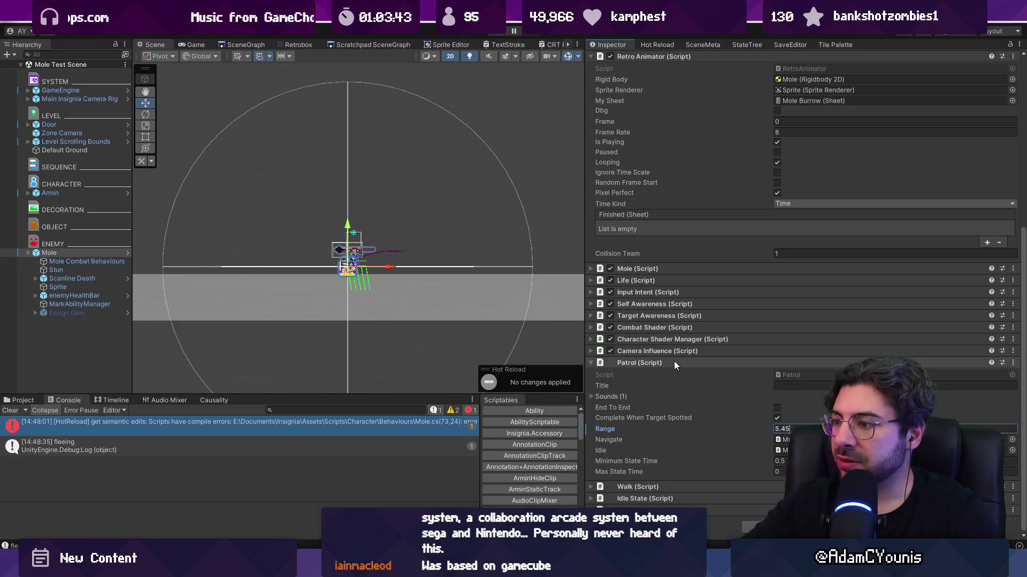
{"action": "key", "text": "BackSpace"}
{"action": "key", "text": "BackSpace"}
{"action": "type", "text": "5"}
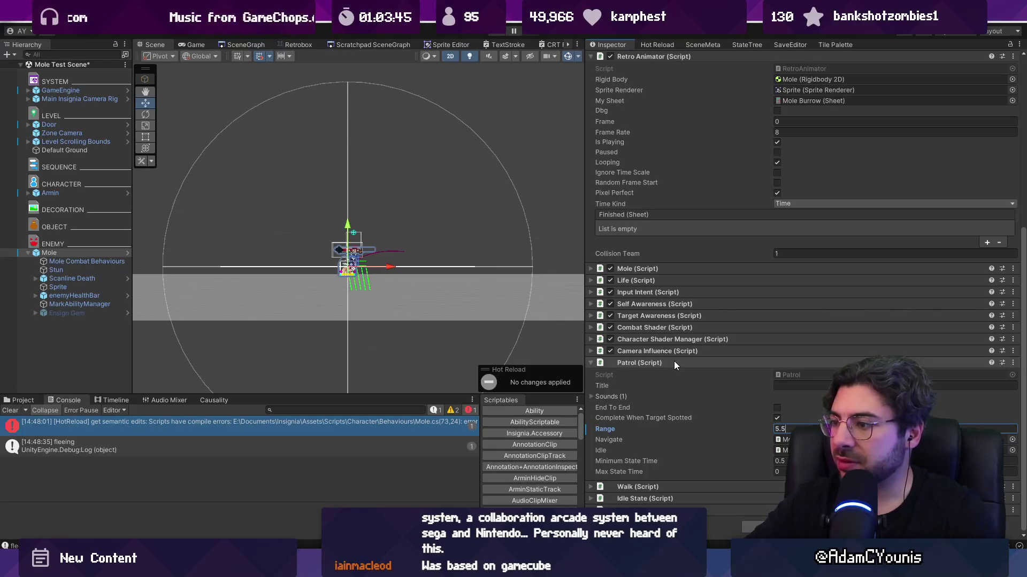
{"action": "right_click", "coordinate": [604, 429]}
{"action": "left_click", "coordinate": [695, 459]}
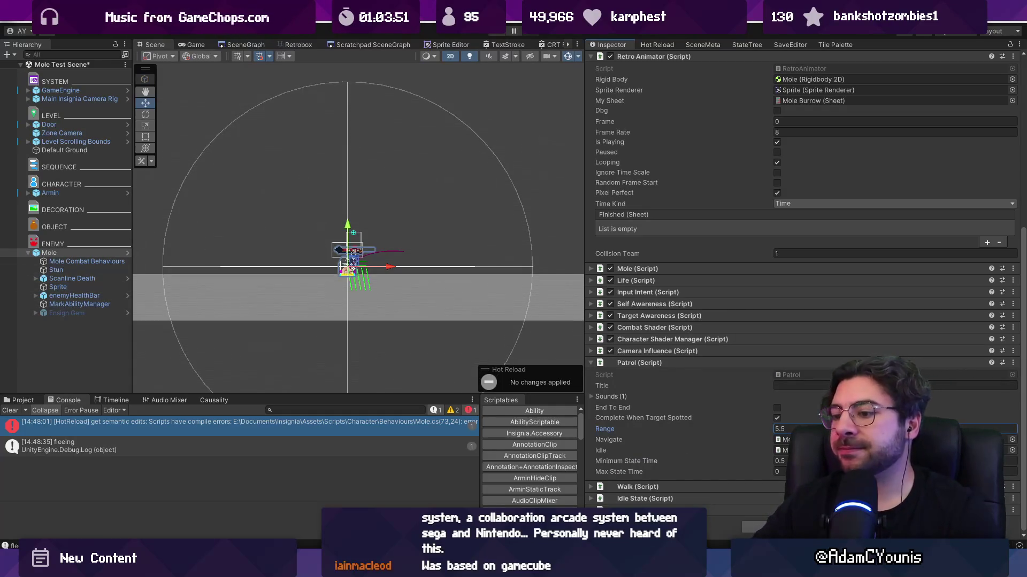
{"action": "left_click", "coordinate": [409, 569]}
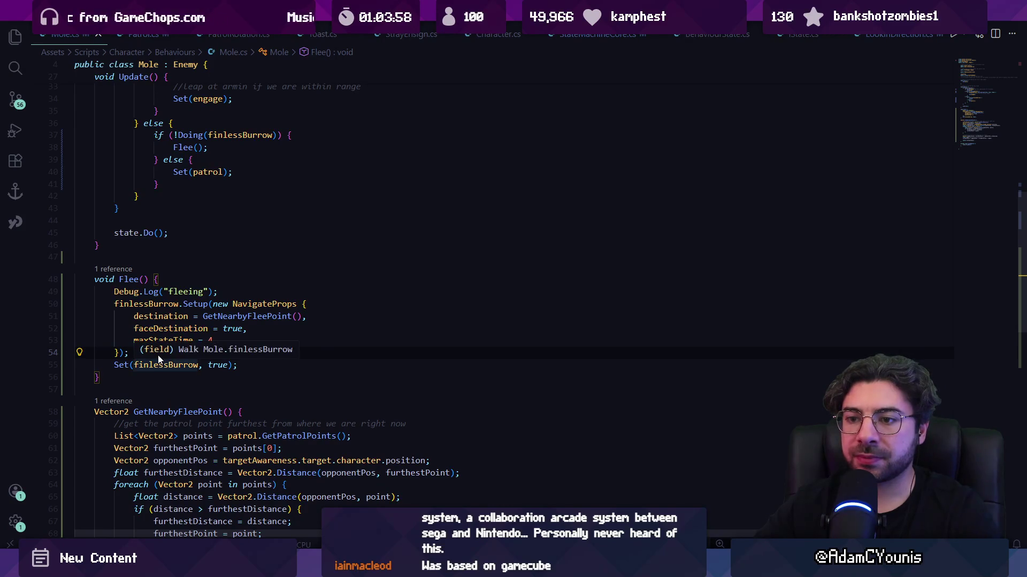
- Add Debug.Log(finlessBurrow.GetDestination()); on a new line after the Set call in Flee()
{"action": "left_click", "coordinate": [239, 361]}
{"action": "key", "text": "Return"}
{"action": "type", "text": "Debuy"}
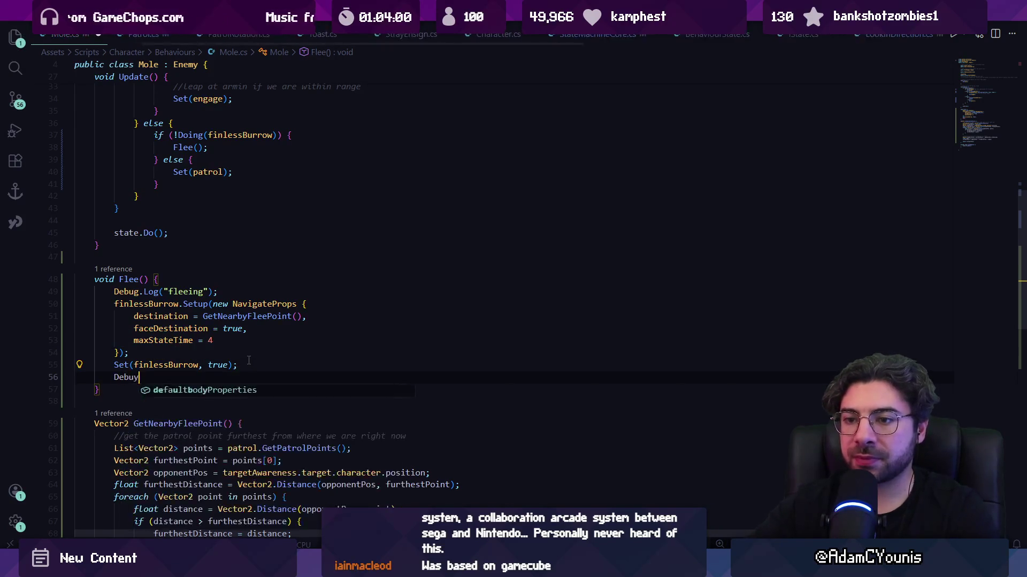
{"action": "key", "text": "BackSpace"}
{"action": "type", "text": "g.L"}
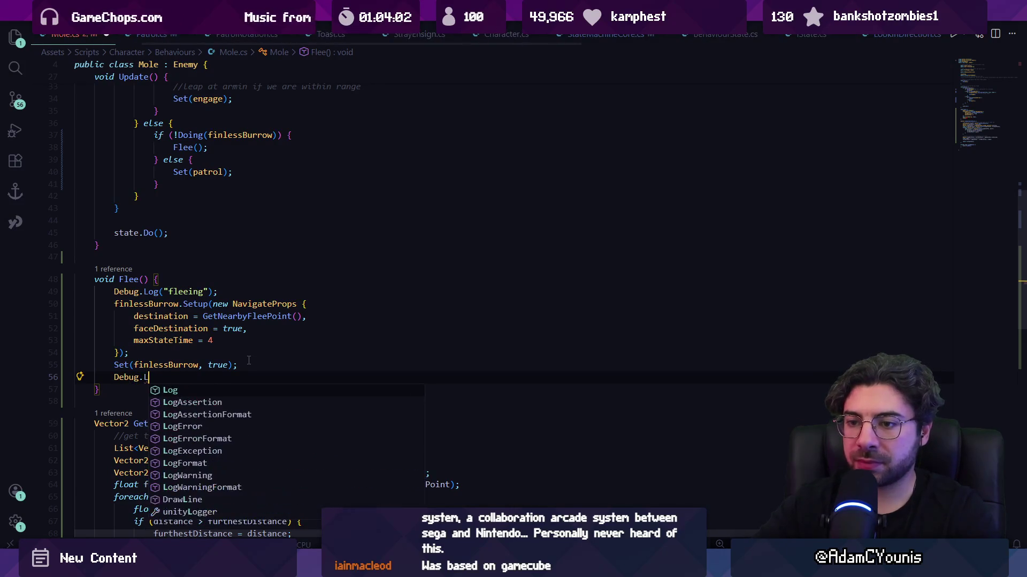
{"action": "type", "text": "og("}
{"action": "type", "text": "finlessBurrow.desti"}
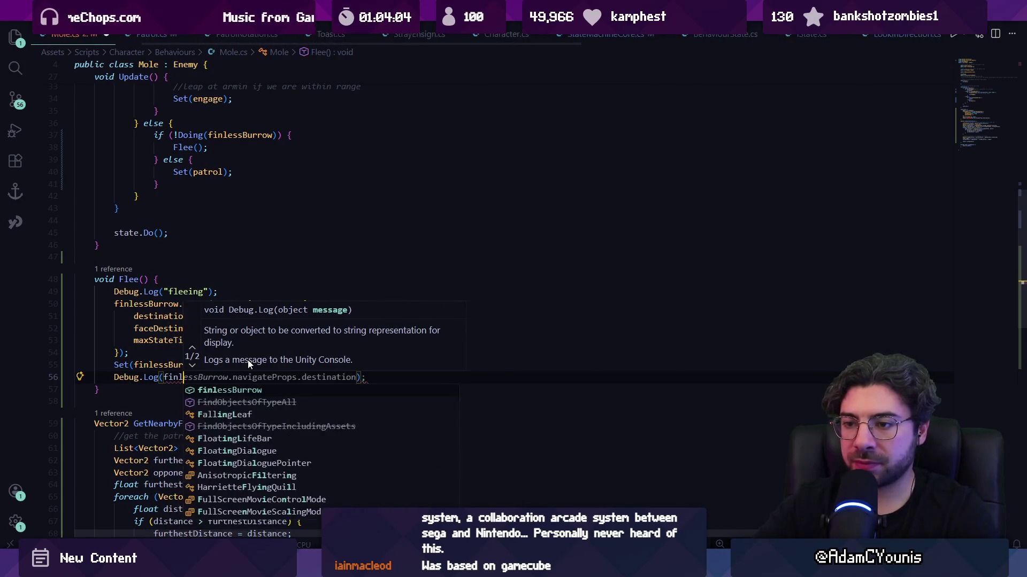
{"action": "type", "text": "na"}
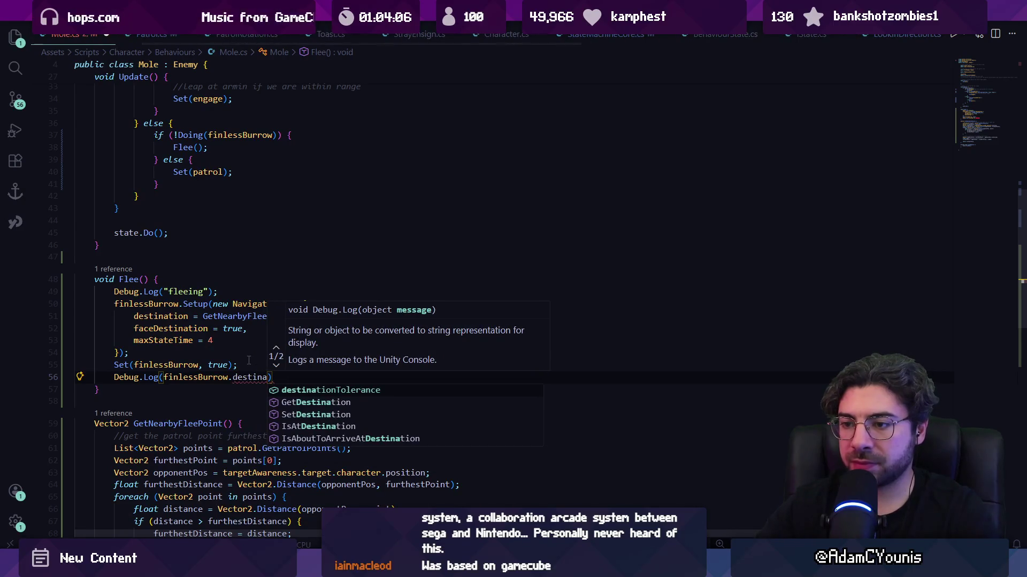
{"action": "key", "text": "Tab"}
{"action": "type", "text": "()"}
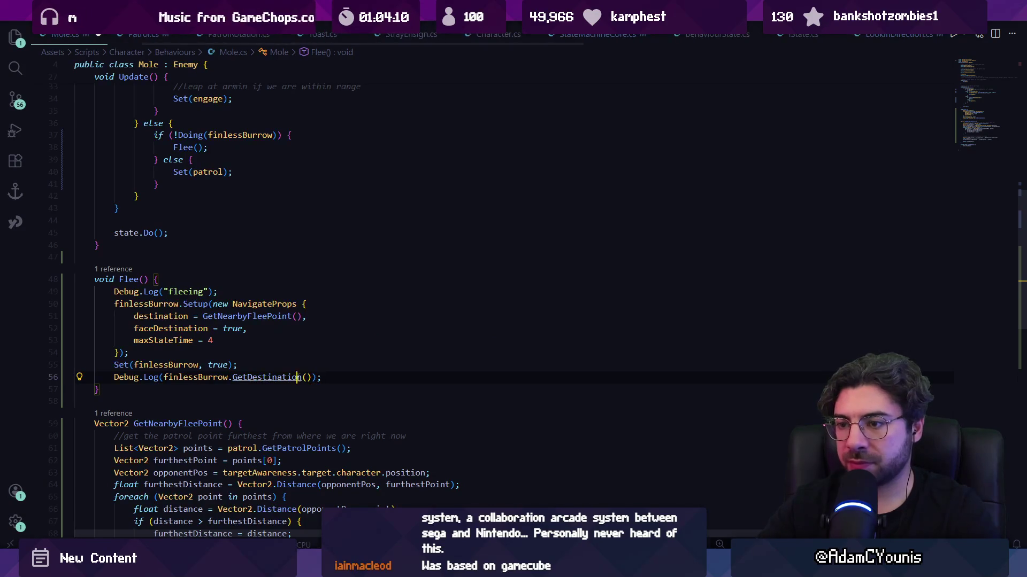
- Inspect the GetDestination and Setup definitions, then start a Unity play-test
{"action": "left_click", "coordinate": [282, 381], "text": "ctrl"}
{"action": "key", "text": "alt+Left"}
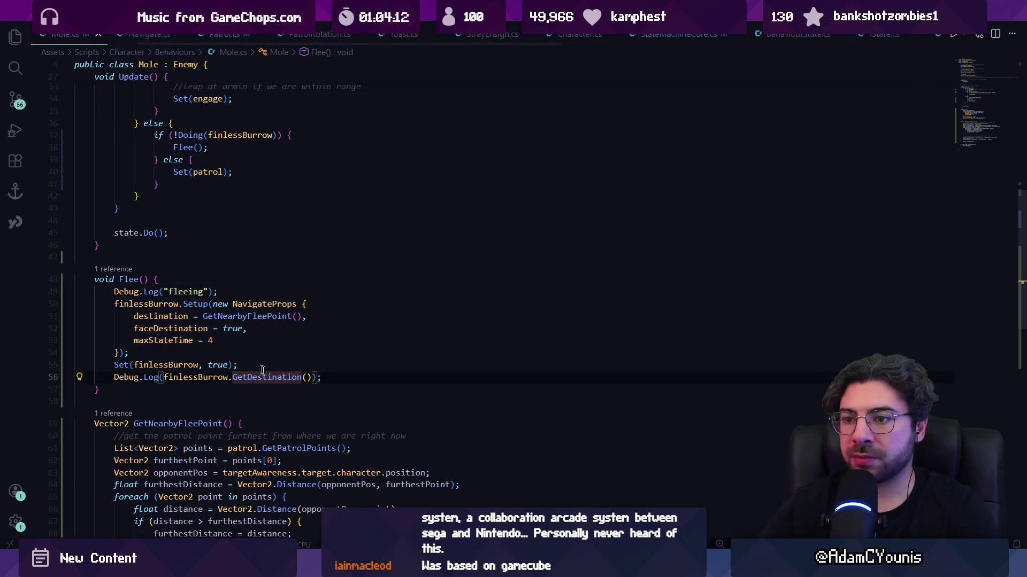
{"action": "left_click", "coordinate": [188, 295], "text": "ctrl"}
{"action": "key", "text": "alt+Left"}
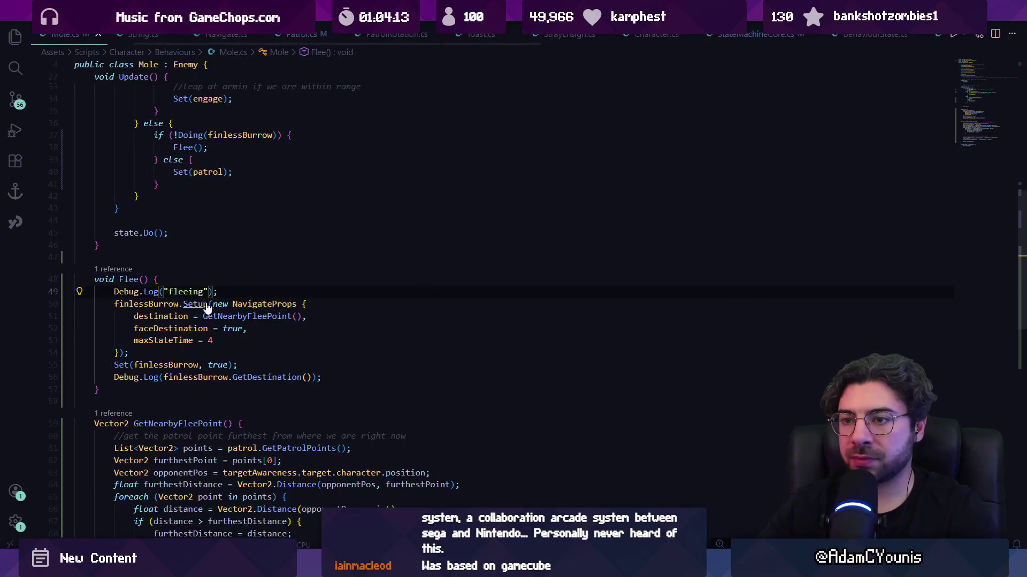
{"action": "left_click", "coordinate": [197, 304], "text": "ctrl"}
{"action": "key", "text": "alt+Left"}
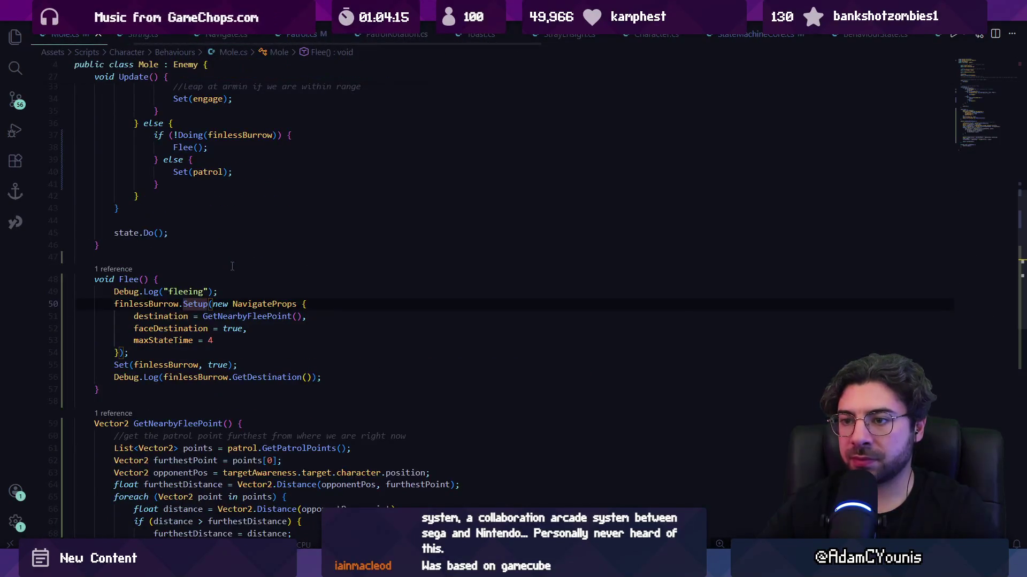
{"action": "key", "text": "alt+Tab"}
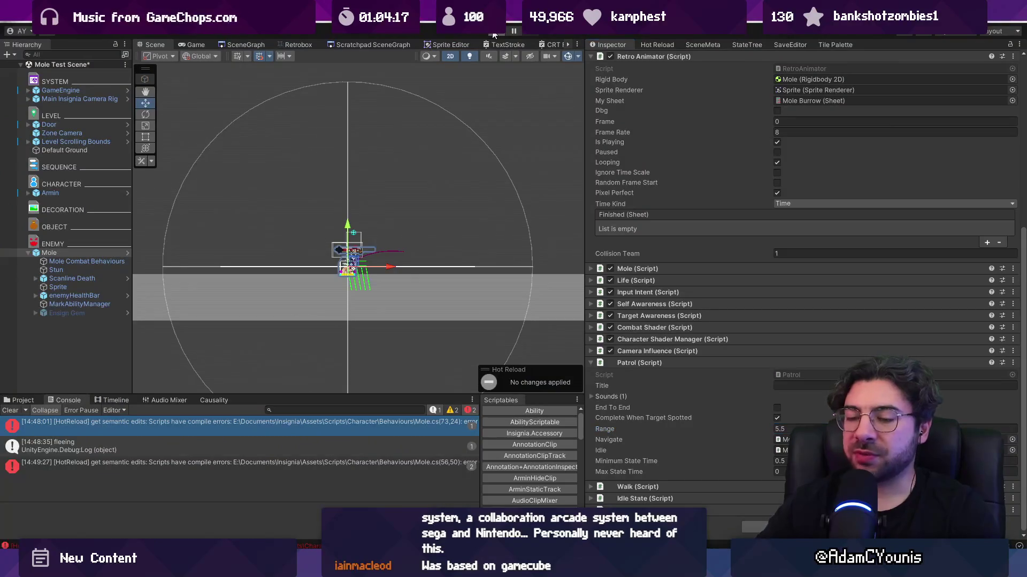
{"action": "left_click", "coordinate": [493, 33]}
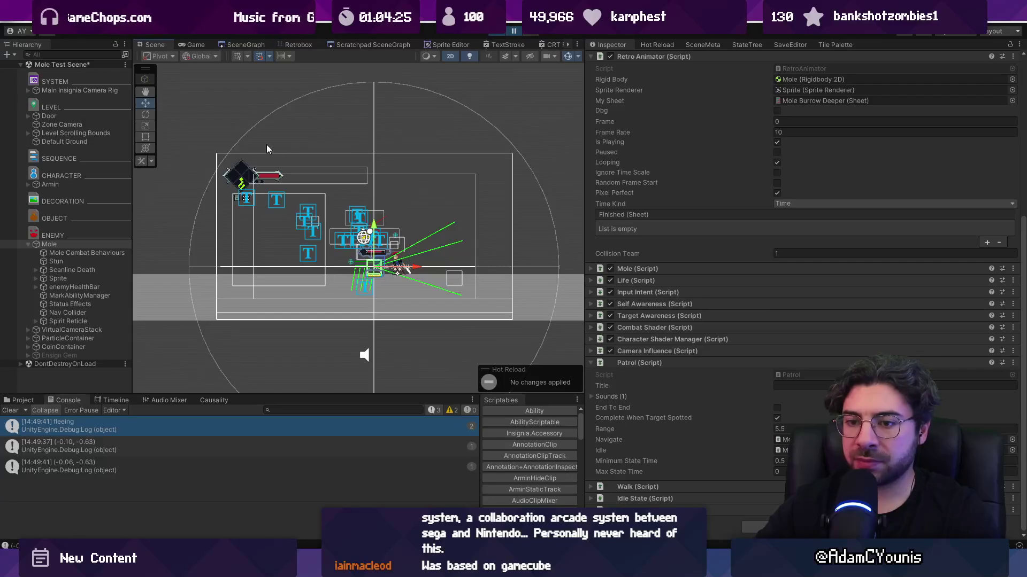
- Check the logged flee destination and mole's X position while stepping the paused game
{"action": "left_click", "coordinate": [159, 461]}
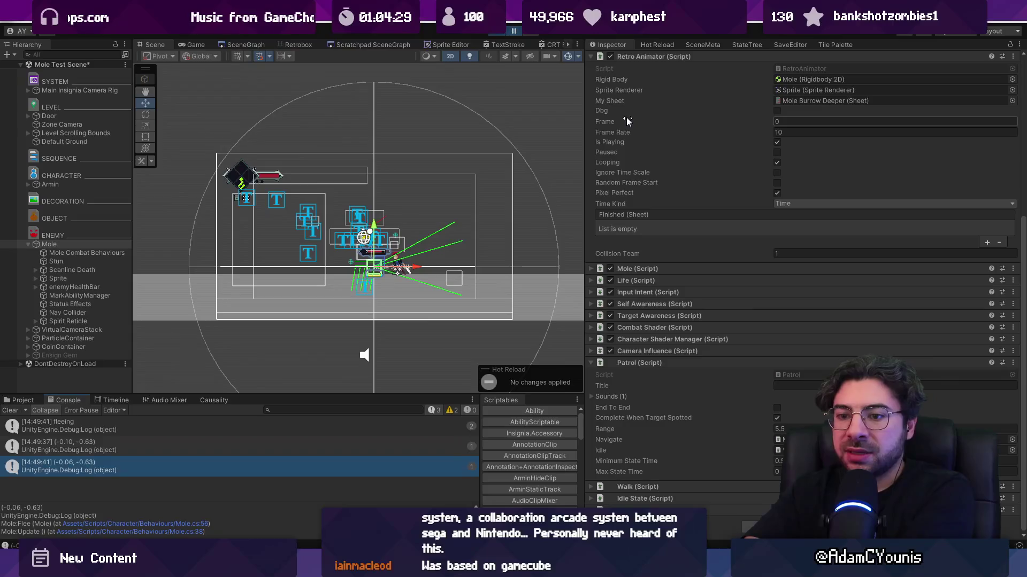
{"action": "scroll", "coordinate": [686, 167], "scroll_direction": "up", "scroll_amount": 5}
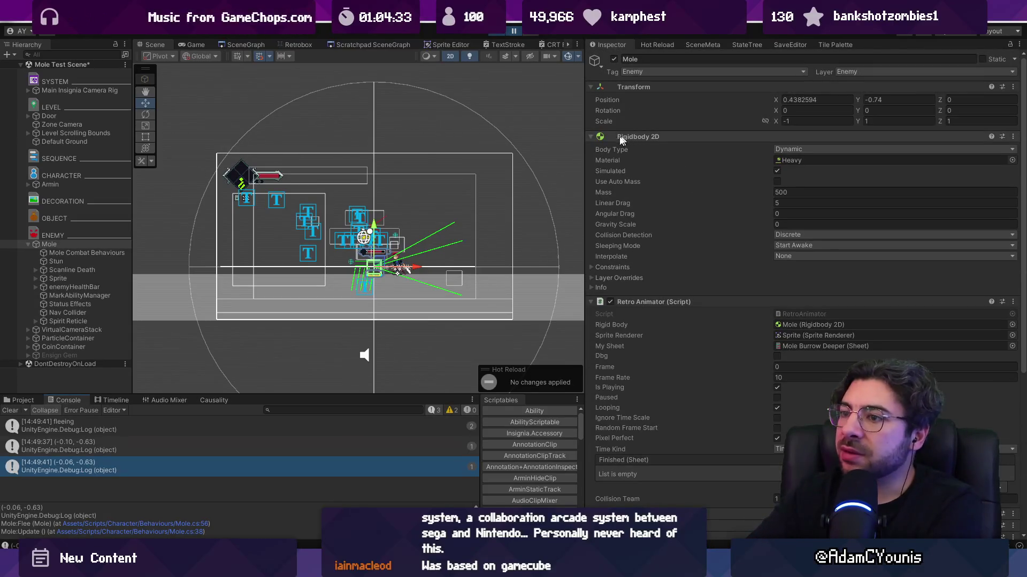
{"action": "scroll", "coordinate": [294, 251], "scroll_direction": "up", "scroll_amount": 3}
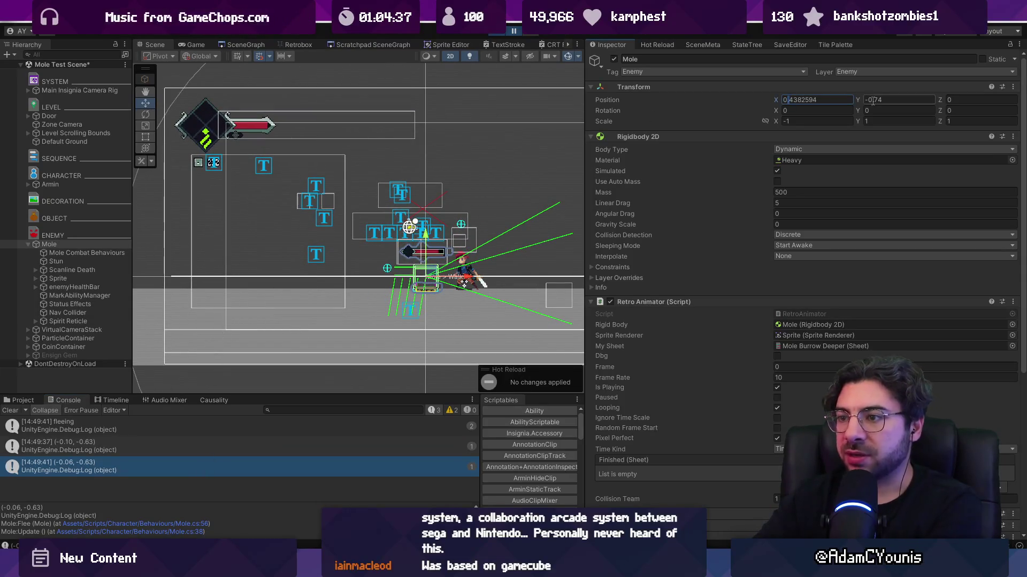
{"action": "double_click", "coordinate": [818, 99]}
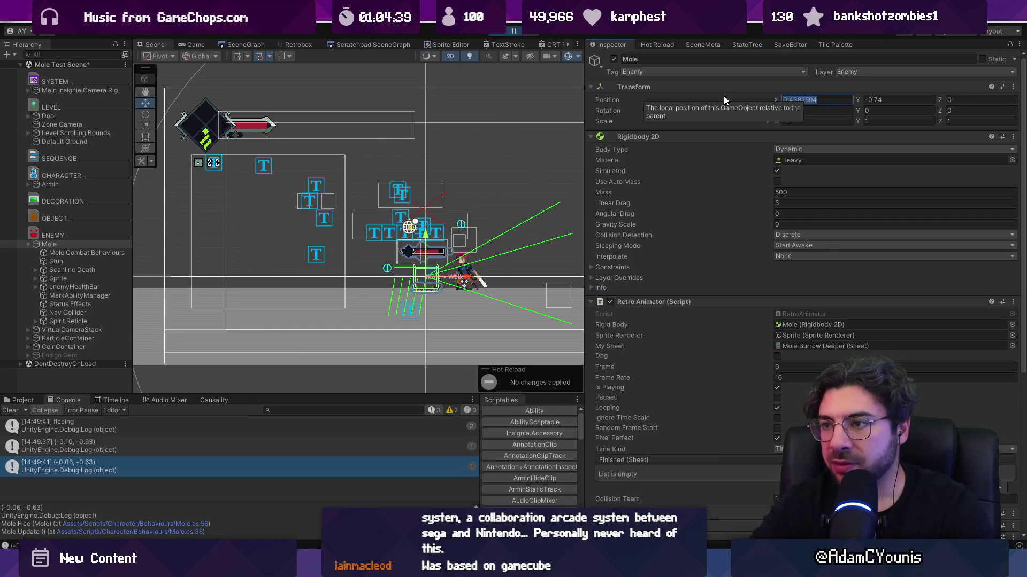
{"action": "scroll", "coordinate": [340, 261], "scroll_direction": "down", "scroll_amount": 5}
{"action": "scroll", "coordinate": [340, 261], "scroll_direction": "up", "scroll_amount": 4}
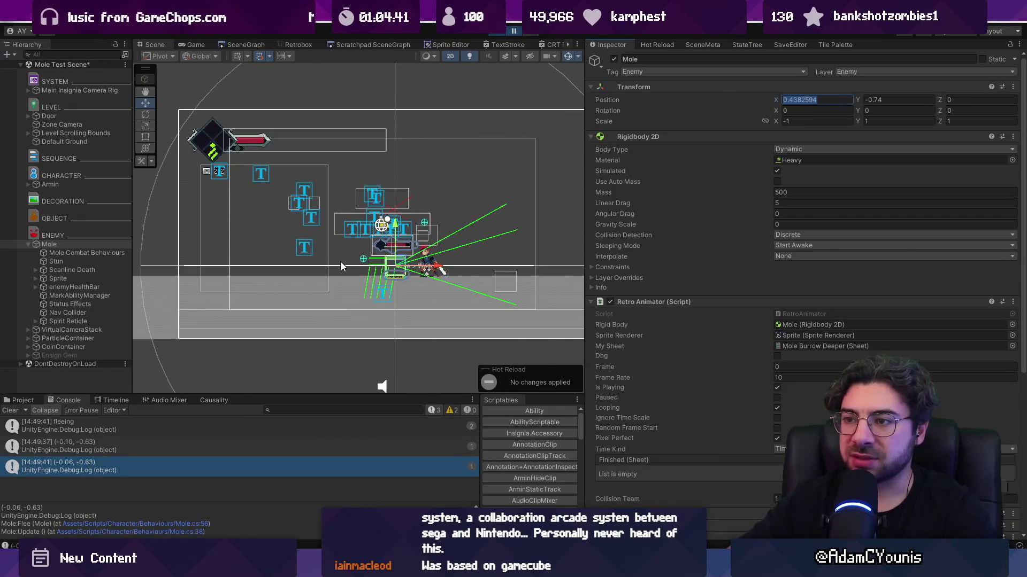
{"action": "left_click", "coordinate": [513, 30]}
{"action": "left_click", "coordinate": [514, 30]}
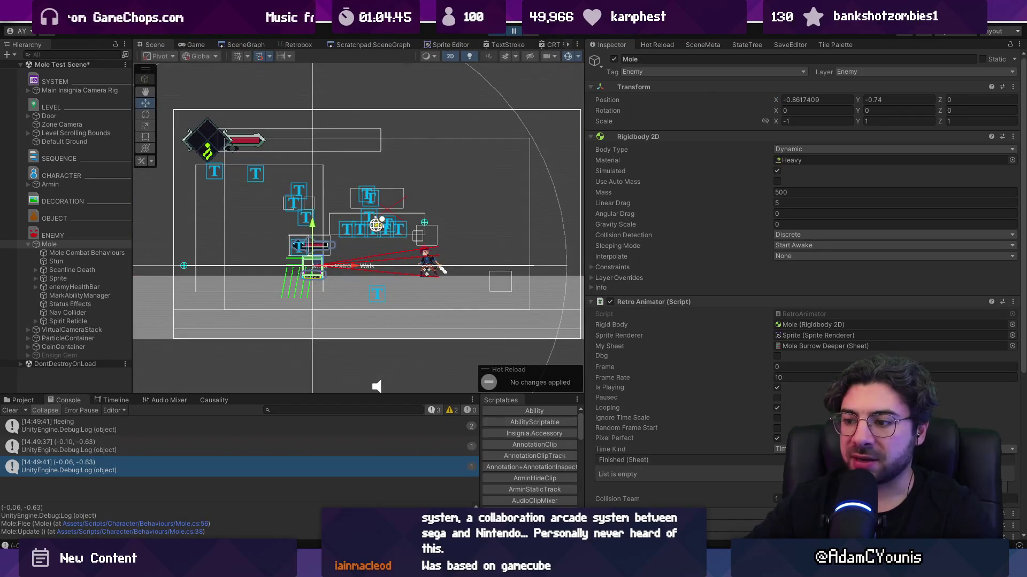
{"action": "key", "text": "alt+Tab"}
{"action": "key", "text": "ctrl+p"}
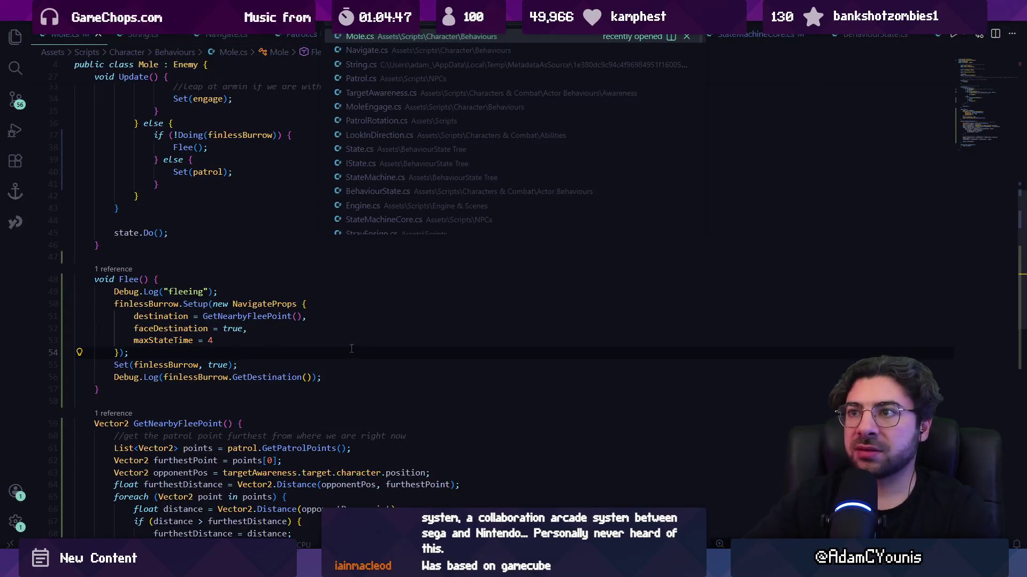
- Inspect the finlessBurrow declaration and the Walk and GroundNavigate class definitions
{"action": "key", "text": "Down"}
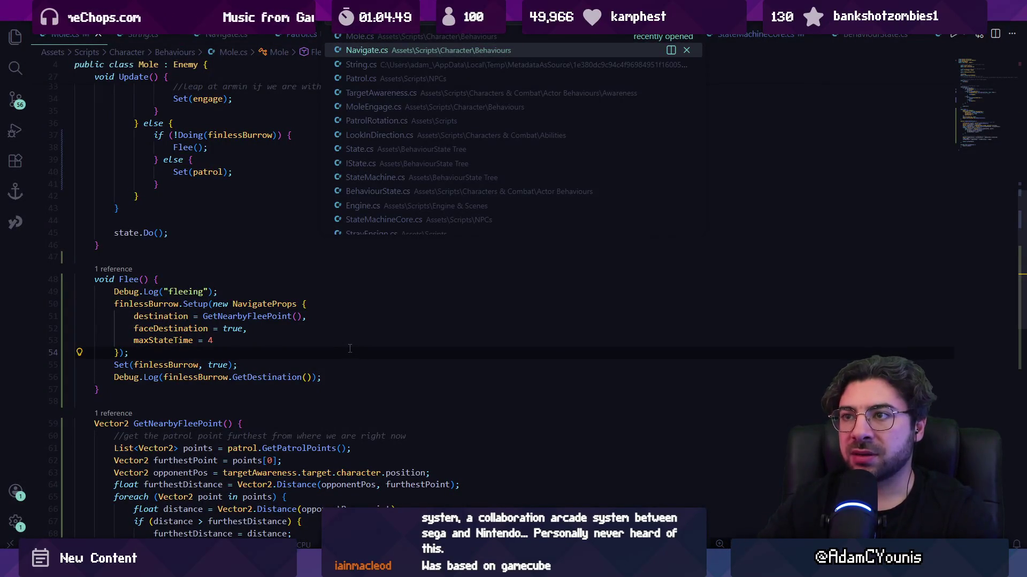
{"action": "key", "text": "Escape"}
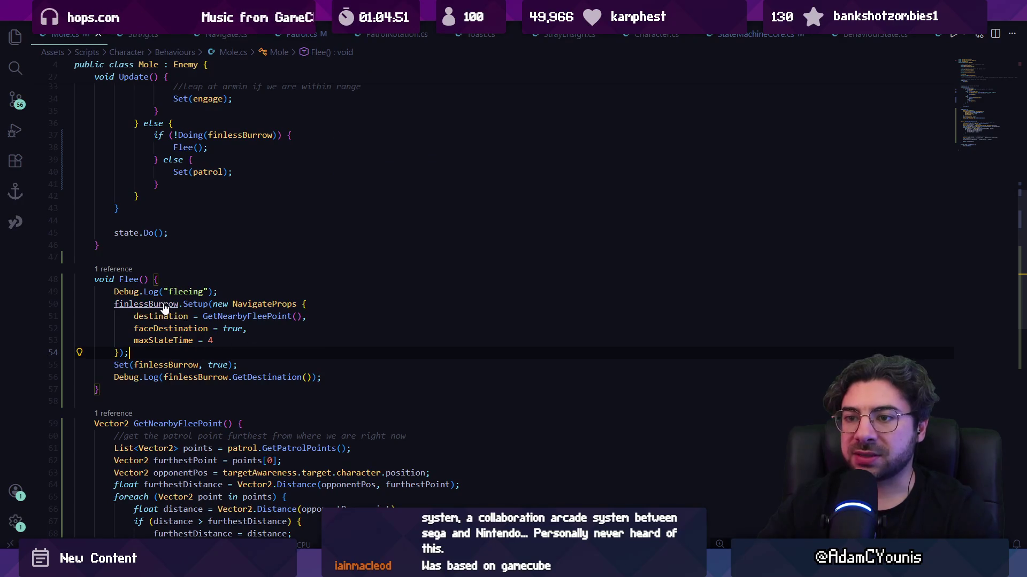
{"action": "left_click", "coordinate": [164, 309], "text": "ctrl"}
{"action": "left_click", "coordinate": [138, 180], "text": "ctrl"}
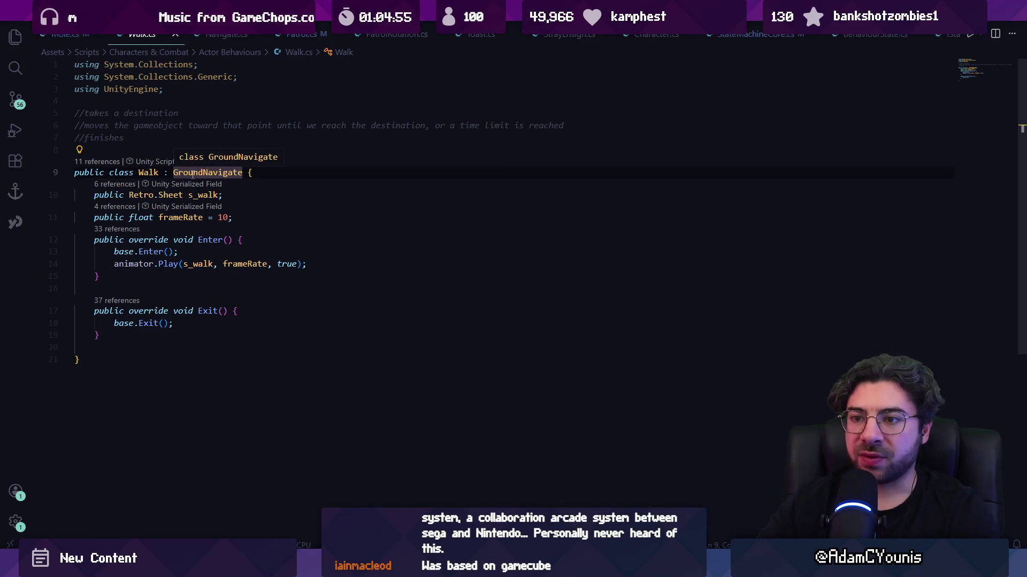
{"action": "left_click", "coordinate": [214, 277]}
{"action": "left_click", "coordinate": [225, 174], "text": "ctrl"}
{"action": "scroll", "coordinate": [244, 258], "scroll_direction": "down", "scroll_amount": 4}
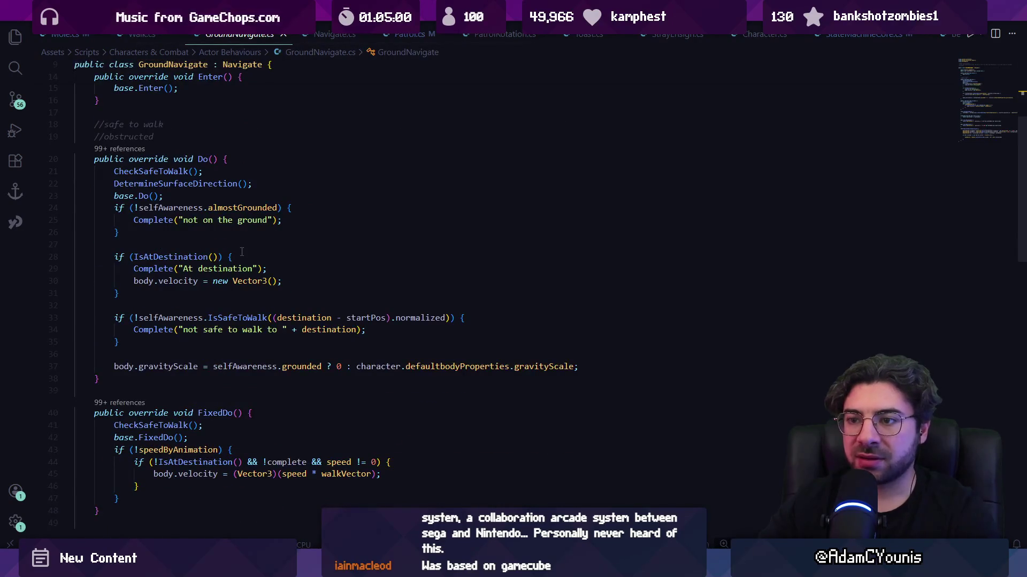
{"action": "left_click", "coordinate": [74, 41]}
- Restructure Update() into else if (!Doing(finlessBurrow)) calling Flee(), otherwise patrol, and save
{"action": "scroll", "coordinate": [290, 272], "scroll_direction": "down", "scroll_amount": 5}
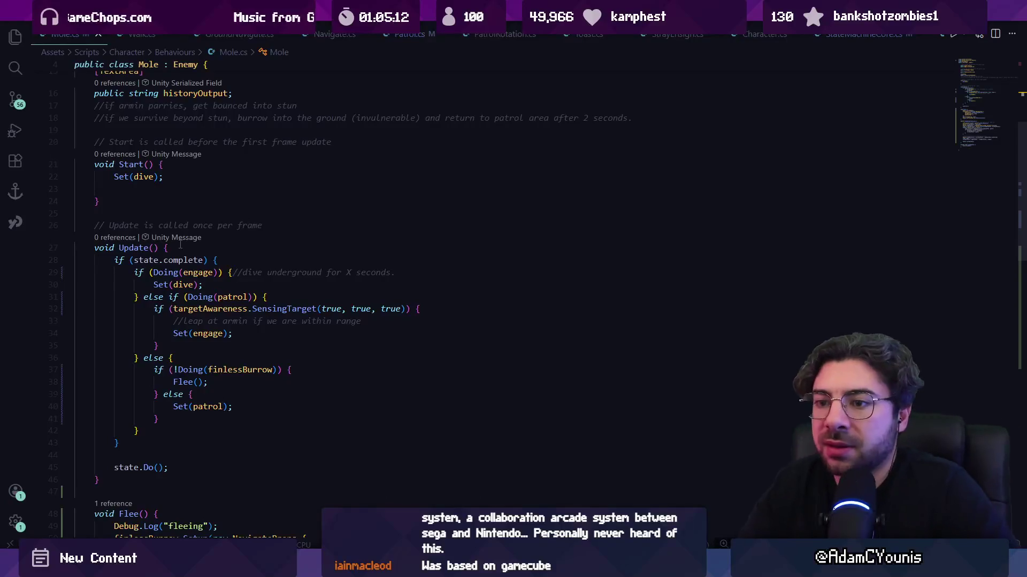
{"action": "left_click", "coordinate": [164, 359]}
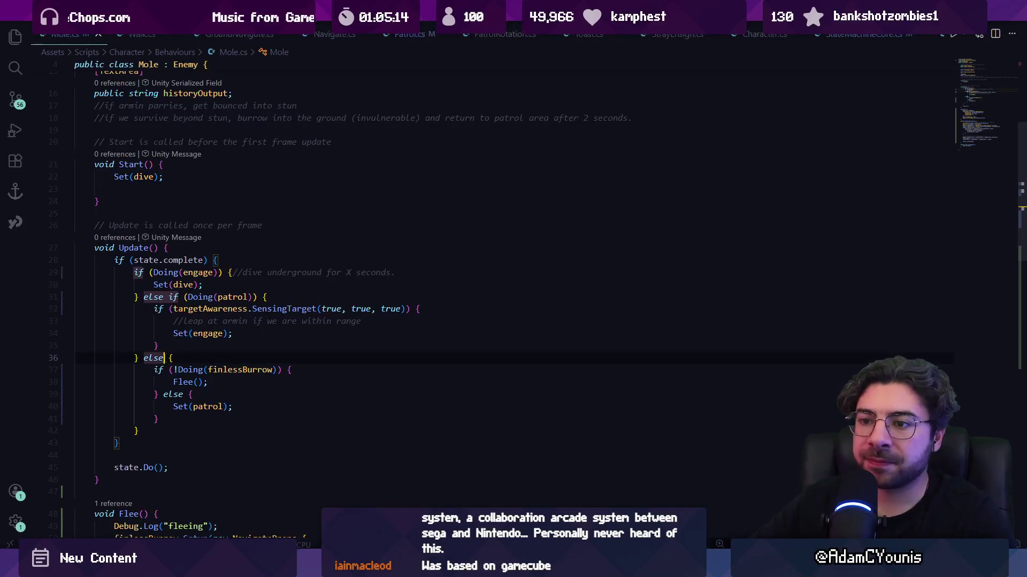
{"action": "mouse_move", "coordinate": [156, 418]}
{"action": "left_mouse_down"}
{"action": "mouse_move", "coordinate": [158, 406]}
{"action": "mouse_move", "coordinate": [160, 415]}
{"action": "left_mouse_up"}
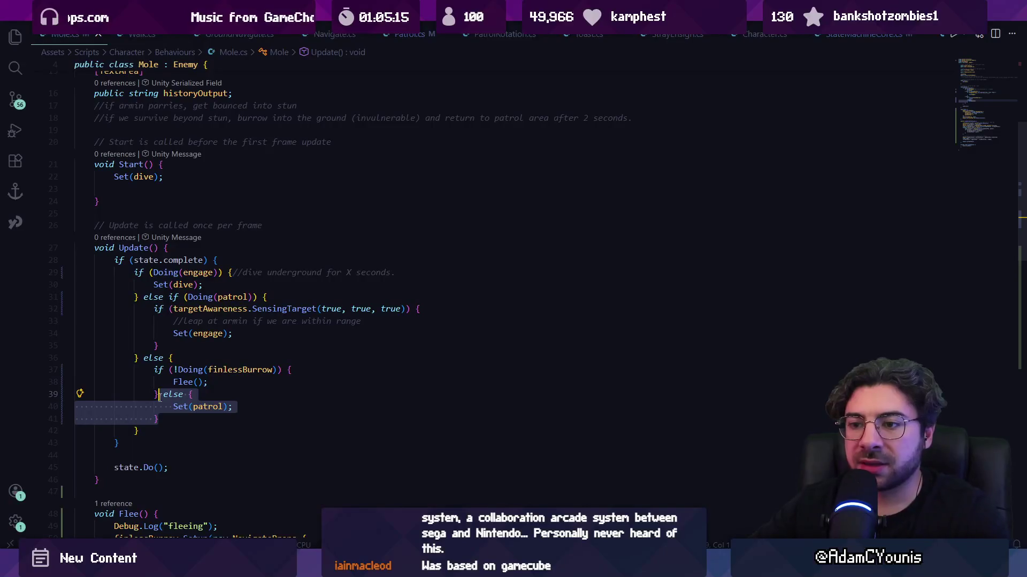
{"action": "key", "text": "BackSpace"}
{"action": "key", "text": "ctrl+z"}
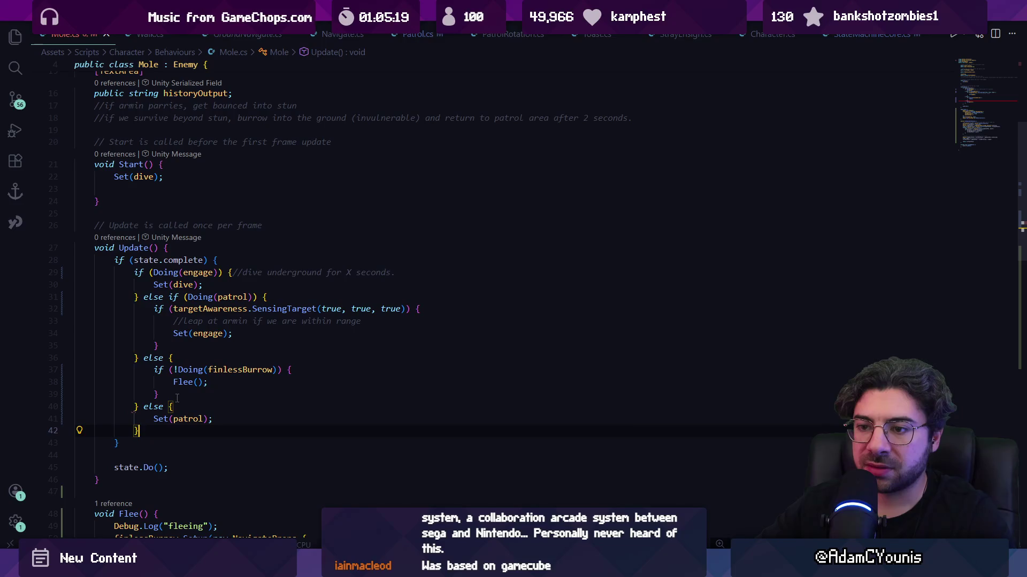
{"action": "left_click", "coordinate": [164, 358]}
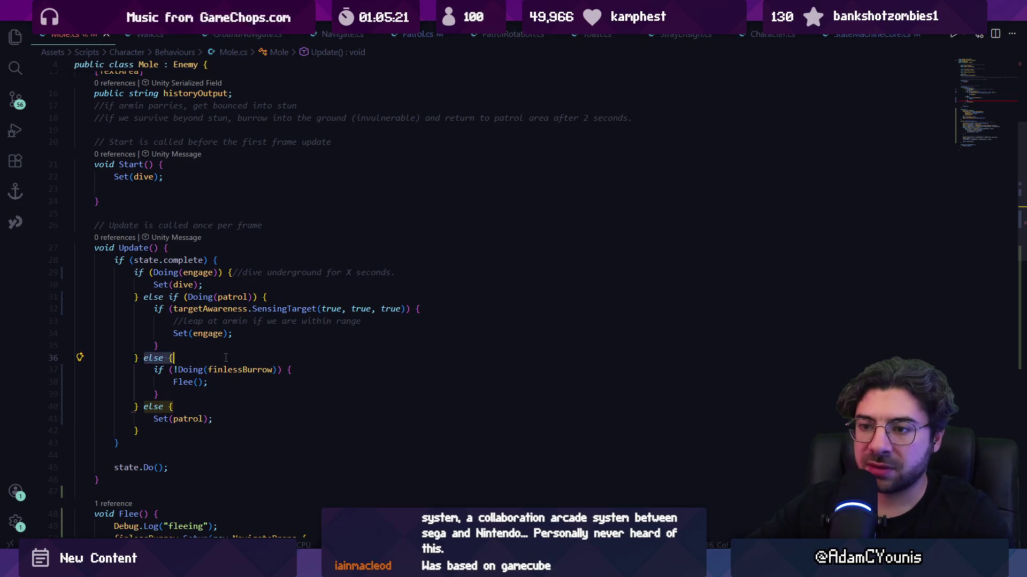
{"action": "key", "text": "ctrl+z"}
{"action": "key", "text": "ctrl+z"}
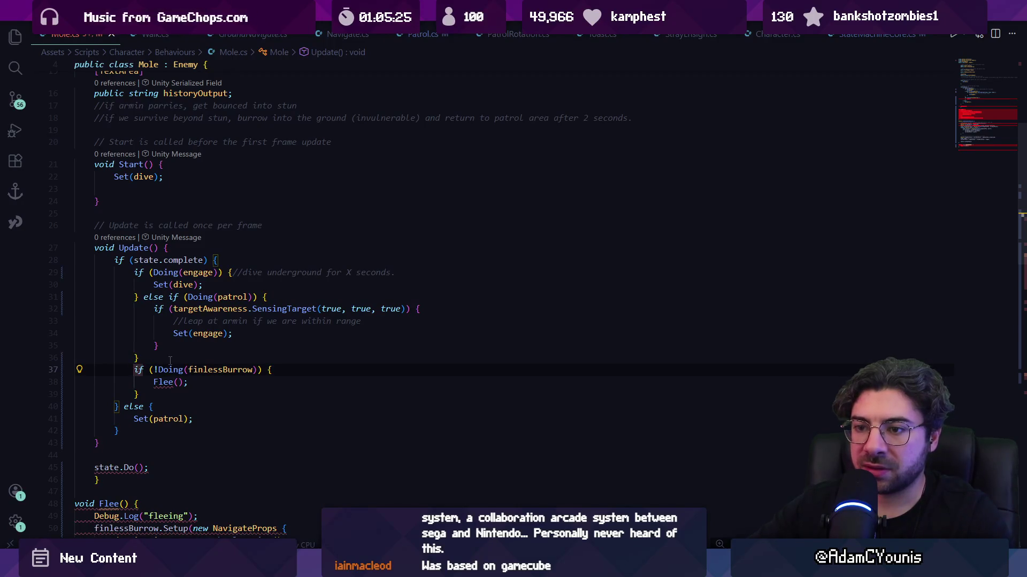
{"action": "key", "text": "ctrl+z"}
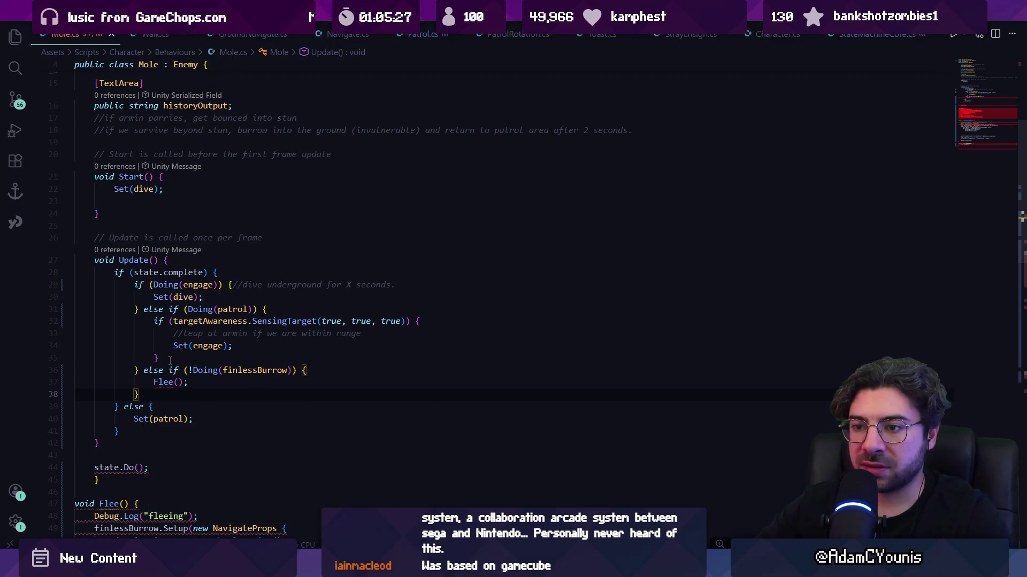
{"action": "key", "text": "ctrl+z"}
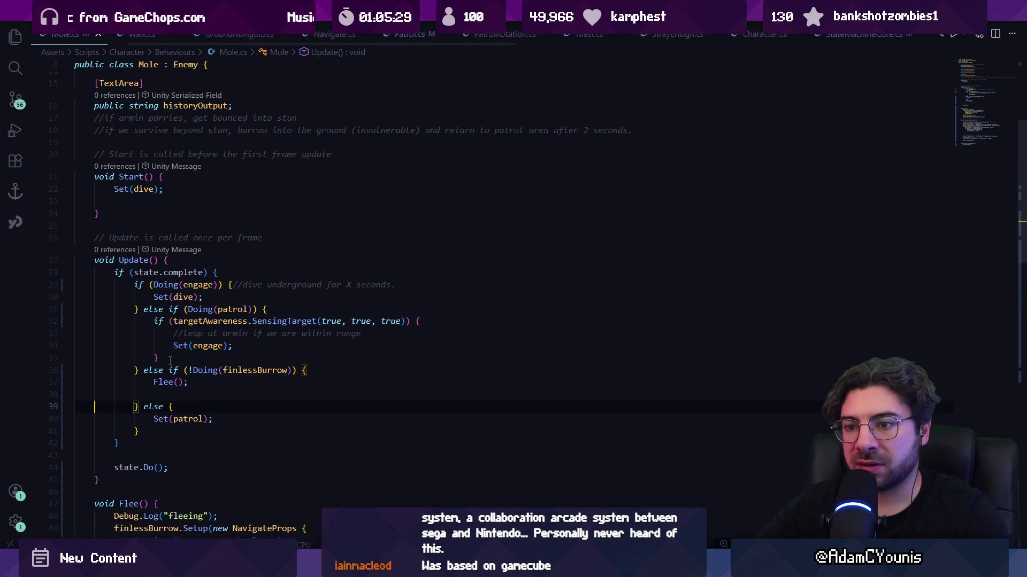
{"action": "key", "text": "alt+Tab"}
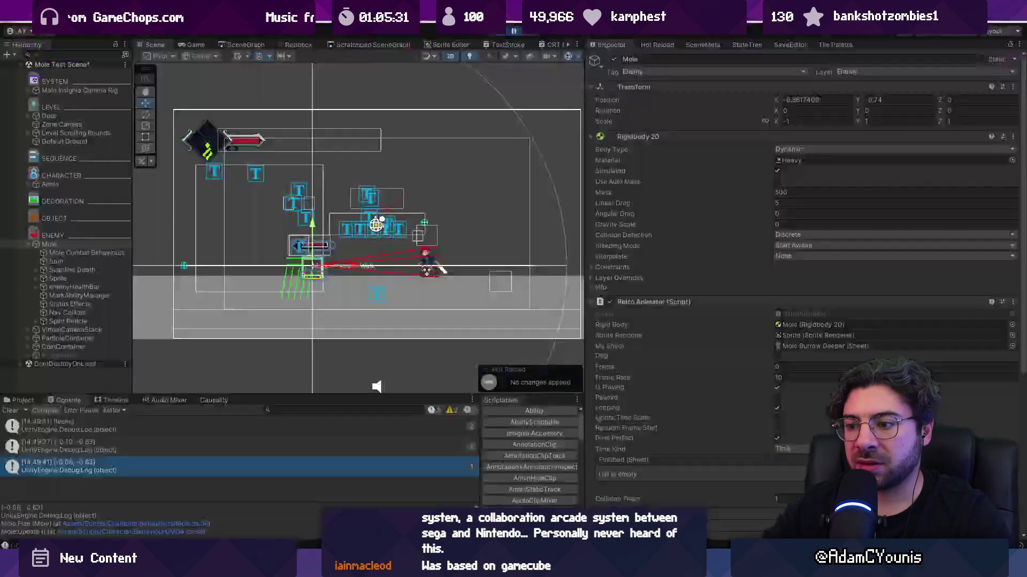
- Restart the play-test fullscreen, watch the player strike the mole and it burrow, then stop
{"action": "left_click", "coordinate": [513, 31]}
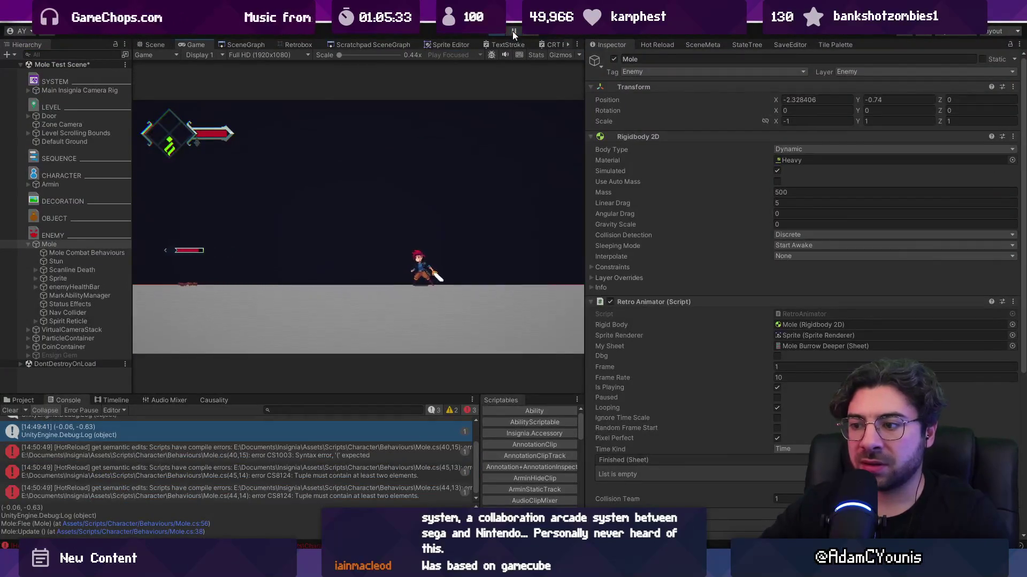
{"action": "left_click", "coordinate": [500, 33]}
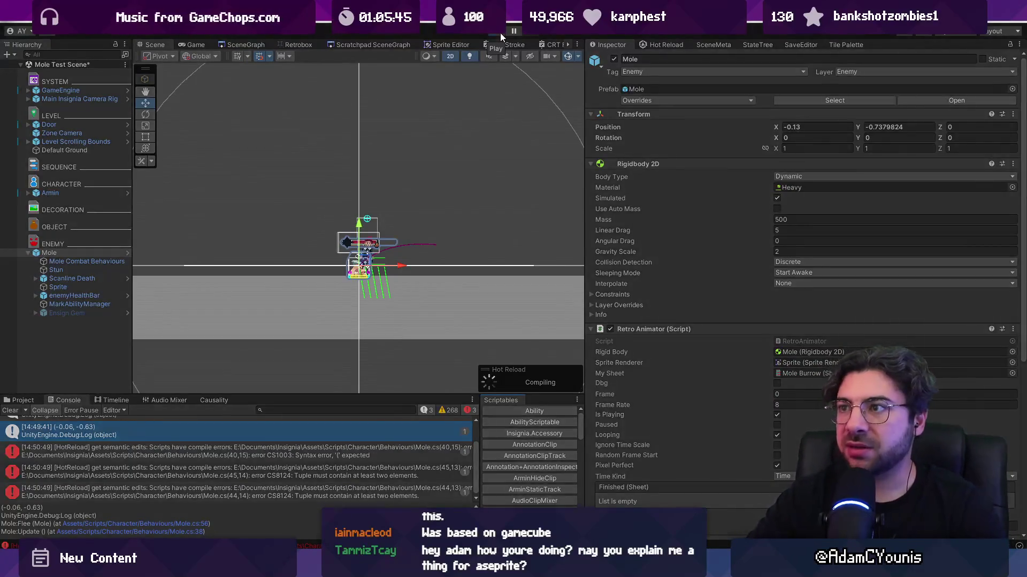
{"action": "left_click", "coordinate": [500, 33]}
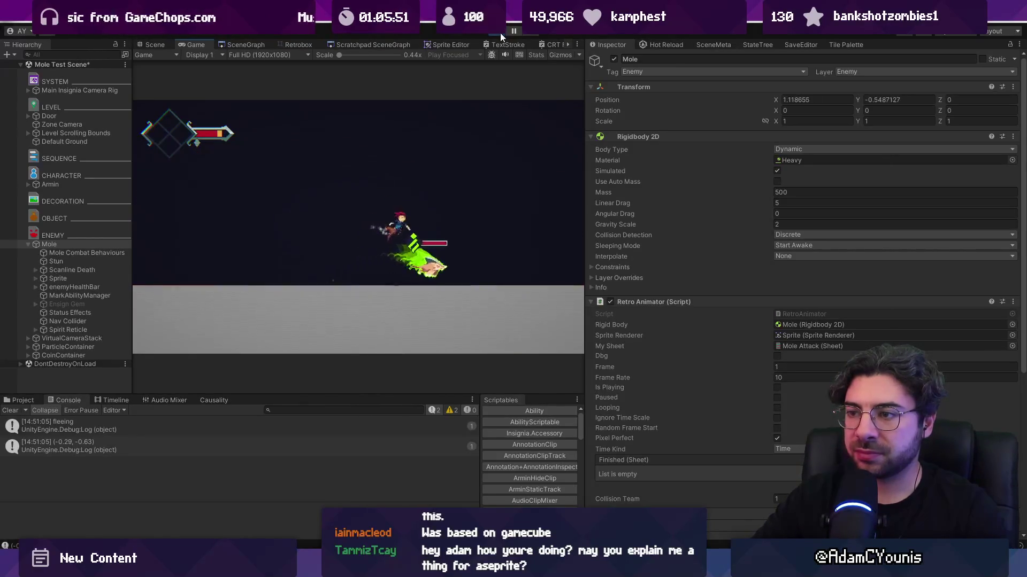
{"action": "key", "text": "F11"}
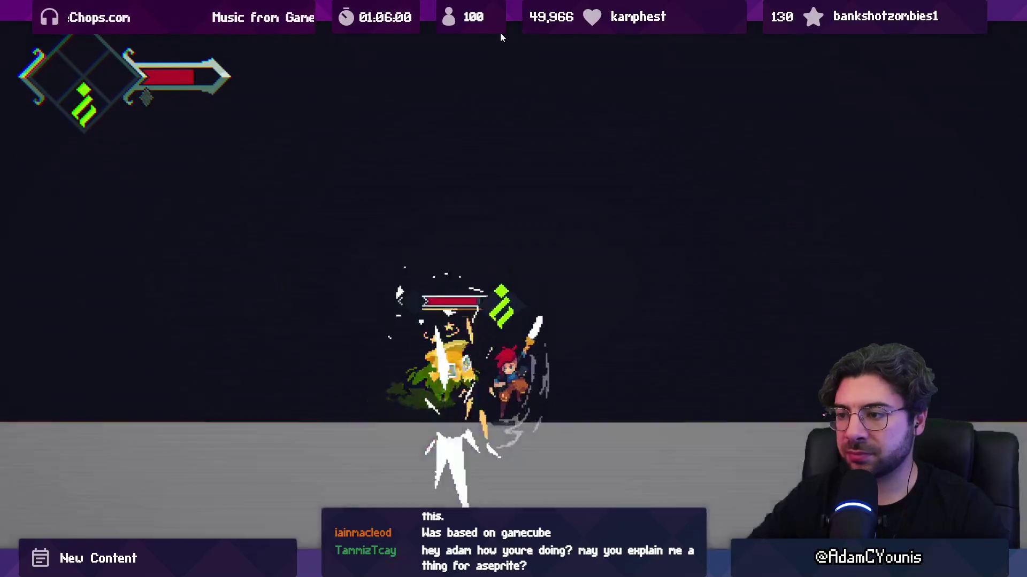
{"action": "key", "text": "shift+space"}
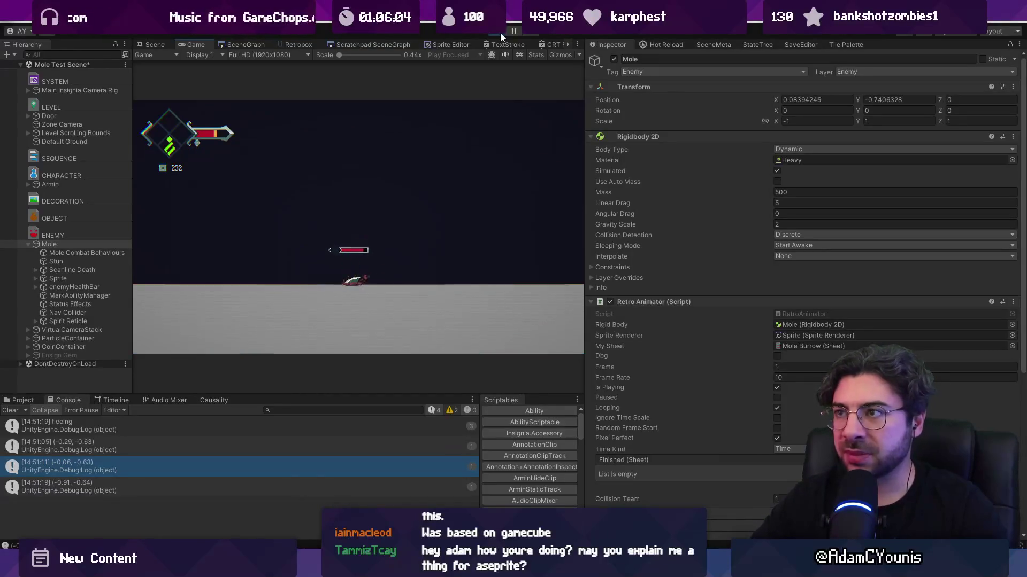
{"action": "key", "text": "ctrl+p"}
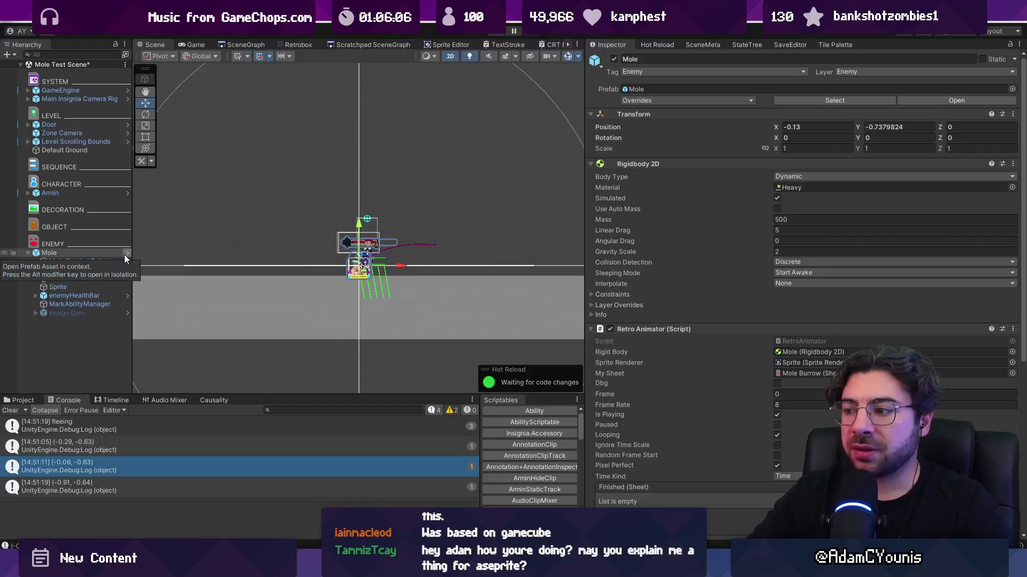
{"action": "key", "text": "alt+Tab"}
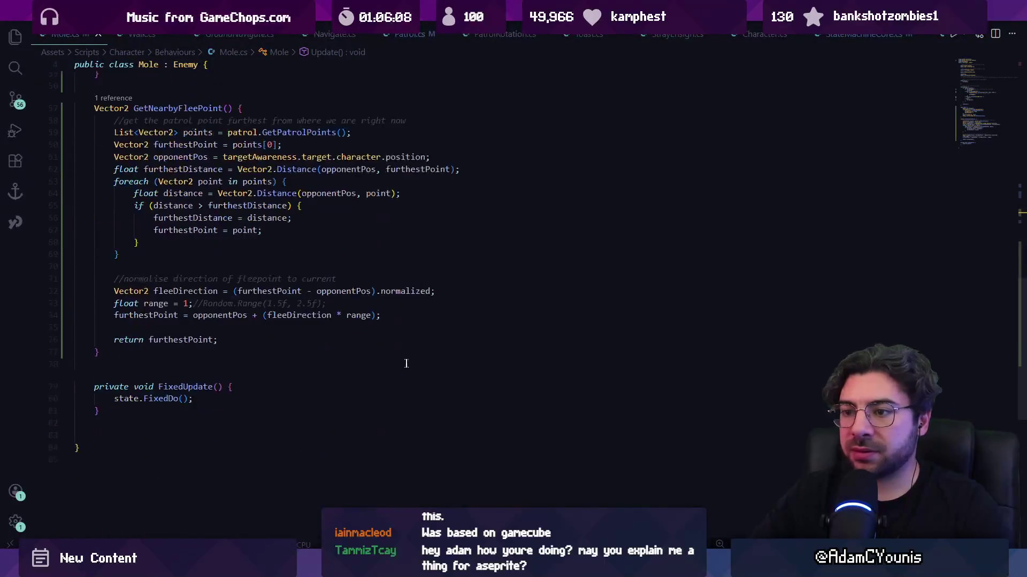
- Use Random.Range(2f, 3.5f) for flee range, capped via Mathf.Min at furthest-point distance, then play-test
{"action": "key", "text": "BackSpace"}
{"action": "key", "text": "BackSpace"}
{"action": "key", "text": "BackSpace"}
{"action": "left_click", "coordinate": [316, 308]}
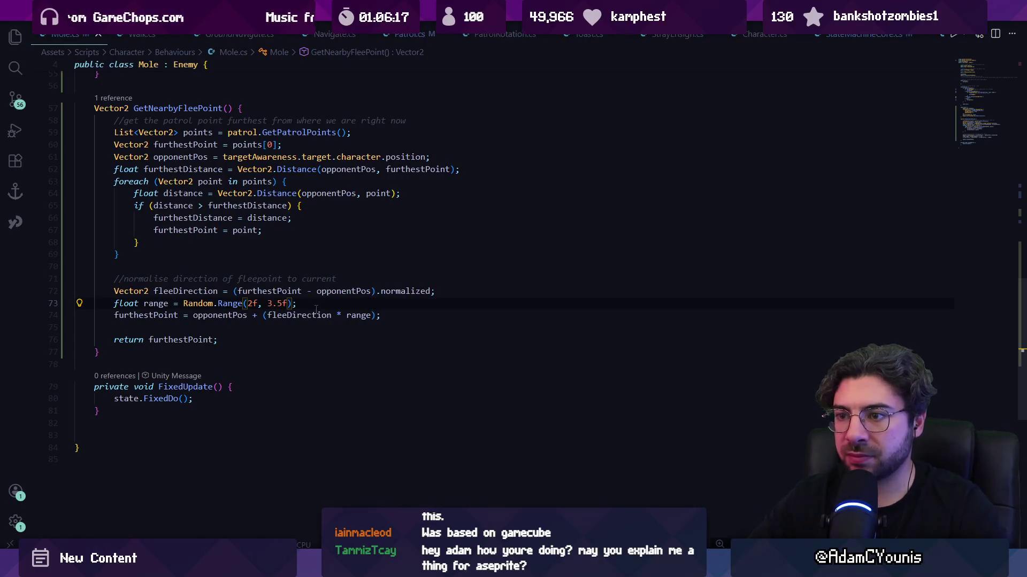
{"action": "key", "text": "Return"}
{"action": "type", "text": "range ="}
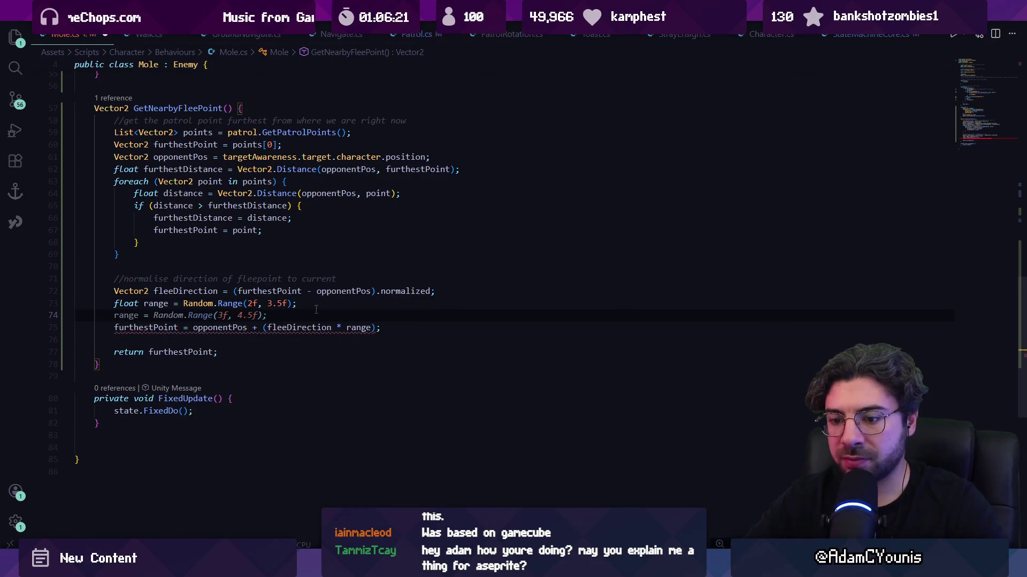
{"action": "type", "text": "Mathf"}
{"action": "key", "text": "BackSpace"}
{"action": "key", "text": "BackSpace"}
{"action": "type", "text": "hf"}
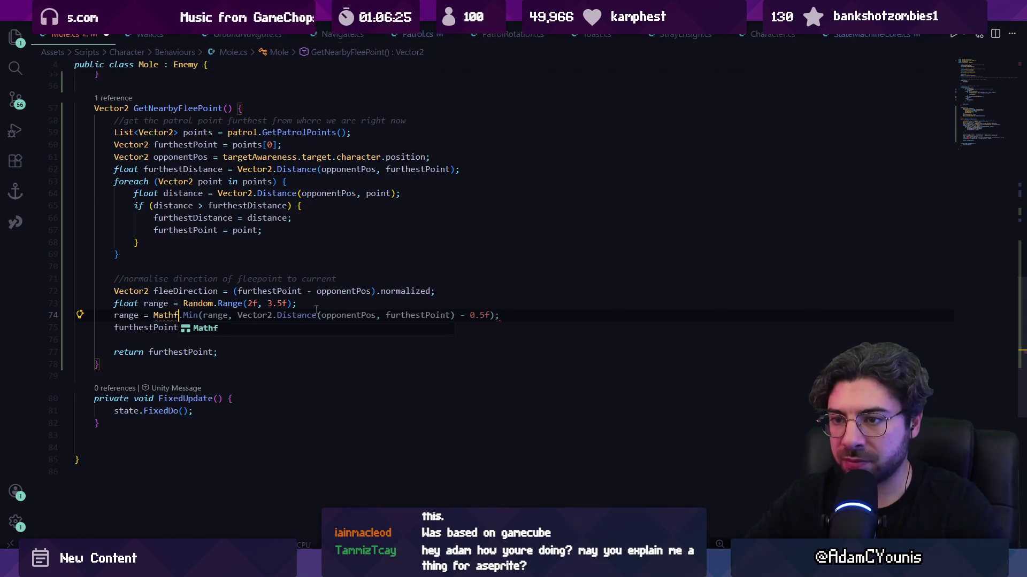
{"action": "type", "text": "."}
{"action": "key", "text": "Tab"}
{"action": "key", "text": "Tab"}
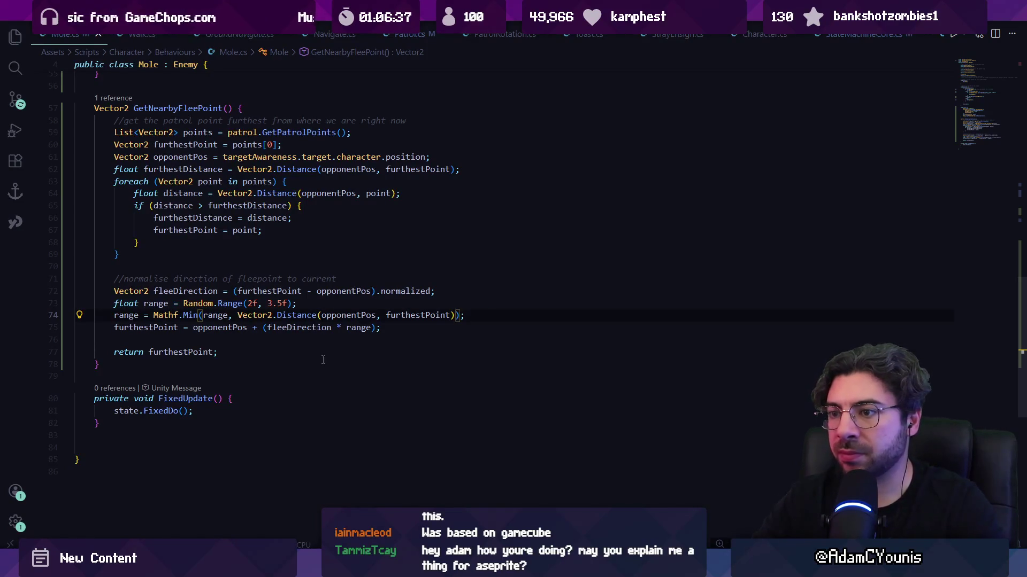
{"action": "key", "text": "alt+Tab"}
{"action": "left_click", "coordinate": [494, 32]}
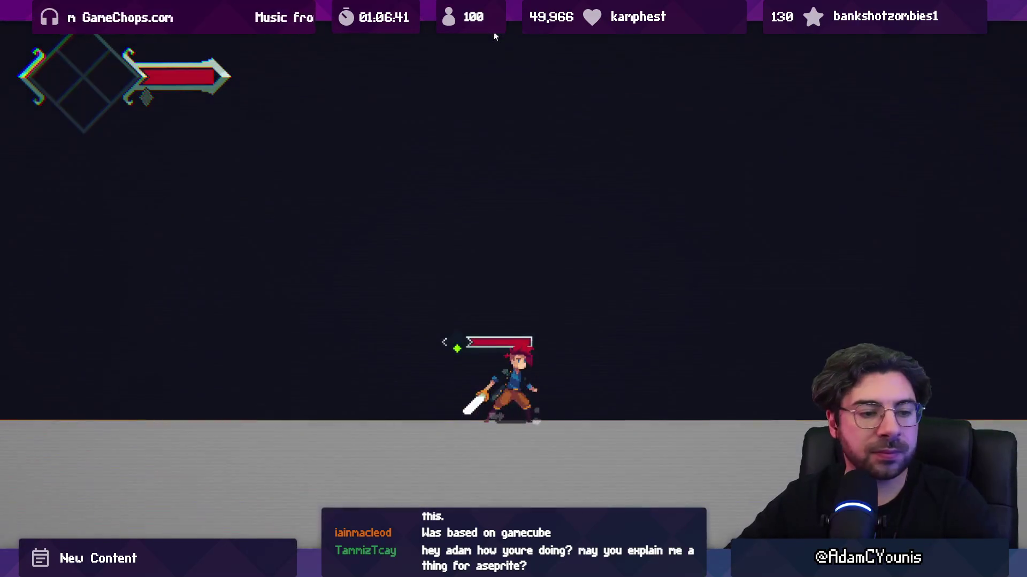
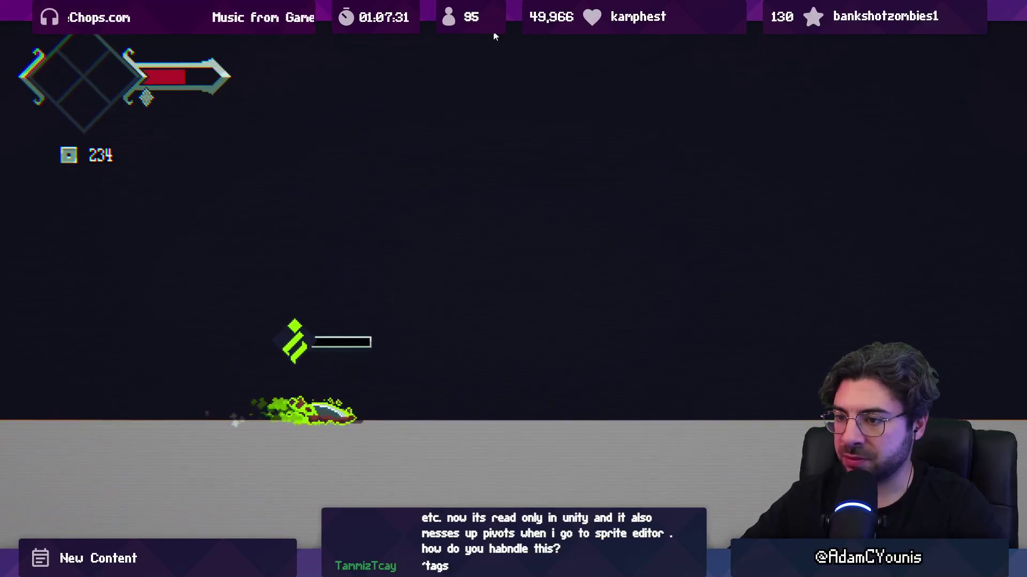
- Stop the Mole test playtest and widen the Scene view by moving the Inspector splitter right
{"action": "key", "text": "shift+space"}
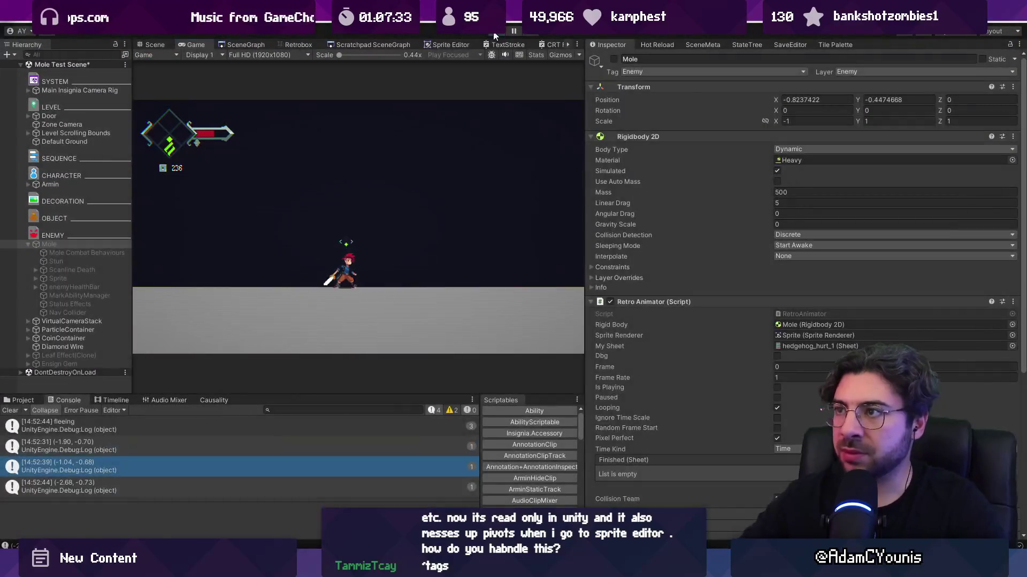
{"action": "left_click", "coordinate": [494, 33]}
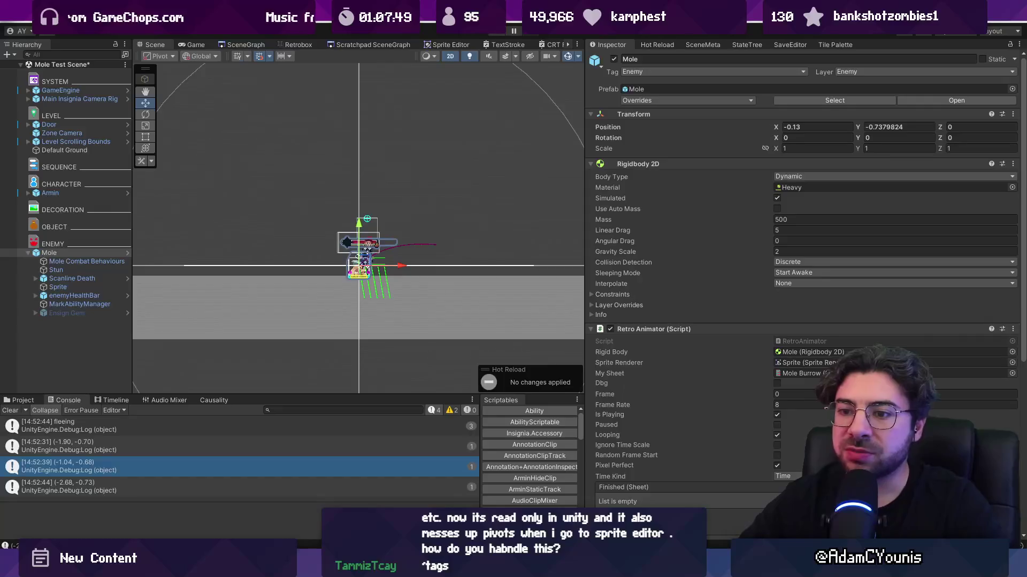
{"action": "left_click_drag", "start_coordinate": [586, 303], "coordinate": [715, 310]}
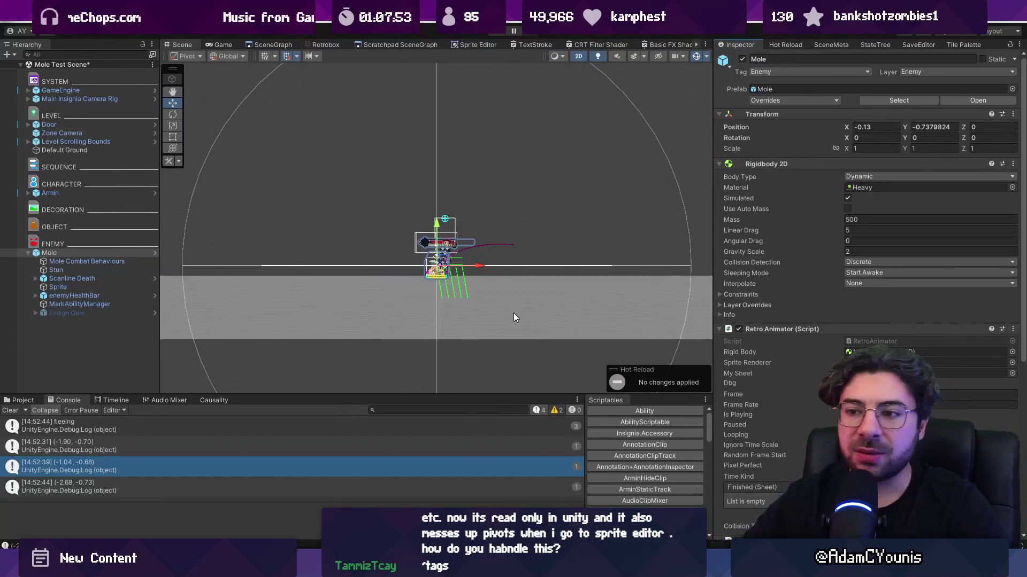
- Delete the destination Debug.Log line from Mole.cs and save the script
{"action": "double_click", "coordinate": [85, 463]}
{"action": "key", "text": "shift+Down"}
{"action": "key", "text": "Delete"}
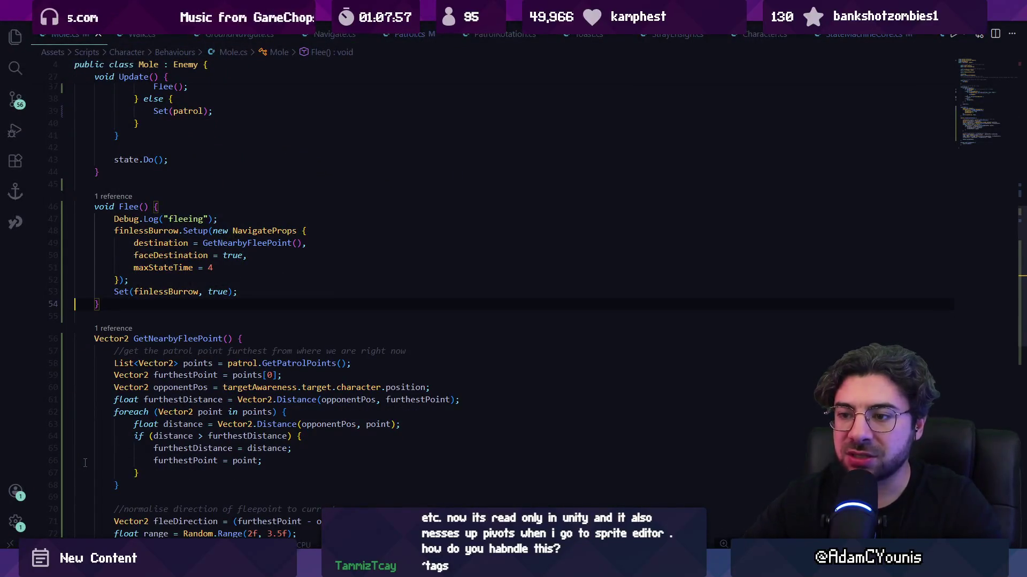
{"action": "key", "text": "ctrl+s"}
{"action": "key", "text": "alt+Tab"}
{"action": "key", "text": "alt+Tab"}
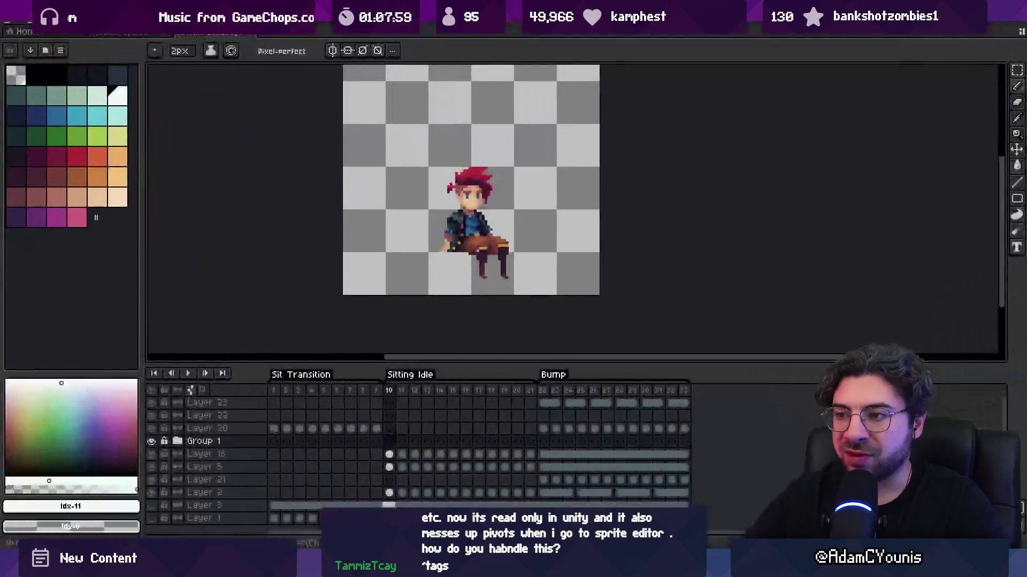
{"action": "key", "text": "alt+Tab"}
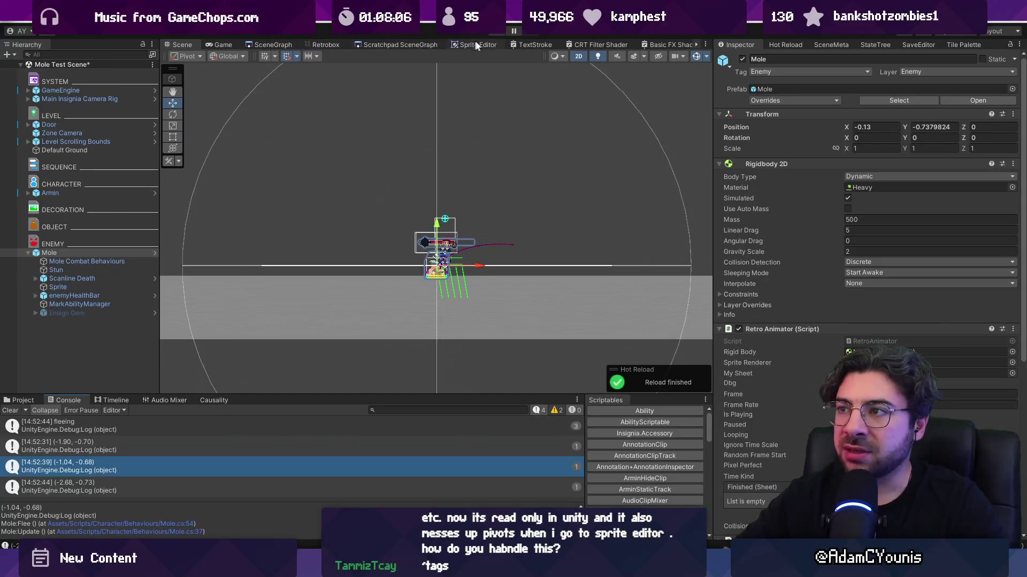
- Close the Scratchpad SceneGraph, CRT Filter Shader and TextStroke editor panels
{"action": "left_click", "coordinate": [489, 46]}
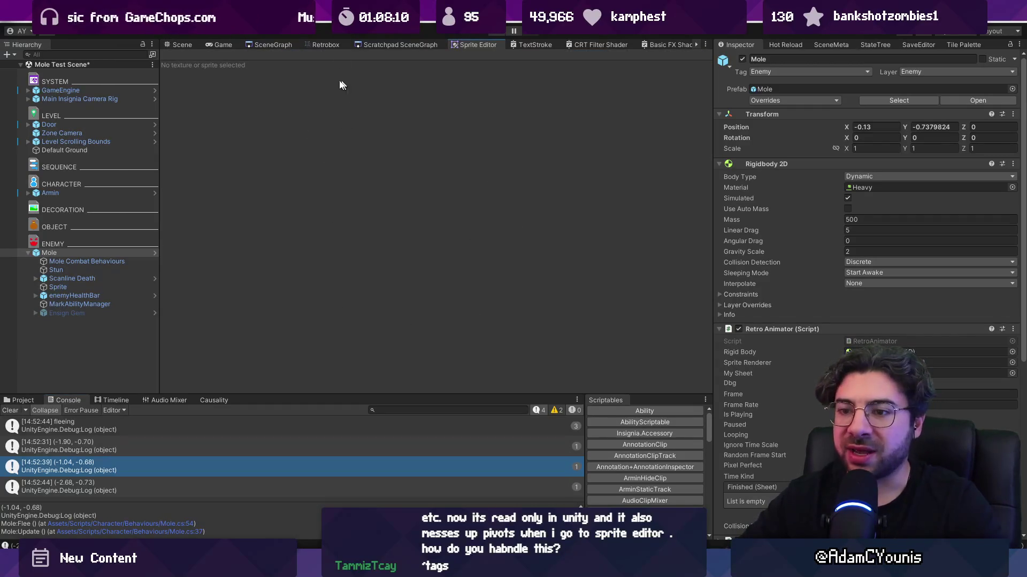
{"action": "left_click", "coordinate": [198, 48]}
{"action": "right_click", "coordinate": [410, 45]}
{"action": "left_click", "coordinate": [431, 62]}
{"action": "right_click", "coordinate": [493, 44]}
{"action": "left_click", "coordinate": [505, 62]}
{"action": "right_click", "coordinate": [517, 46]}
{"action": "right_click", "coordinate": [451, 47]}
{"action": "left_click", "coordinate": [460, 66]}
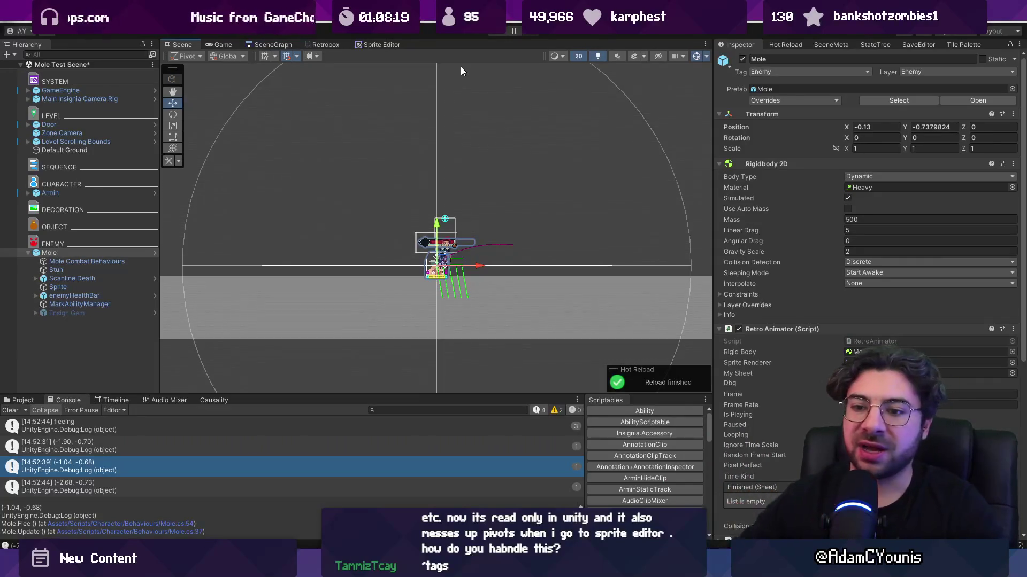
- Select the Mole and set its Patrol Minimum State Time to 1
{"action": "left_click", "coordinate": [20, 402]}
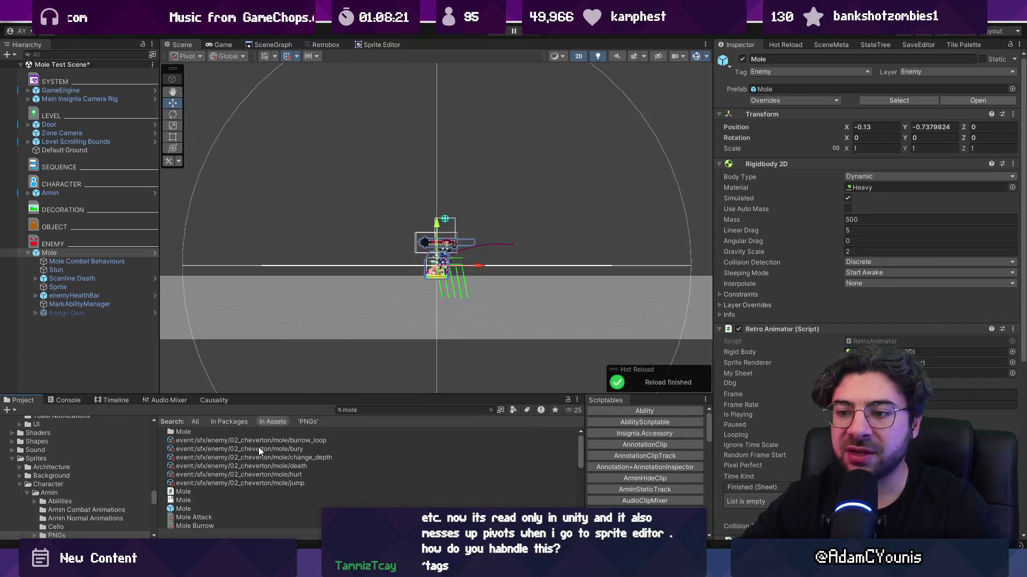
{"action": "left_click", "coordinate": [206, 494]}
{"action": "left_click", "coordinate": [205, 499]}
{"action": "left_click", "coordinate": [808, 202]}
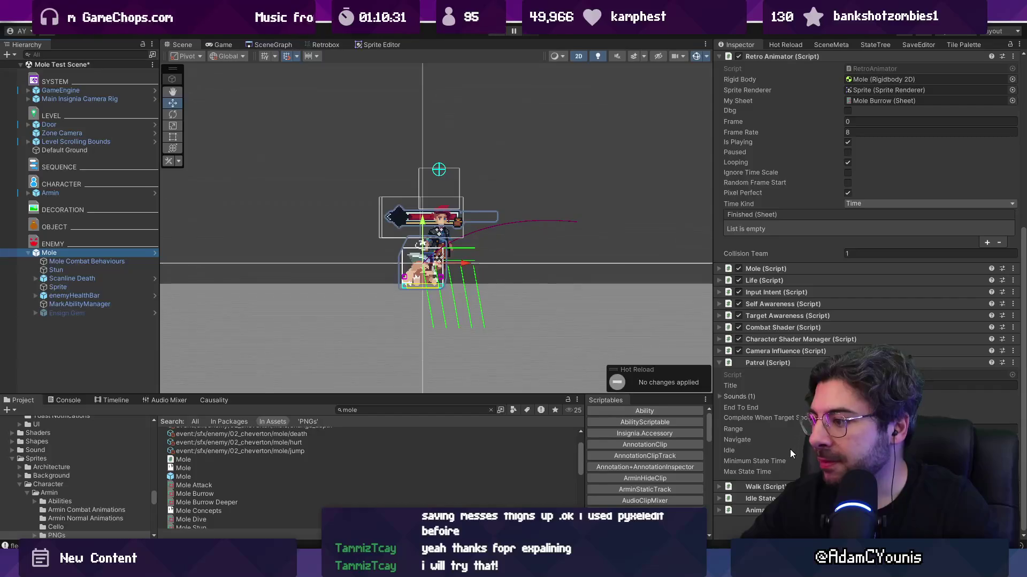
{"action": "left_click", "coordinate": [930, 461]}
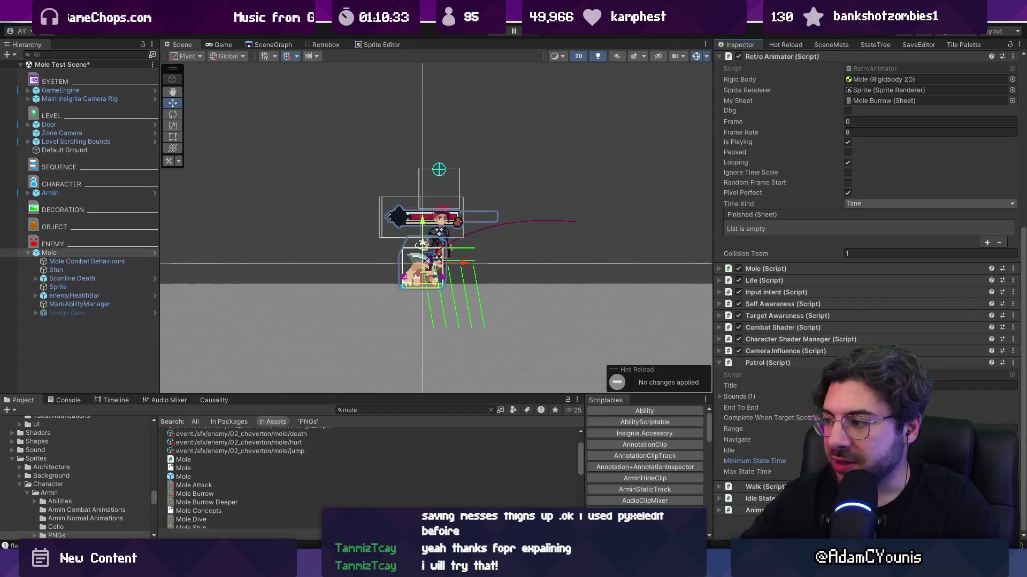
{"action": "type", "text": "1"}
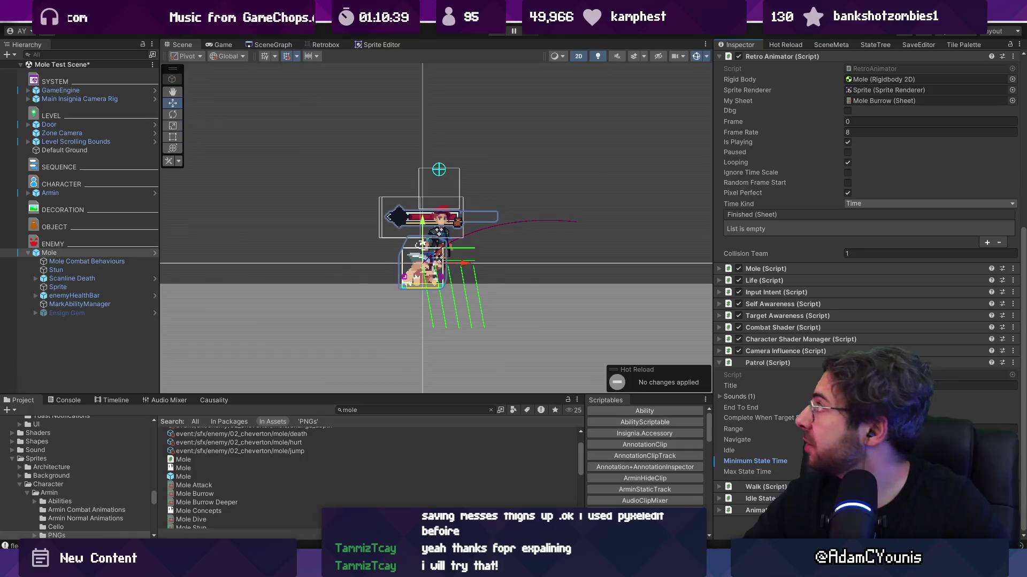
- Open Patrol.cs and step through its 'complete(' search matches
{"action": "double_click", "coordinate": [952, 375]}
{"action": "key", "text": "ctrl+f"}
{"action": "type", "text": "complete("}
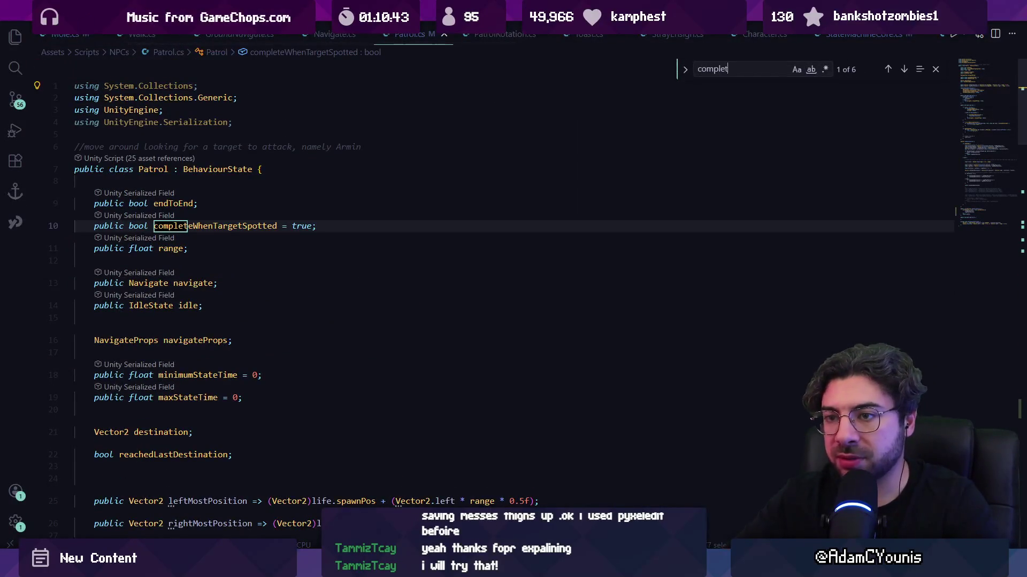
{"action": "key", "text": "Return"}
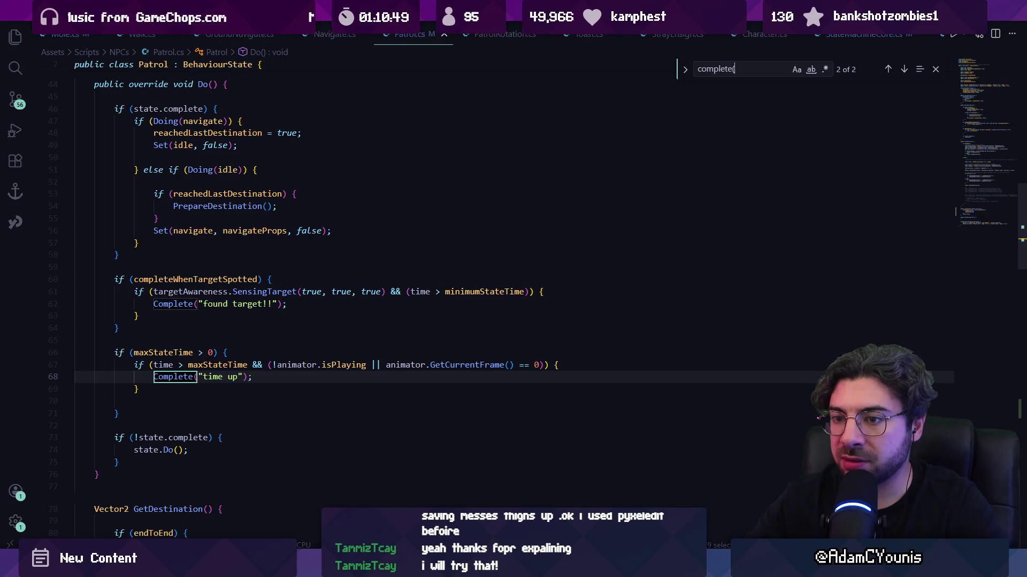
{"action": "key", "text": "Return"}
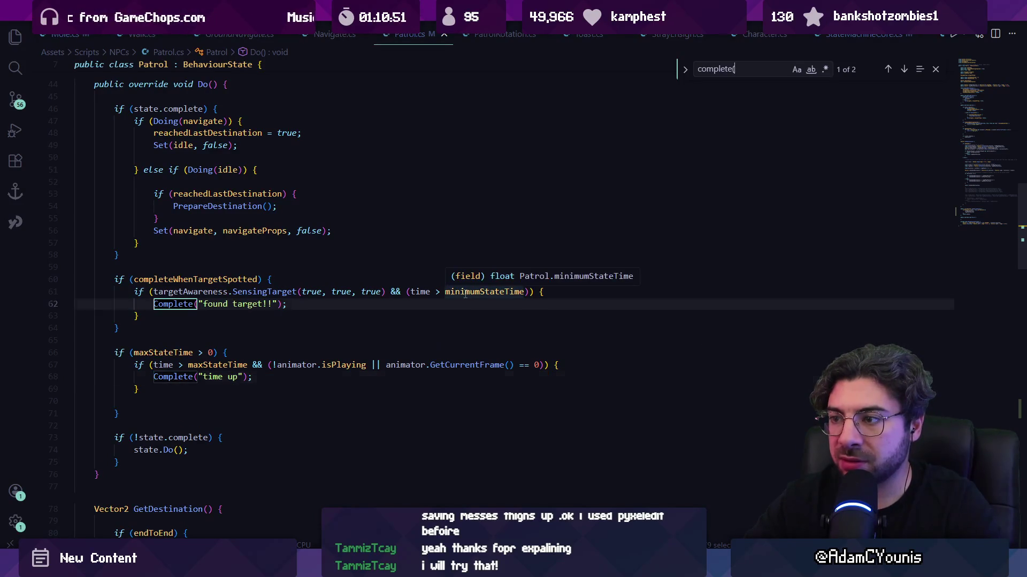
{"action": "key", "text": "Return"}
{"action": "key", "text": "Return"}
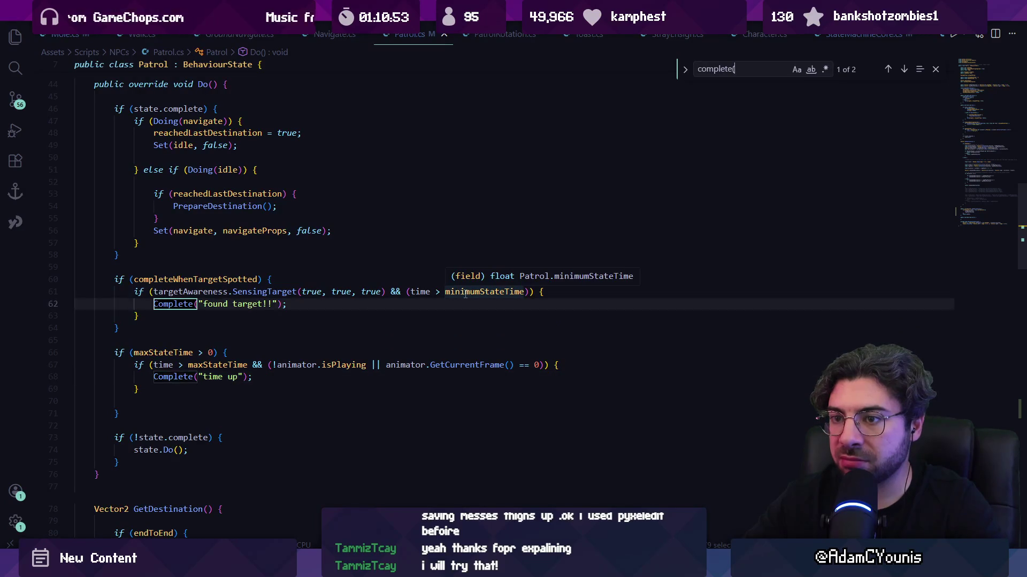
{"action": "key", "text": "Return"}
{"action": "key", "text": "Escape"}
- Bring the Mole.cs script back up in Visual Studio Code
{"action": "key", "text": "alt+Tab"}
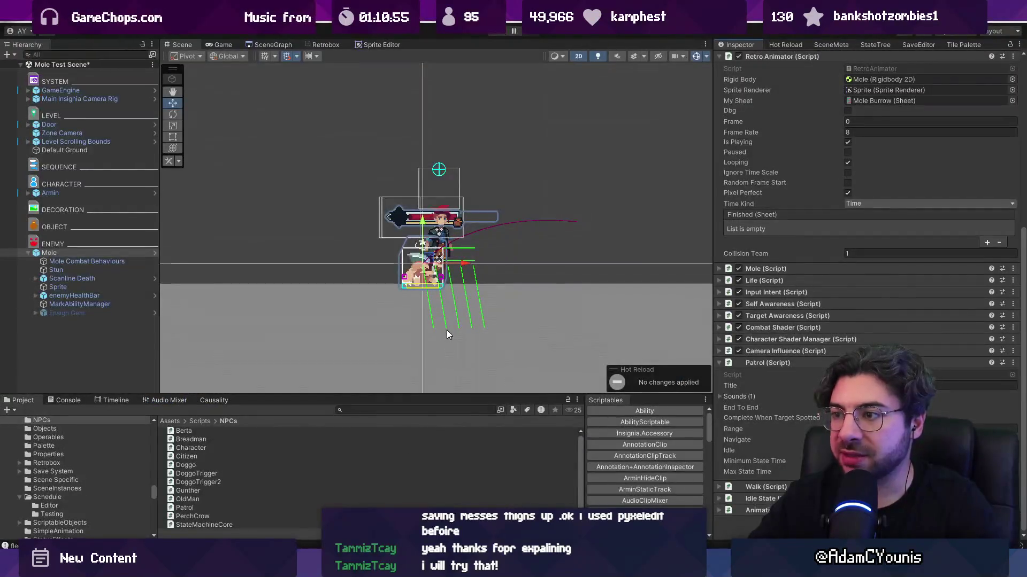
{"action": "key", "text": "alt+Tab"}
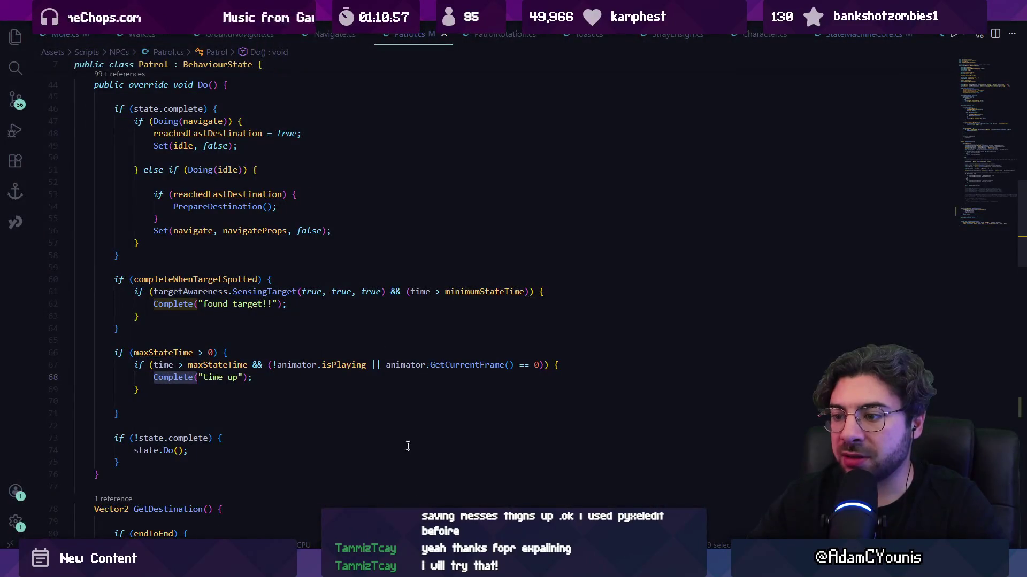
{"action": "key", "text": "alt+Tab"}
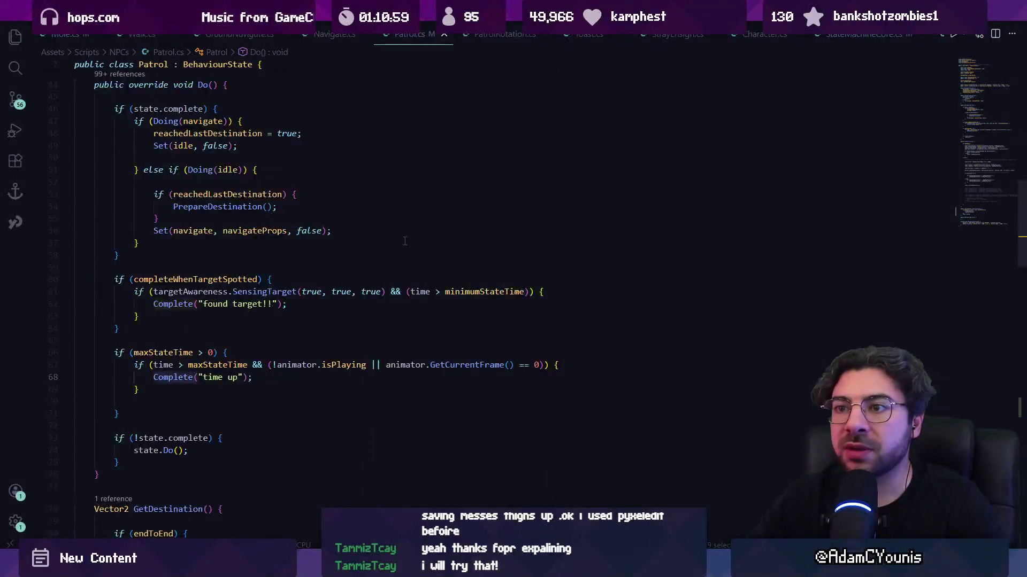
{"action": "scroll", "coordinate": [396, 242], "scroll_direction": "up", "scroll_amount": 4}
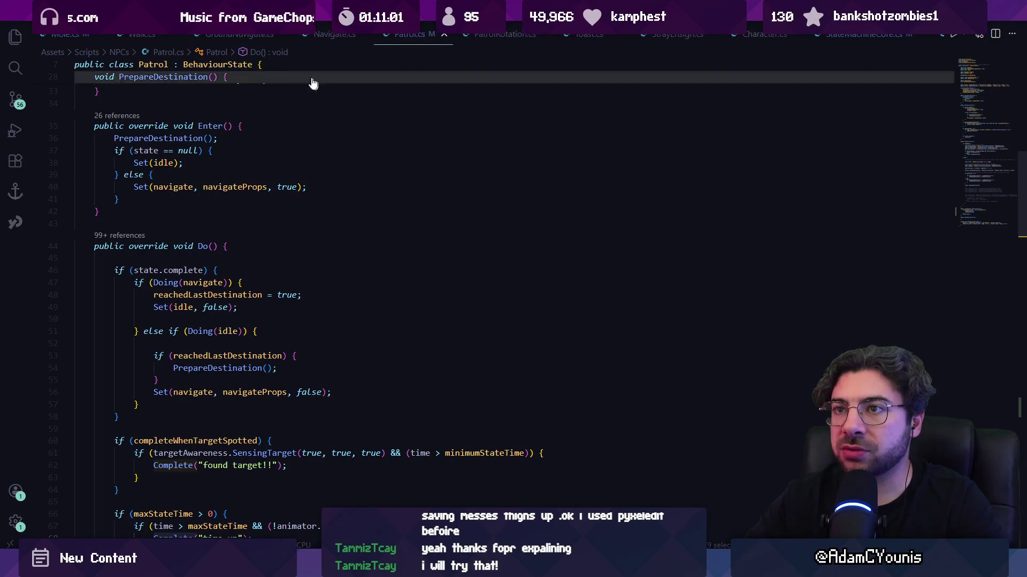
{"action": "key", "text": "ctrl+Tab"}
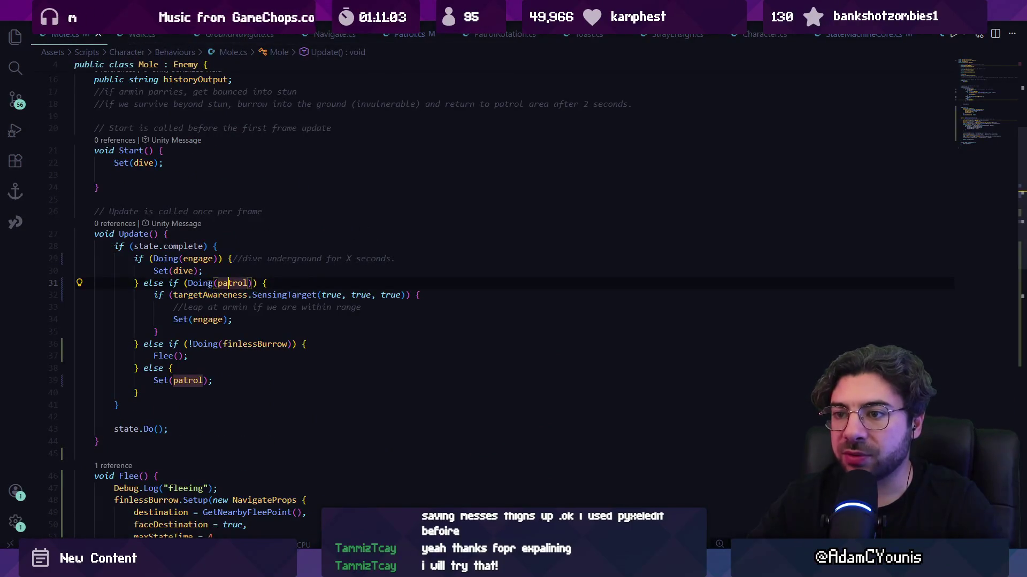
- Replace targetAwareness.SensingTarget(...) with engage.ShouldEnter() in the patrol branch's condition
{"action": "left_click", "coordinate": [293, 295]}
{"action": "key", "text": "shift+alt+Right"}
{"action": "key", "text": "shift+alt+Right"}
{"action": "key", "text": "shift+alt+Right"}
{"action": "key", "text": "shift+alt+Left"}
{"action": "key", "text": "shift+alt+Left"}
{"action": "key", "text": "shift+alt+Left"}
{"action": "key", "text": "shift+alt+Right"}
{"action": "key", "text": "ctrl+shift+Left"}
{"action": "key", "text": "ctrl+shift+Right"}
{"action": "key", "text": "ctrl+shift+Right"}
{"action": "key", "text": "ctrl+shift+Right"}
{"action": "key", "text": "shift+alt+Right"}
{"action": "key", "text": "BackSpace"}
{"action": "type", "text": "engage."}
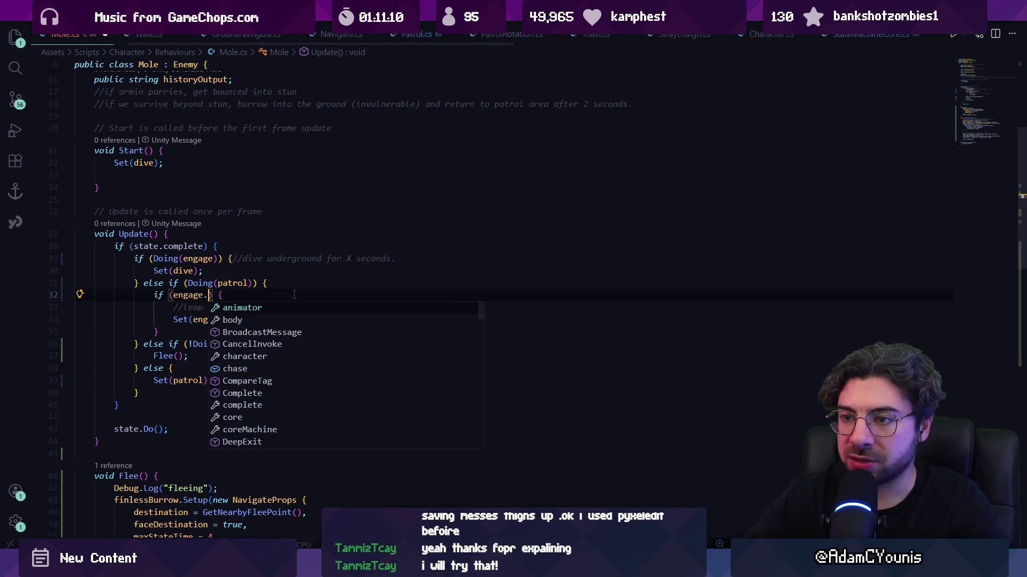
{"action": "type", "text": "sh"}
{"action": "key", "text": "Tab"}
{"action": "type", "text": "("}
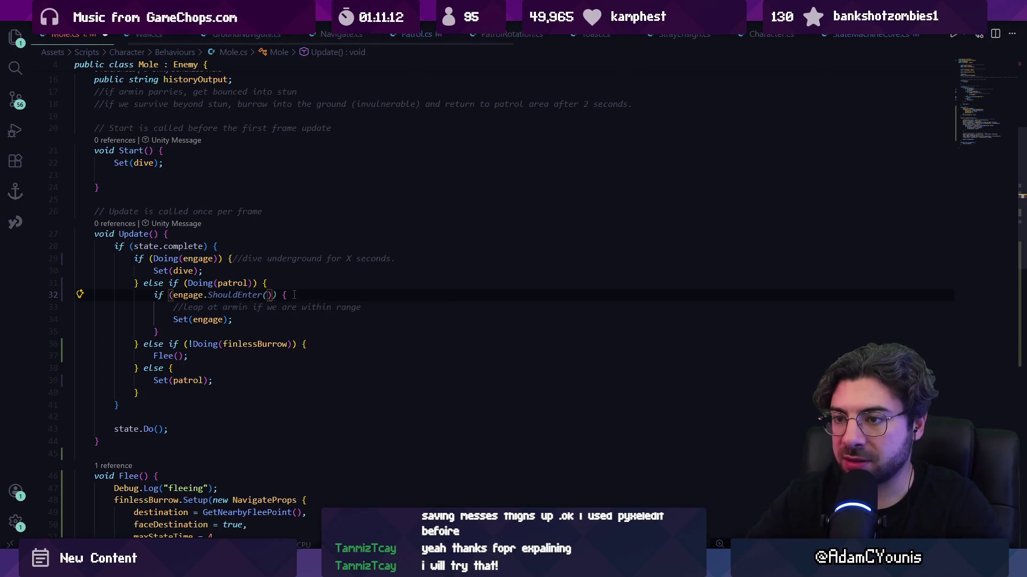
- Add an else branch calling Set(patrol, true); //force, then return to Unity
{"action": "key", "text": "Down"}
{"action": "key", "text": "Down"}
{"action": "key", "text": "Left"}
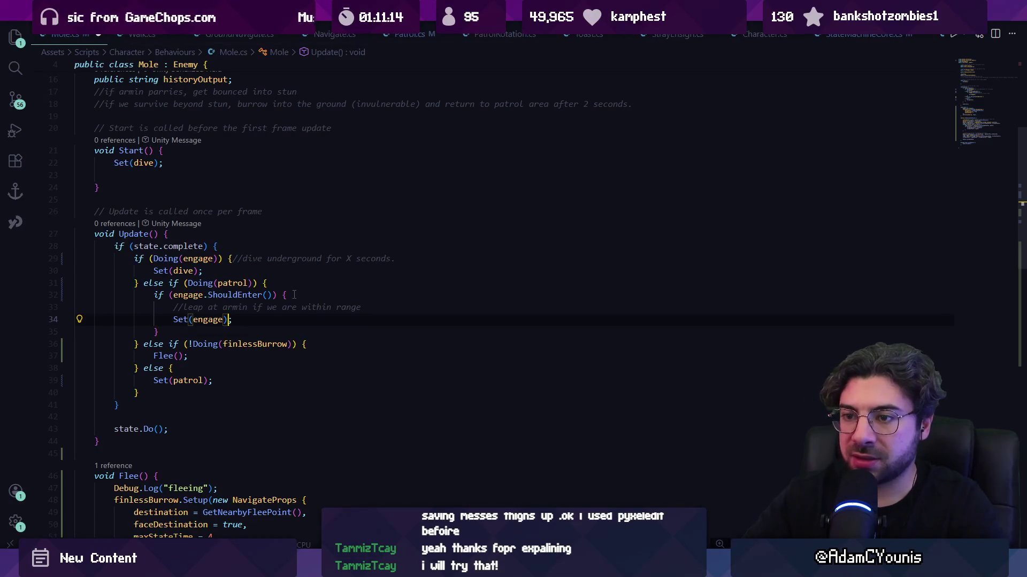
{"action": "key", "text": "Down"}
{"action": "key", "text": "End"}
{"action": "type", "text": "else {"}
{"action": "key", "text": "Return"}
{"action": "type", "text": "Set"}
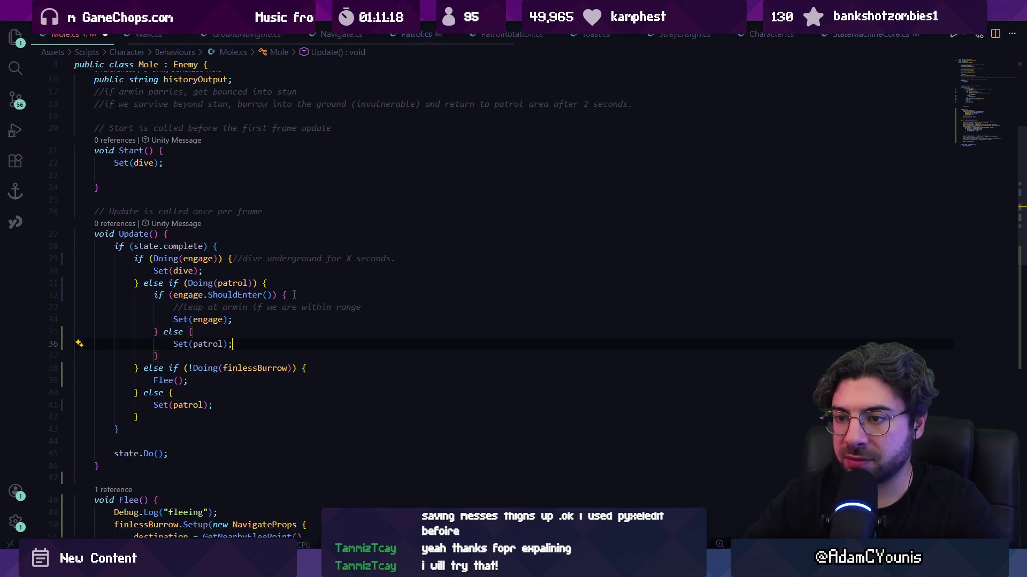
{"action": "key", "text": "Left"}
{"action": "key", "text": "Left"}
{"action": "type", "text": ", true"}
{"action": "key", "text": "Escape"}
{"action": "key", "text": "End"}
{"action": "type", "text": "//force"}
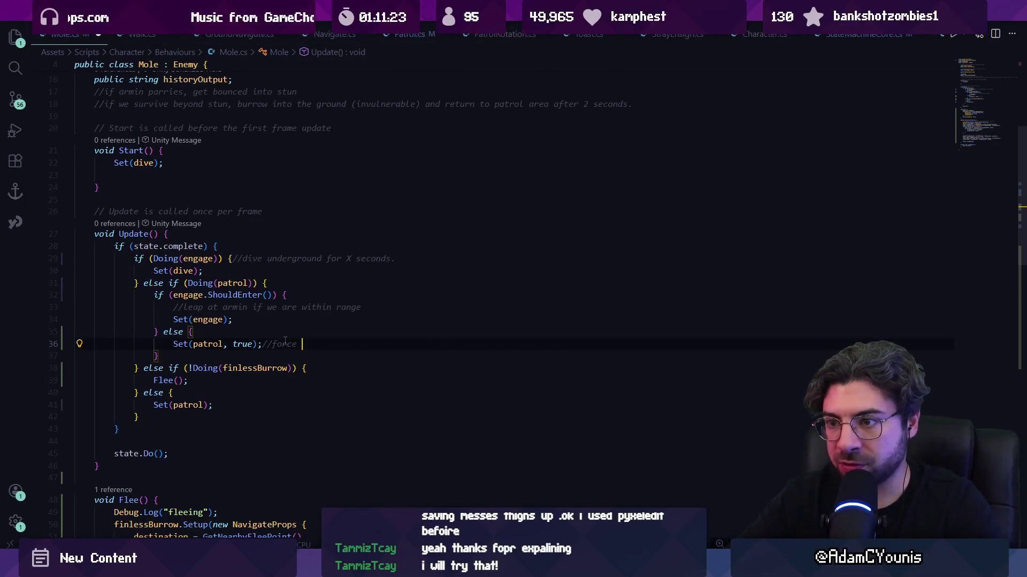
{"action": "key", "text": "alt+Tab"}
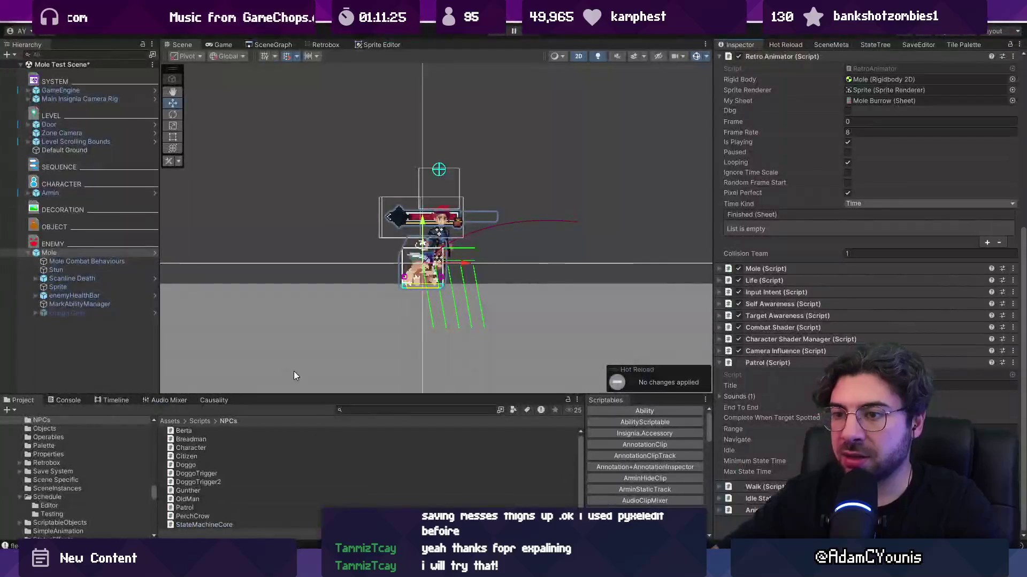
- Open the Mole prefab and collapse its components to review the Patrol and Walk settings
{"action": "left_click", "coordinate": [154, 253]}
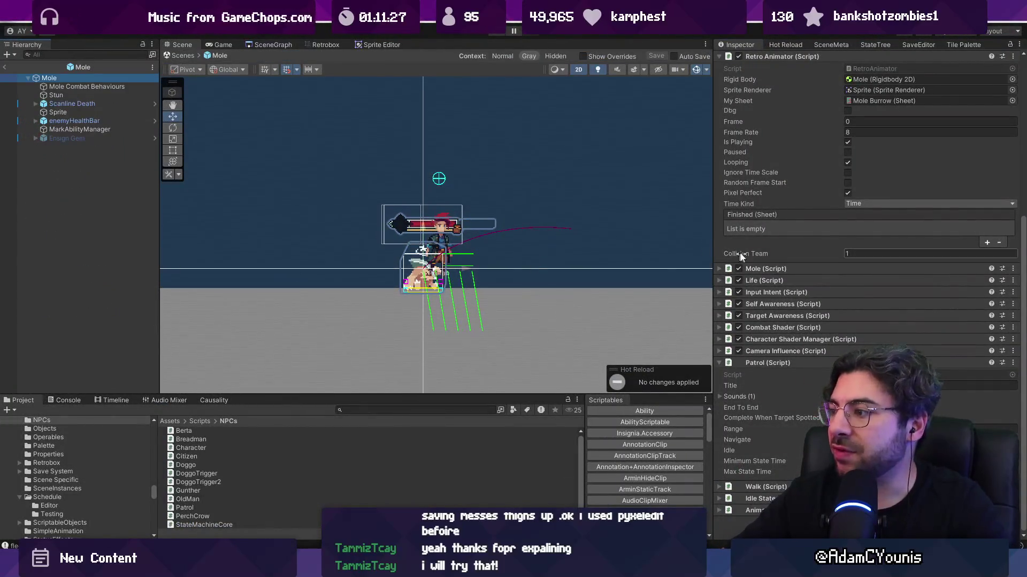
{"action": "left_click", "coordinate": [801, 364]}
{"action": "scroll", "coordinate": [802, 348], "scroll_direction": "up", "scroll_amount": 5}
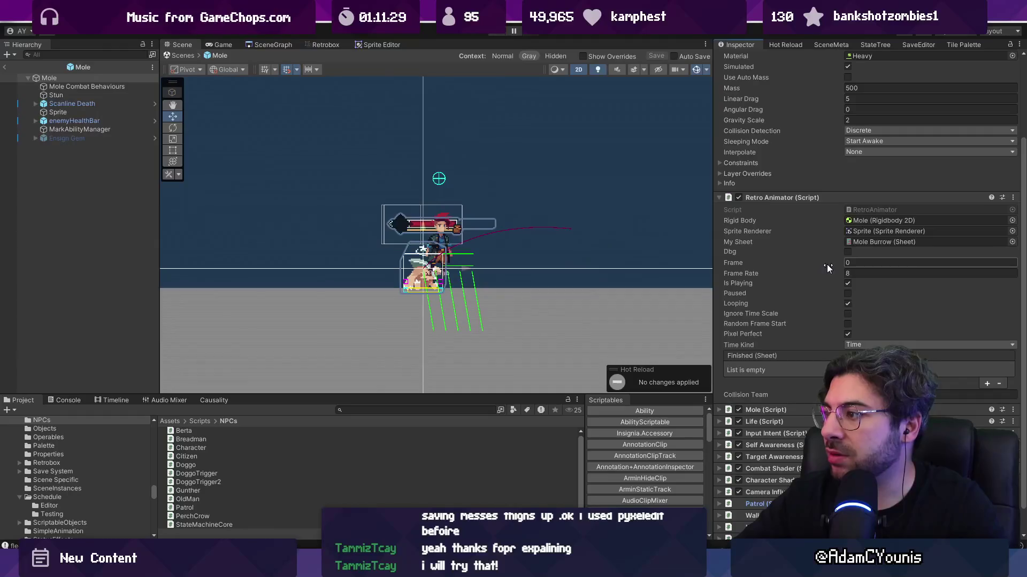
{"action": "scroll", "coordinate": [827, 264], "scroll_direction": "up", "scroll_amount": 3}
{"action": "left_click", "coordinate": [801, 238]}
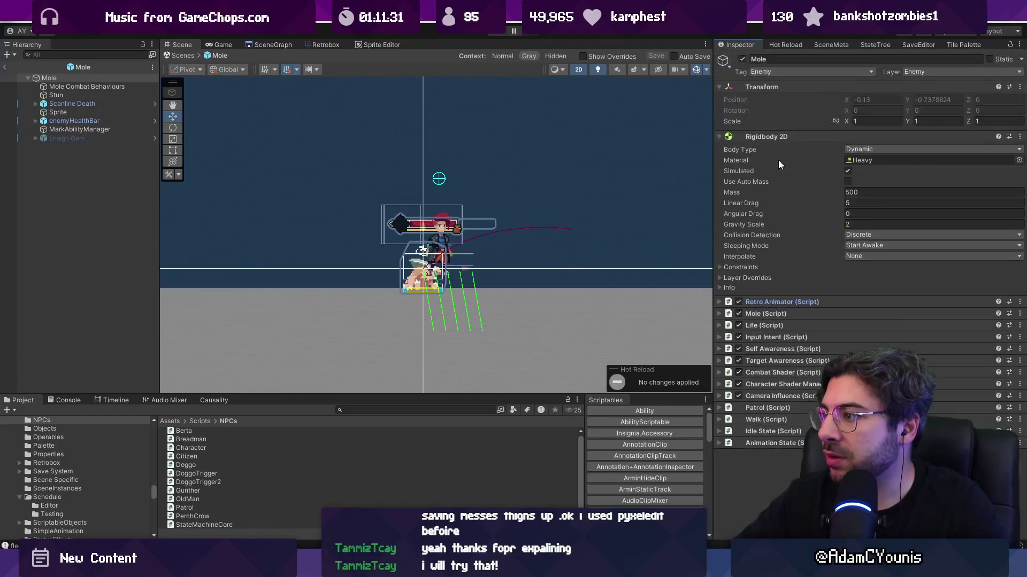
{"action": "left_click", "coordinate": [775, 134]}
{"action": "left_click", "coordinate": [773, 160]}
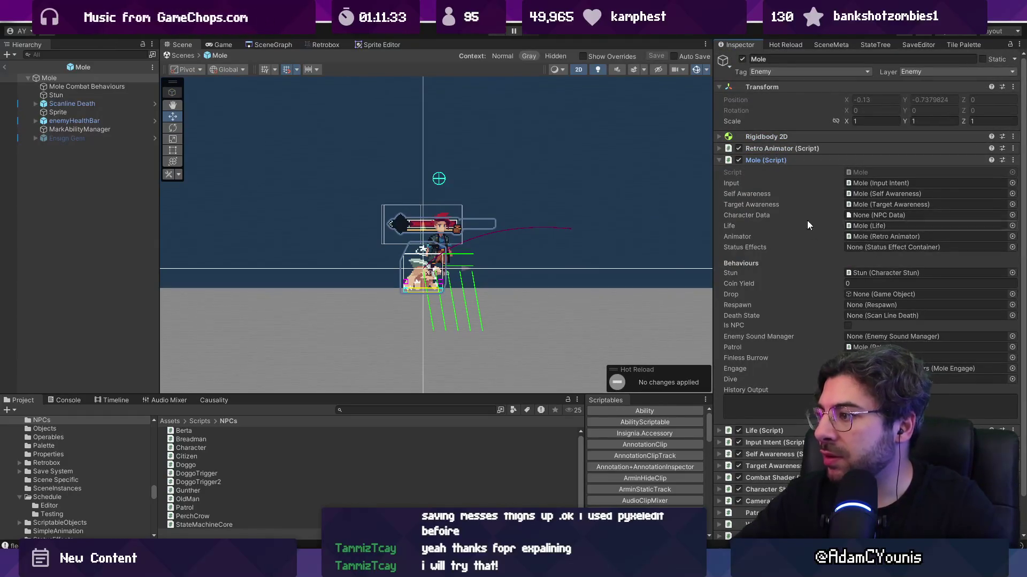
{"action": "left_click", "coordinate": [756, 159]}
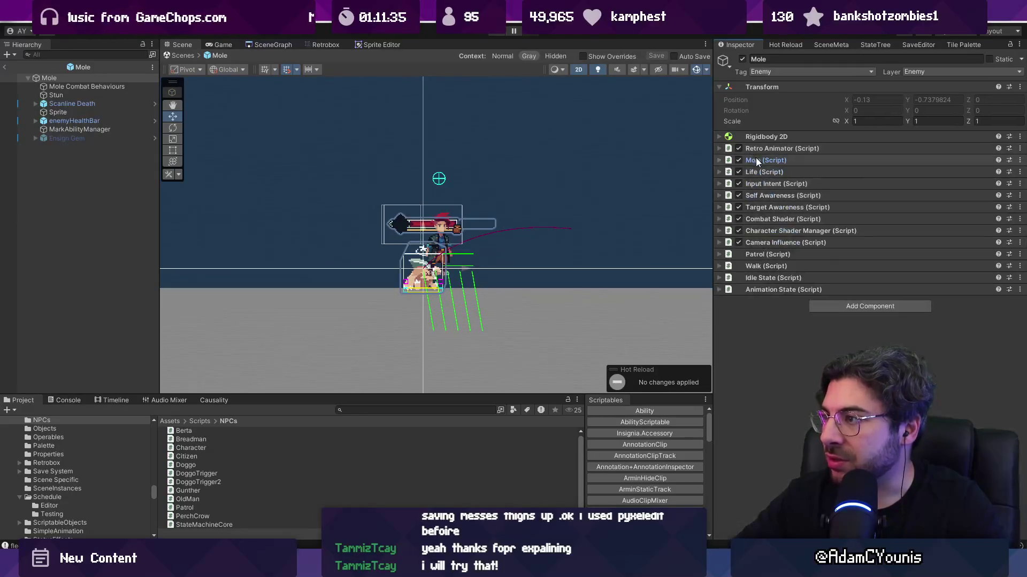
{"action": "left_click", "coordinate": [775, 255]}
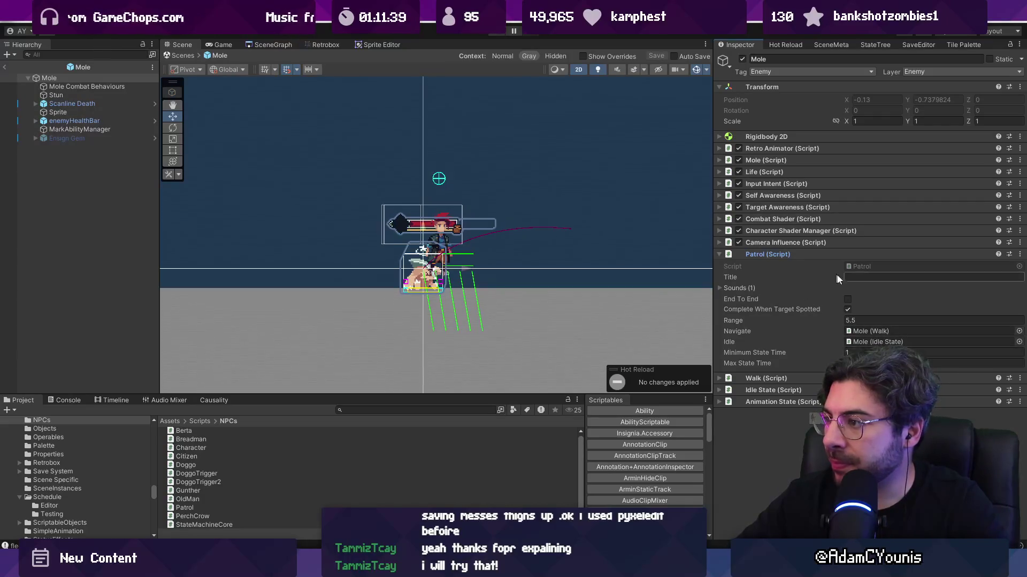
{"action": "left_click", "coordinate": [756, 256]}
{"action": "left_click", "coordinate": [758, 266]}
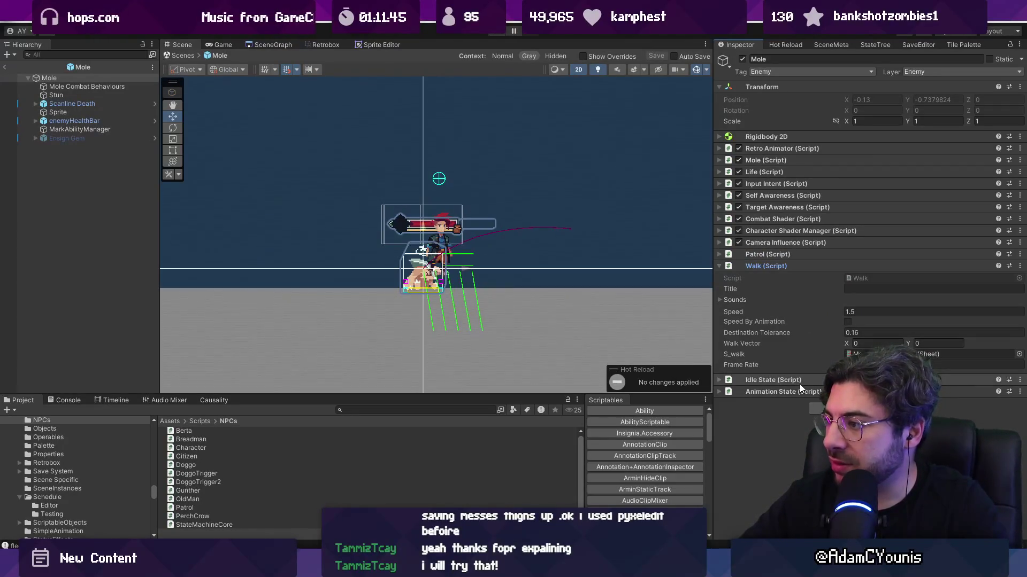
- Inspect Mole Combat Behaviours, collapsing its Jump, Mole Engage and Air Control behaviours
{"action": "left_click", "coordinate": [85, 88]}
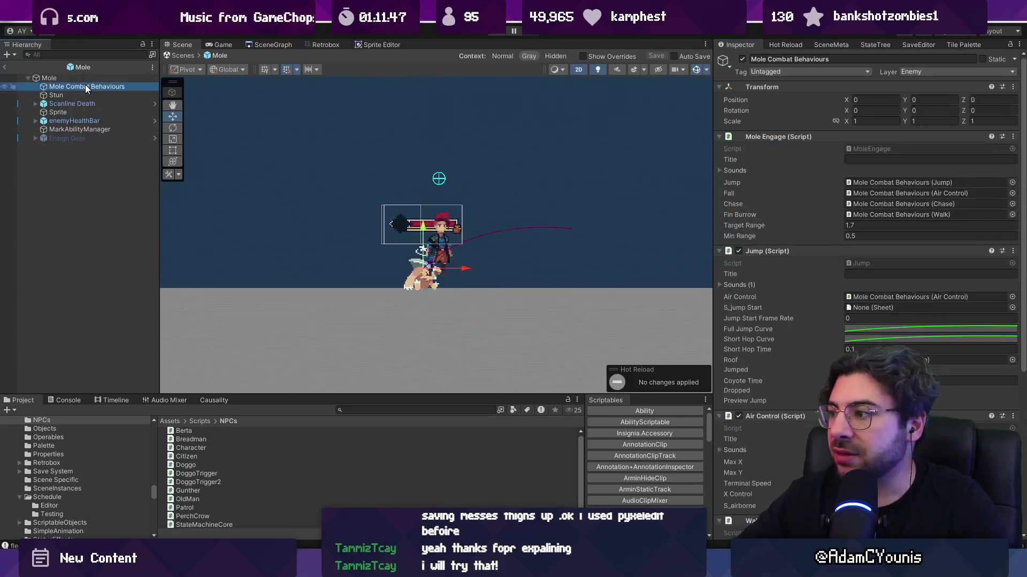
{"action": "left_click", "coordinate": [762, 250]}
{"action": "left_click", "coordinate": [762, 137]}
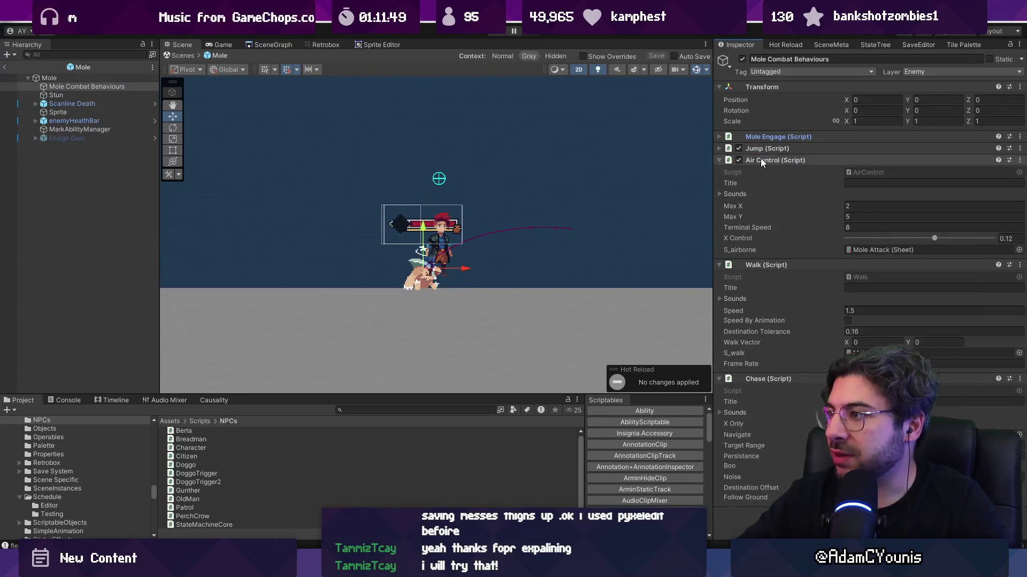
{"action": "left_click", "coordinate": [760, 160]}
{"action": "left_click", "coordinate": [49, 78]}
- Set Walk speed to 2 on the Mole root and Mole Combat Behaviours, then exit prefab mode
{"action": "left_click", "coordinate": [856, 312]}
{"action": "type", "text": "2"}
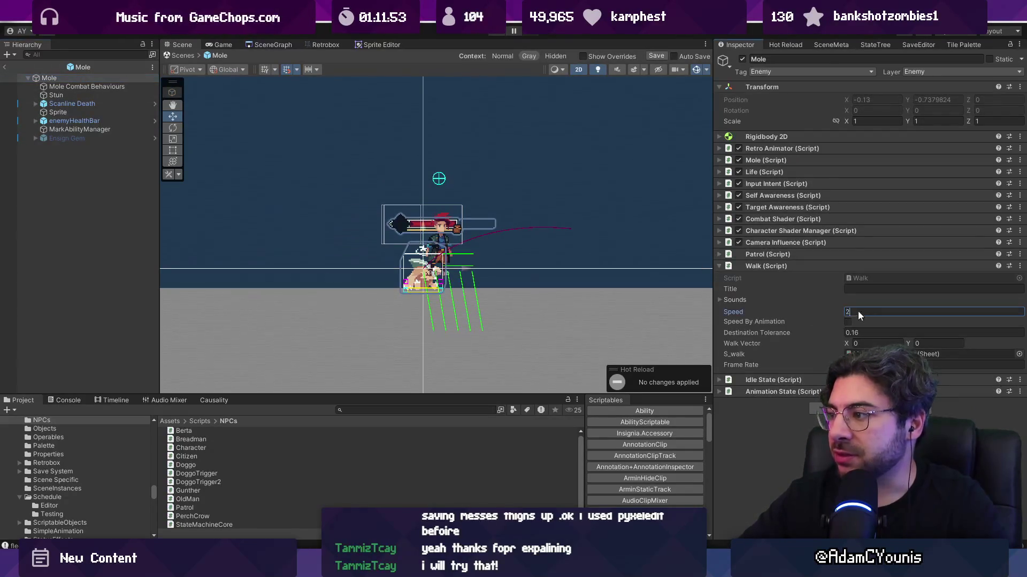
{"action": "left_click", "coordinate": [103, 96]}
{"action": "left_click", "coordinate": [104, 88]}
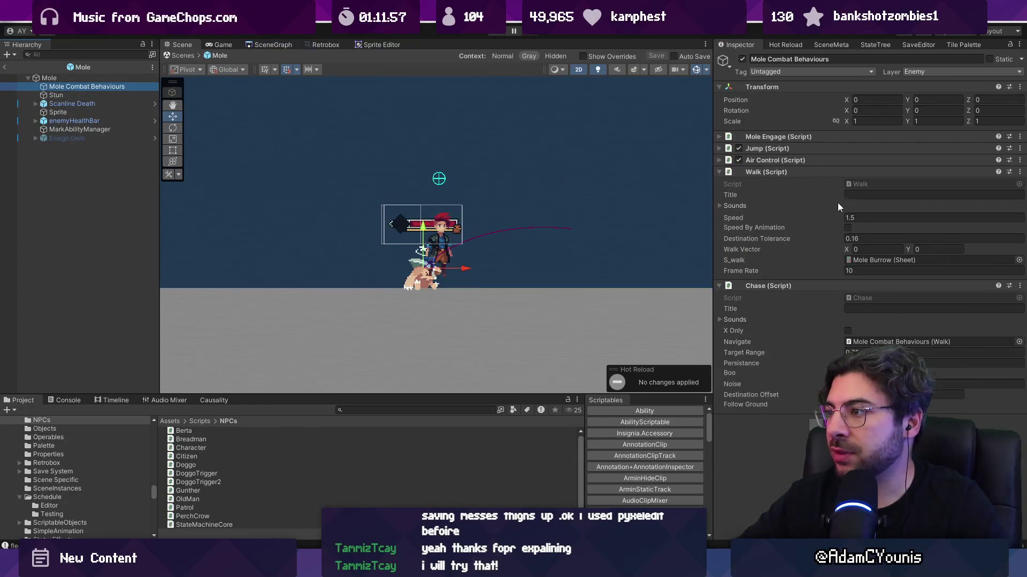
{"action": "left_click", "coordinate": [871, 218]}
{"action": "type", "text": "2"}
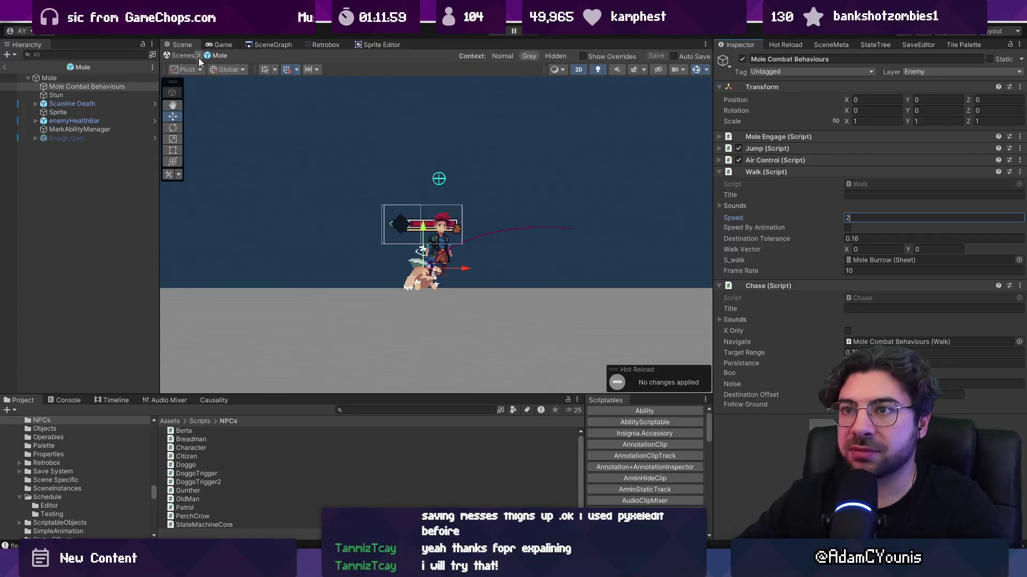
{"action": "left_click", "coordinate": [187, 56]}
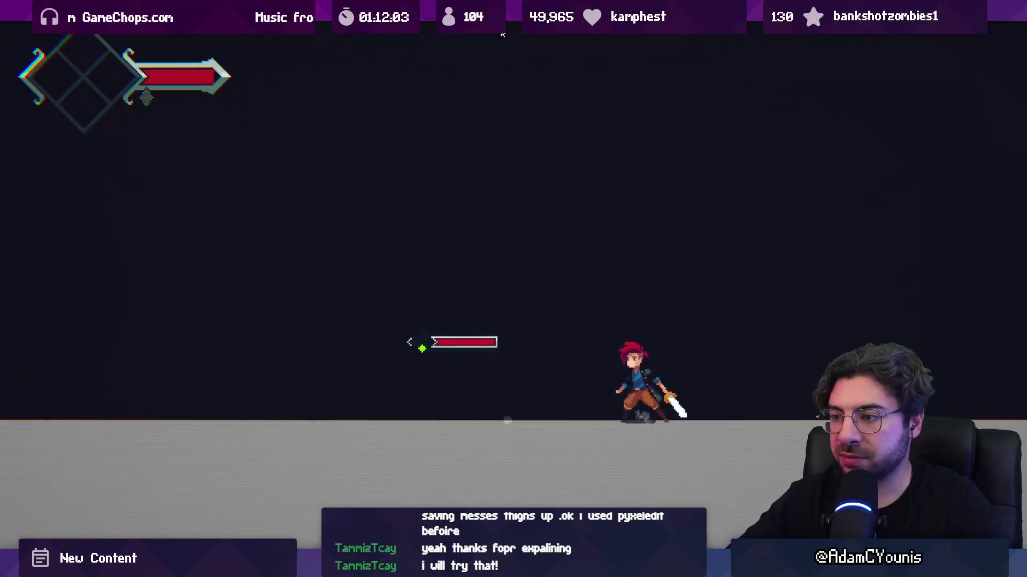
- Playtest moving toward and attacking the mole, stop, then locate the Mole script asset
{"action": "key", "text": "Left"}
{"action": "key", "text": "x"}
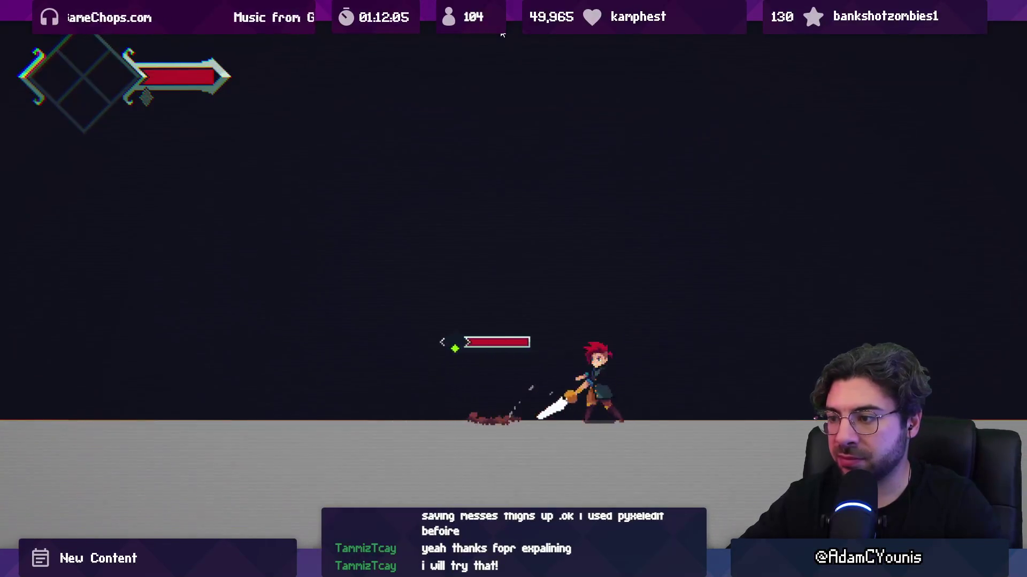
{"action": "left_click", "coordinate": [503, 34]}
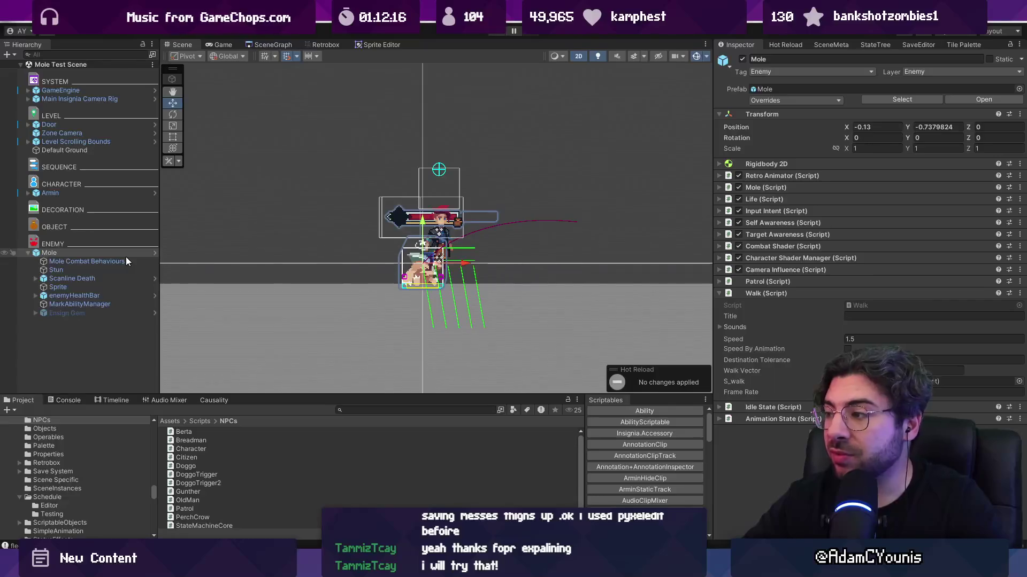
{"action": "left_click", "coordinate": [960, 186]}
{"action": "left_click", "coordinate": [897, 202]}
- Add normalSpeed 1.5f and fleeSpeed 3f fields to Mole.cs, with Flee() setting finlessBurrow.speed = fleeSpeed
{"action": "double_click", "coordinate": [897, 203]}
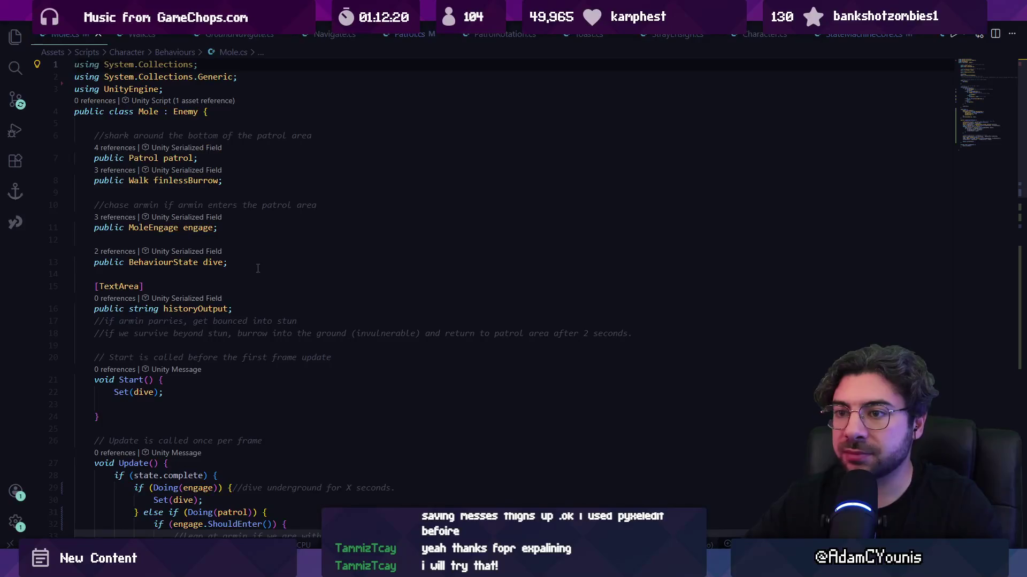
{"action": "scroll", "coordinate": [260, 284], "scroll_direction": "down", "scroll_amount": 3}
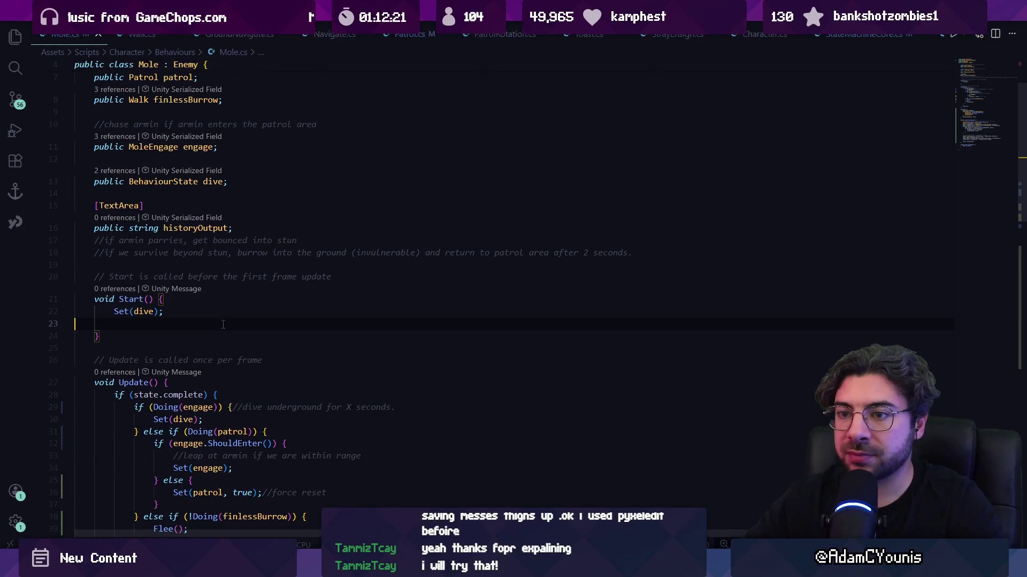
{"action": "left_click", "coordinate": [239, 265]}
{"action": "key", "text": "Tab"}
{"action": "type", "text": "ublic"}
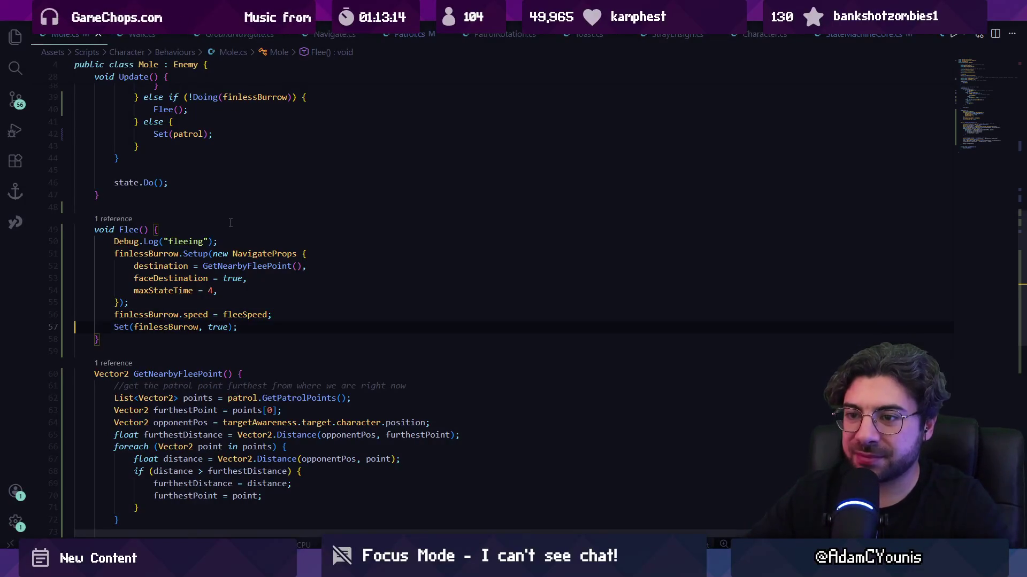
{"action": "key", "text": "shift+Up"}
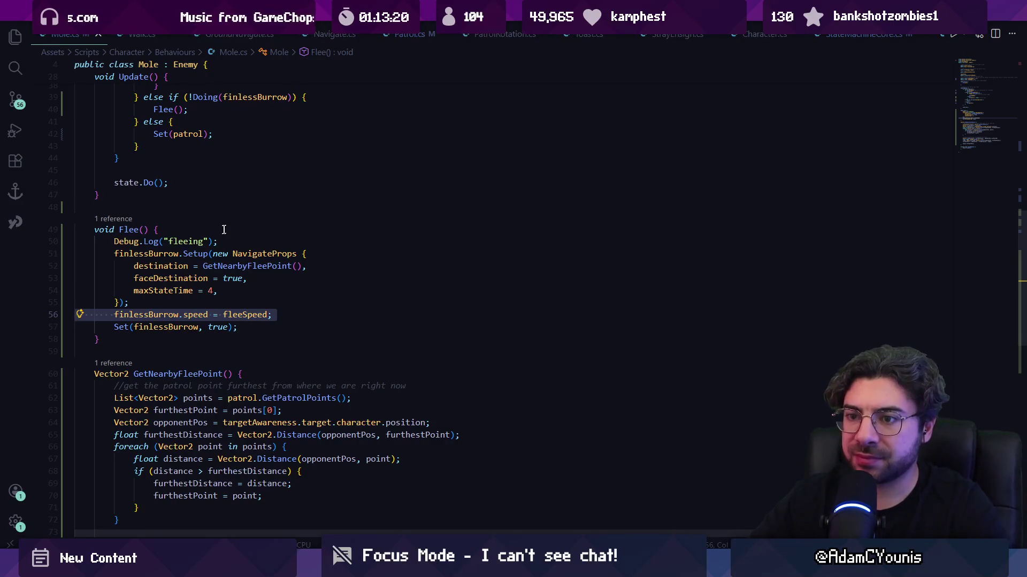
{"action": "scroll", "coordinate": [188, 289], "scroll_direction": "up", "scroll_amount": 10}
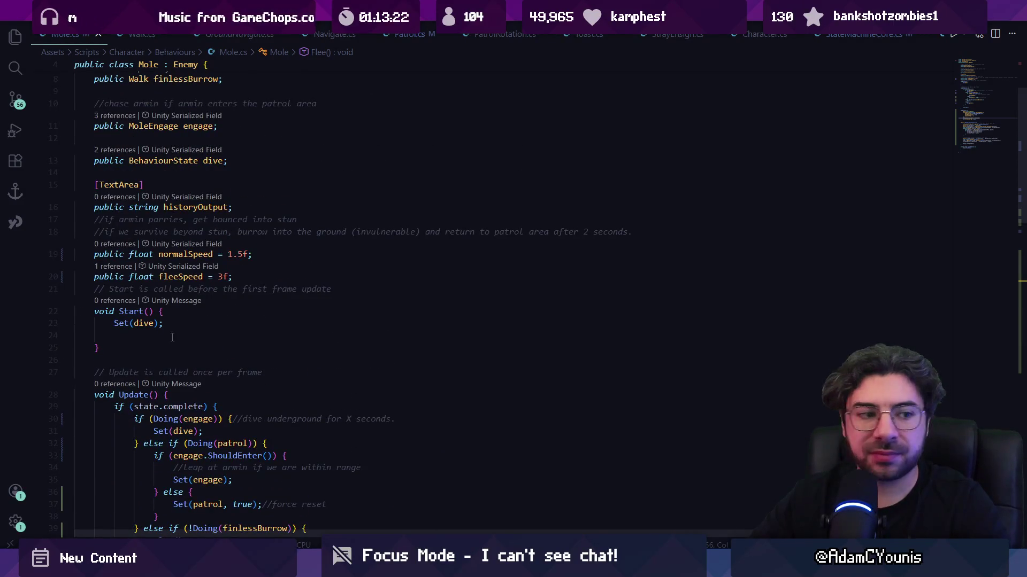
{"action": "scroll", "coordinate": [201, 335], "scroll_direction": "down", "scroll_amount": 3}
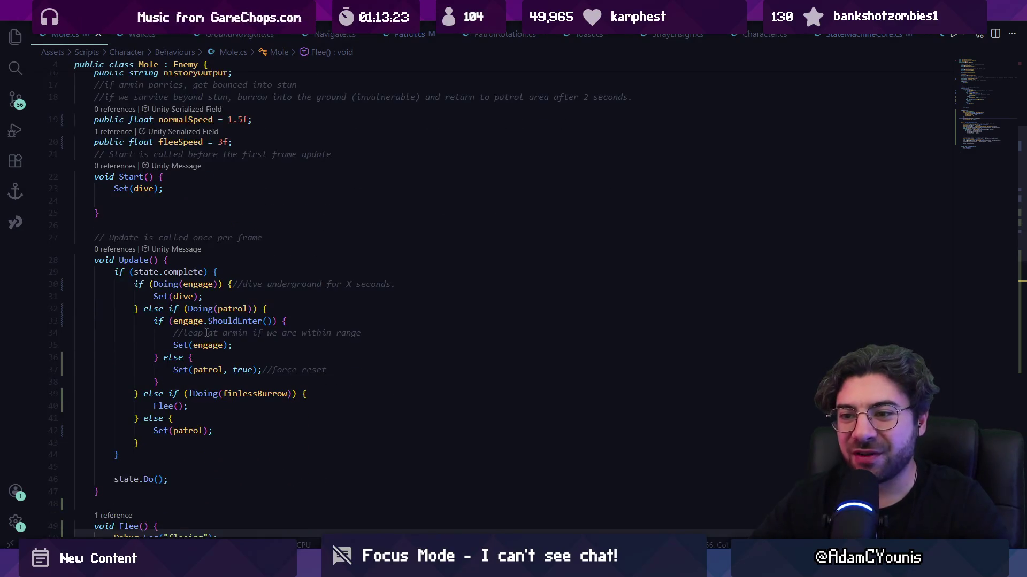
{"action": "scroll", "coordinate": [206, 333], "scroll_direction": "down", "scroll_amount": 5}
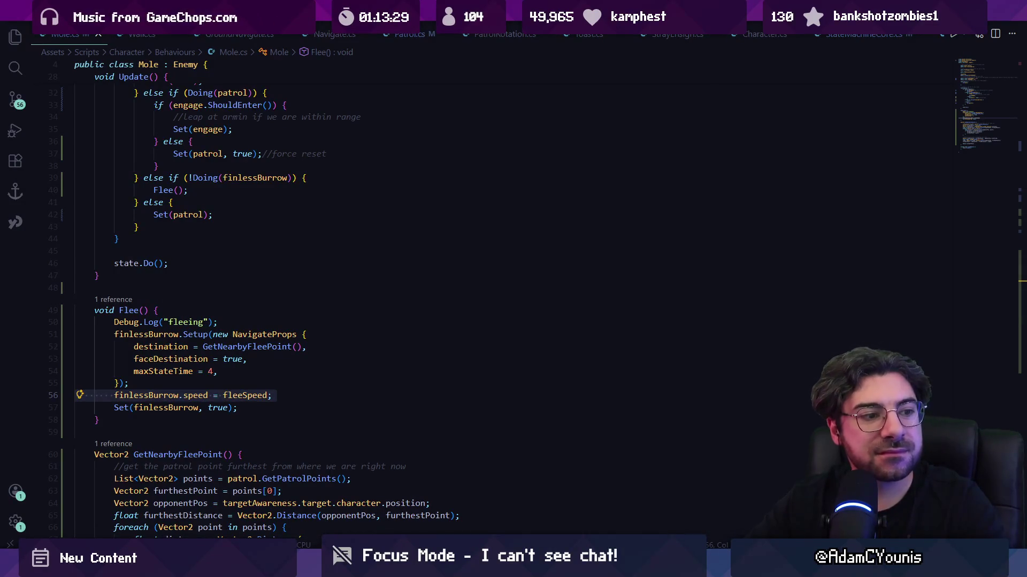
{"action": "scroll", "coordinate": [281, 371], "scroll_direction": "down", "scroll_amount": 2}
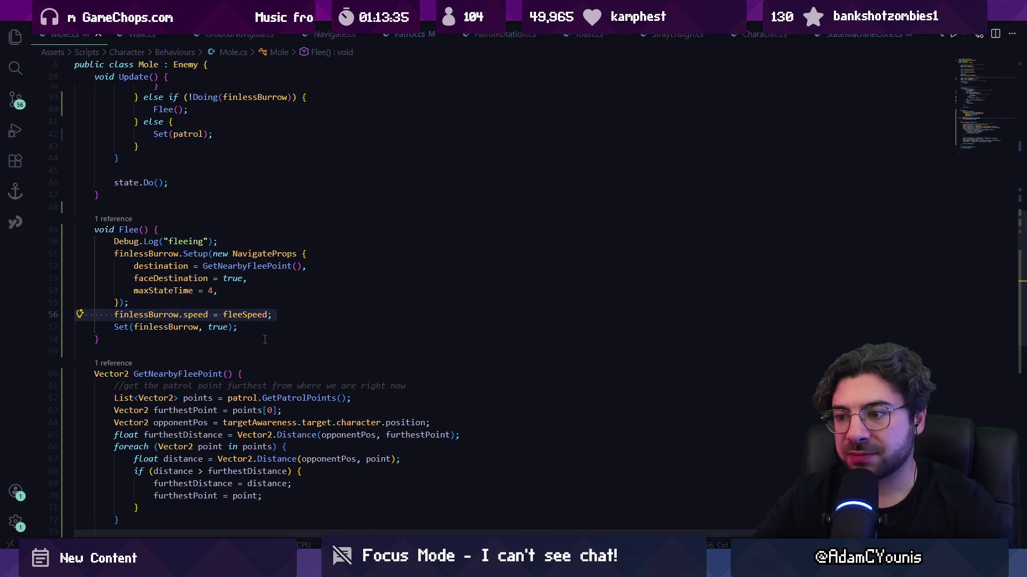
- Add navigate.speed = normalSpeed; before Set(patrol) in Update()'s final else branch
{"action": "left_click", "coordinate": [220, 132]}
{"action": "key", "text": "Return"}
{"action": "type", "text": "patrol."}
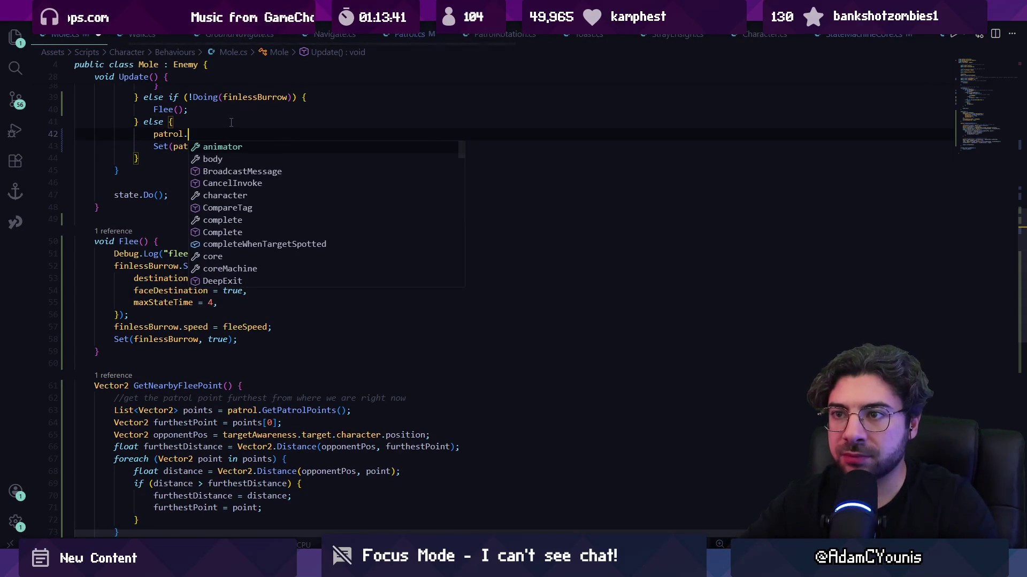
{"action": "type", "text": "name"}
{"action": "key", "text": "BackSpace"}
{"action": "key", "text": "BackSpace"}
{"action": "type", "text": "vi"}
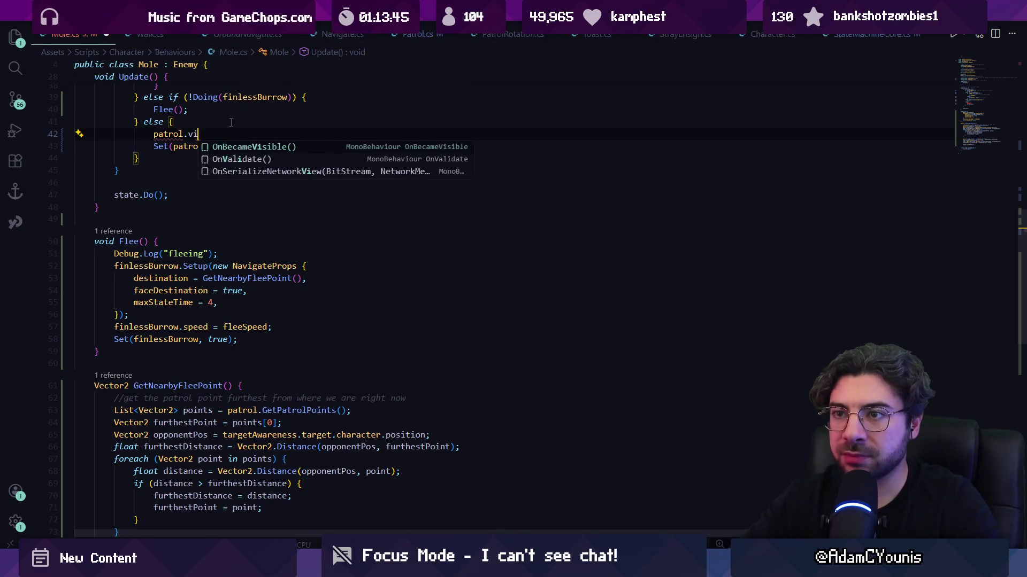
{"action": "key", "text": "BackSpace"}
{"action": "key", "text": "BackSpace"}
{"action": "type", "text": "navigate.spee"}
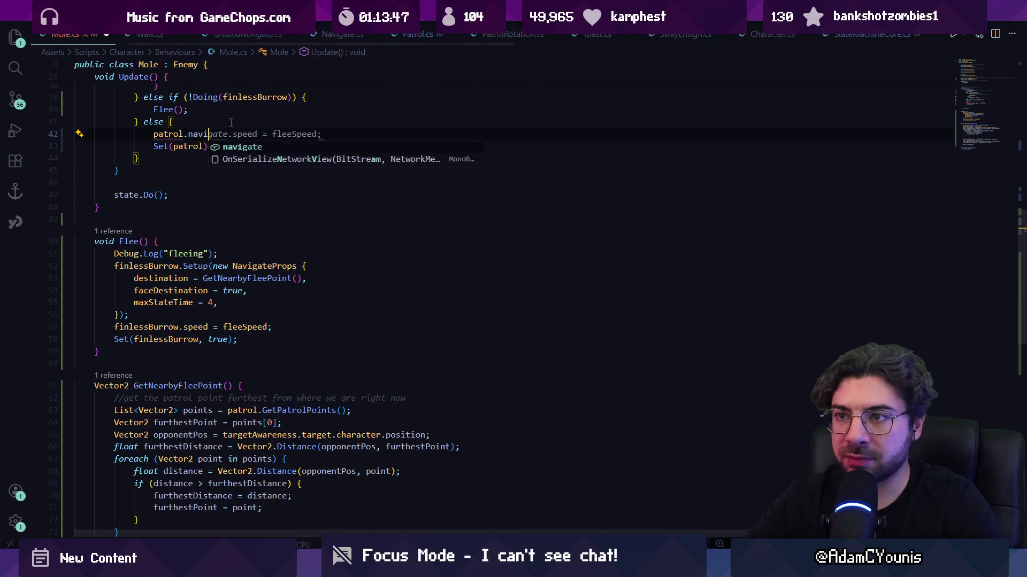
{"action": "type", "text": "d = nor"}
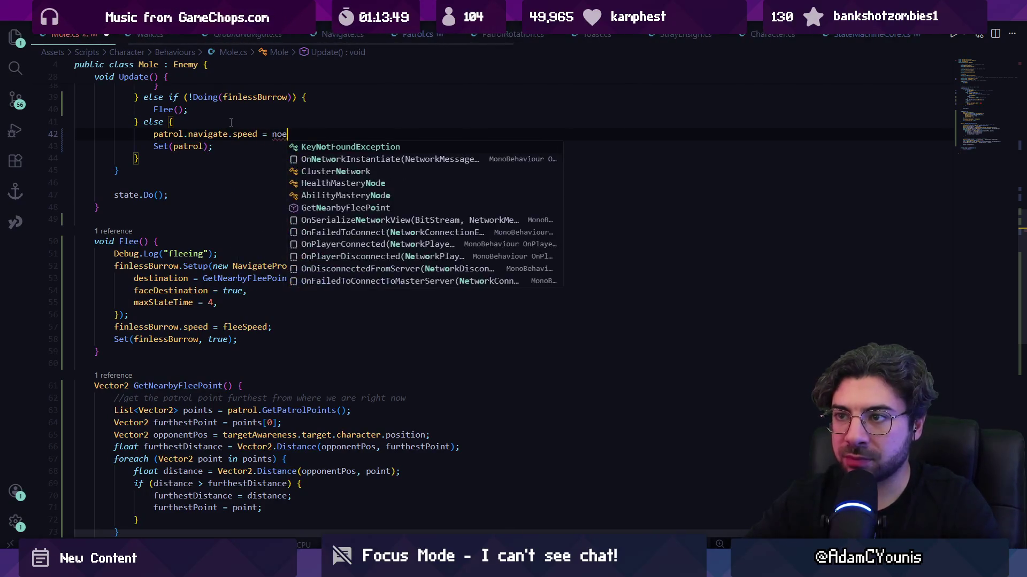
{"action": "key", "text": "Tab"}
{"action": "type", "text": ";"}
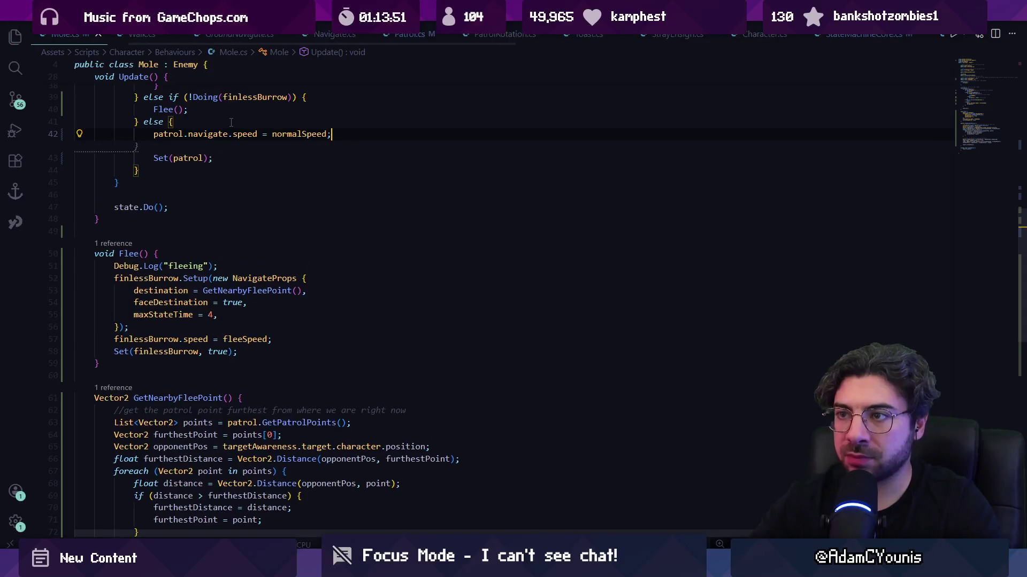
- Add a navigate.speed = fleeSpeed; line under the flee else-if branch
{"action": "scroll", "coordinate": [266, 298], "scroll_direction": "up", "scroll_amount": 3}
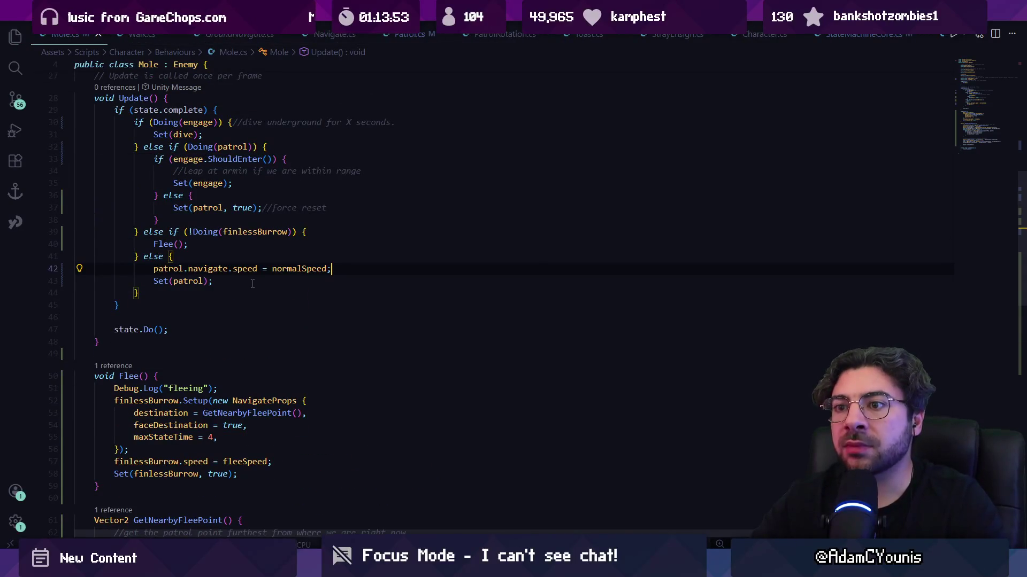
{"action": "triple_click", "coordinate": [222, 269]}
{"action": "key", "text": "ctrl+c"}
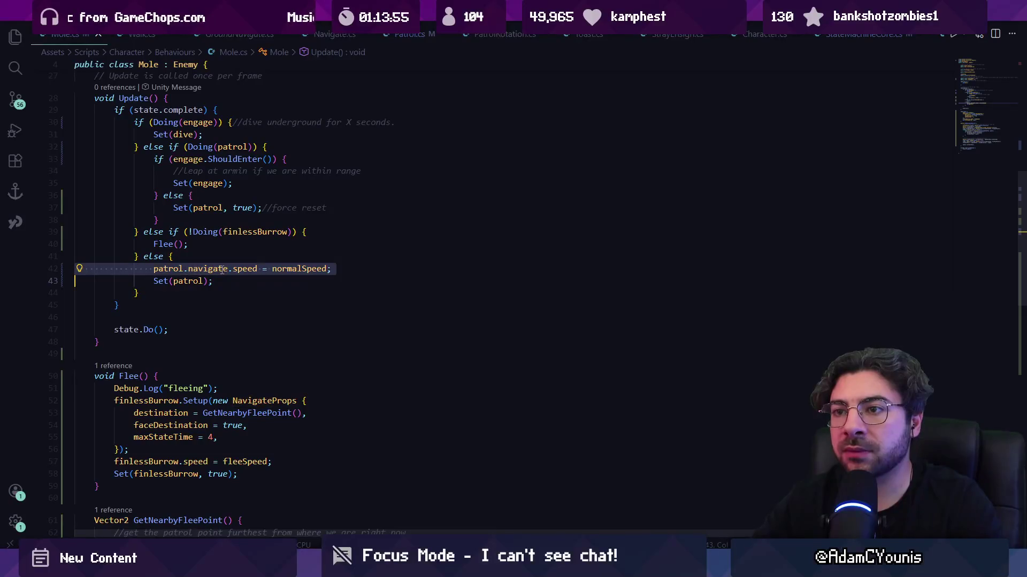
{"action": "left_click", "coordinate": [207, 257]}
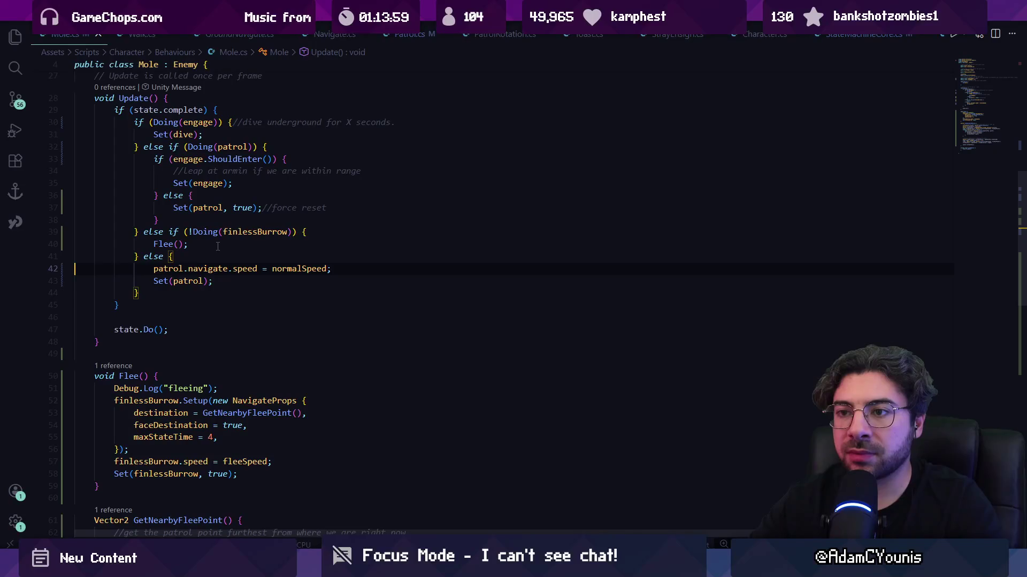
{"action": "key", "text": "Up"}
{"action": "key", "text": "Up"}
{"action": "key", "text": "End"}
{"action": "key", "text": "Return"}
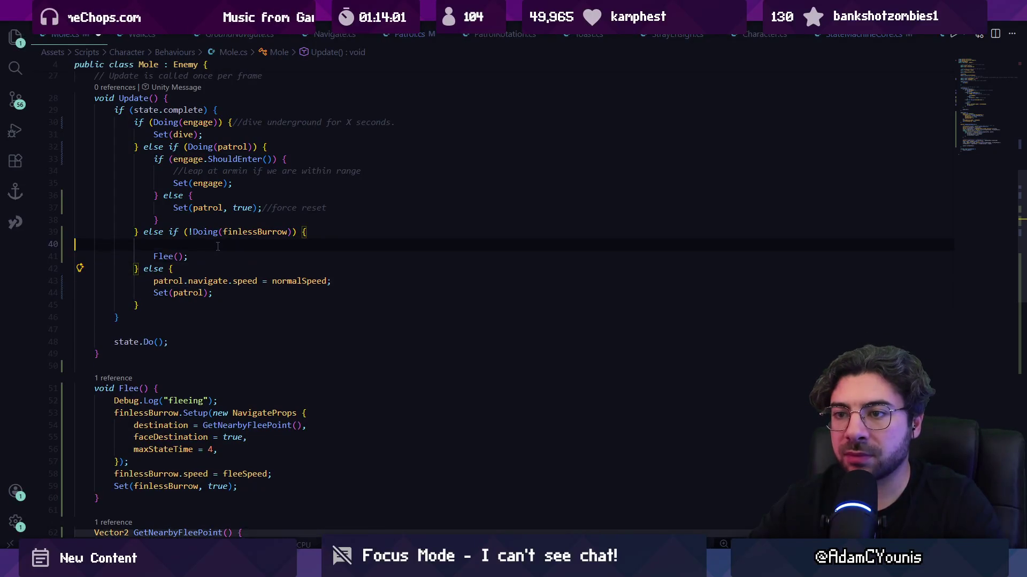
{"action": "key", "text": "ctrl+v"}
{"action": "key", "text": "ctrl+shift+Left"}
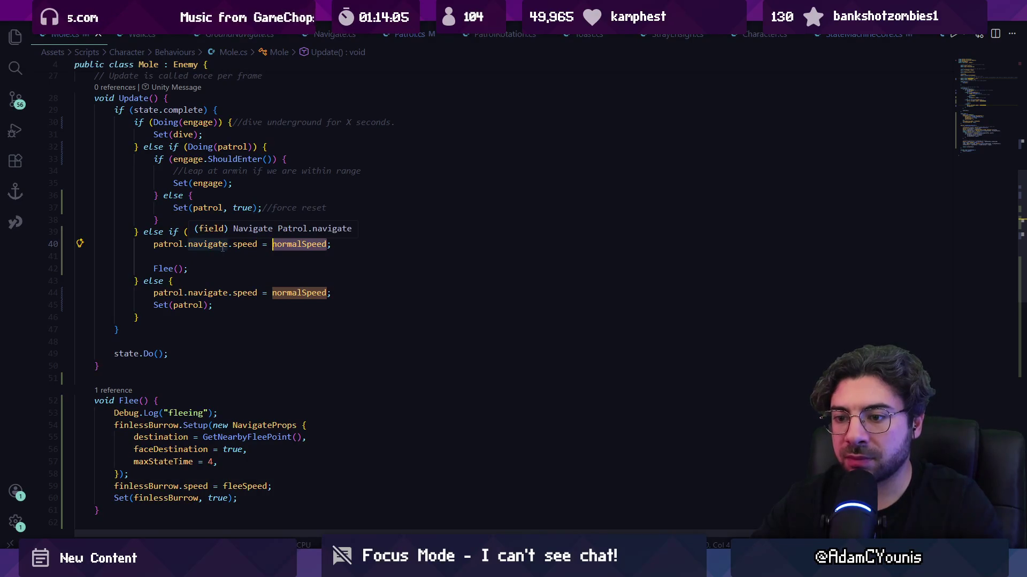
{"action": "type", "text": "flee"}
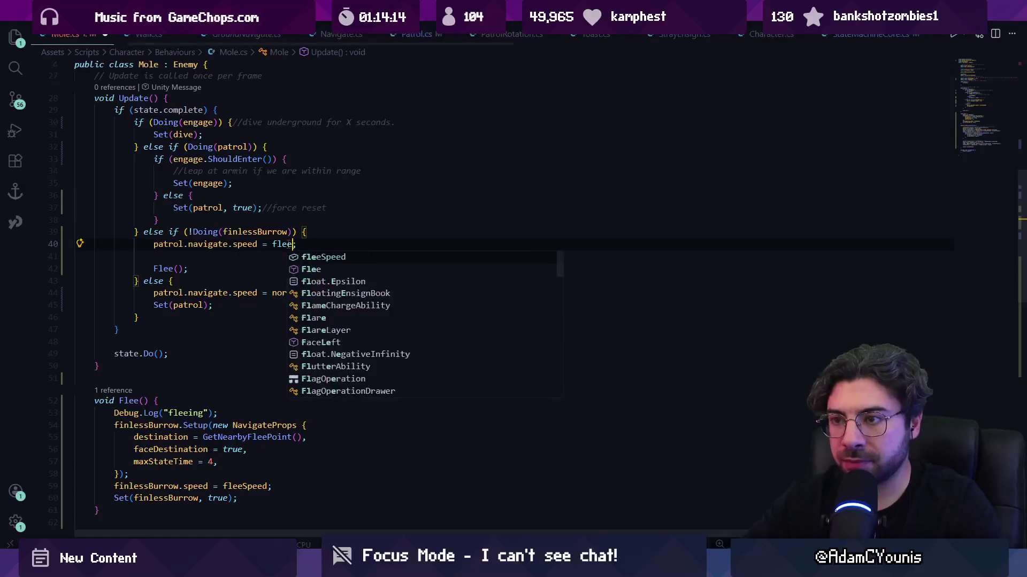
{"action": "key", "text": "Tab"}
{"action": "key", "text": "BackSpace"}
- Put a navigate.speed = fleeSpeed; line in the force-reset else branch, then return to Unity
{"action": "key", "text": "Down"}
{"action": "key", "text": "Down"}
{"action": "key", "text": "ctrl+l"}
{"action": "key", "text": "ctrl+c"}
{"action": "left_click", "coordinate": [234, 195]}
{"action": "key", "text": "Return"}
{"action": "key", "text": "ctrl+v"}
{"action": "key", "text": "BackSpace"}
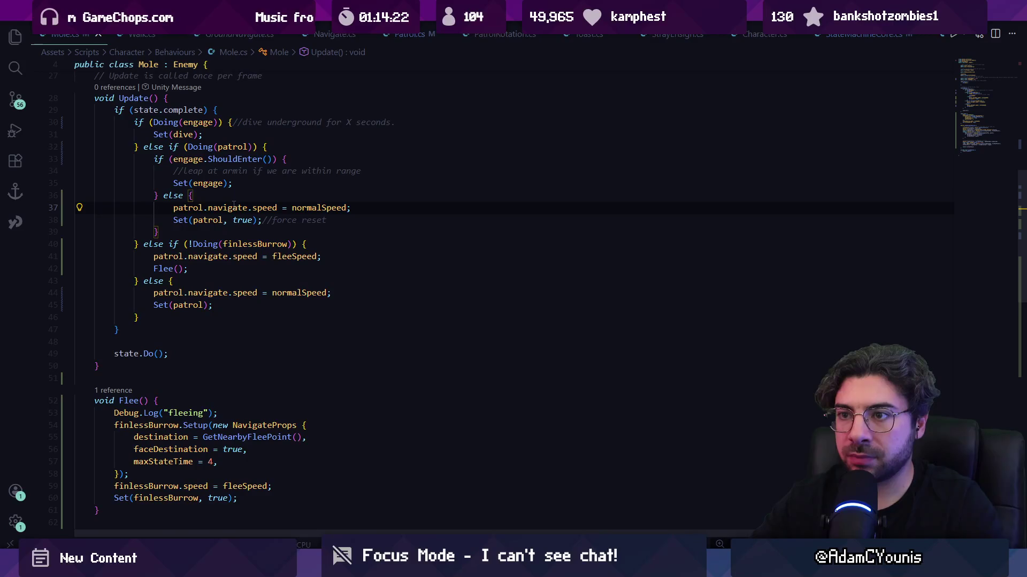
{"action": "double_click", "coordinate": [234, 207]}
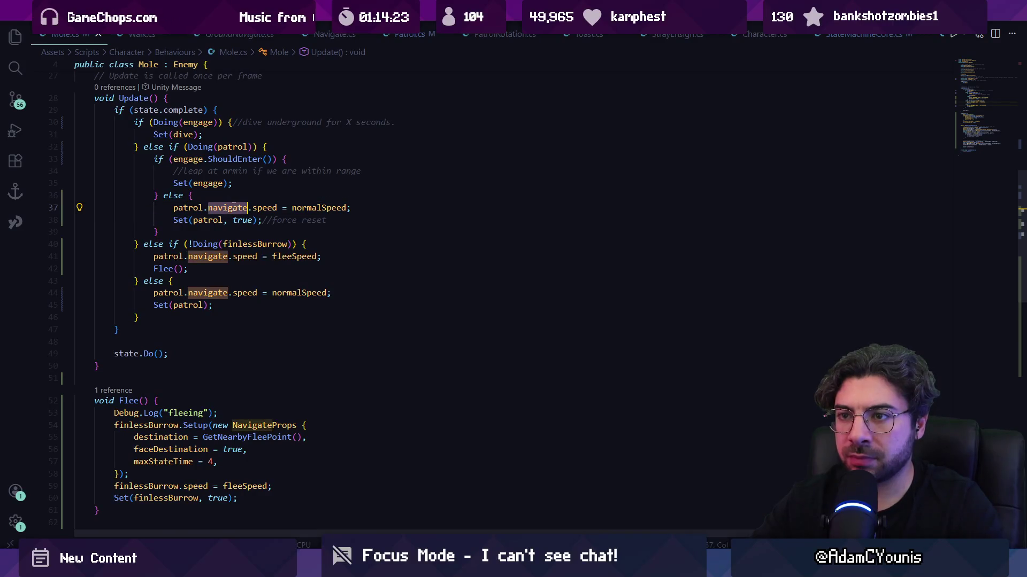
{"action": "double_click", "coordinate": [313, 207]}
{"action": "type", "text": "fleeSpeed"}
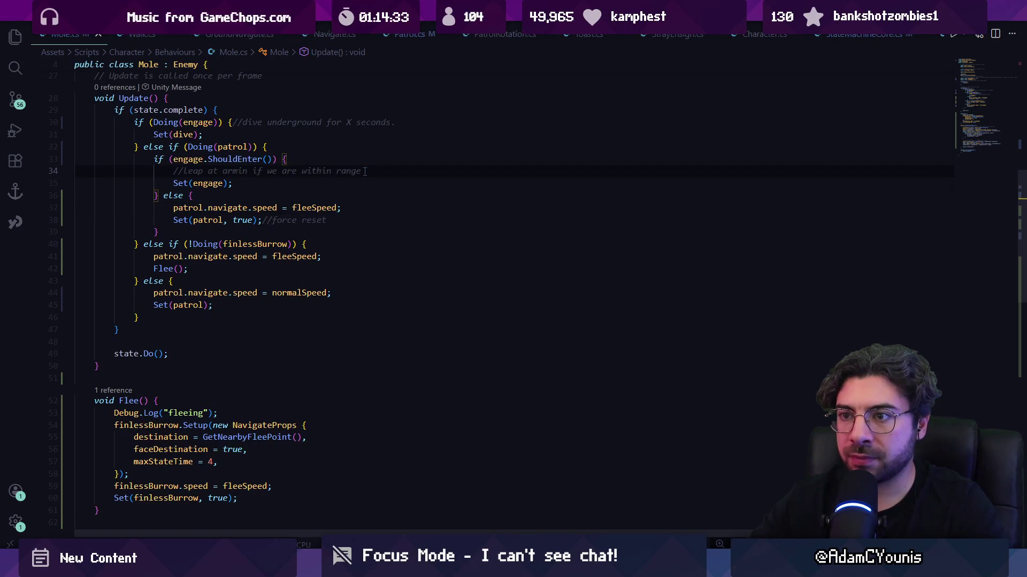
{"action": "scroll", "coordinate": [356, 259], "scroll_direction": "up", "scroll_amount": 2}
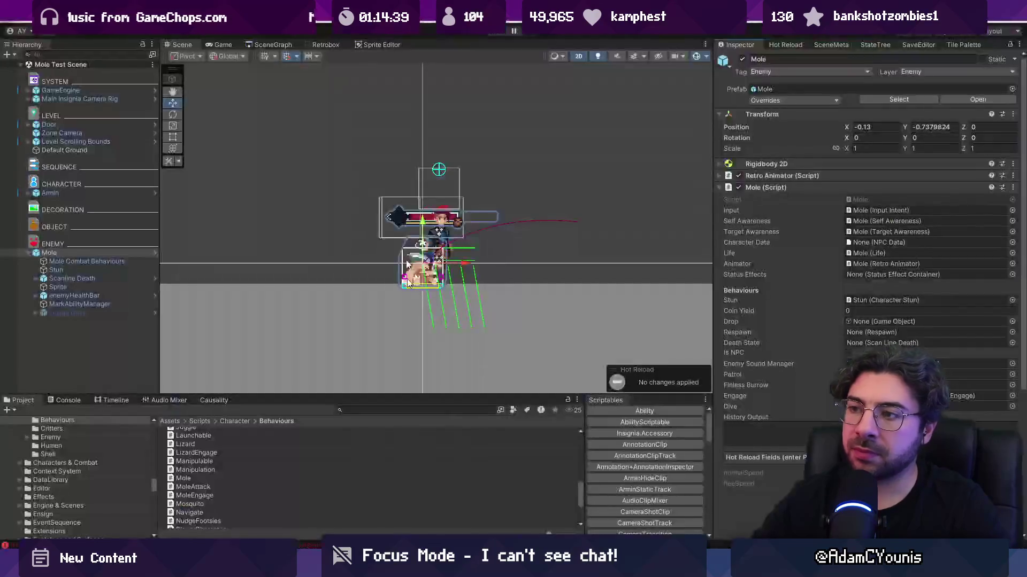
{"action": "key", "text": "alt+Tab"}
- Run a quick playtest of the Mole Test Scene and stop it
{"action": "left_click", "coordinate": [495, 33]}
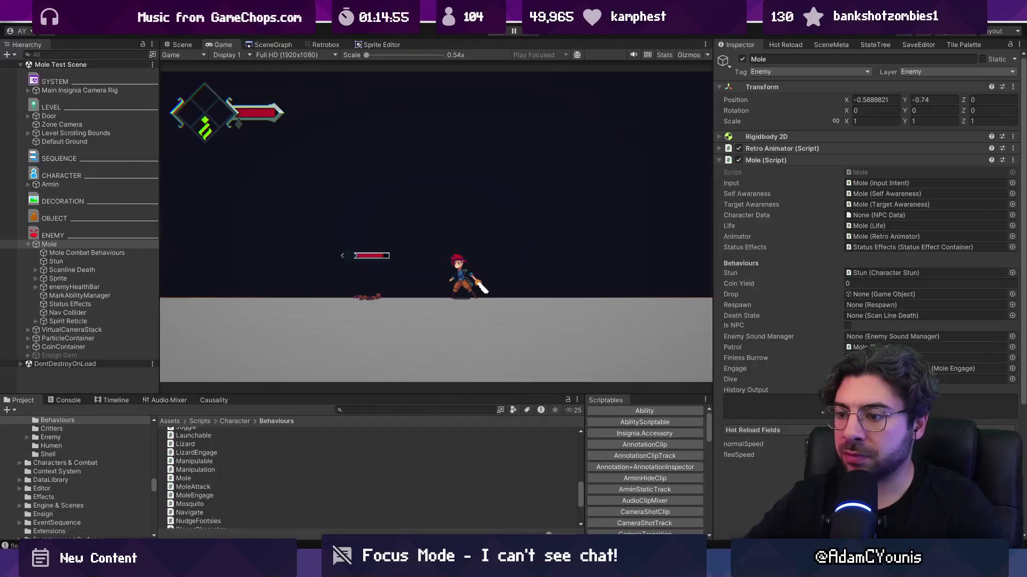
{"action": "left_click", "coordinate": [496, 33]}
{"action": "key", "text": "alt+Tab"}
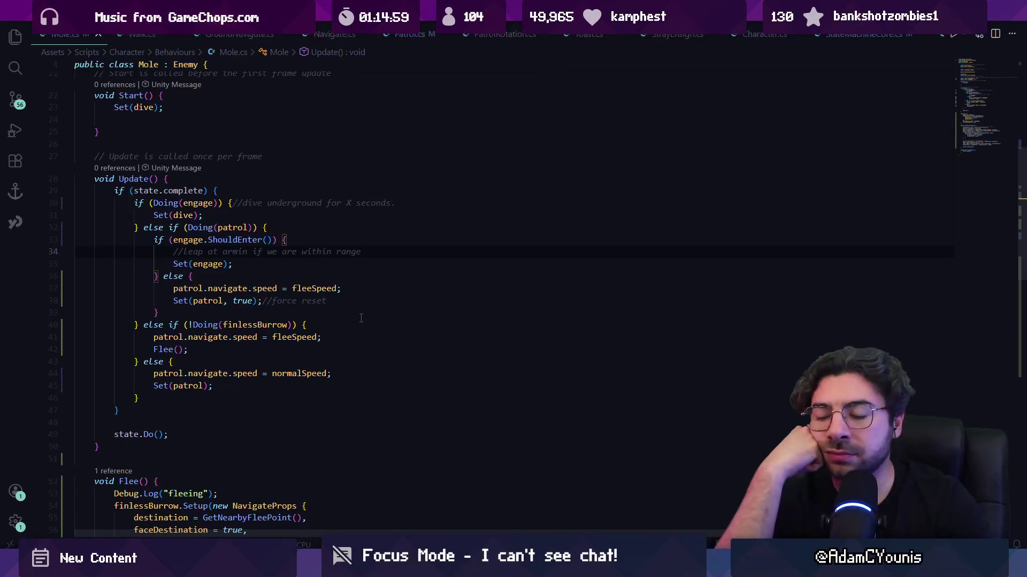
- Undo and redo the Mole.cs speed edits to restore fleeSpeed on the patrol reset, and save
{"action": "key", "text": "ctrl+v"}
{"action": "key", "text": "ctrl+z"}
{"action": "key", "text": "ctrl+z"}
{"action": "key", "text": "ctrl+z"}
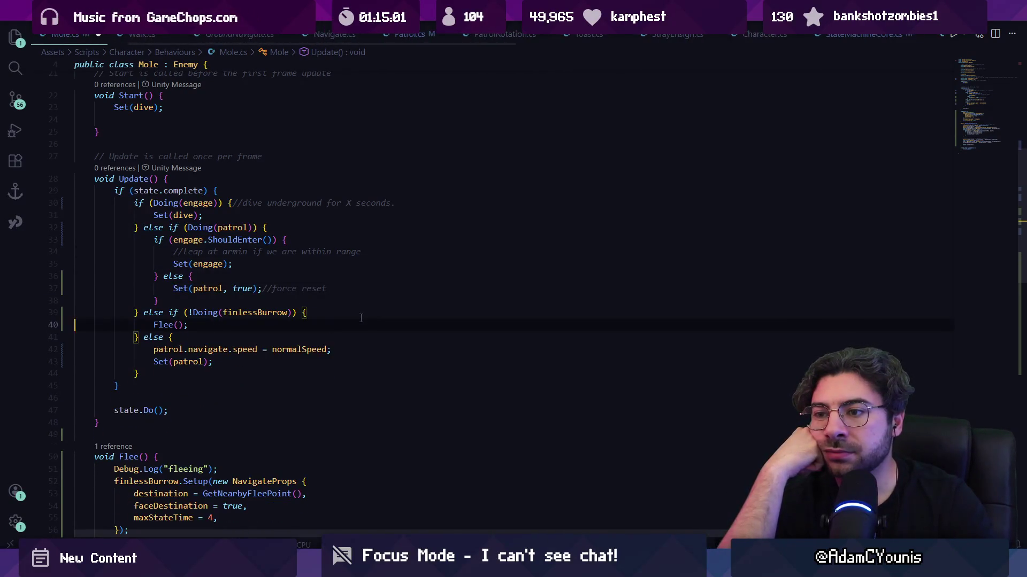
{"action": "key", "text": "ctrl+z"}
{"action": "key", "text": "ctrl+z"}
{"action": "key", "text": "ctrl+z"}
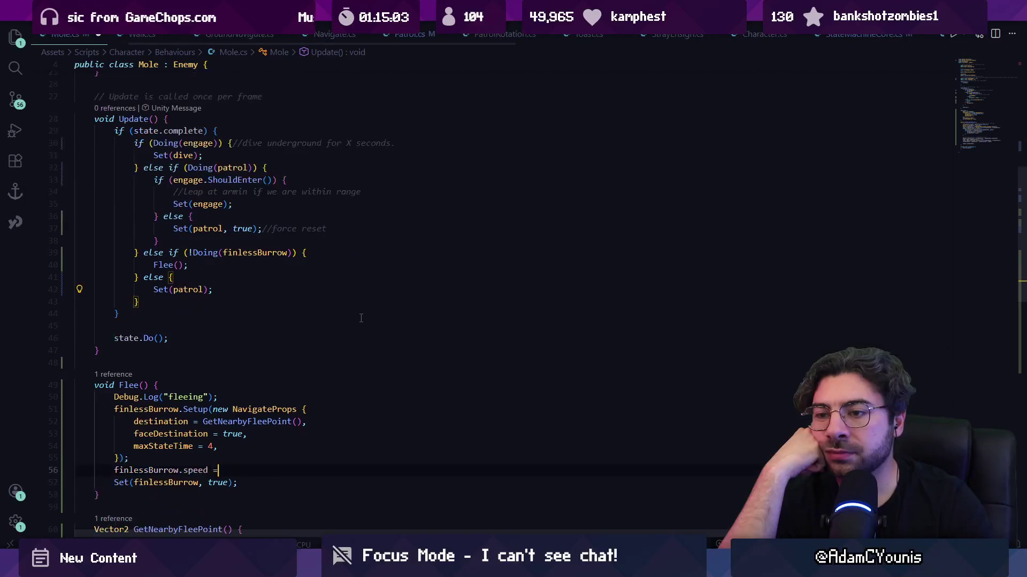
{"action": "key", "text": "ctrl+y"}
{"action": "key", "text": "ctrl+y"}
{"action": "key", "text": "ctrl+y"}
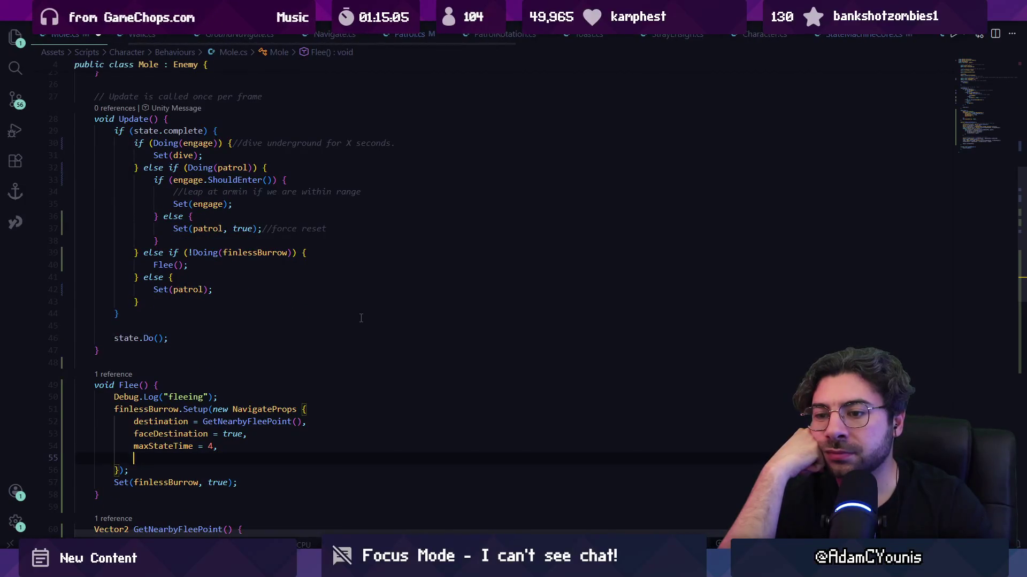
{"action": "key", "text": "ctrl+y"}
{"action": "key", "text": "ctrl+y"}
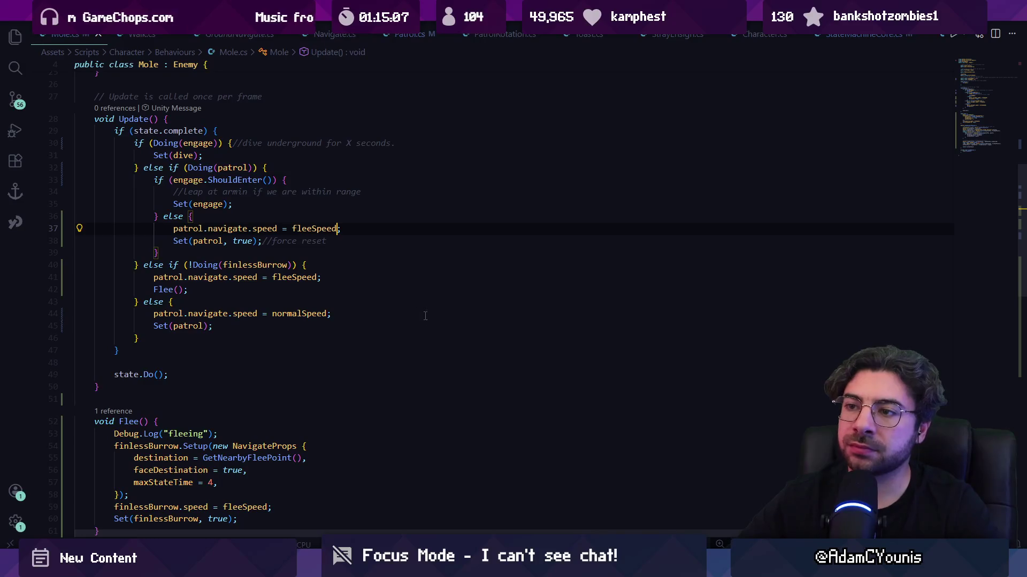
{"action": "key", "text": "alt+Tab"}
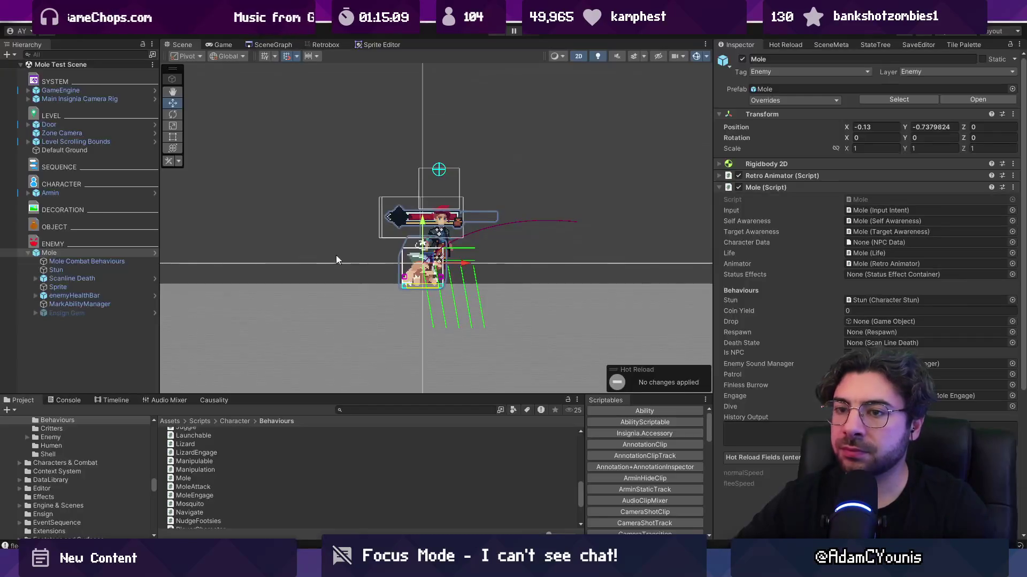
- Check the Mole prefab's Normal Speed and Flee Speed, then playtest the Mole Test Scene
{"action": "left_click", "coordinate": [154, 255]}
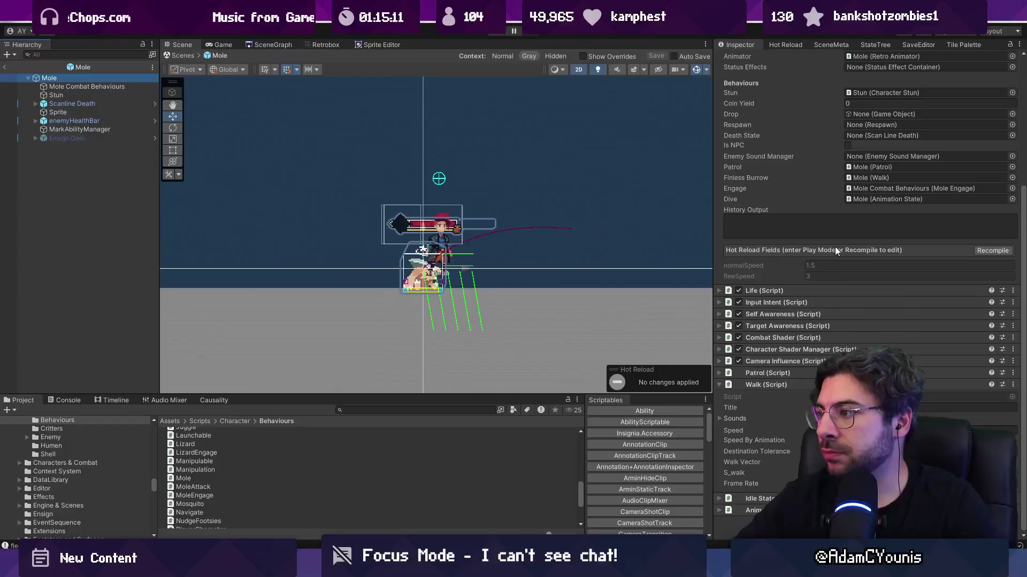
{"action": "left_click", "coordinate": [825, 278]}
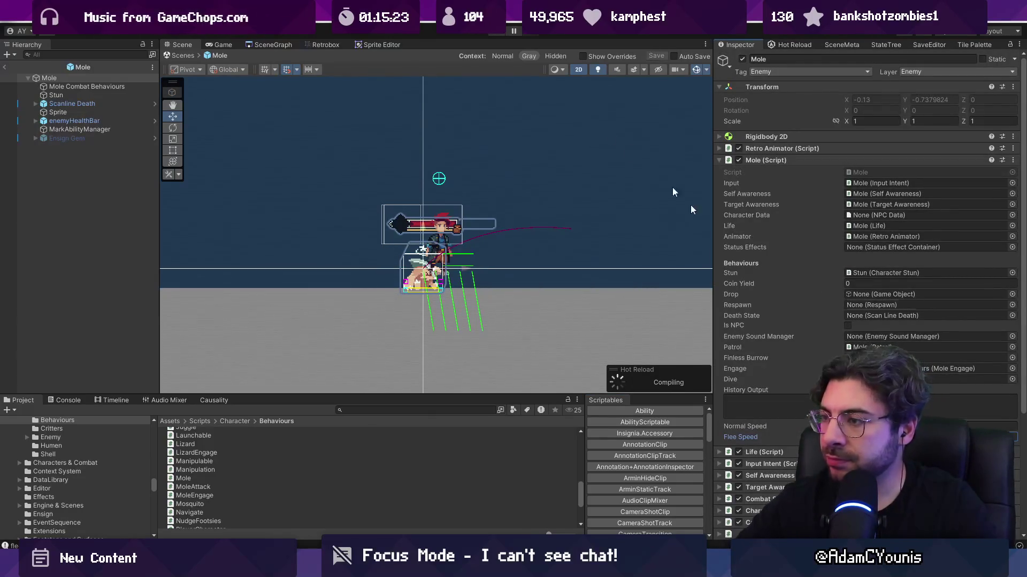
{"action": "left_click", "coordinate": [187, 55]}
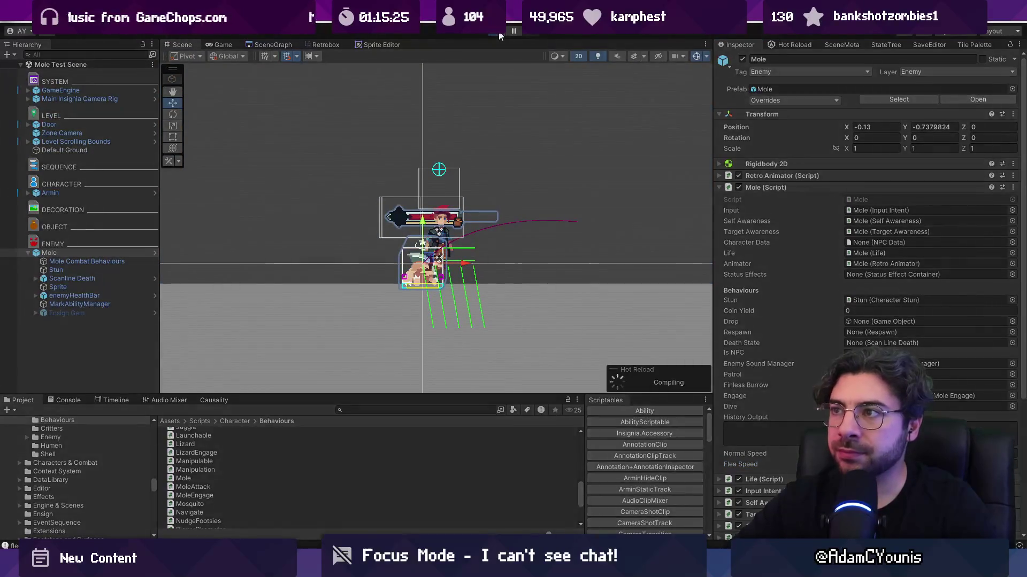
{"action": "left_click", "coordinate": [498, 32]}
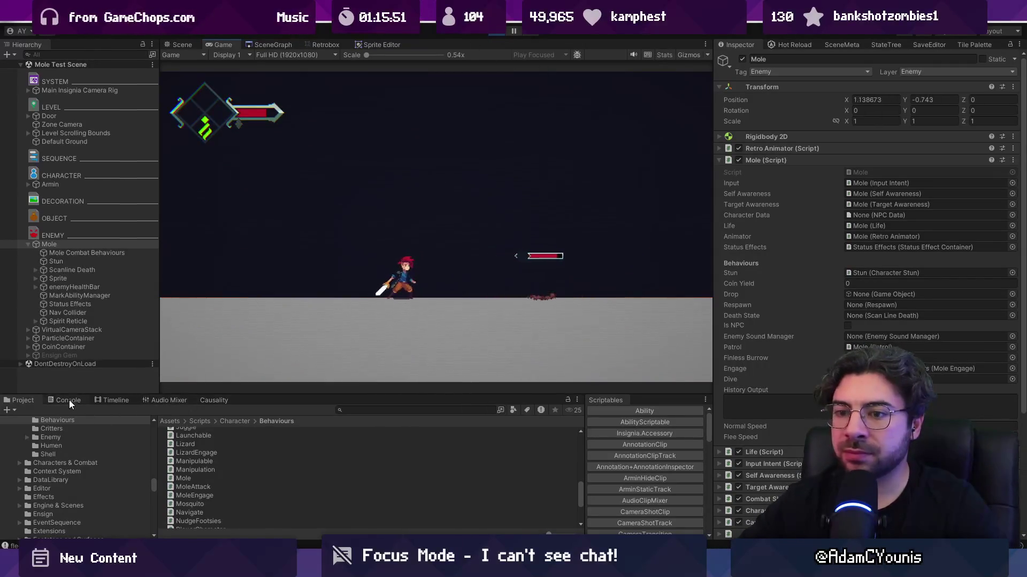
- Show the Mole's StateTree, run the player right and swing the sword, then pause the game
{"action": "left_click", "coordinate": [885, 44]}
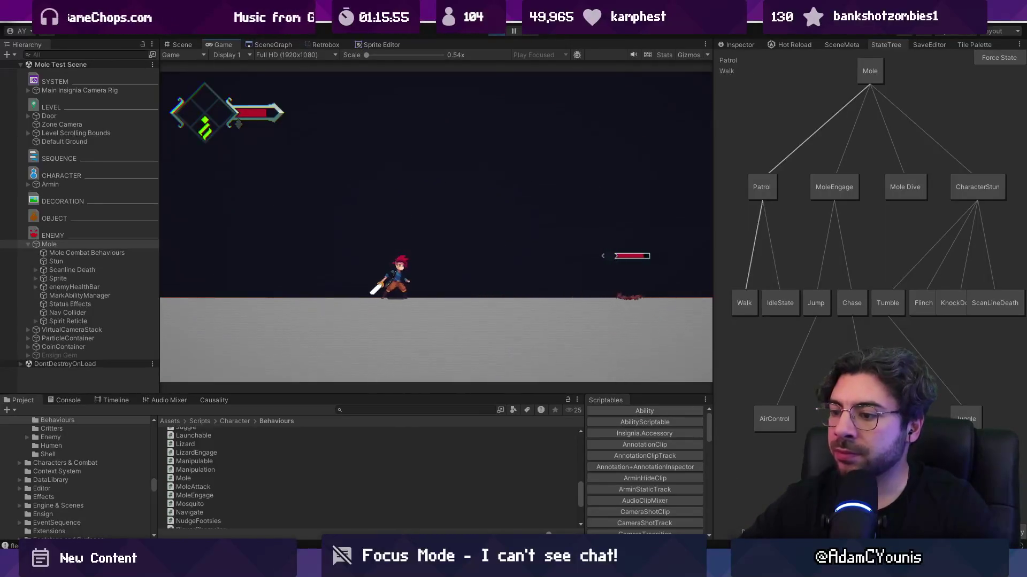
{"action": "mouse_move", "coordinate": [408, 567]}
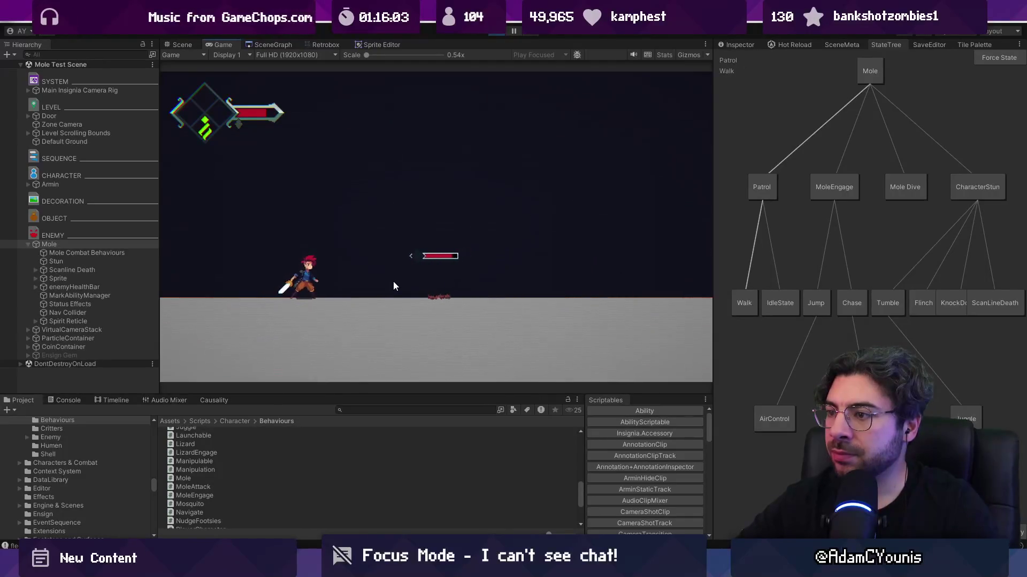
{"action": "key", "text": "Right"}
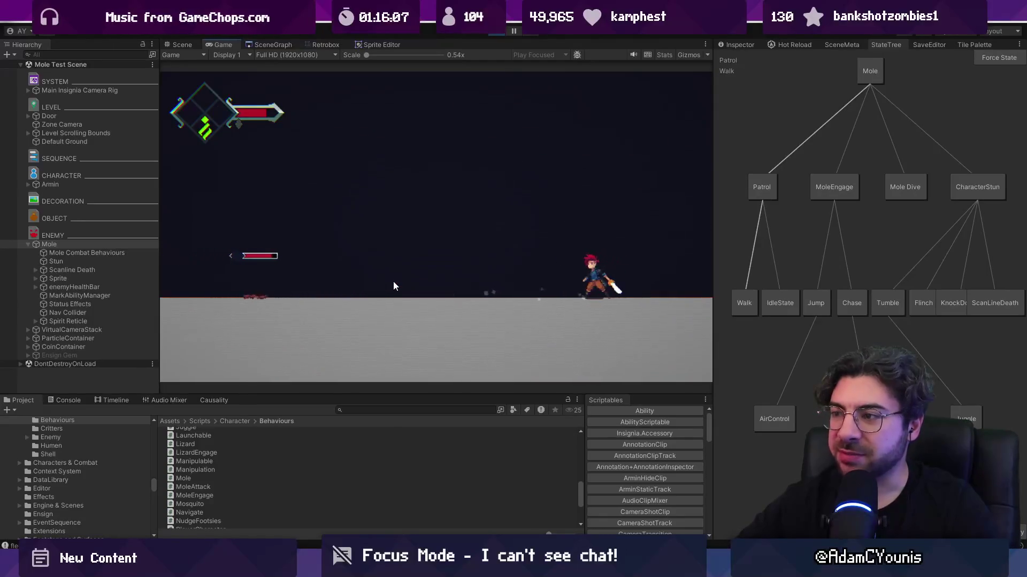
{"action": "key", "text": "x"}
{"action": "left_click", "coordinate": [514, 31]}
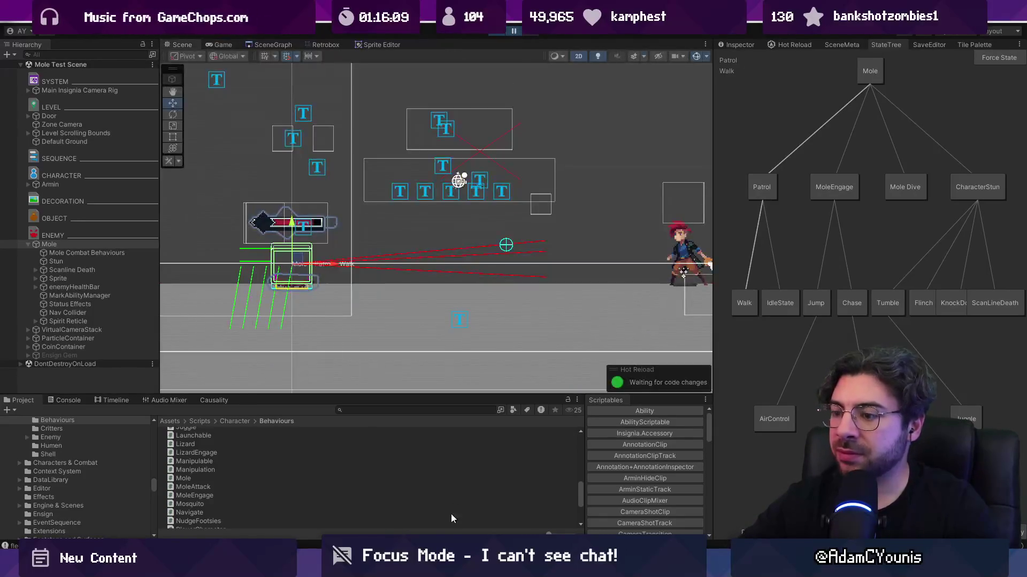
{"action": "key", "text": "alt+Tab"}
- Open MoleEngage.cs in Visual Studio Code via quick file search for 'engage'
{"action": "left_click", "coordinate": [424, 334]}
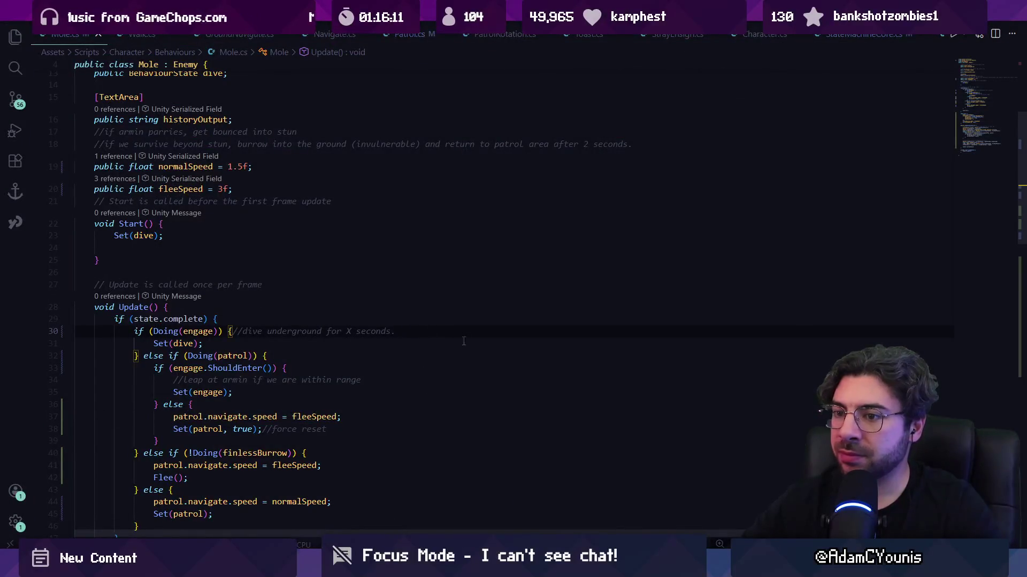
{"action": "scroll", "coordinate": [424, 324], "scroll_direction": "down", "scroll_amount": 4}
{"action": "scroll", "coordinate": [406, 276], "scroll_direction": "up", "scroll_amount": 5}
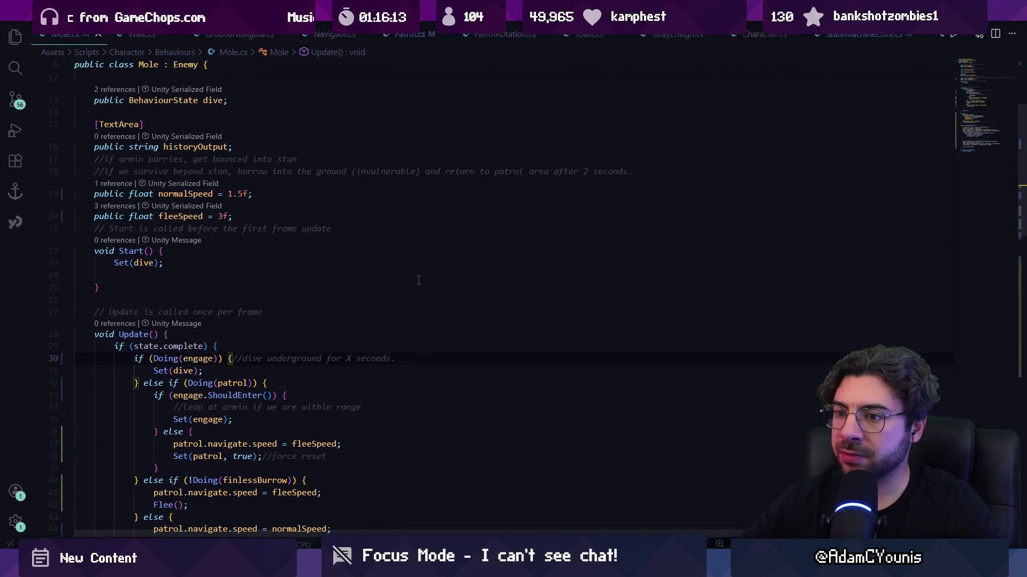
{"action": "key", "text": "ctrl+p"}
{"action": "type", "text": "engage"}
{"action": "key", "text": "Return"}
- Remove 'withinMaxRange &&' from IsInRange's return statement
{"action": "key", "text": "ctrl+f"}
{"action": "type", "text": "should"}
{"action": "key", "text": "Escape"}
{"action": "key", "text": "Down"}
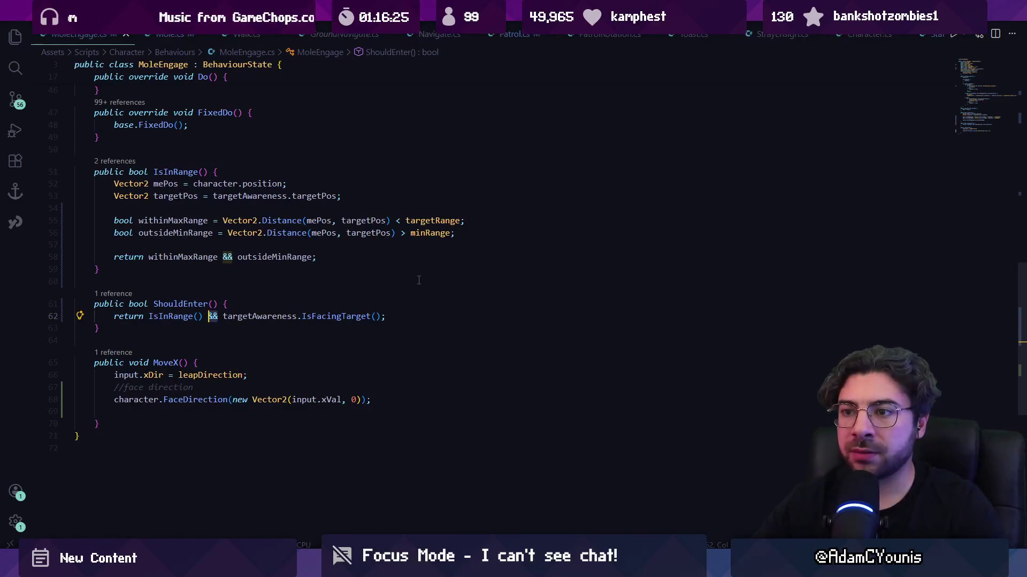
{"action": "key", "text": "Up"}
{"action": "key", "text": "Up"}
{"action": "key", "text": "ctrl+Right"}
{"action": "key", "text": "ctrl+Right"}
{"action": "key", "text": "ctrl+shift+Left"}
{"action": "key", "text": "ctrl+shift+Left"}
{"action": "key", "text": "BackSpace"}
- Comment out the withinMaxRange declaration line with '//' and return to Unity
{"action": "key", "text": "Up"}
{"action": "key", "text": "Up"}
{"action": "key", "text": "Up"}
{"action": "key", "text": "Home"}
{"action": "type", "text": "//"}
{"action": "key", "text": "Escape"}
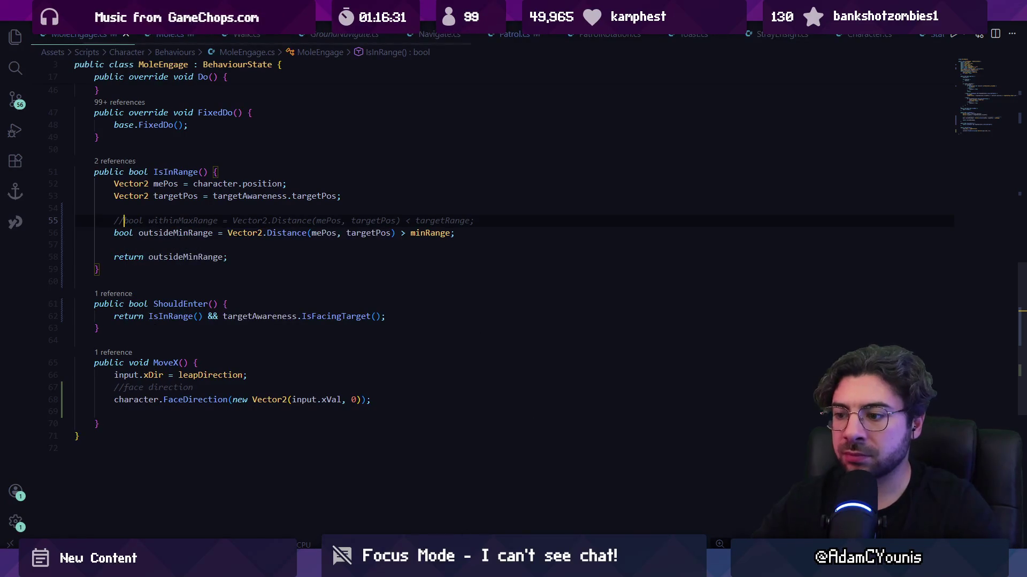
{"action": "key", "text": "super"}
{"action": "left_click", "coordinate": [499, 49]}
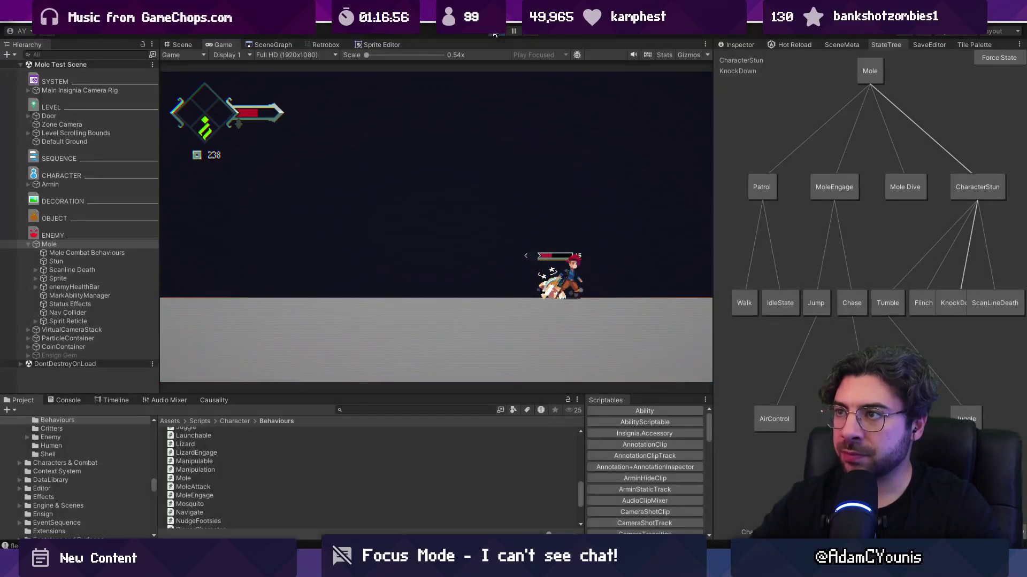
- Stop the game, open the Mole prefab, and review its Patrol component settings
{"action": "left_click", "coordinate": [495, 32]}
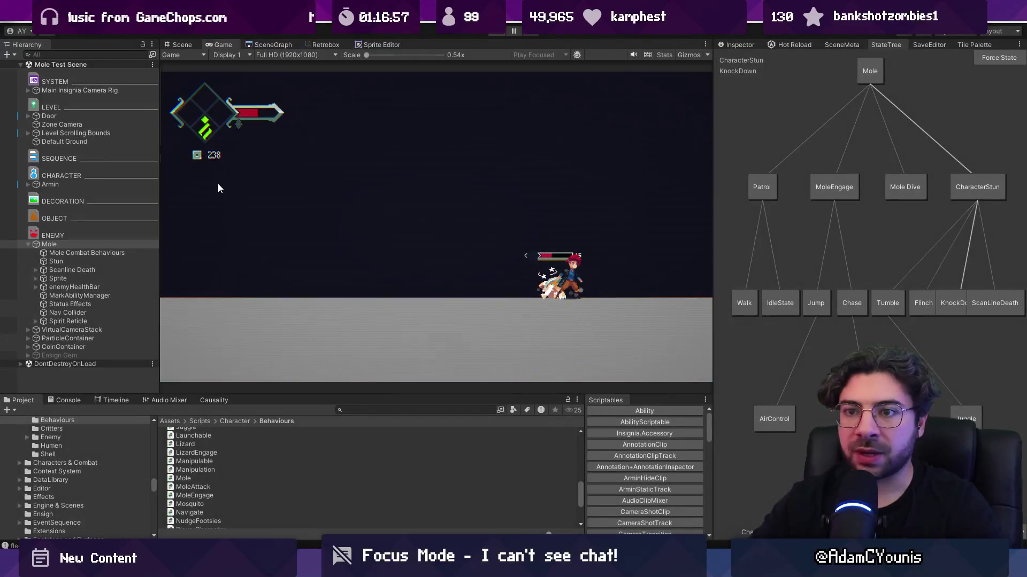
{"action": "left_click", "coordinate": [104, 245]}
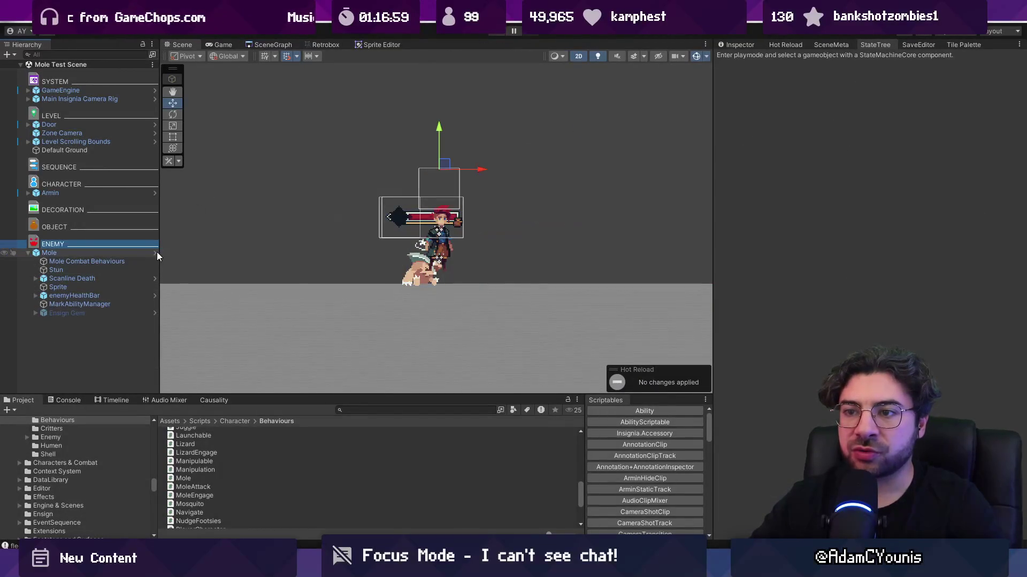
{"action": "left_click", "coordinate": [155, 254]}
{"action": "left_click", "coordinate": [103, 79]}
{"action": "left_click", "coordinate": [756, 43]}
{"action": "scroll", "coordinate": [808, 280], "scroll_direction": "down", "scroll_amount": 5}
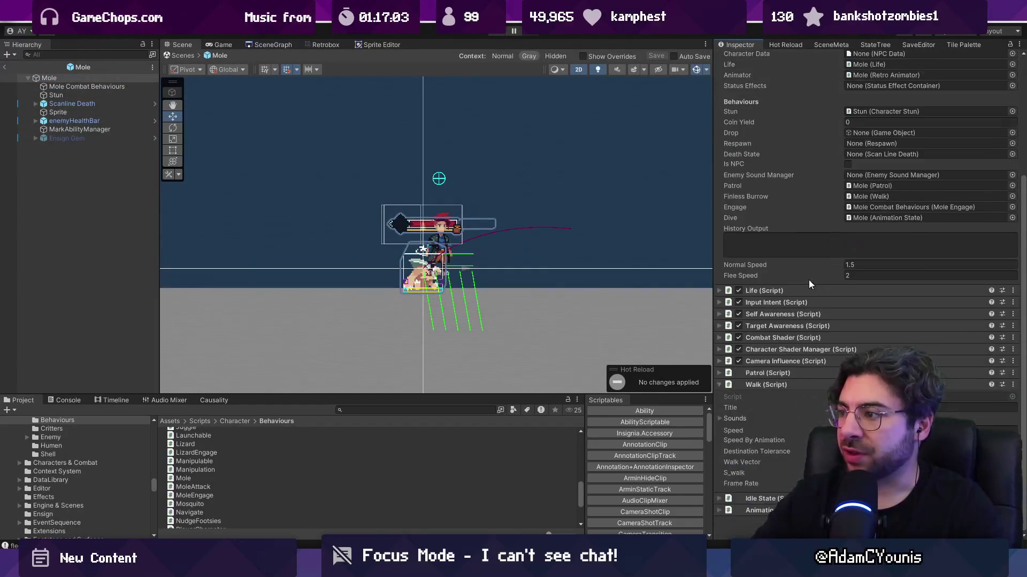
{"action": "left_click", "coordinate": [784, 374]}
{"action": "scroll", "coordinate": [791, 369], "scroll_direction": "down", "scroll_amount": 4}
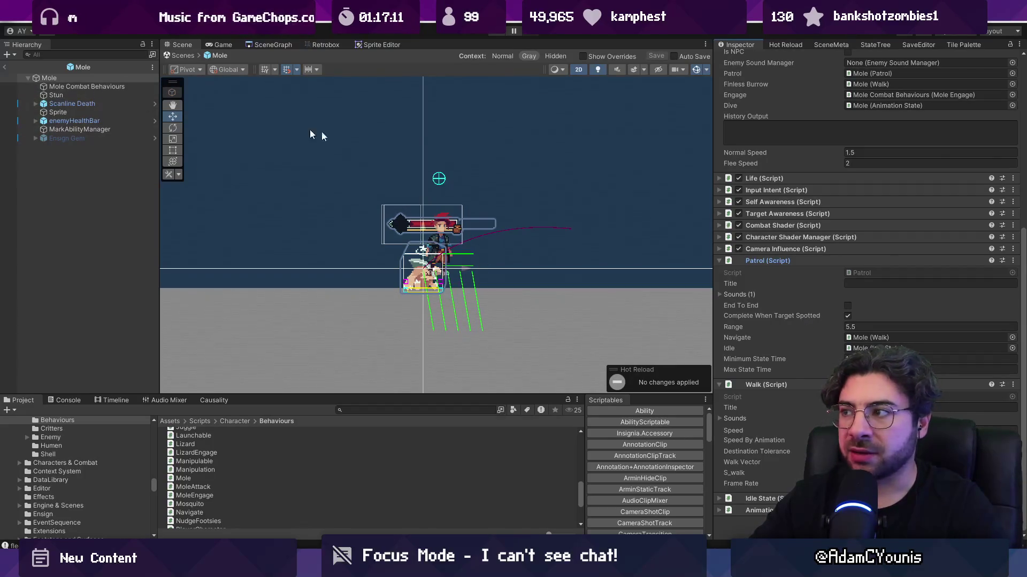
{"action": "left_click", "coordinate": [768, 260]}
- Set Target Awareness Vision Distance to 2.3 and start the game
{"action": "left_click", "coordinate": [778, 322]}
{"action": "scroll", "coordinate": [782, 318], "scroll_direction": "down", "scroll_amount": 3}
{"action": "left_click", "coordinate": [854, 302]}
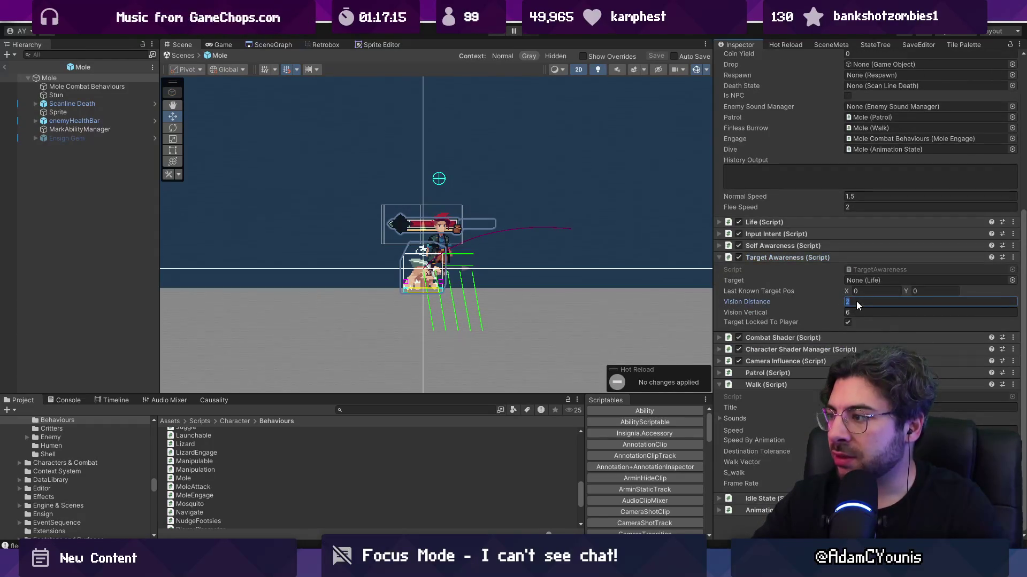
{"action": "type", "text": "1.5"}
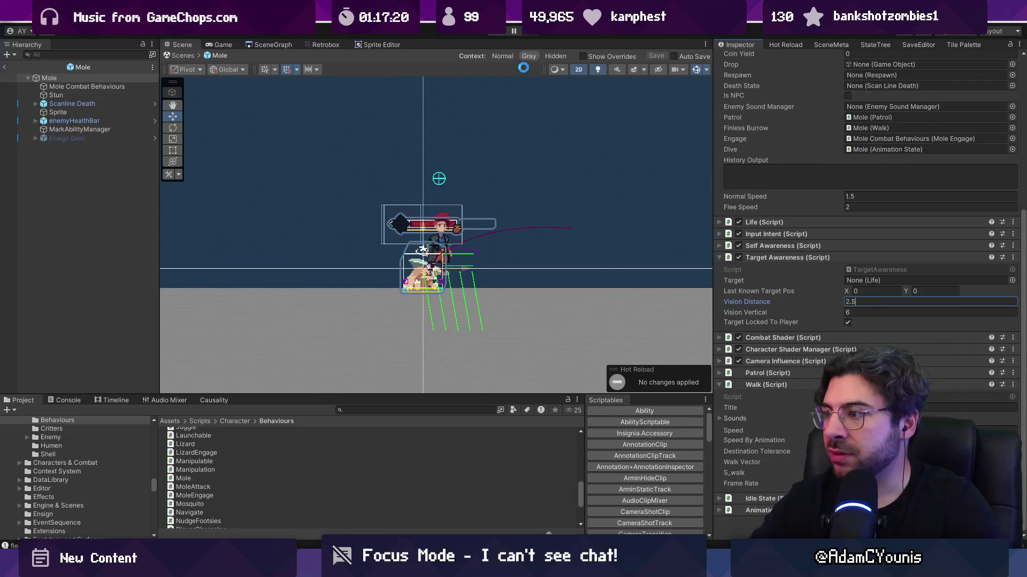
{"action": "key", "text": "BackSpace"}
{"action": "type", "text": "3"}
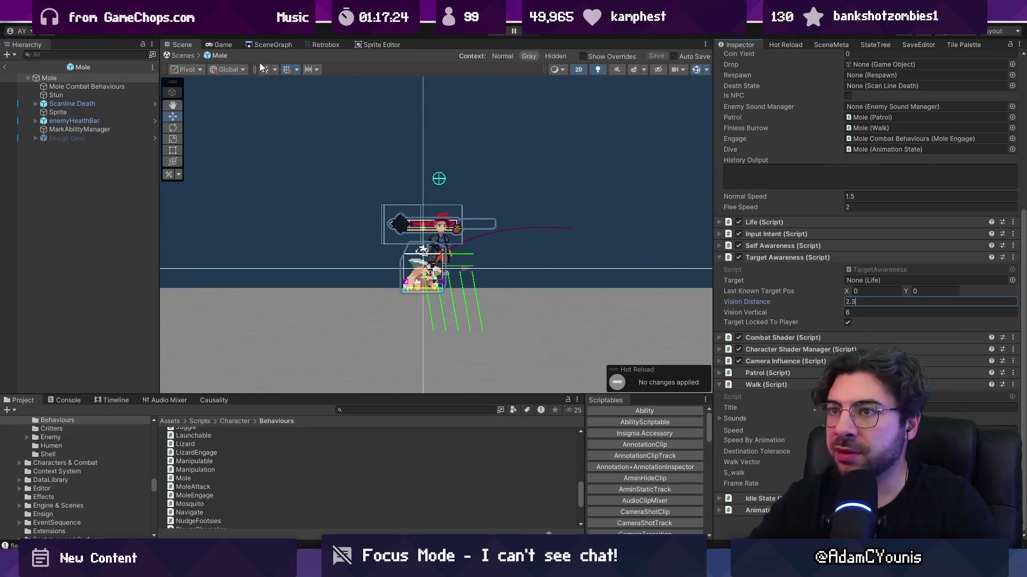
{"action": "left_click", "coordinate": [495, 32]}
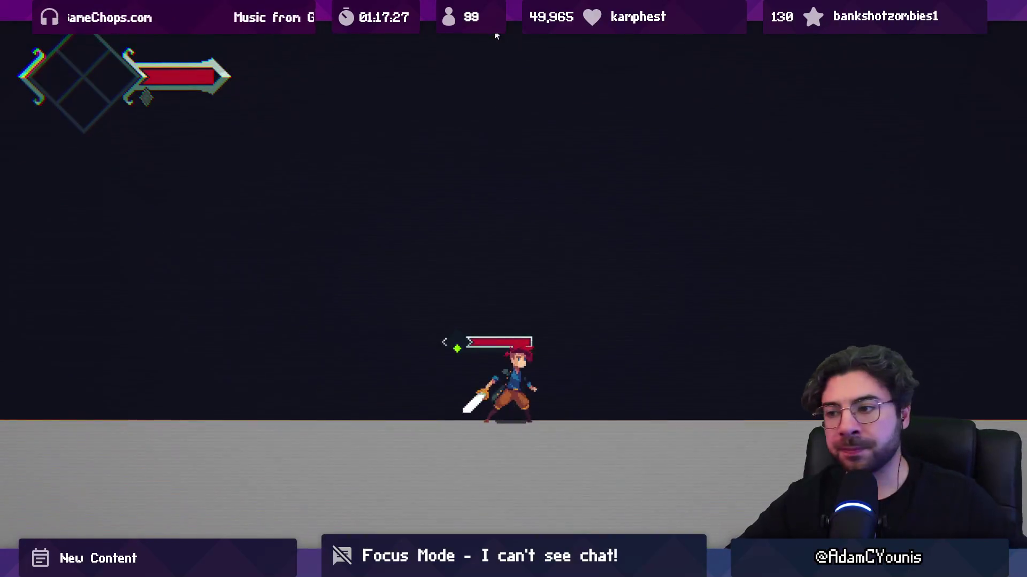
- Walk the player toward the mole, jump, and strike it with the sword
{"action": "key", "text": "Right"}
{"action": "key", "text": "Right"}
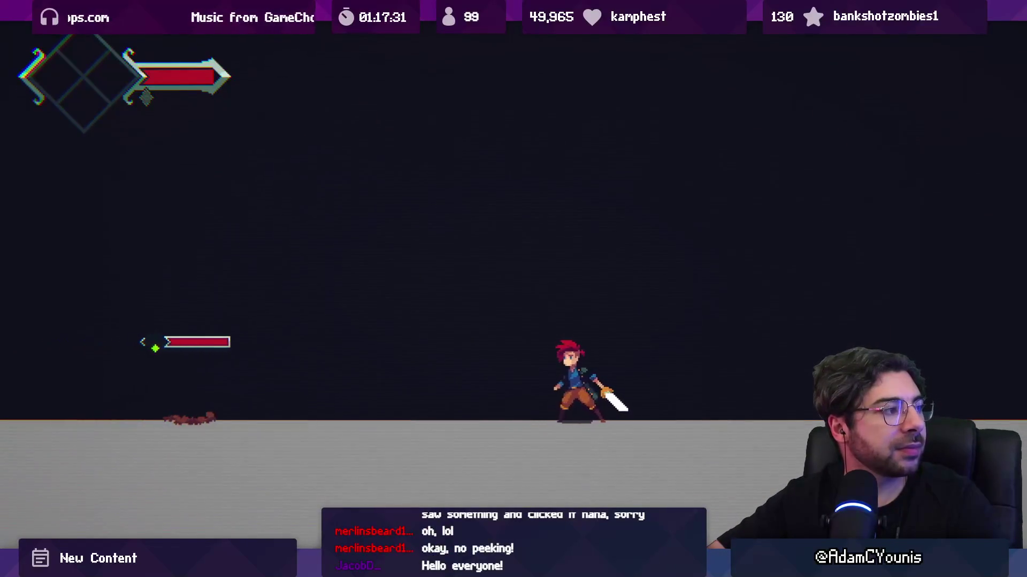
{"action": "key", "text": "Left"}
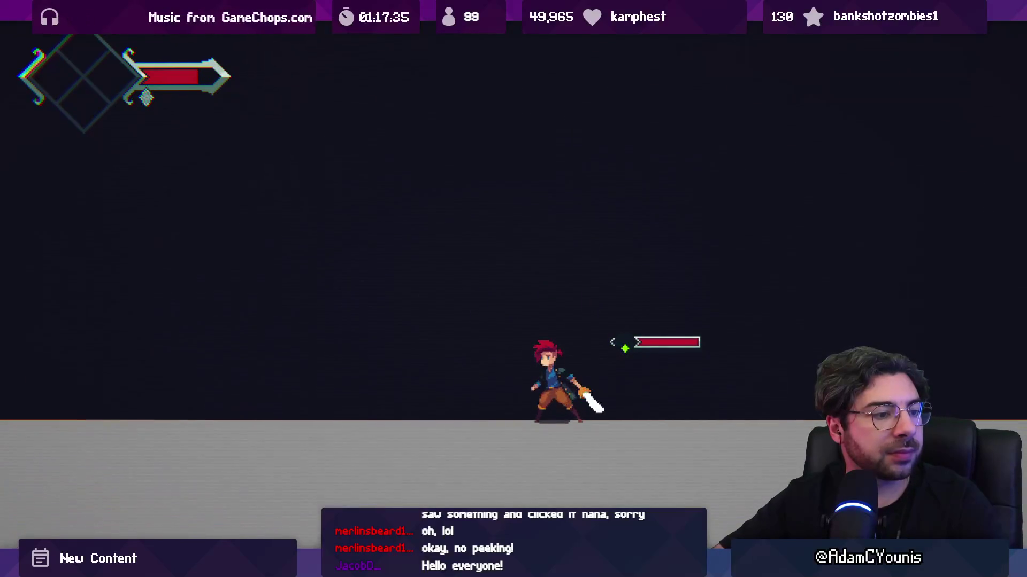
{"action": "key", "text": "Right"}
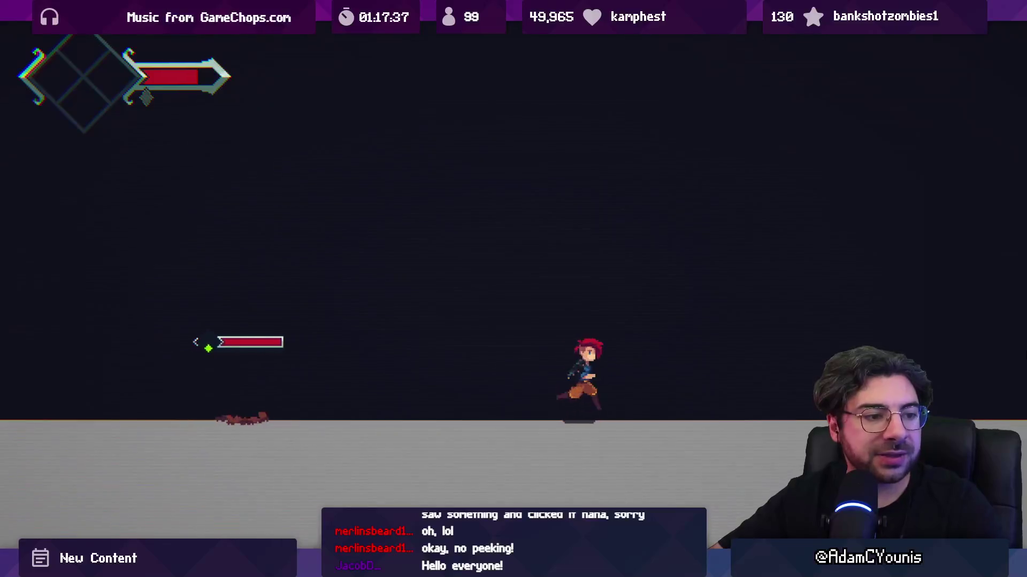
{"action": "key", "text": "space"}
{"action": "key", "text": "x"}
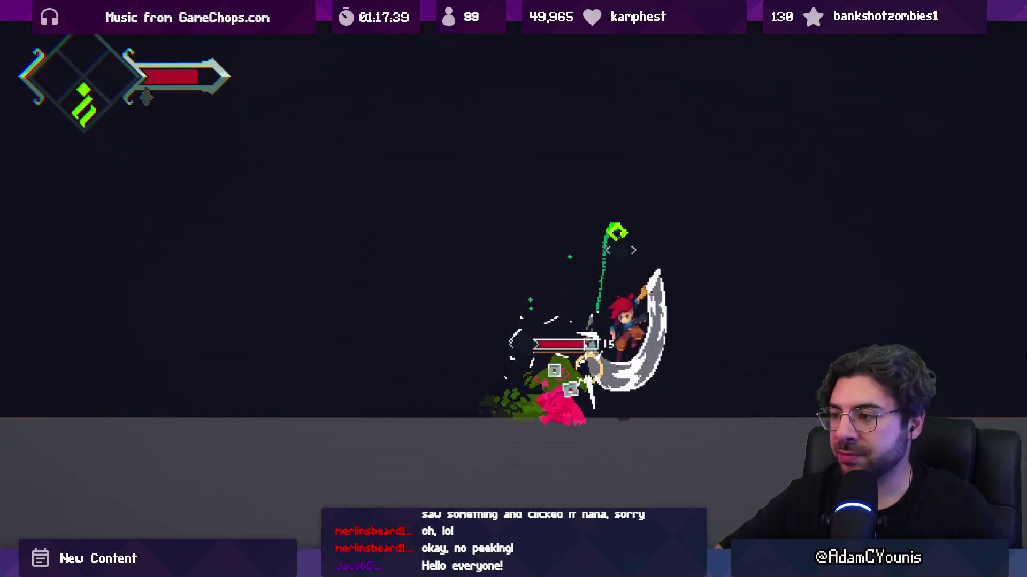
{"action": "key", "text": "Left"}
- Hit the charging mole again, jump its burrowing attack, and restore the full editor layout
{"action": "key", "text": "Right"}
{"action": "key", "text": "Left"}
{"action": "key", "text": "Right"}
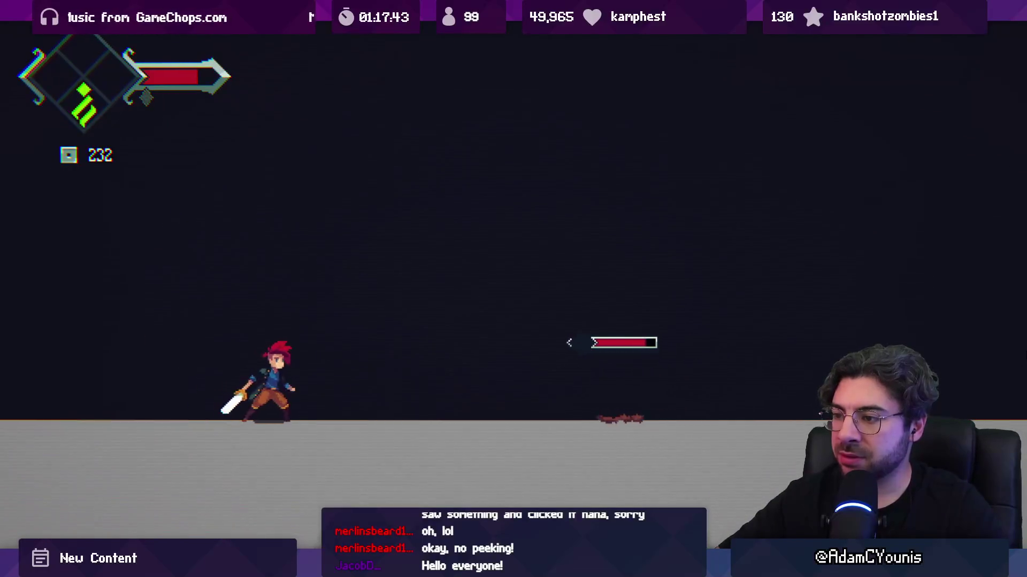
{"action": "key", "text": "x"}
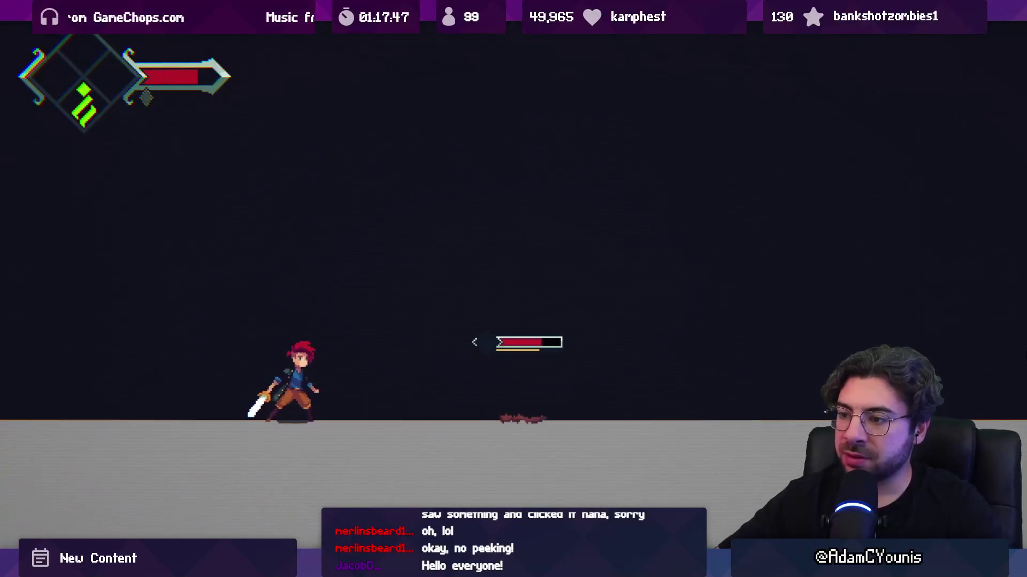
{"action": "key", "text": "z"}
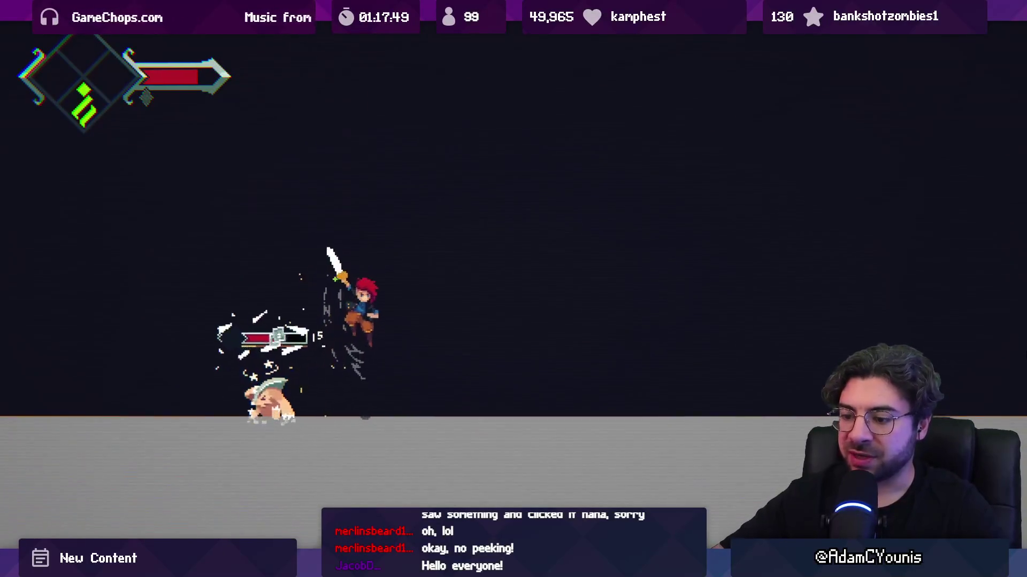
{"action": "key", "text": "shift+space"}
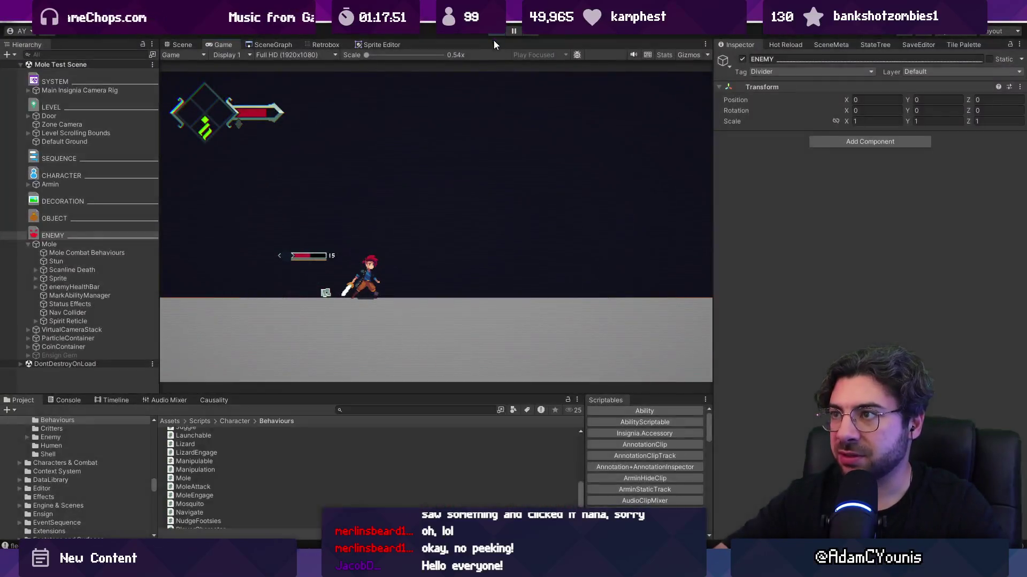
{"action": "left_click", "coordinate": [498, 30]}
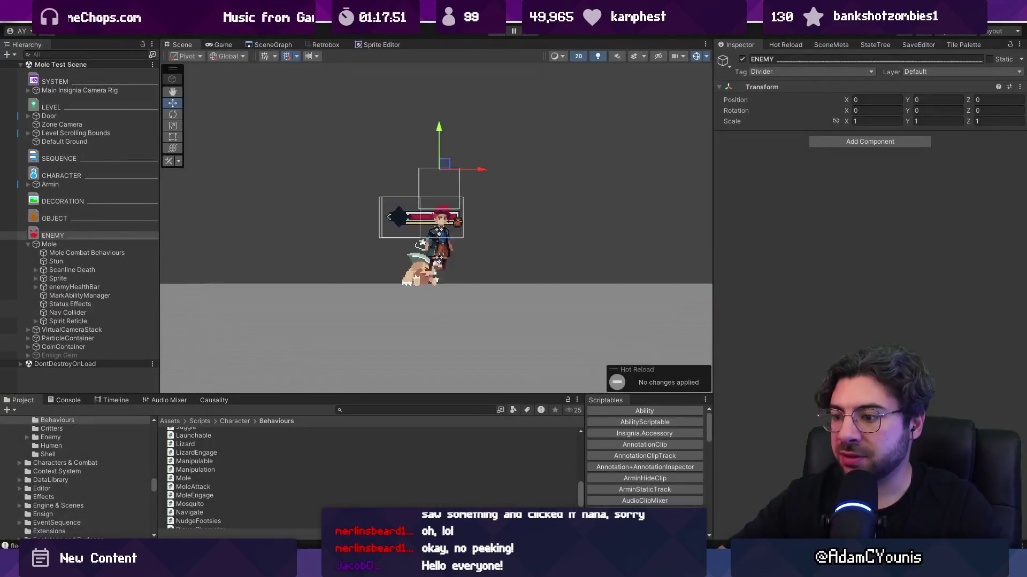
- Bring up MoleEngage.cs in Visual Studio Code near ShouldEnter
{"action": "key", "text": "alt+Tab"}
{"action": "left_click", "coordinate": [388, 328]}
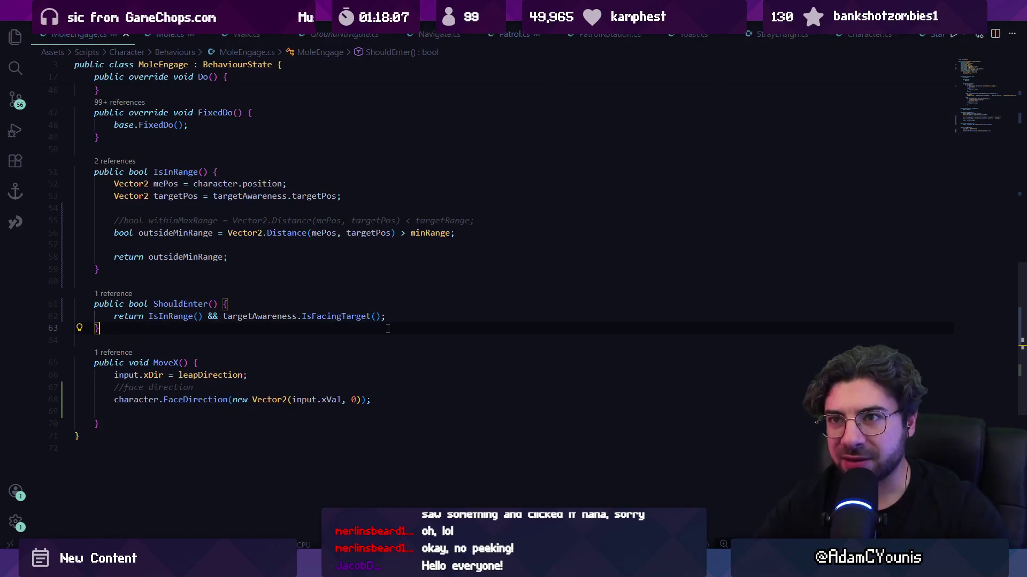
{"action": "scroll", "coordinate": [388, 329], "scroll_direction": "up", "scroll_amount": 4}
- Delete the empty line before IsInRange's return and select the commented withinMaxRange line
{"action": "left_click", "coordinate": [216, 380]}
{"action": "key", "text": "BackSpace"}
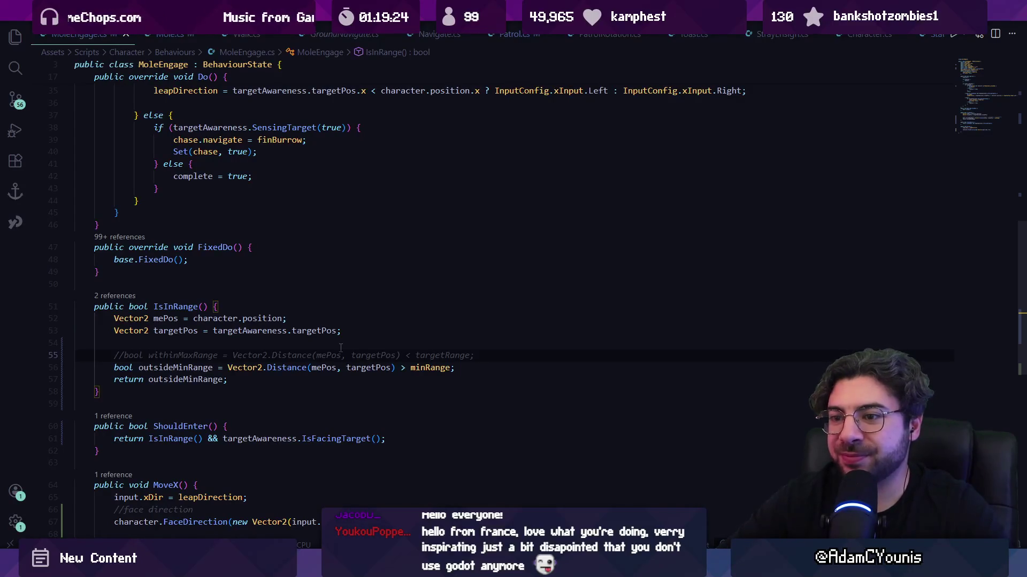
{"action": "key", "text": "shift+Down"}
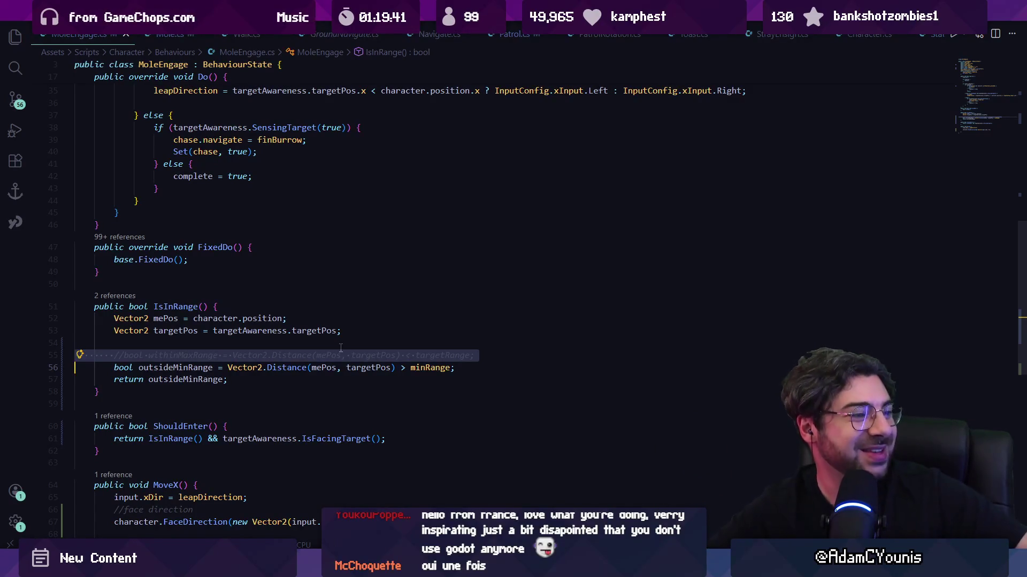
- Delete the '// withinMaxRange' line in IsInRange, then switch back to the Unity editor
{"action": "left_click", "coordinate": [364, 338]}
{"action": "key", "text": "Down"}
{"action": "key", "text": "Down"}
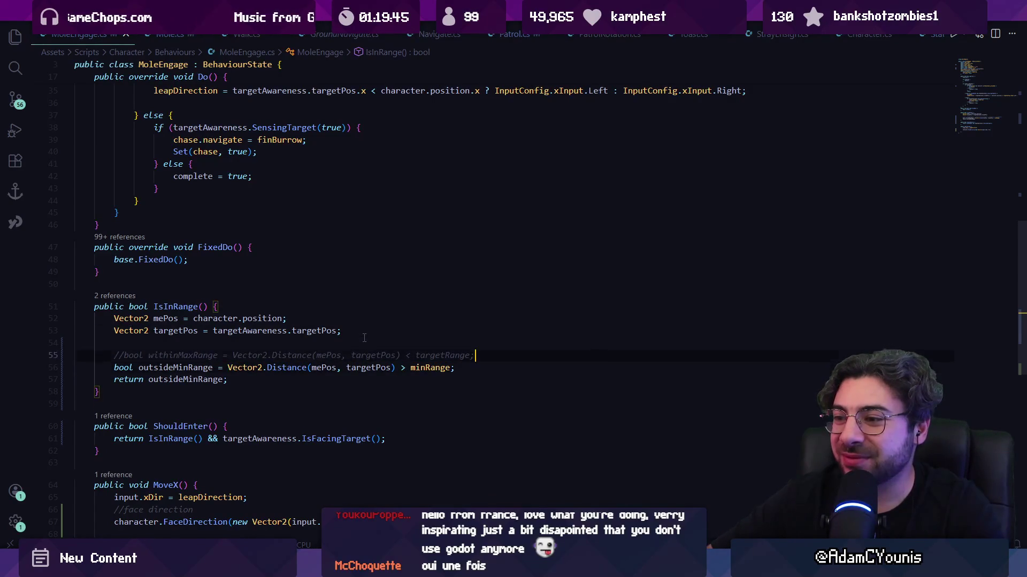
{"action": "key", "text": "shift+Home"}
{"action": "key", "text": "shift+Home"}
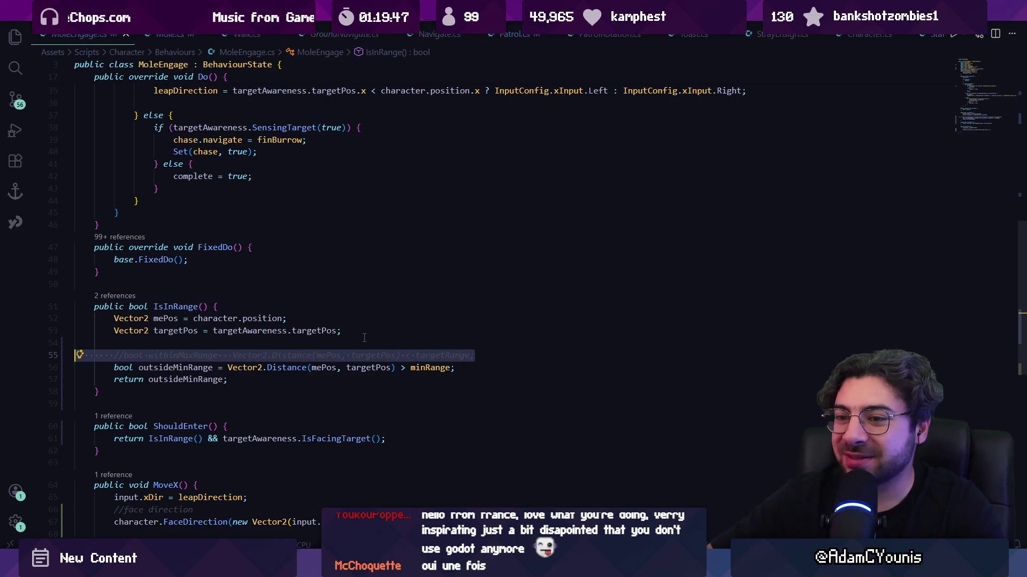
{"action": "key", "text": "BackSpace"}
{"action": "key", "text": "BackSpace"}
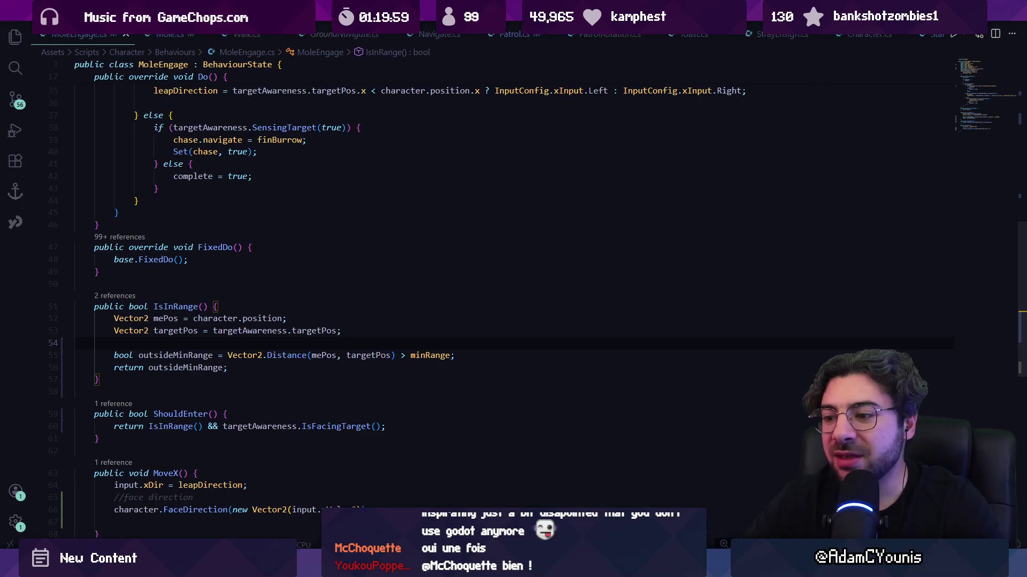
{"action": "key", "text": "alt+Tab"}
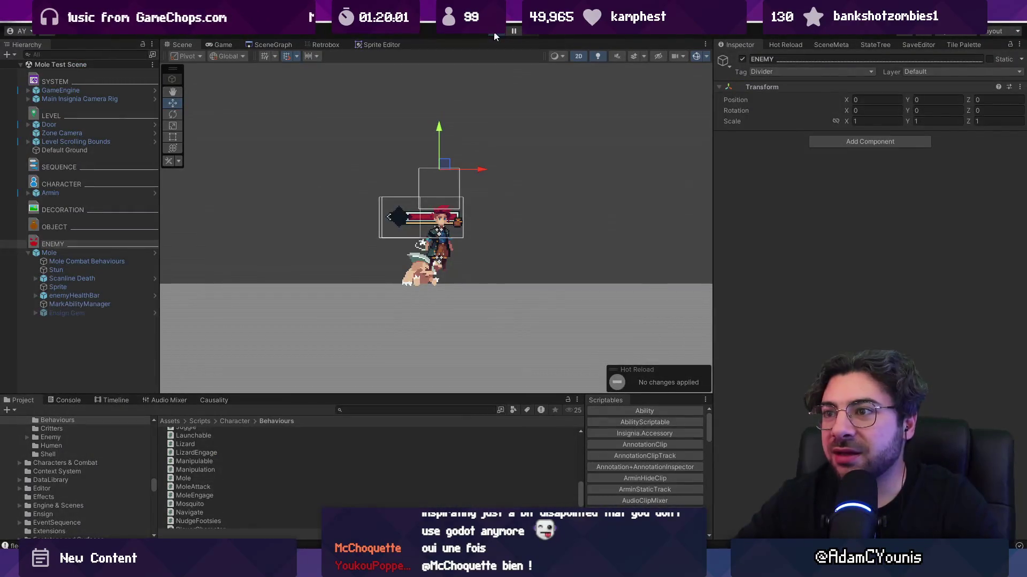
- Run the Mole Test Scene briefly, stop it, and bring up Quick Open in VS Code
{"action": "left_click", "coordinate": [494, 34]}
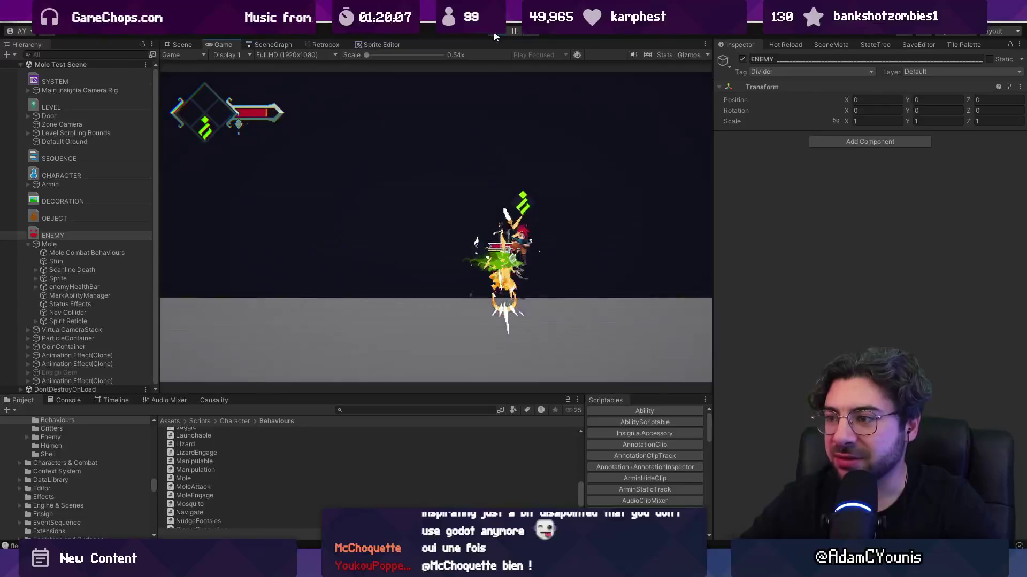
{"action": "left_click", "coordinate": [505, 31]}
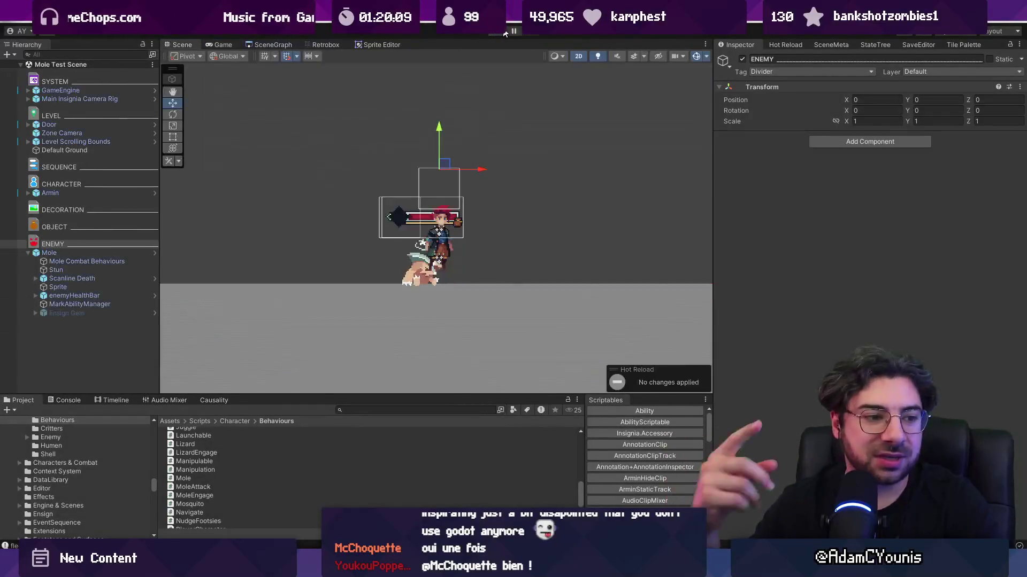
{"action": "key", "text": "alt+Tab"}
{"action": "key", "text": "ctrl+p"}
- Open Walk.cs and peek at the GroundNavigate class definition before returning
{"action": "type", "text": "w"}
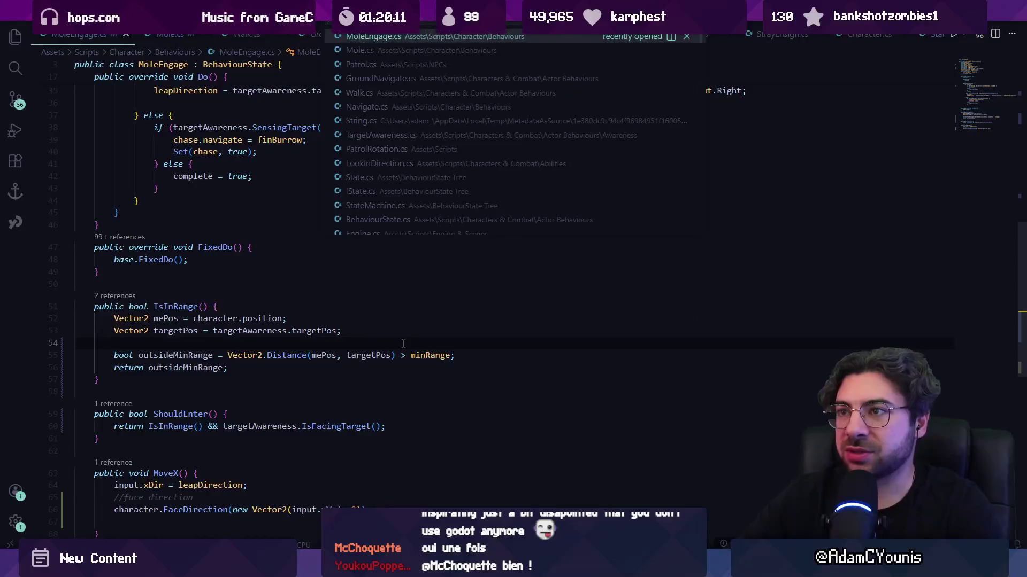
{"action": "key", "text": "Return"}
{"action": "key", "text": "ctrl+f"}
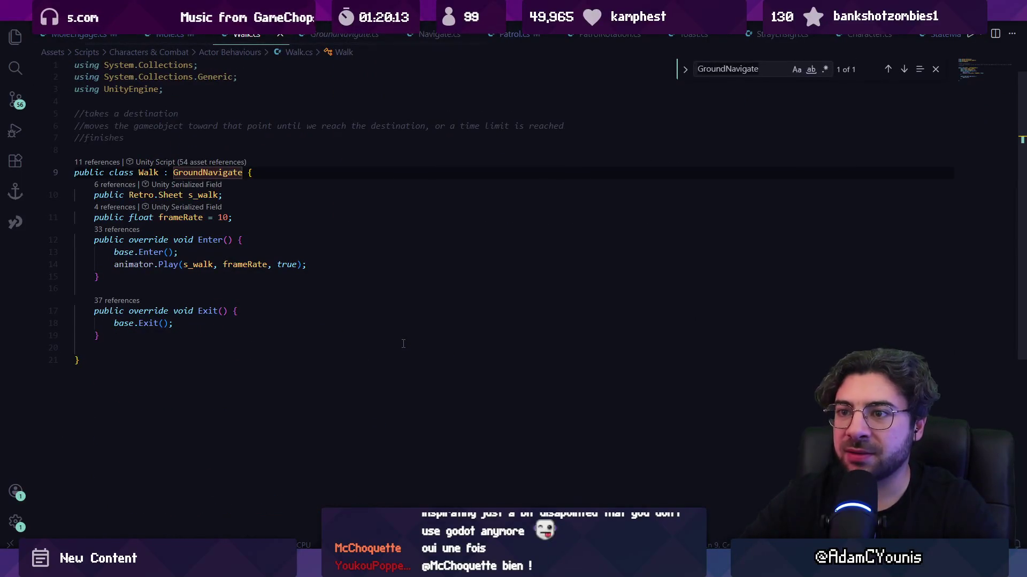
{"action": "left_click", "coordinate": [202, 173], "text": "ctrl"}
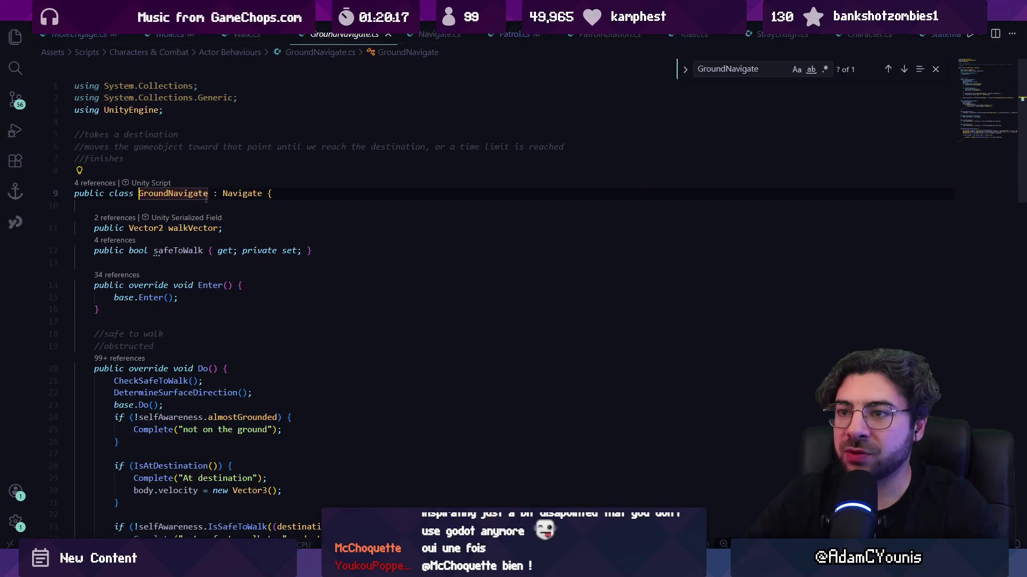
{"action": "key", "text": "alt+Left"}
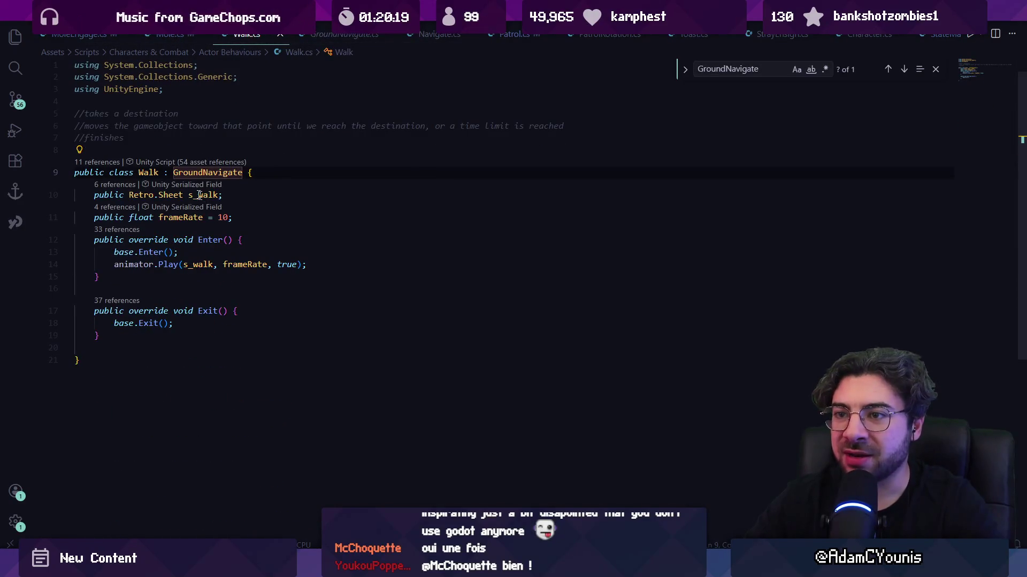
- Inspect GroundNavigate's FixedDo, highlight CheckSafeToWalk uses, and follow base FixedDo into Navigate.cs
{"action": "mouse_move", "coordinate": [199, 198]}
{"action": "scroll", "coordinate": [200, 236], "scroll_direction": "down", "scroll_amount": 3}
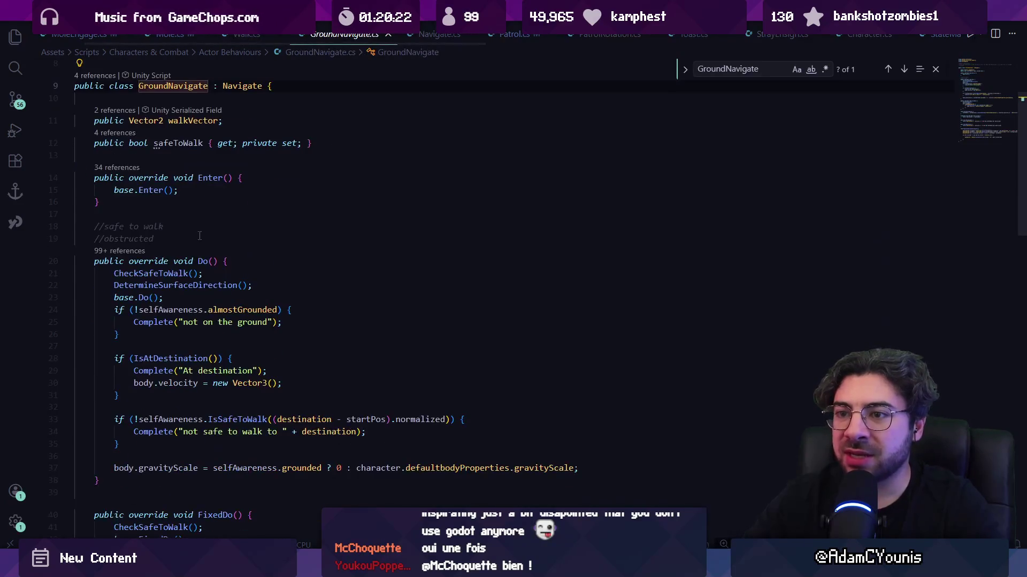
{"action": "scroll", "coordinate": [167, 257], "scroll_direction": "down", "scroll_amount": 4}
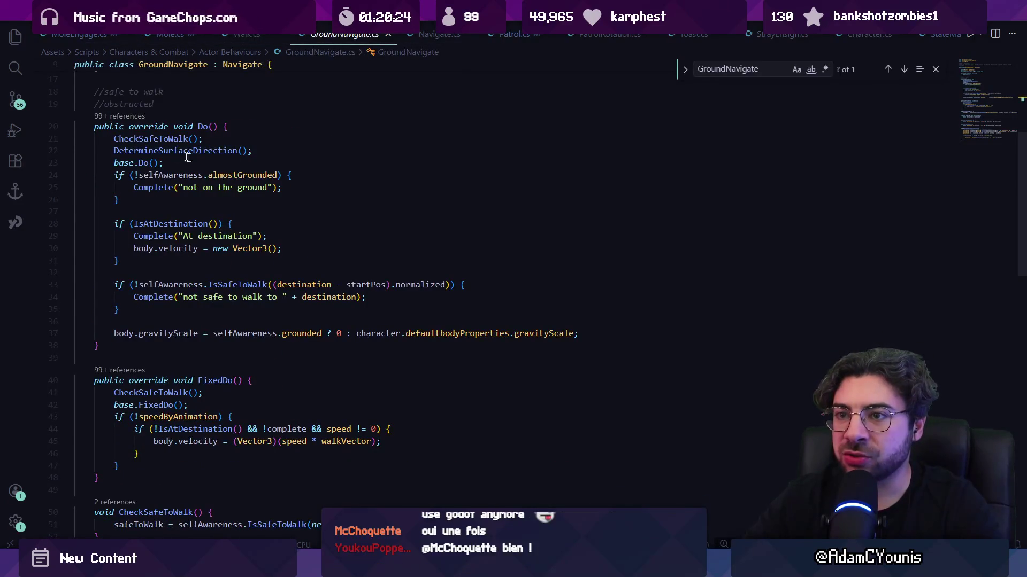
{"action": "scroll", "coordinate": [206, 310], "scroll_direction": "down", "scroll_amount": 3}
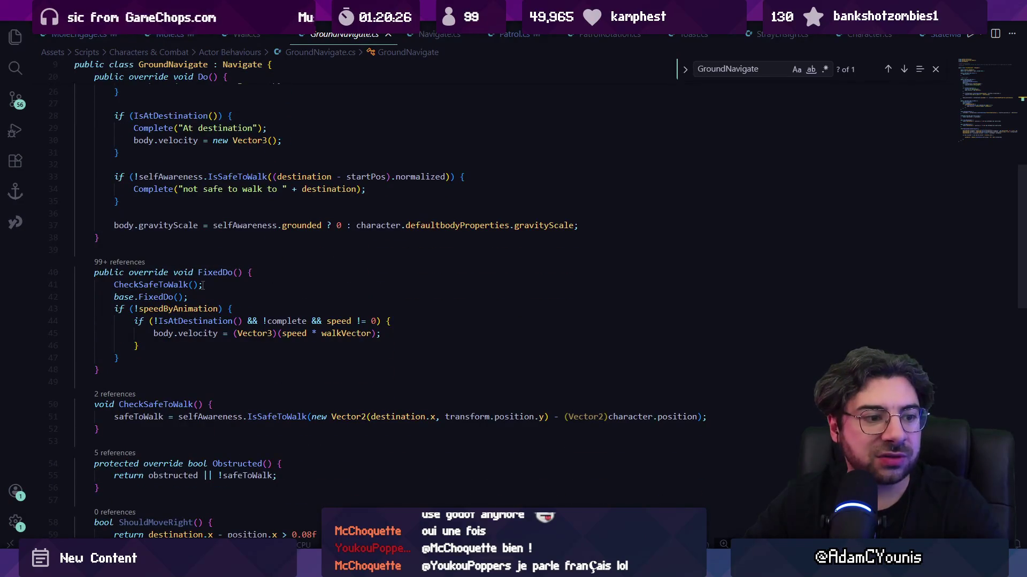
{"action": "left_click", "coordinate": [192, 273]}
{"action": "left_click", "coordinate": [178, 285]}
{"action": "scroll", "coordinate": [203, 292], "scroll_direction": "down", "scroll_amount": 2}
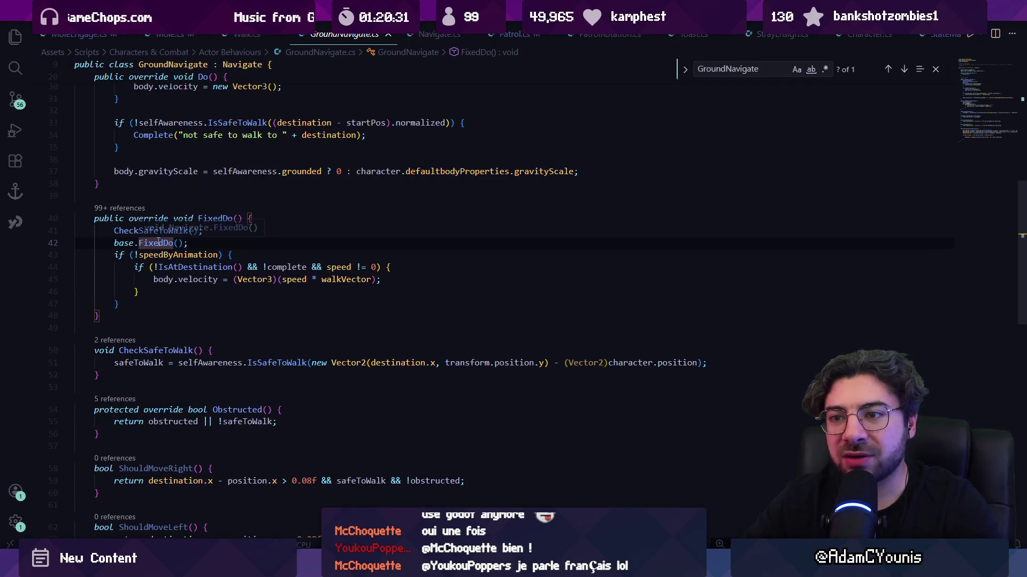
{"action": "left_click", "coordinate": [158, 243], "text": "ctrl"}
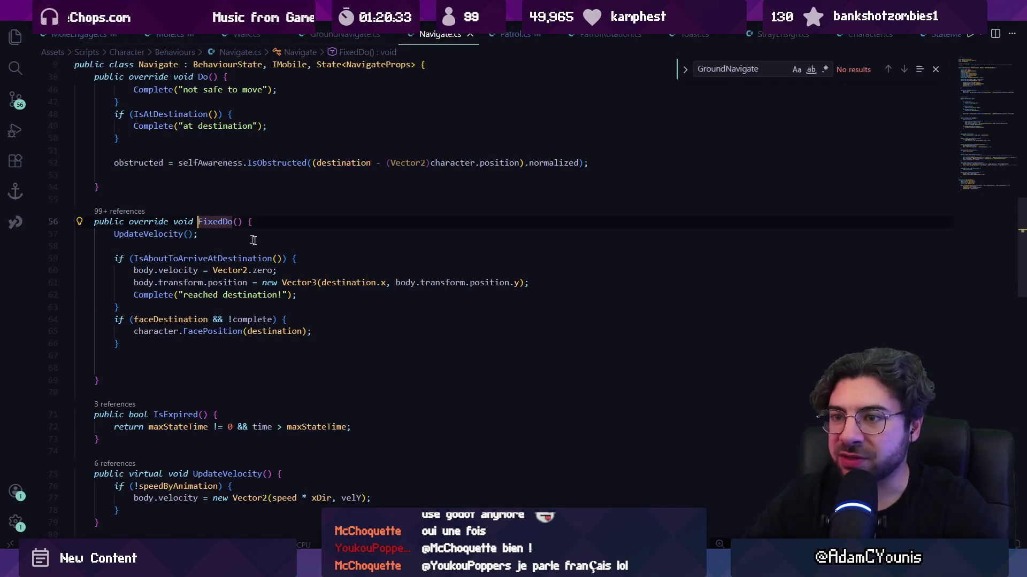
- Examine Navigate's FixedDo and the UpdateVelocity method's Vector2 velocity assignment on line 77
{"action": "left_click_drag", "start_coordinate": [112, 236], "coordinate": [306, 338]}
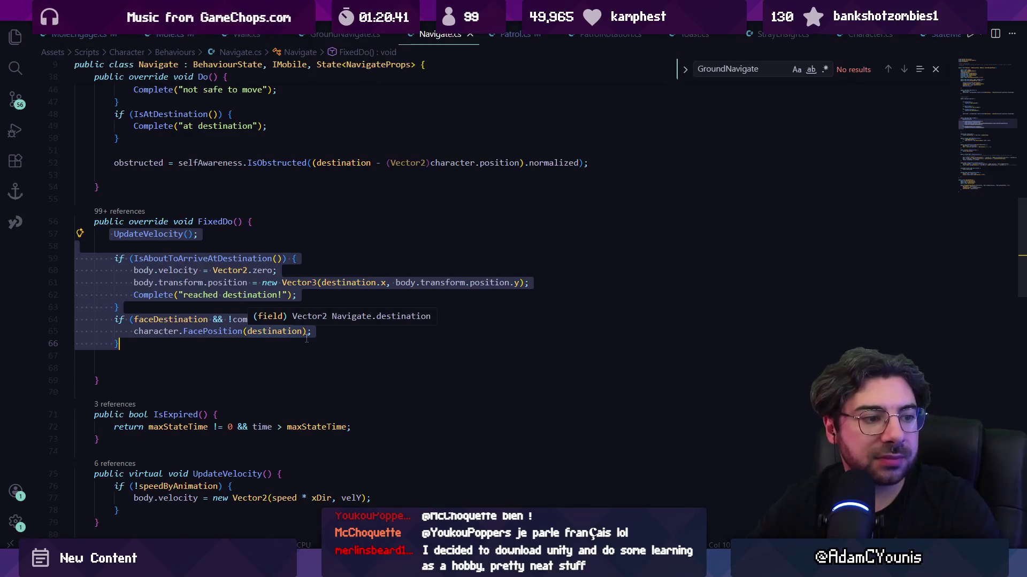
{"action": "left_click", "coordinate": [155, 234], "text": "ctrl"}
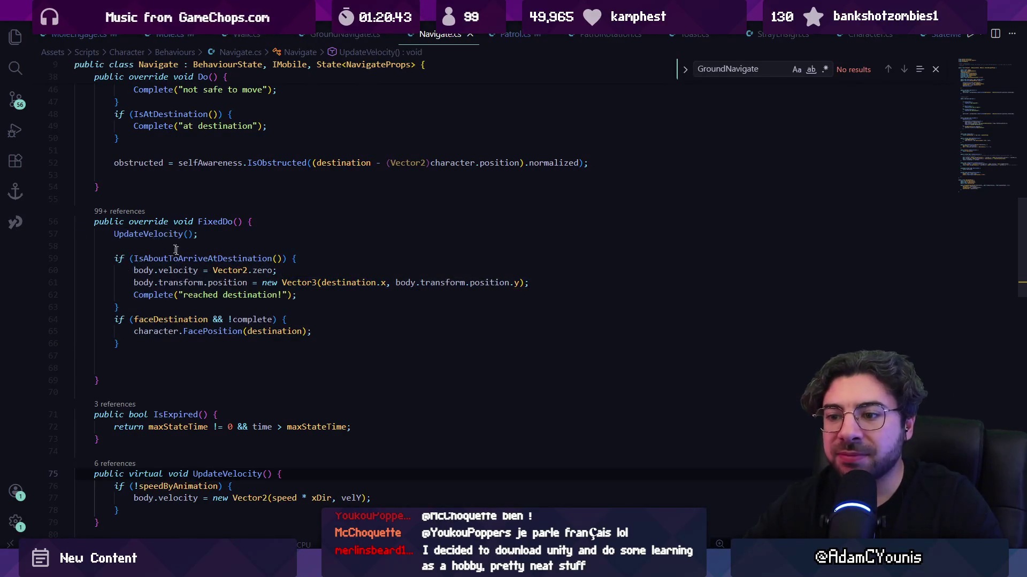
{"action": "scroll", "coordinate": [207, 271], "scroll_direction": "down", "scroll_amount": 5}
{"action": "left_click", "coordinate": [163, 310]}
{"action": "left_click", "coordinate": [235, 310]}
{"action": "left_click", "coordinate": [366, 310]}
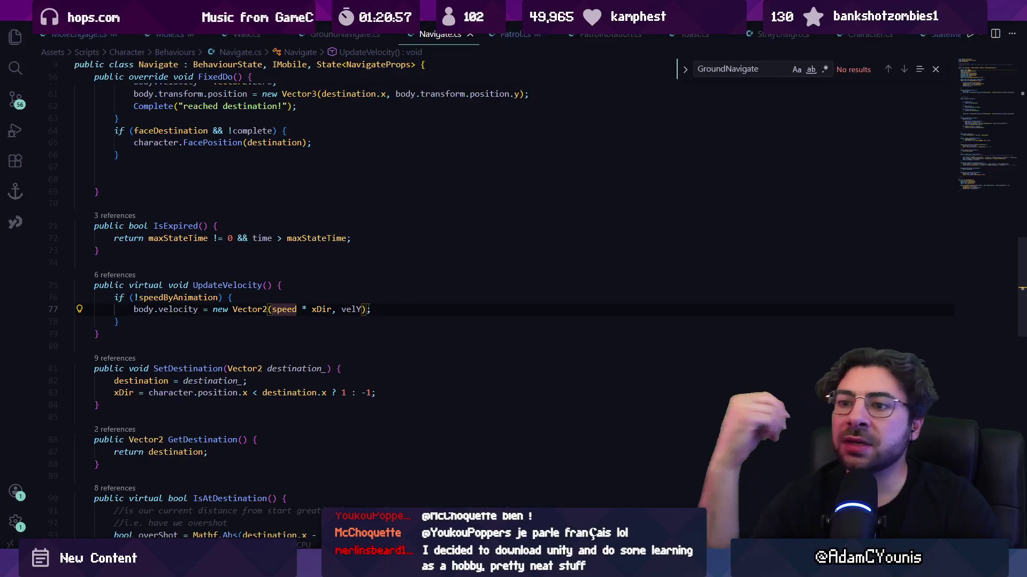
{"action": "left_click_drag", "start_coordinate": [107, 334], "coordinate": [69, 285]}
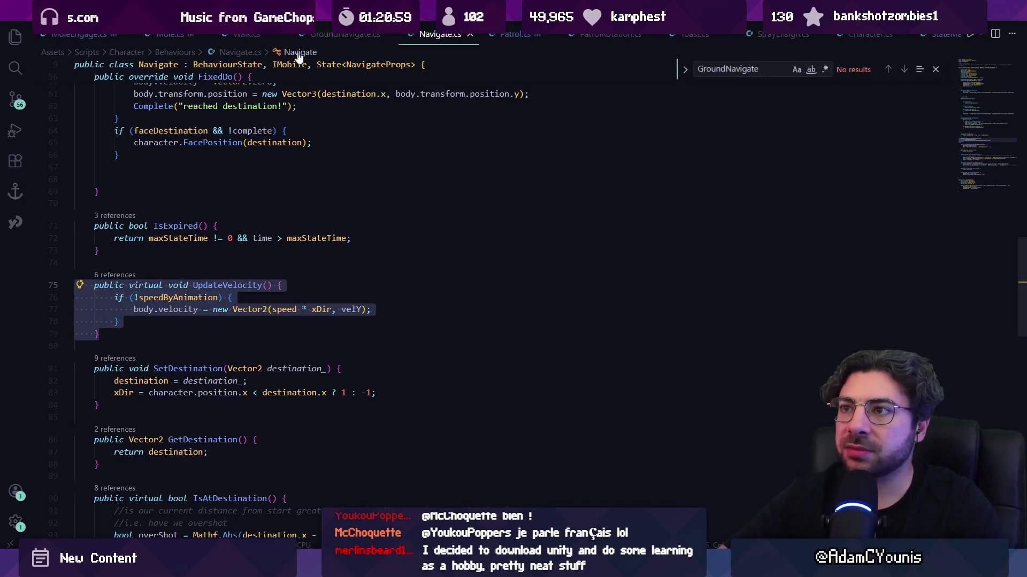
- Check Walk.cs's frameRate line, then return to GroundNavigate.cs's Do and FixedDo methods
{"action": "left_click", "coordinate": [327, 35]}
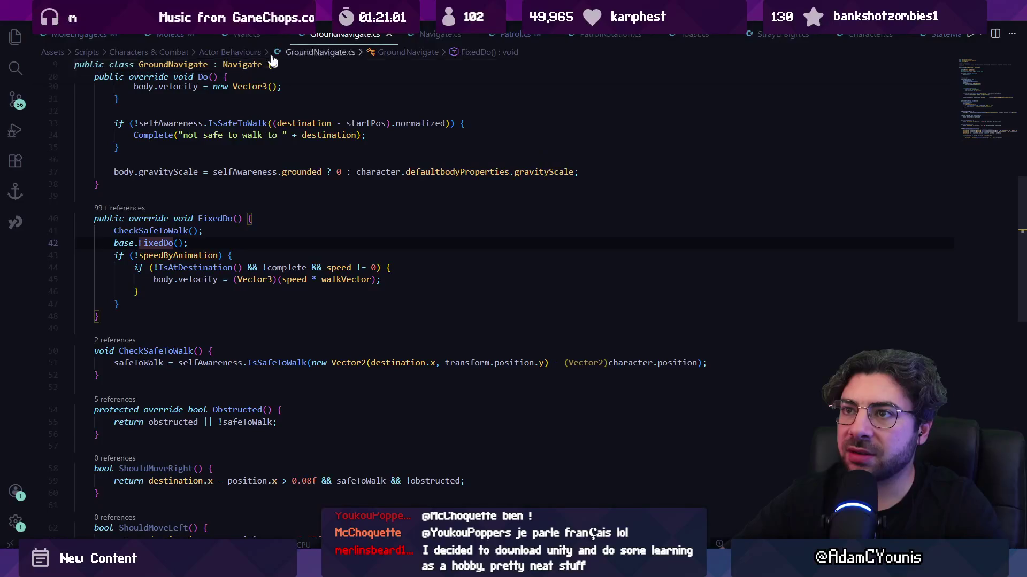
{"action": "left_click", "coordinate": [246, 34]}
{"action": "left_click", "coordinate": [242, 212]}
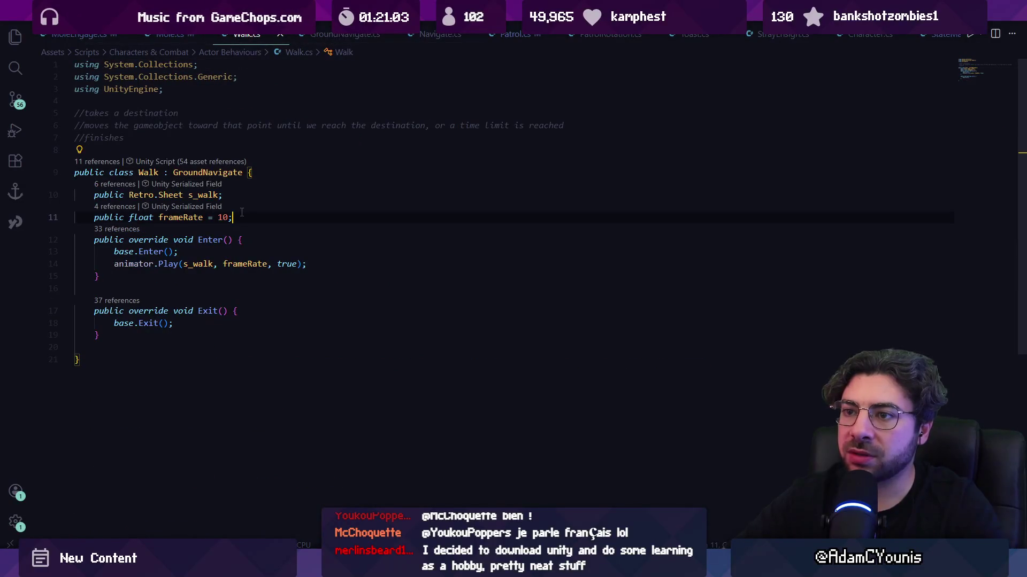
{"action": "left_click", "coordinate": [323, 34]}
{"action": "scroll", "coordinate": [267, 214], "scroll_direction": "up", "scroll_amount": 10}
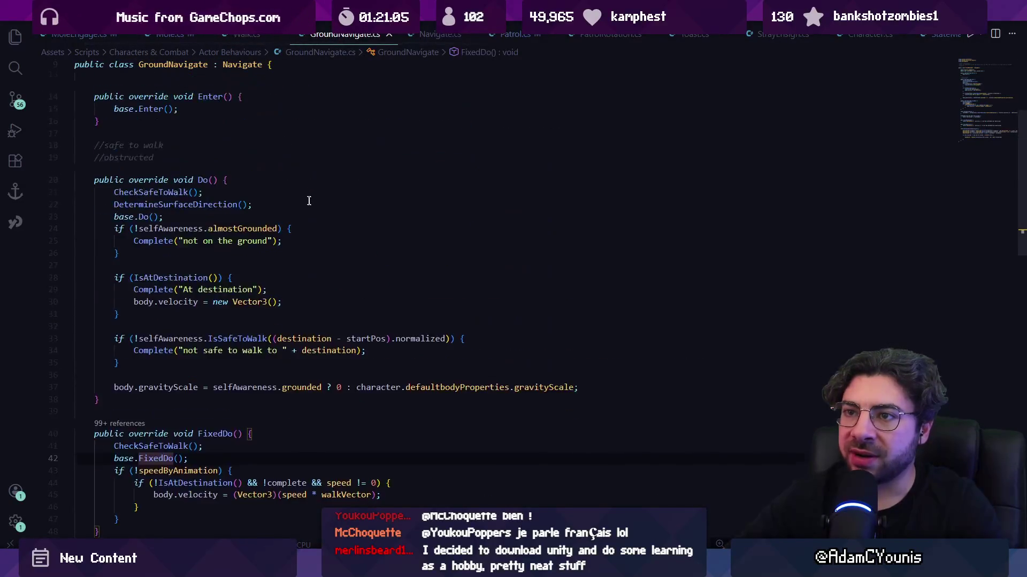
- Add 'public bool verletVelocity = false;' below walkVector in GroundNavigate and save
{"action": "left_click", "coordinate": [250, 214]}
{"action": "key", "text": "Return"}
{"action": "type", "text": "pub"}
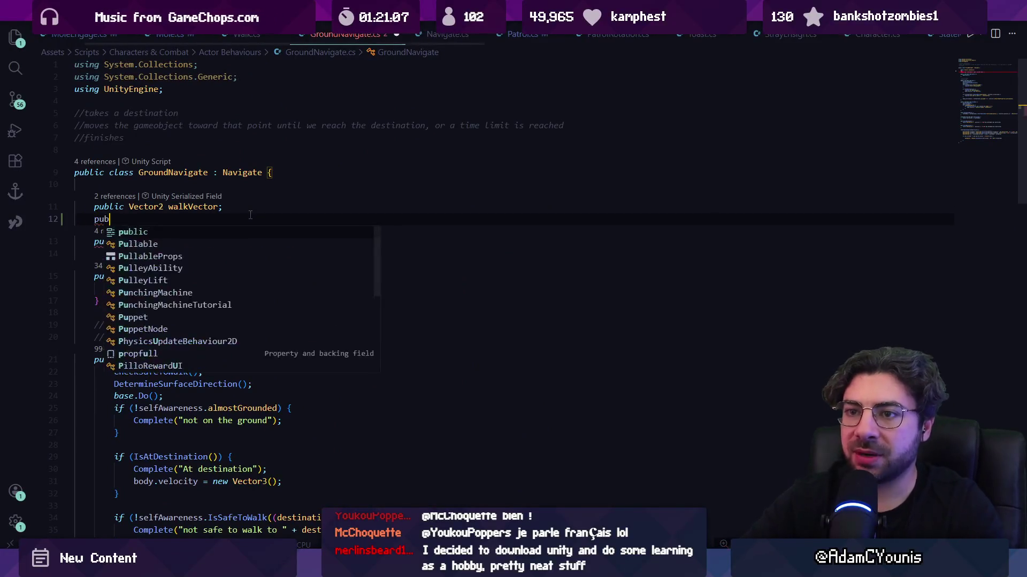
{"action": "type", "text": "lic boolean v"}
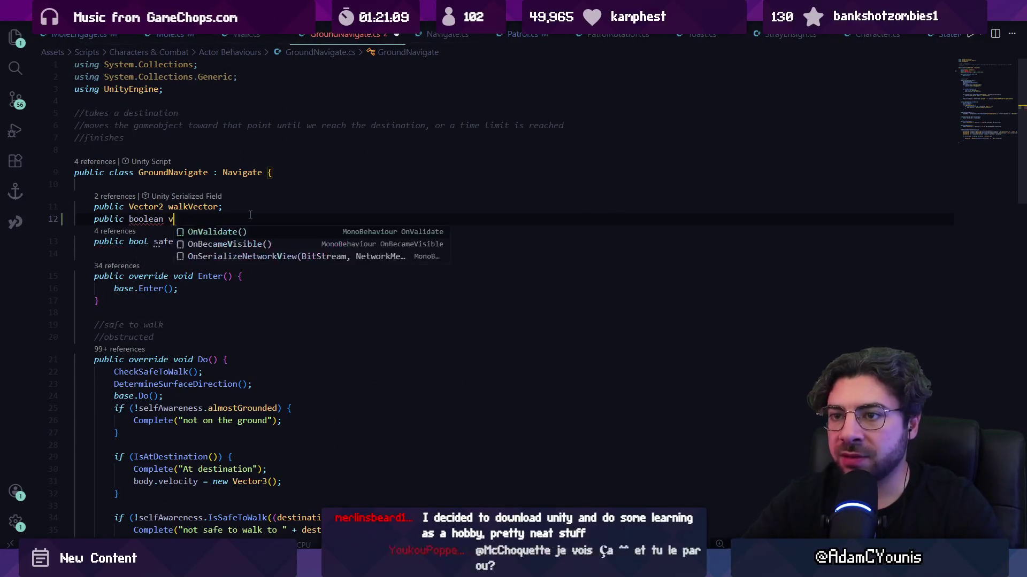
{"action": "type", "text": "erletelco"}
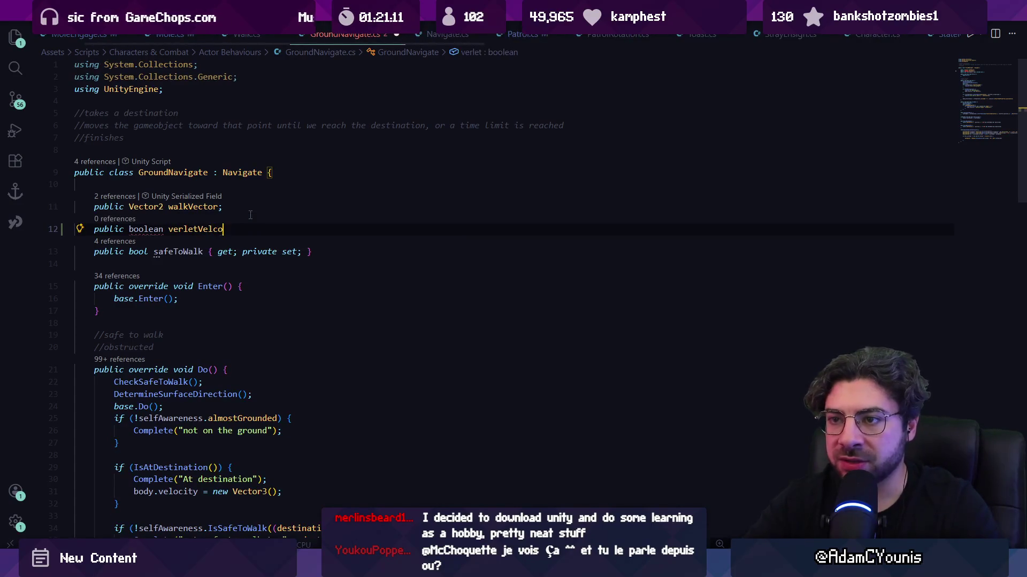
{"action": "type", "text": "t = false;'"}
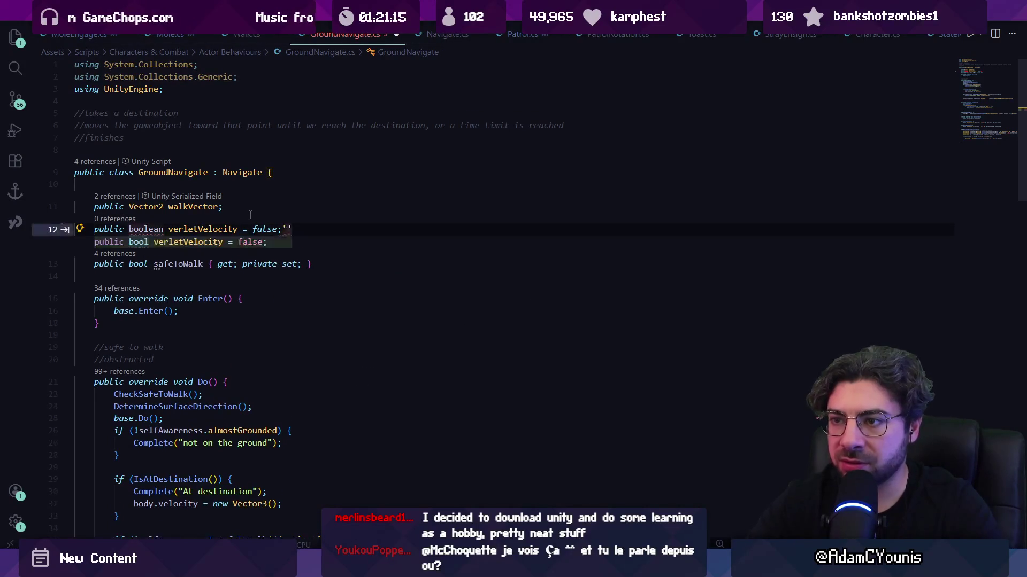
{"action": "key", "text": "Tab"}
{"action": "key", "text": "Insert"}
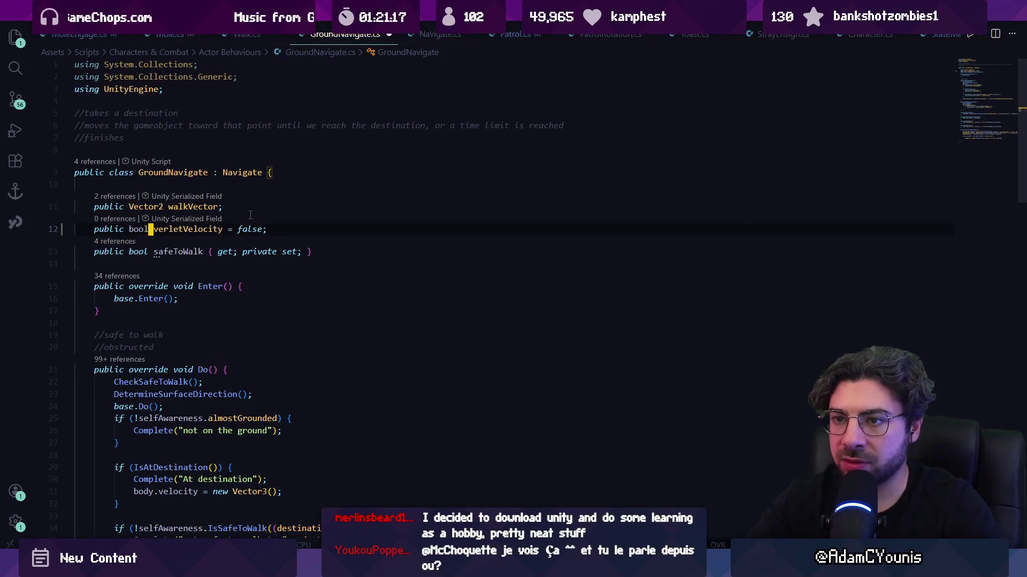
{"action": "key", "text": "Insert"}
{"action": "key", "text": "ctrl+s"}
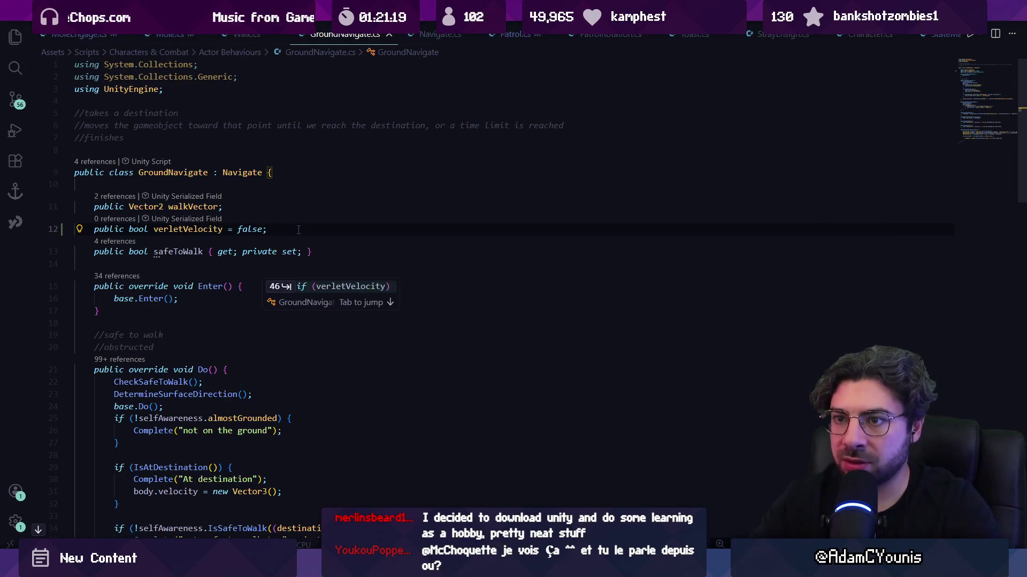
{"action": "key", "text": "Tab"}
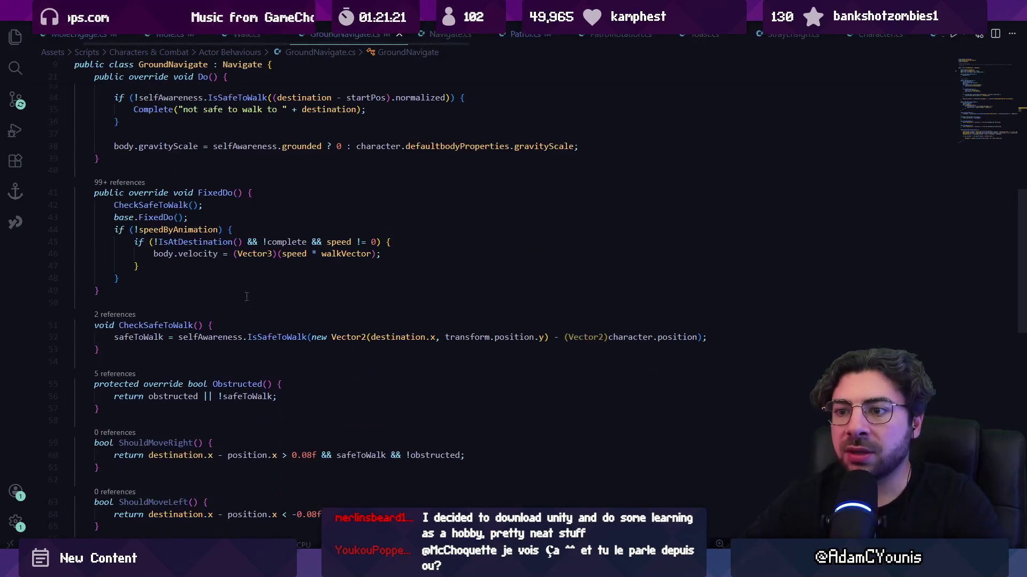
- Accept the suggested UpdateVelocity method and change its virtual keyword to override
{"action": "key", "text": "Tab"}
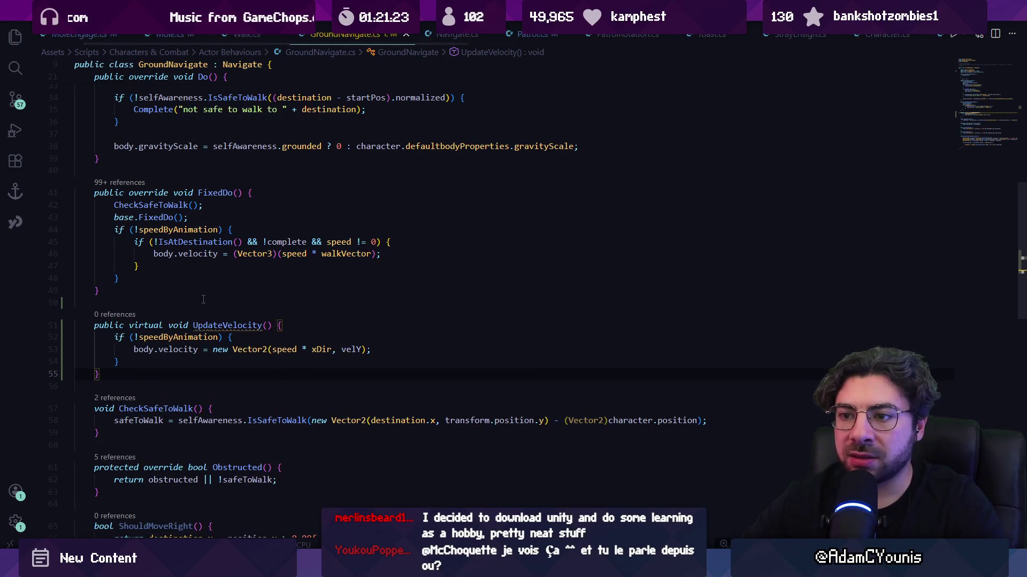
{"action": "mouse_move", "coordinate": [216, 322]}
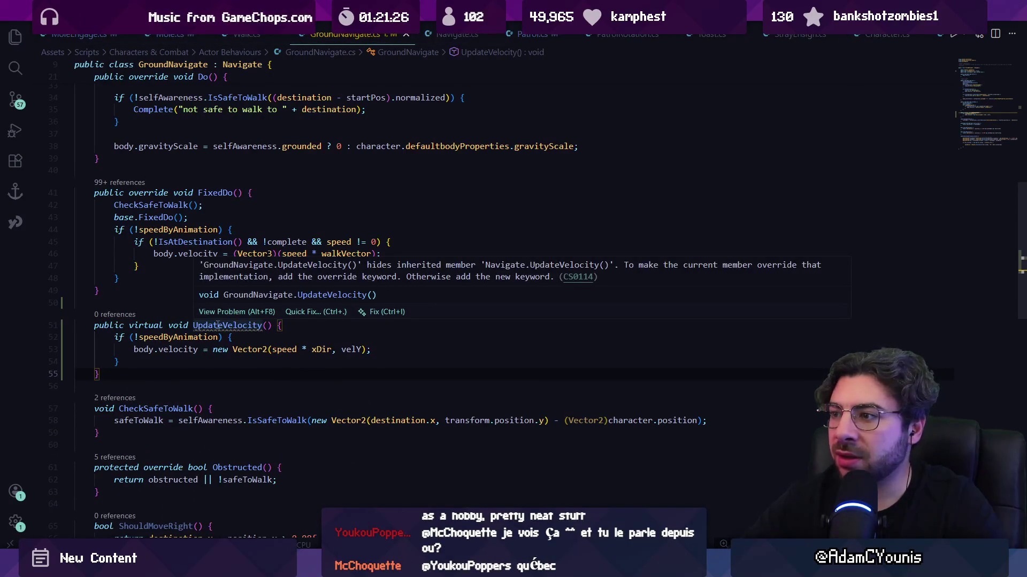
{"action": "double_click", "coordinate": [154, 325]}
{"action": "type", "text": "override"}
{"action": "left_click", "coordinate": [186, 361]}
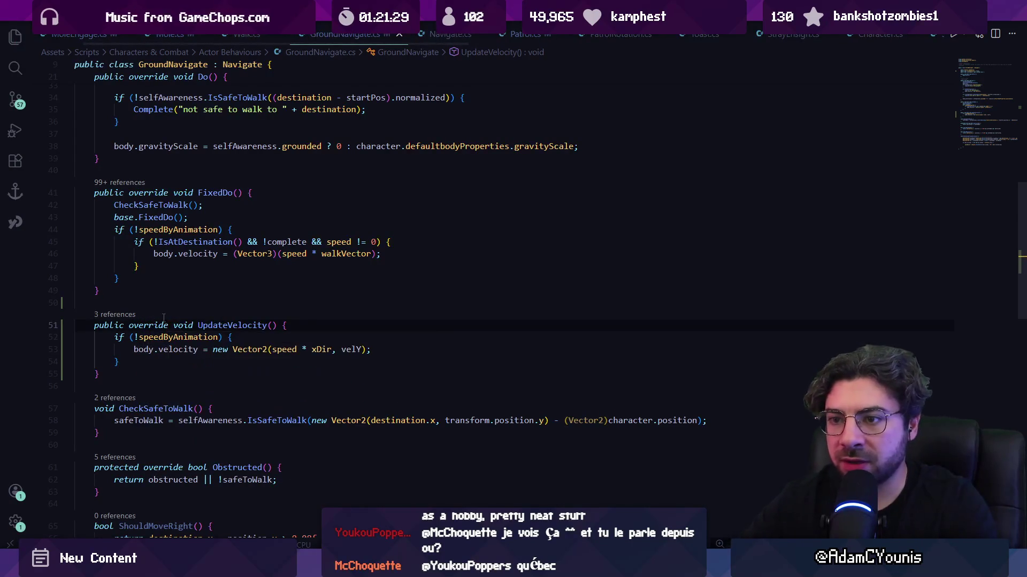
- Delete the speedByAnimation condition line and its leftover brace, then save
{"action": "triple_click", "coordinate": [215, 337]}
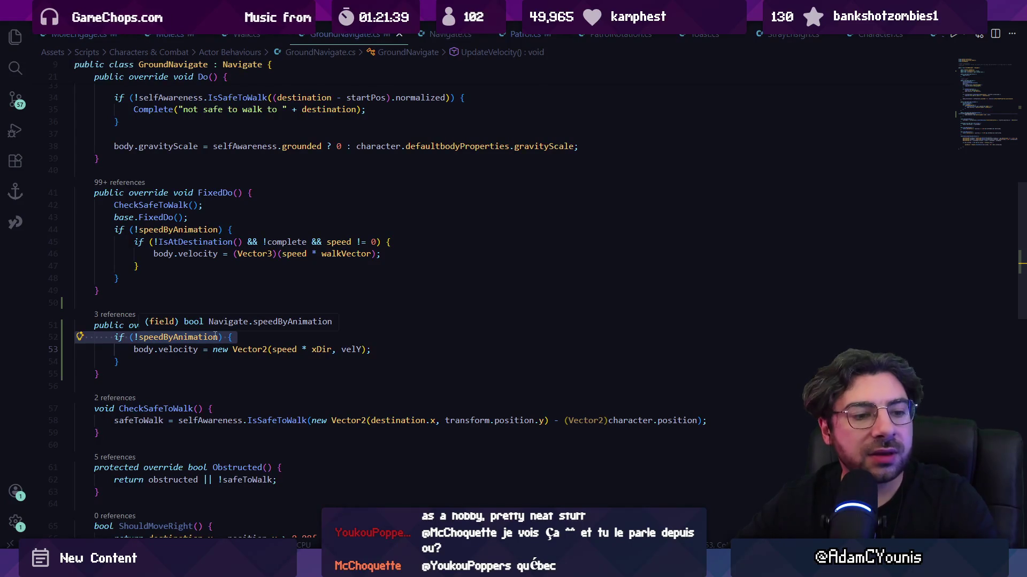
{"action": "left_click", "coordinate": [181, 350]}
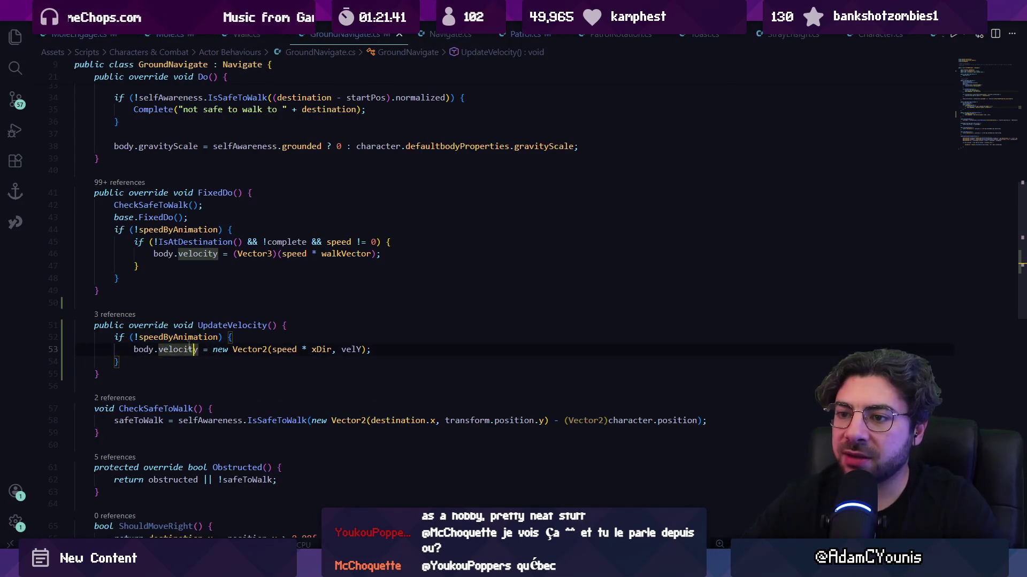
{"action": "key", "text": "Up"}
{"action": "left_click", "coordinate": [168, 358]}
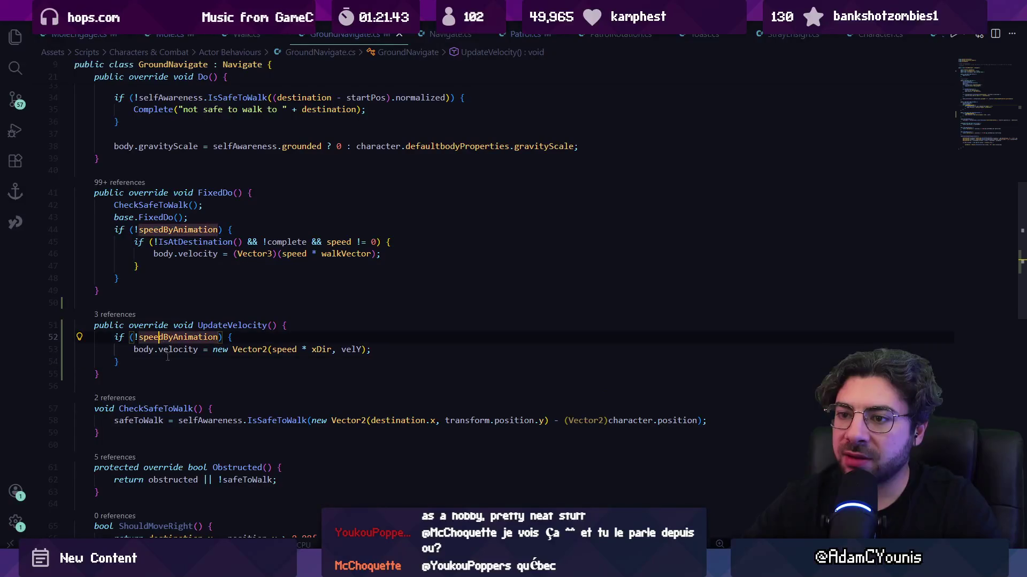
{"action": "left_click", "coordinate": [219, 337]}
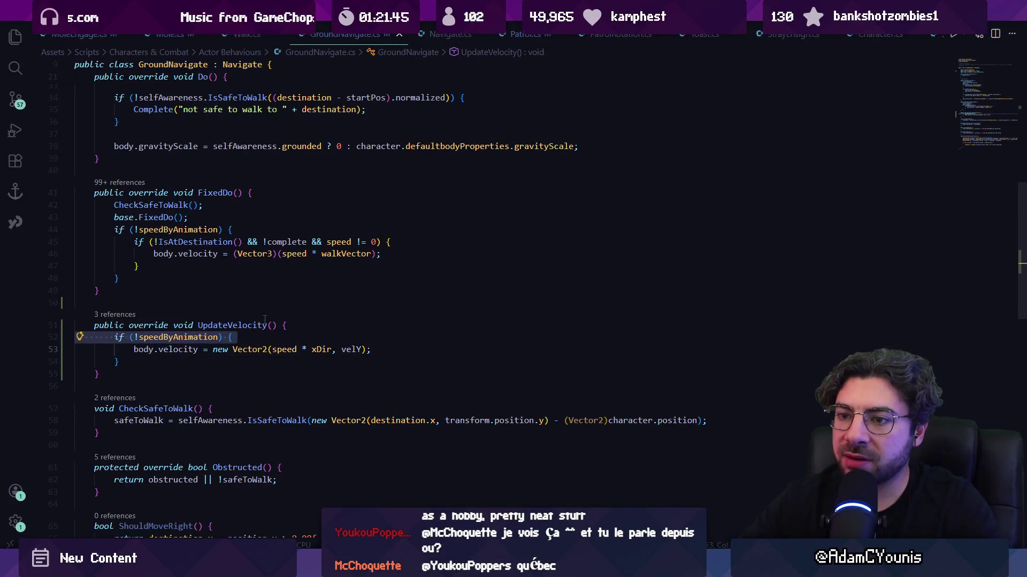
{"action": "key", "text": "ctrl+shift+k"}
{"action": "key", "text": "BackSpace"}
{"action": "key", "text": "ctrl+s"}
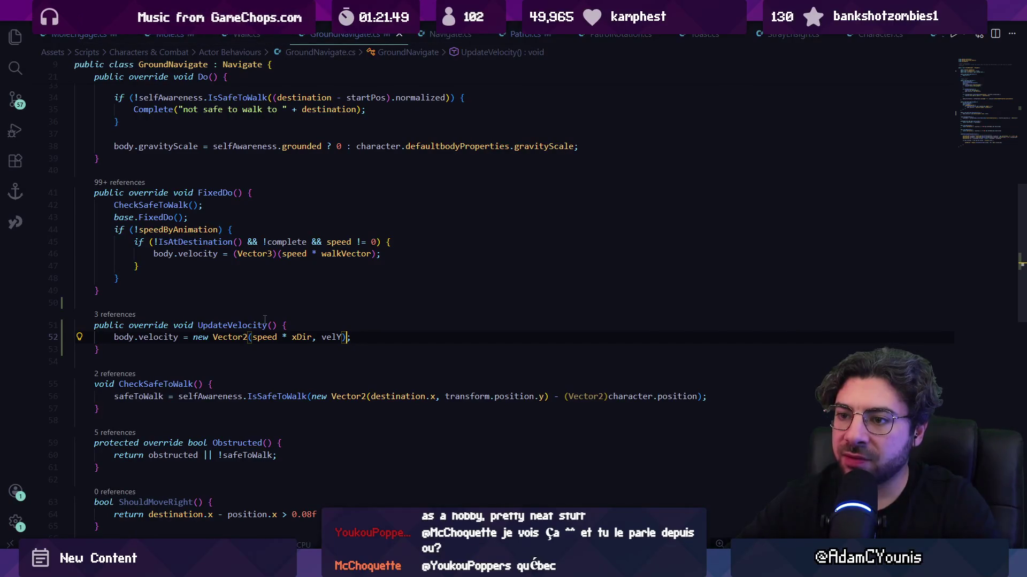
- Make velocity body.velocity plus the vector times Time.fixedDeltaTime, dropping the speed multiplier
{"action": "key", "text": "Down"}
{"action": "type", "text": "body."}
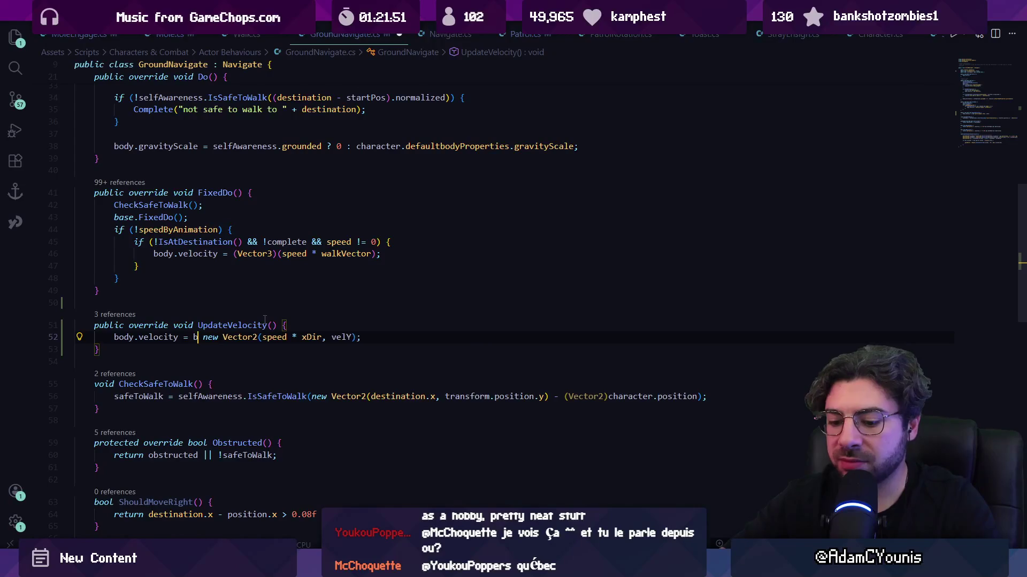
{"action": "type", "text": "velocity +"}
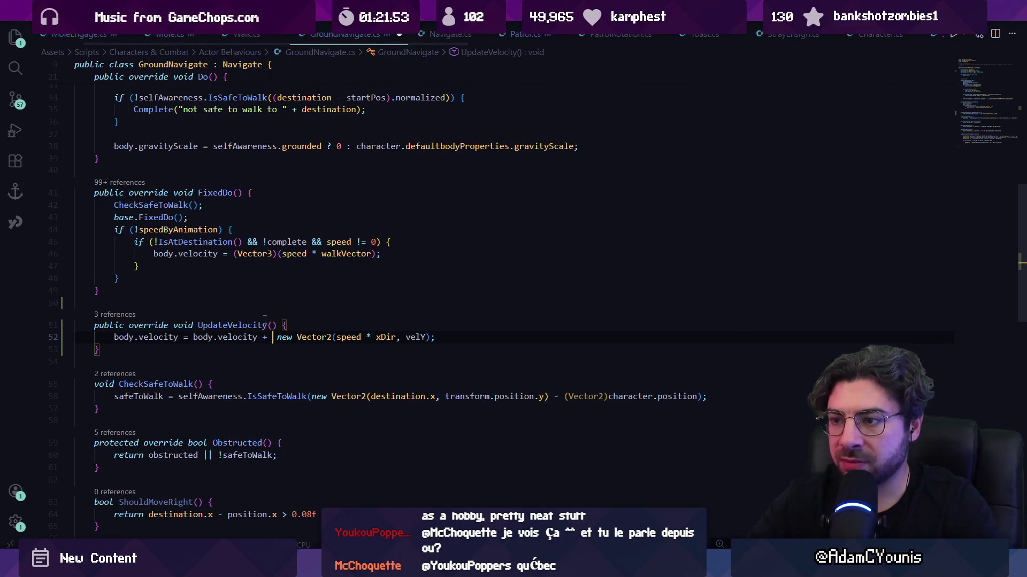
{"action": "key", "text": "ctrl+s"}
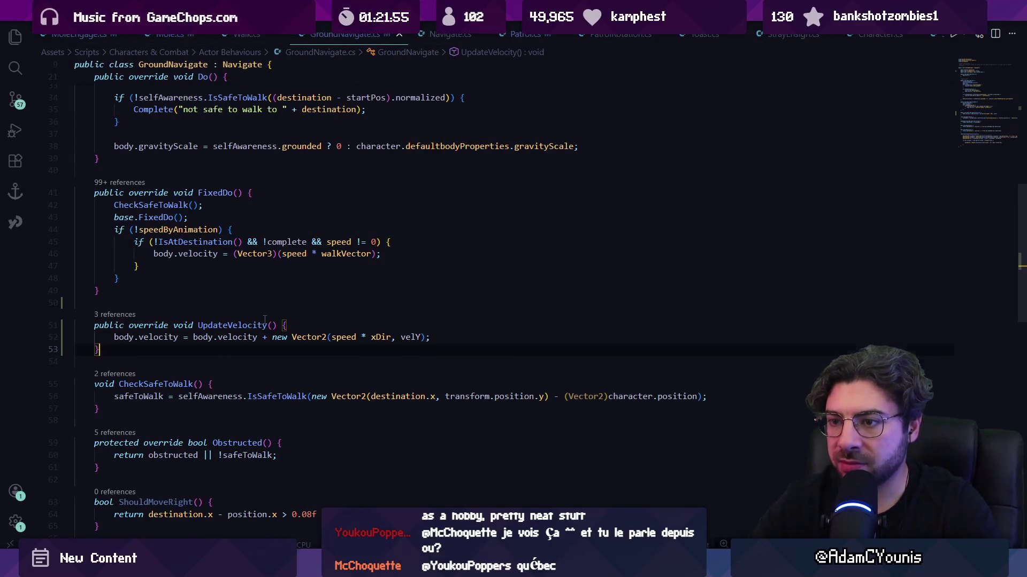
{"action": "type", "text": "*time."}
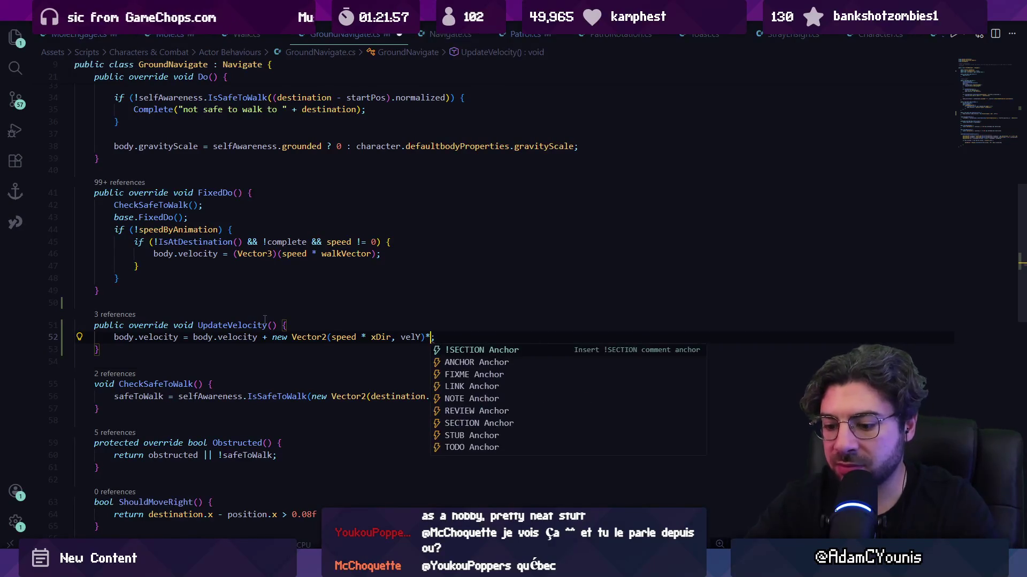
{"action": "key", "text": "BackSpace"}
{"action": "key", "text": "BackSpace"}
{"action": "key", "text": "BackSpace"}
{"action": "type", "text": "Time."}
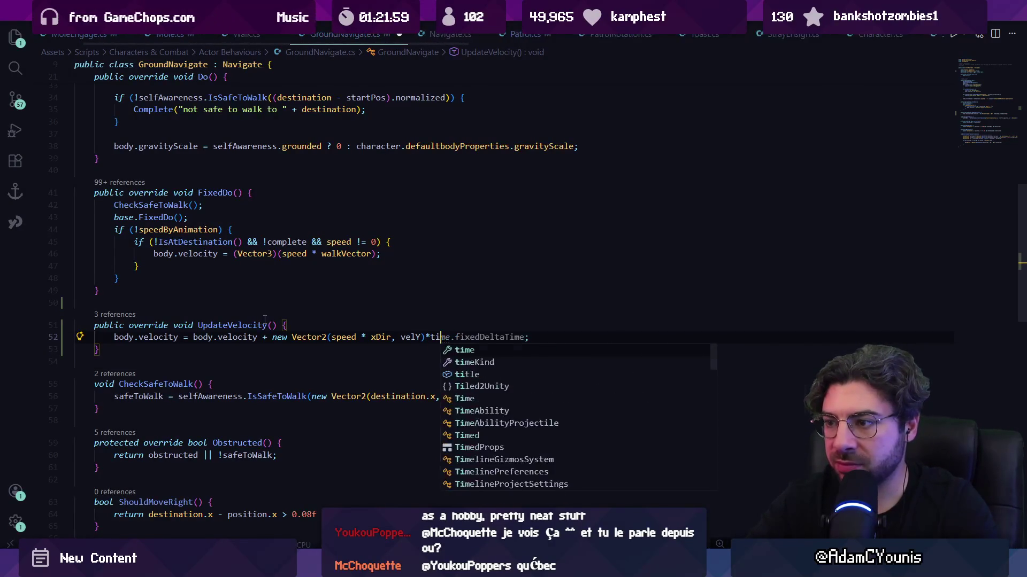
{"action": "type", "text": "fixedD"}
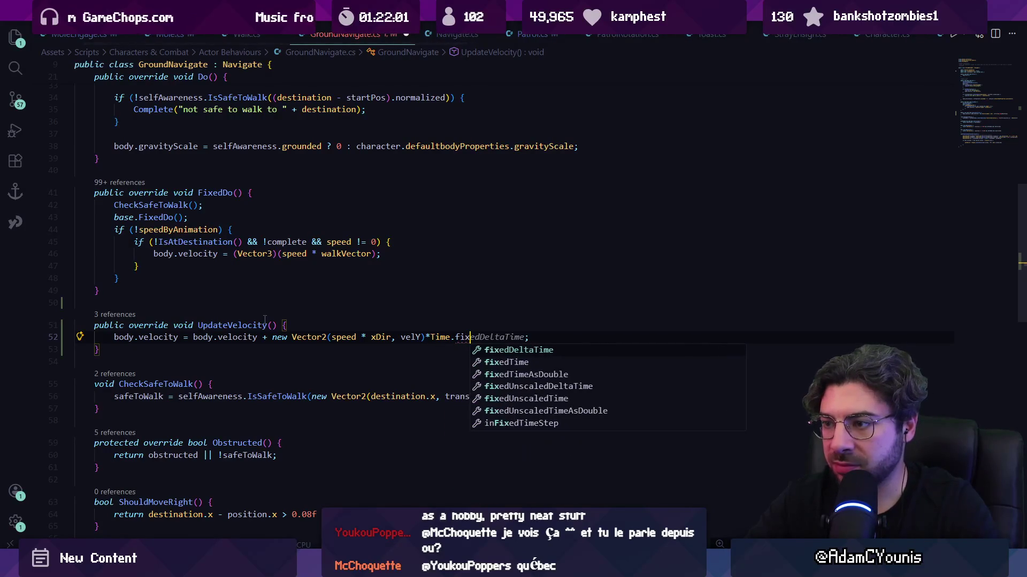
{"action": "key", "text": "Return"}
{"action": "key", "text": "ctrl+s"}
{"action": "left_click", "coordinate": [272, 337]}
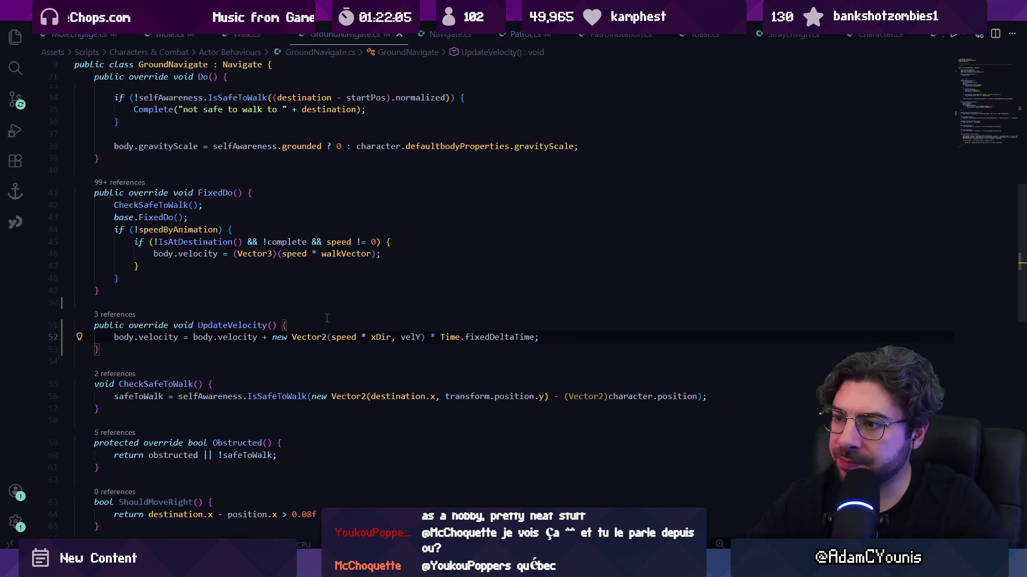
{"action": "key", "text": "ctrl+Right"}
{"action": "key", "text": "ctrl+Right"}
{"action": "key", "text": "ctrl+Right"}
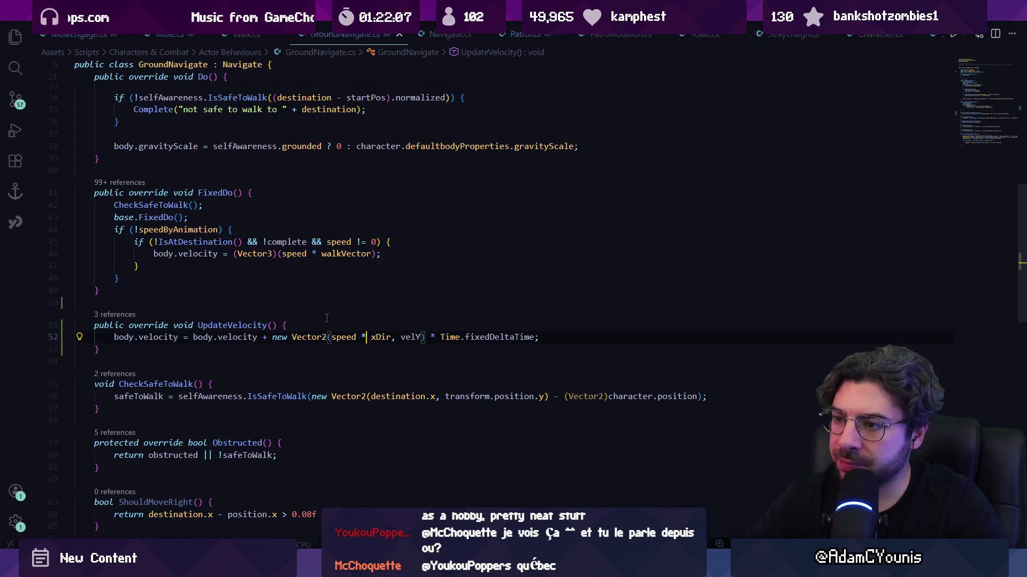
{"action": "key", "text": "ctrl+Left"}
{"action": "key", "text": "ctrl+Left"}
{"action": "key", "text": "ctrl+shift+Left"}
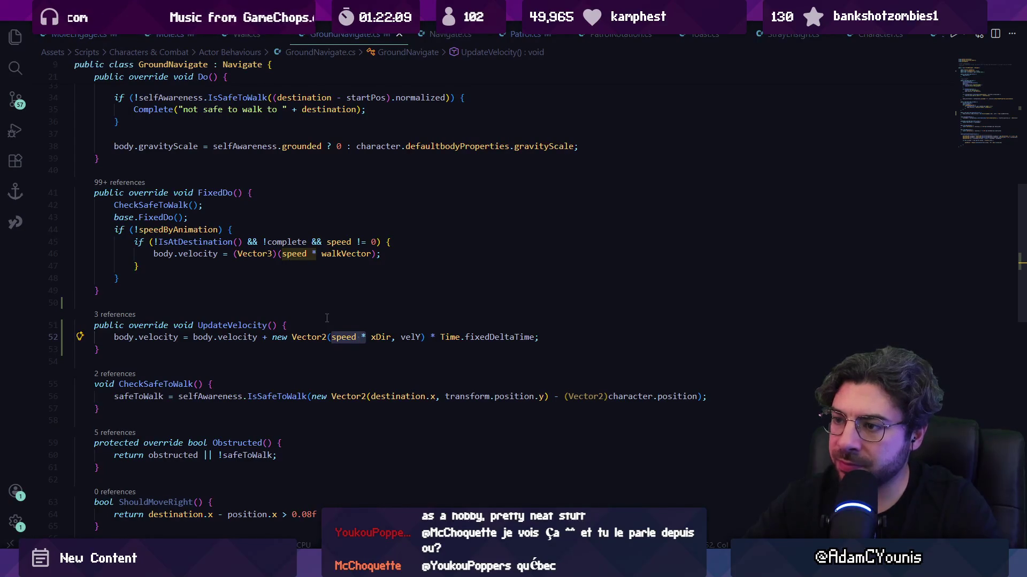
{"action": "key", "text": "BackSpace"}
- Replace velY with 0, wrap the vector in parentheses, save, and select the Mole in Unity
{"action": "key", "text": "ctrl+Right"}
{"action": "key", "text": "ctrl+Right"}
{"action": "type", "text": "0"}
{"action": "key", "text": "ctrl+Left"}
{"action": "key", "text": "ctrl+Left"}
{"action": "key", "text": "ctrl+Left"}
{"action": "type", "text": "("}
{"action": "key", "text": "shift+ctrl+Right"}
{"action": "key", "text": "shift+ctrl+Right"}
{"action": "key", "text": "shift+ctrl+Right"}
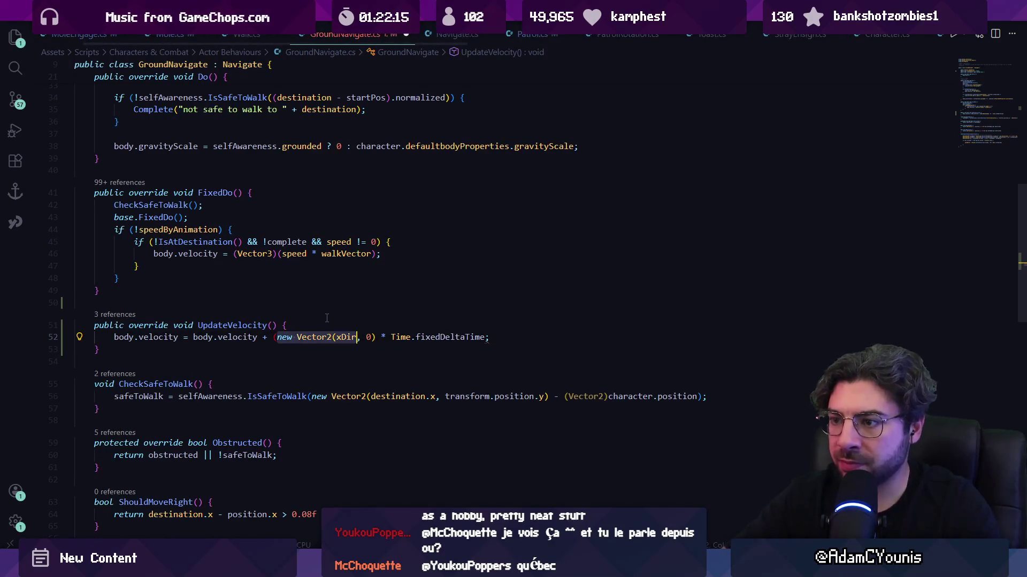
{"action": "key", "text": "ctrl+Right"}
{"action": "key", "text": "ctrl+Right"}
{"action": "type", "text": ")"}
{"action": "key", "text": "ctrl+s"}
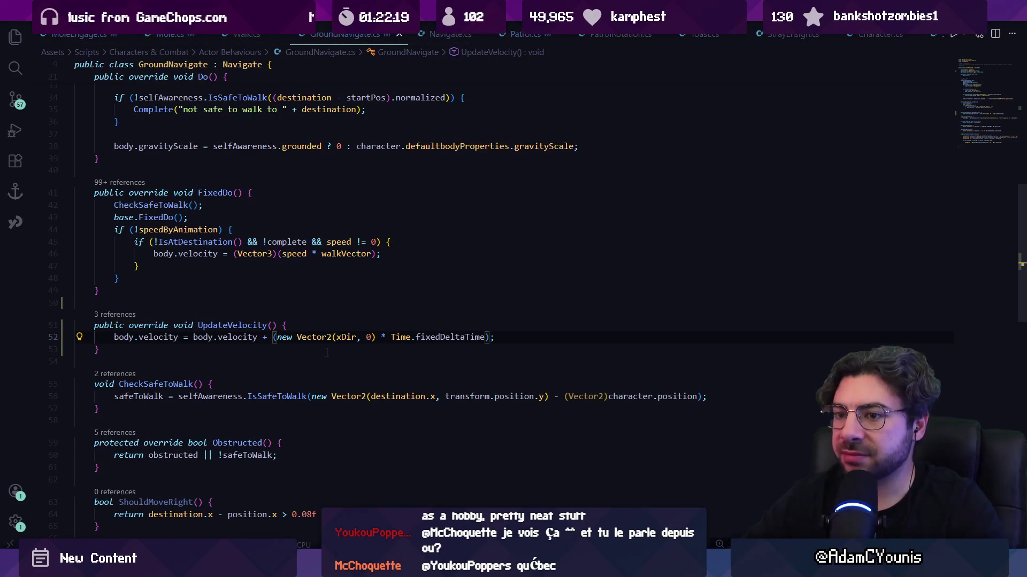
{"action": "key", "text": "alt+Tab"}
{"action": "left_click", "coordinate": [48, 253]}
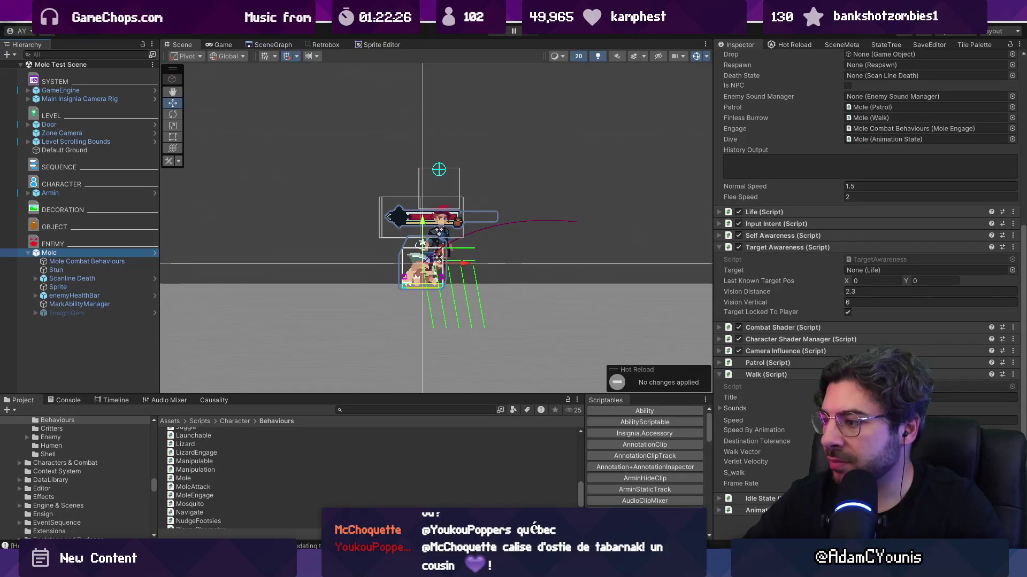
- Toggle the Mole's Verlet Velocity option, then search GroundNavigate for 'speedby'
{"action": "left_click", "coordinate": [788, 462]}
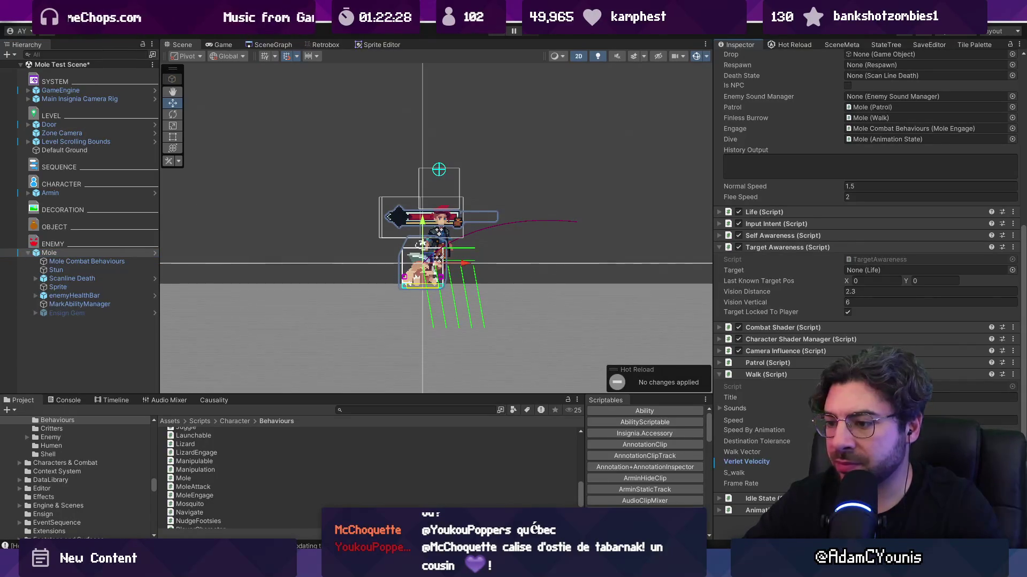
{"action": "key", "text": "alt+Tab"}
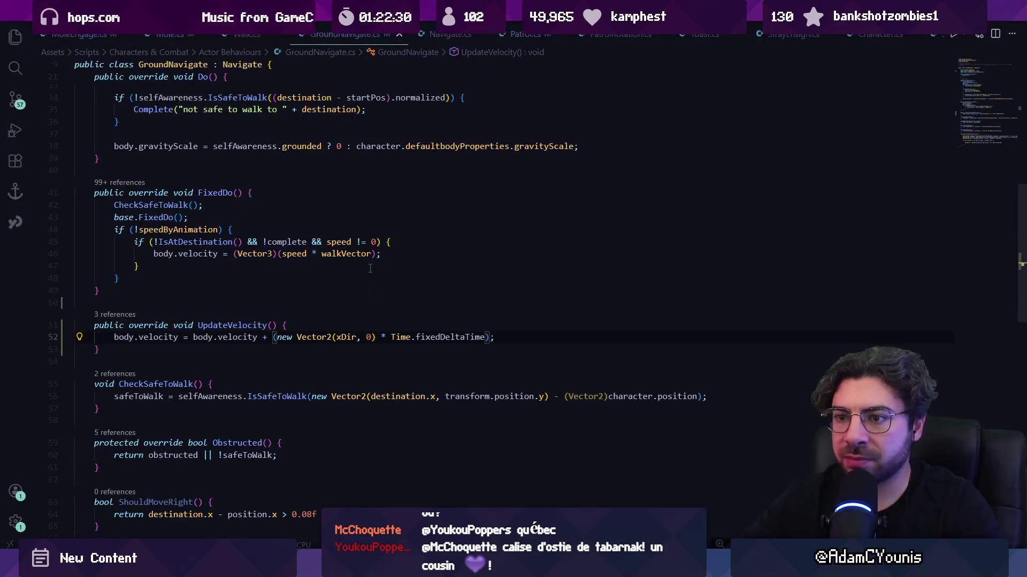
{"action": "key", "text": "ctrl+f"}
{"action": "type", "text": "speedby"}
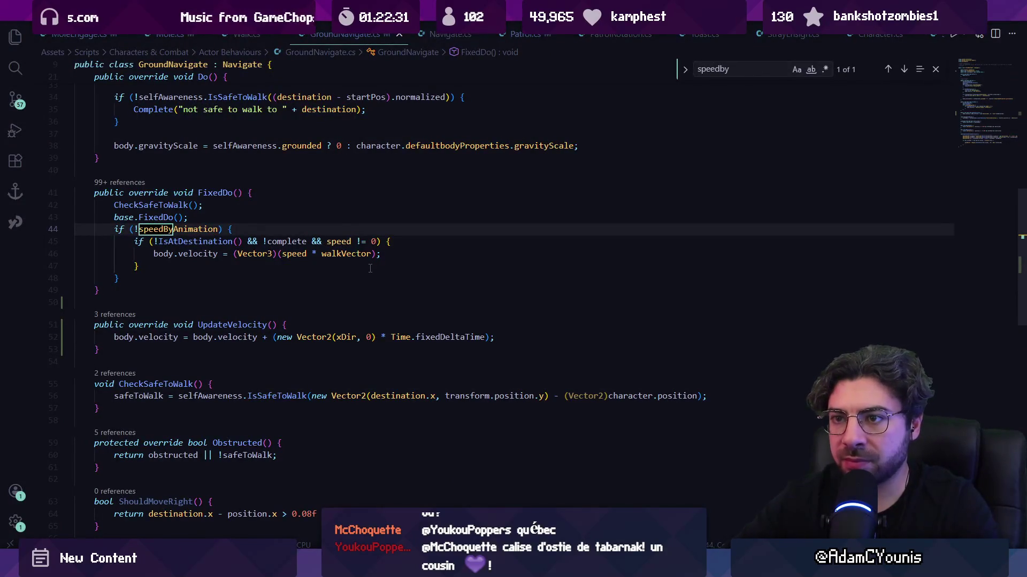
- Move the verletVelocity field above walkVector in GroundNavigate
{"action": "left_click", "coordinate": [209, 229]}
{"action": "key", "text": "F12"}
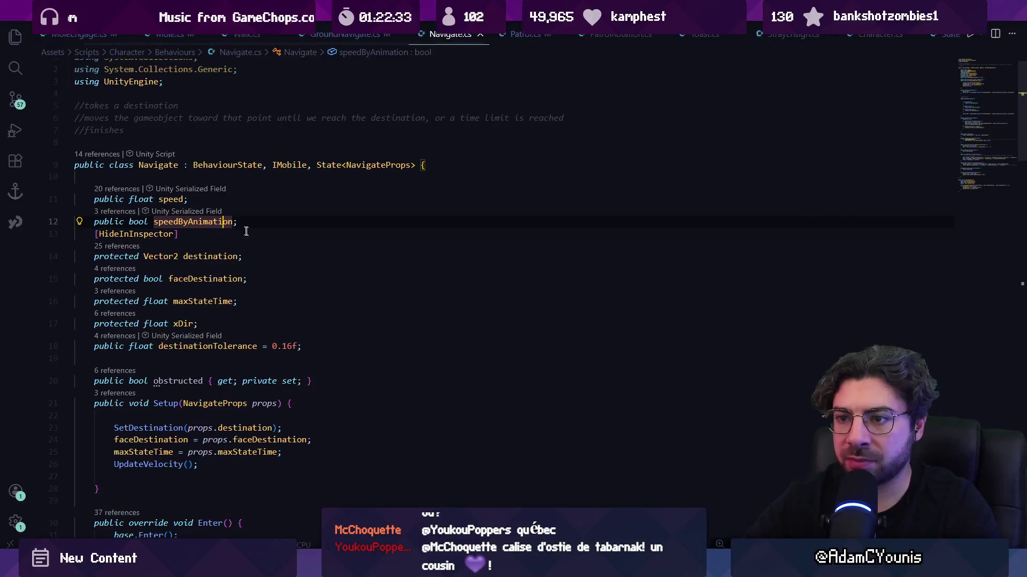
{"action": "key", "text": "alt+Left"}
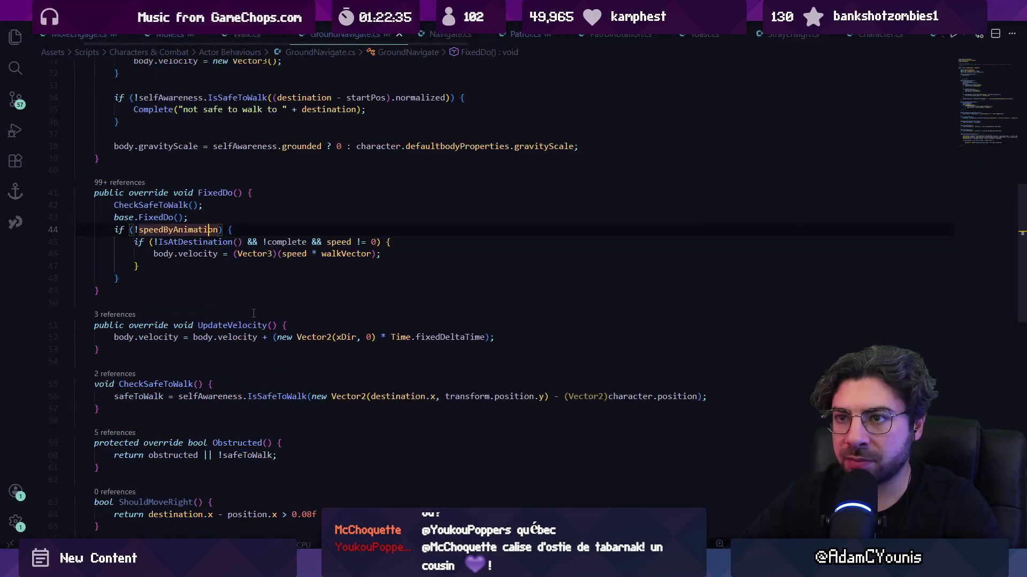
{"action": "scroll", "coordinate": [214, 259], "scroll_direction": "up", "scroll_amount": 10}
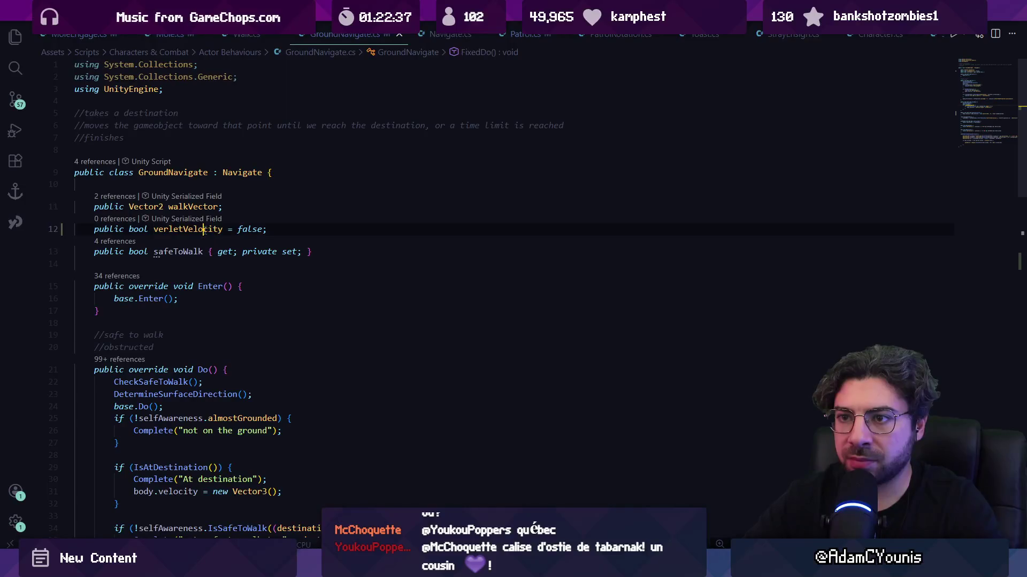
{"action": "left_click", "coordinate": [205, 229]}
{"action": "key", "text": "alt+Up"}
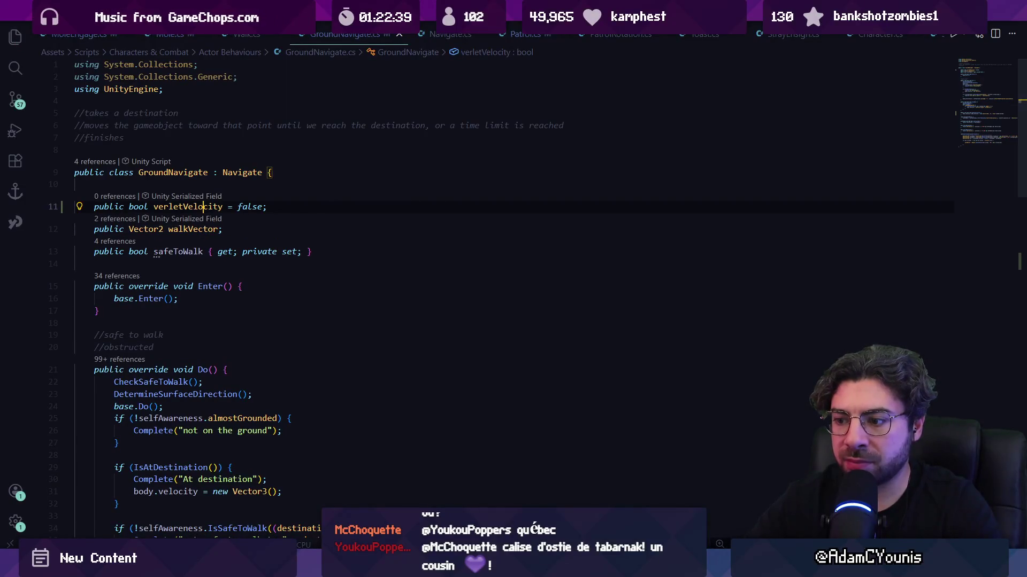
{"action": "key", "text": "alt+Tab"}
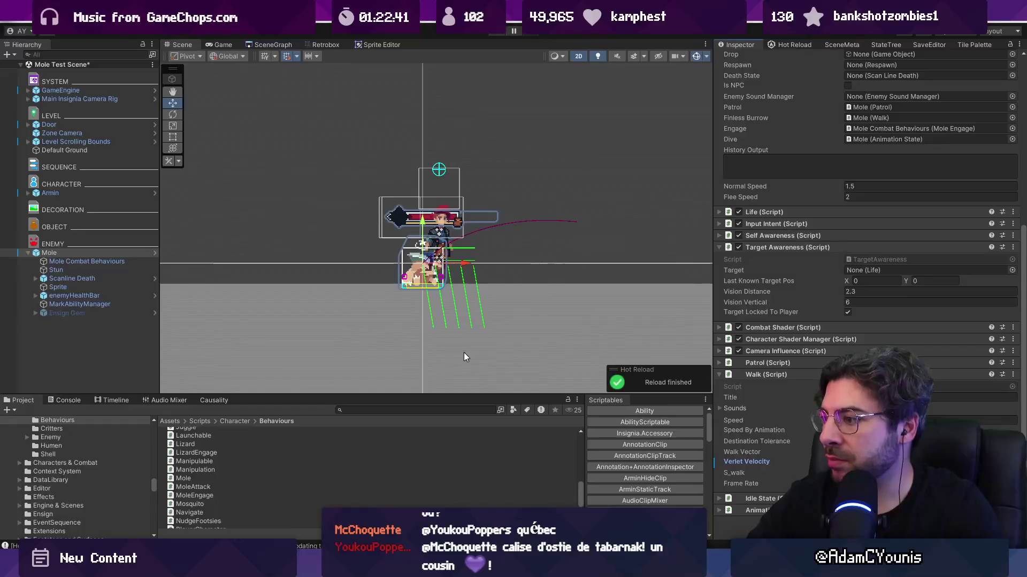
{"action": "key", "text": "alt+Tab"}
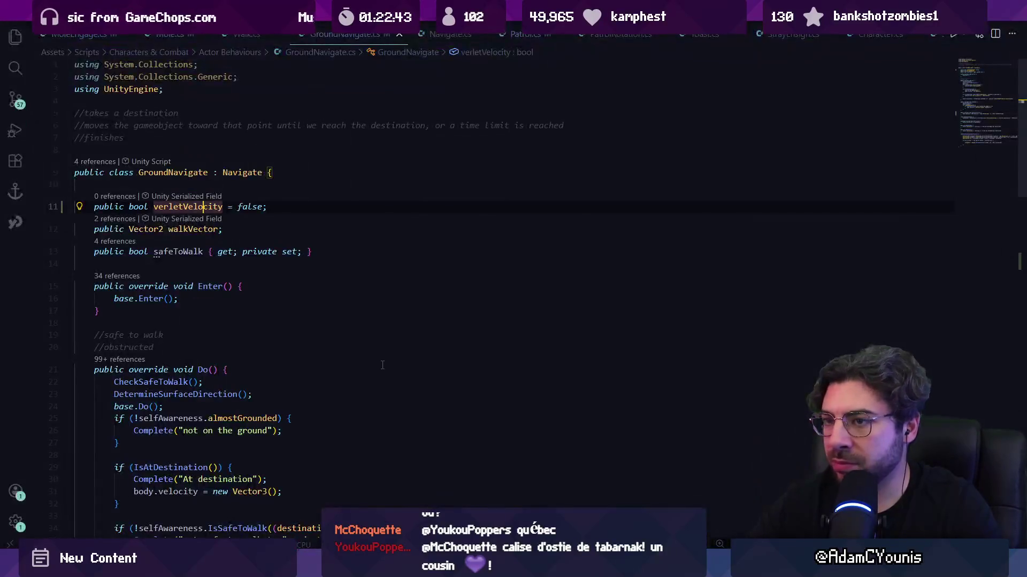
- Move Navigate's speedByAnimation and speed fields below destinationTolerance and save Navigate.cs
{"action": "key", "text": "alt+Left"}
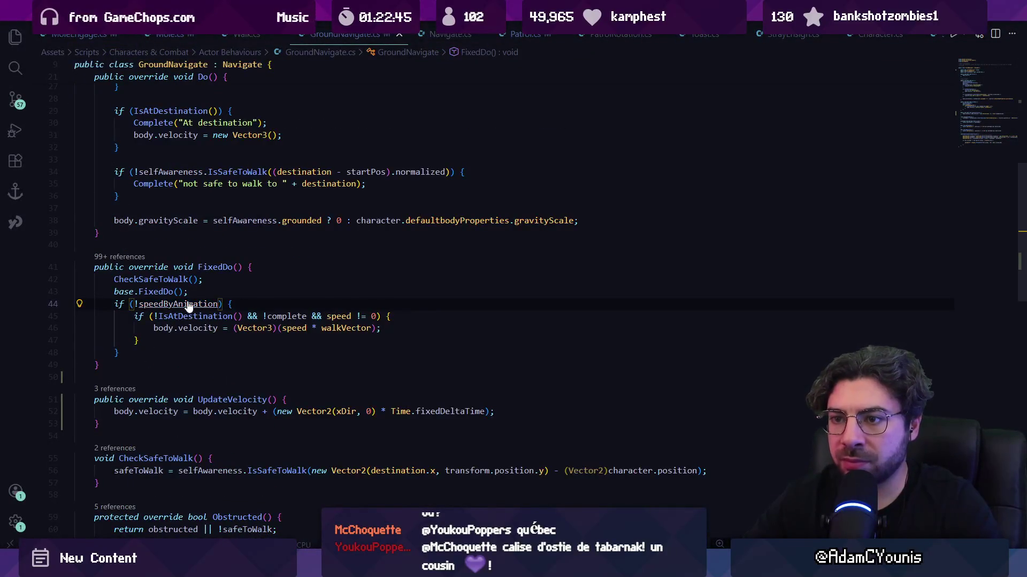
{"action": "left_click", "coordinate": [189, 305], "text": "ctrl"}
{"action": "key", "text": "ctrl+v"}
{"action": "key", "text": "alt+Down"}
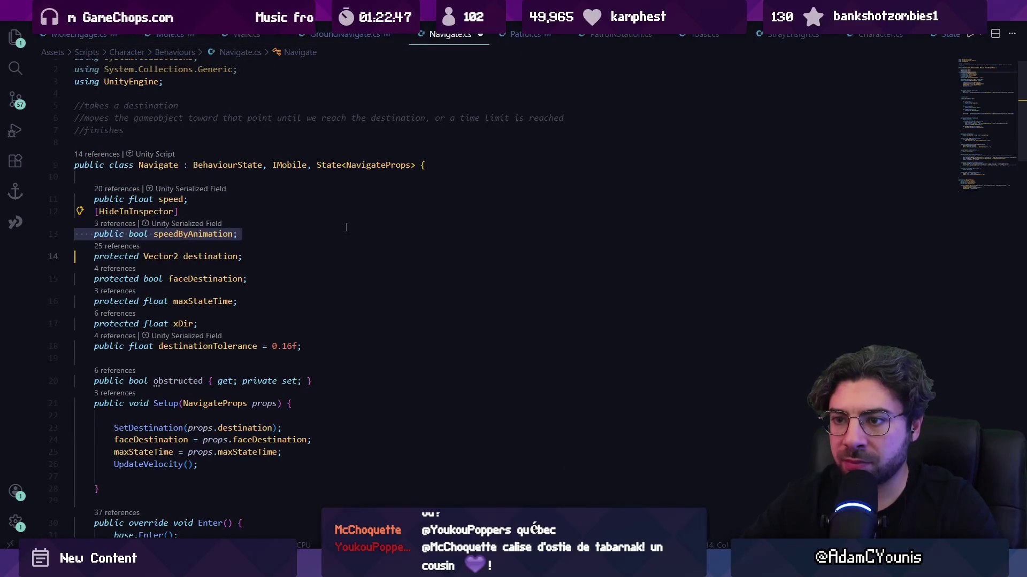
{"action": "key", "text": "alt+Down"}
{"action": "key", "text": "alt+Down"}
{"action": "key", "text": "alt+Down"}
{"action": "left_click", "coordinate": [207, 202]}
{"action": "key", "text": "alt+Down"}
{"action": "key", "text": "alt+Down"}
{"action": "key", "text": "alt+Down"}
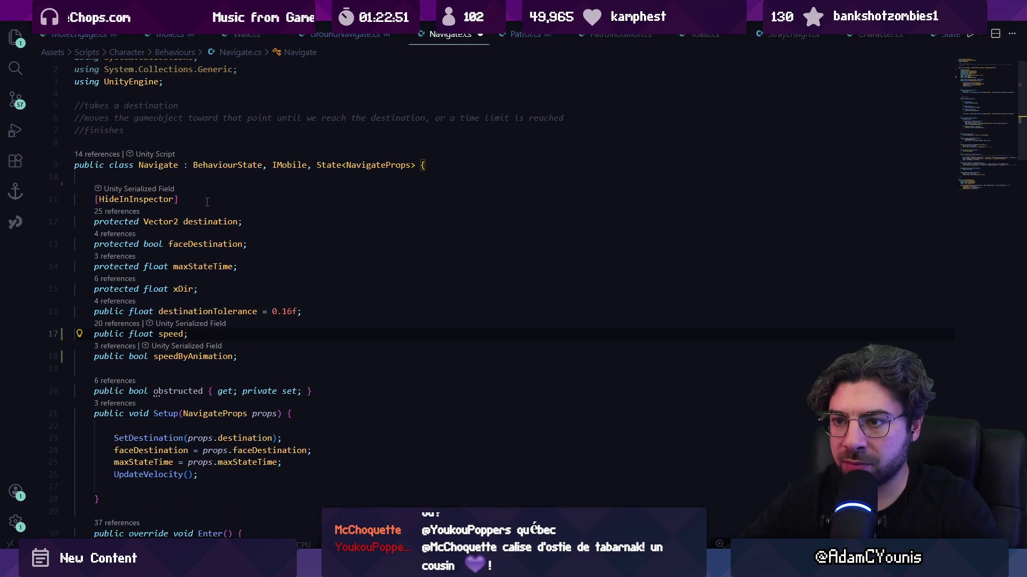
{"action": "key", "text": "ctrl+s"}
{"action": "key", "text": "alt+Tab"}
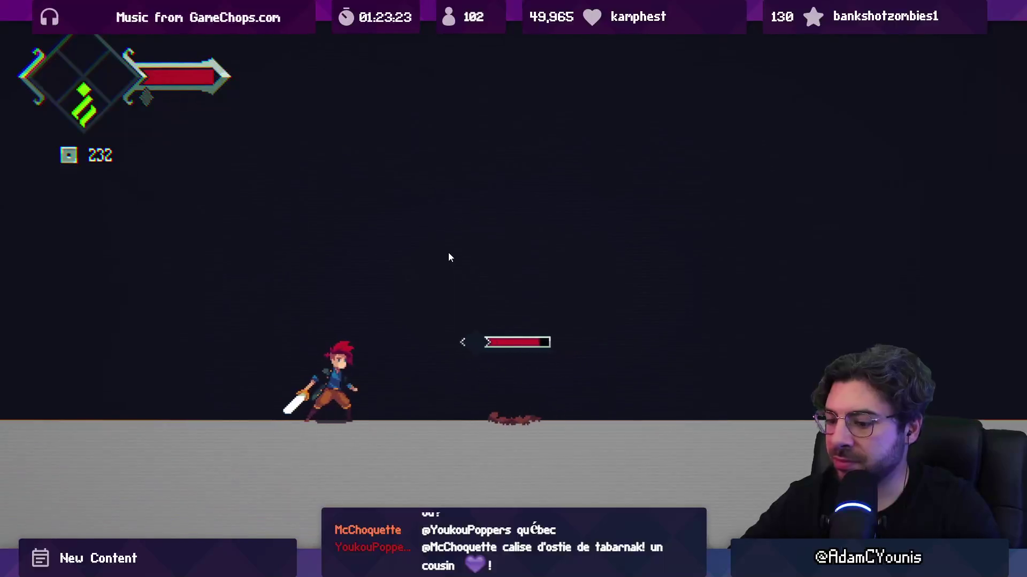
- Stop the running game and scroll the Inspector down to the Mole's Walk component settings
{"action": "key", "text": "shift+space"}
{"action": "left_click", "coordinate": [498, 35]}
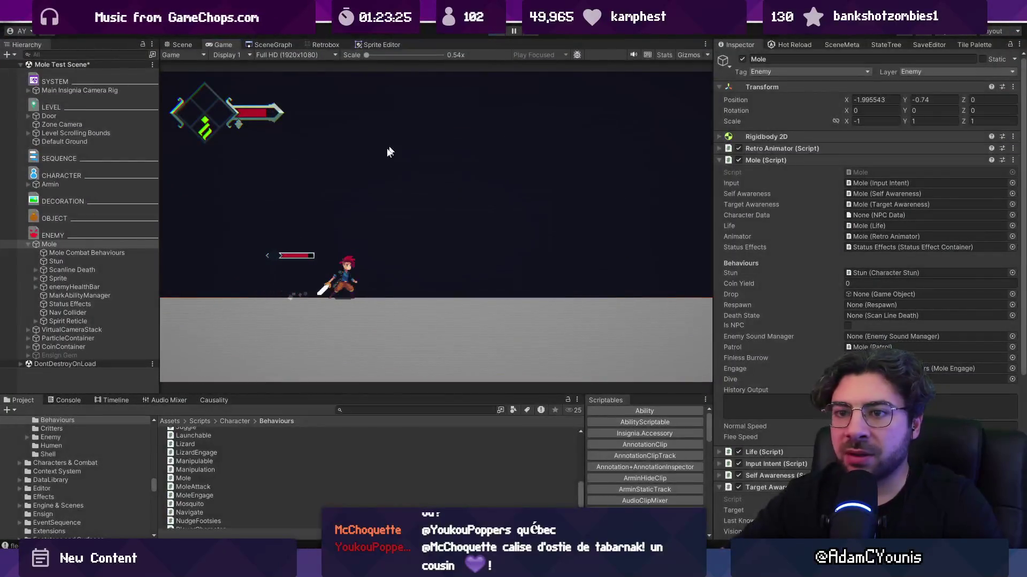
{"action": "scroll", "coordinate": [825, 374], "scroll_direction": "down", "scroll_amount": 5}
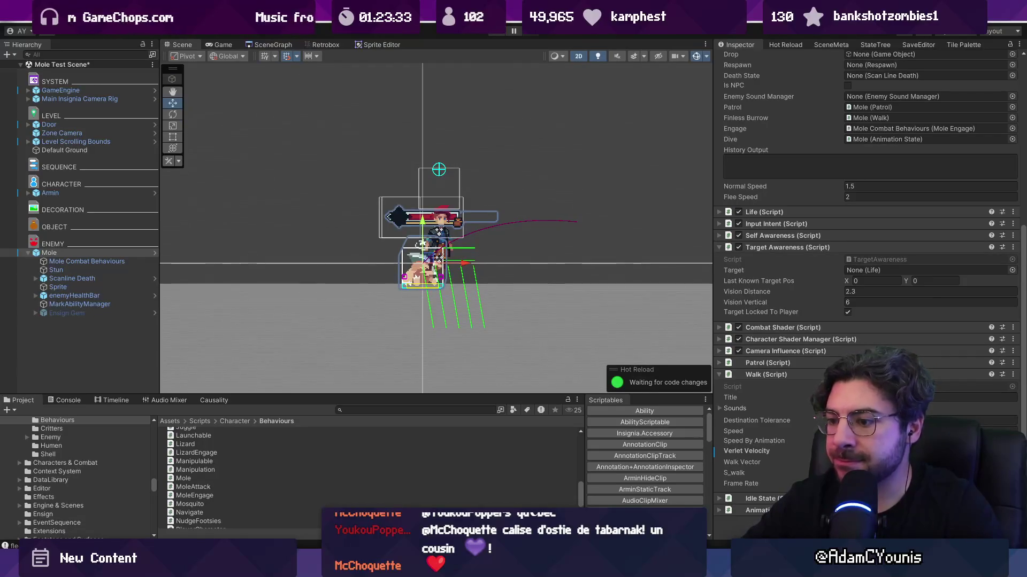
{"action": "key", "text": "alt+Tab"}
{"action": "scroll", "coordinate": [405, 341], "scroll_direction": "down", "scroll_amount": 4}
{"action": "scroll", "coordinate": [405, 342], "scroll_direction": "down", "scroll_amount": 8}
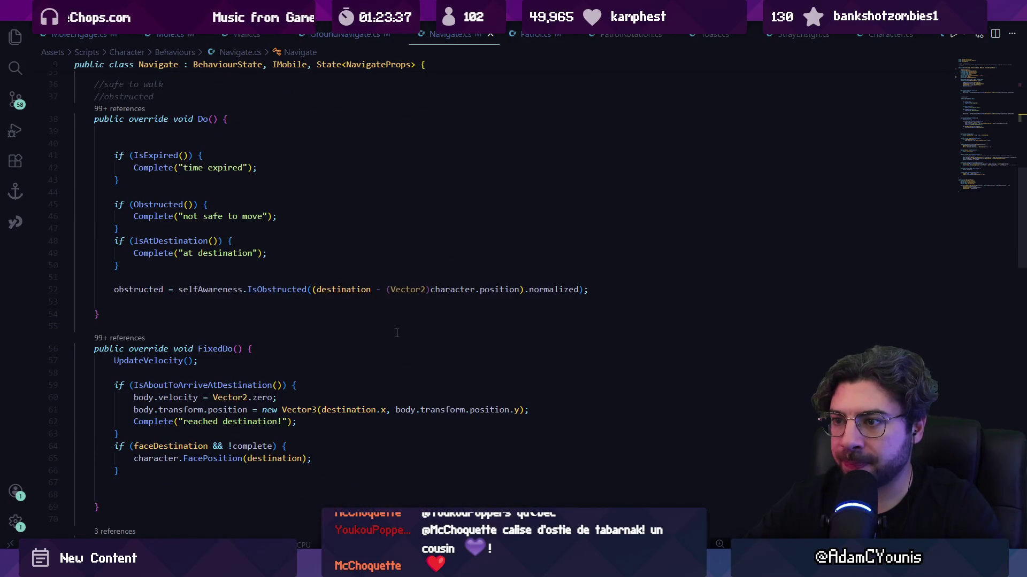
- Open GroundNavigate.cs and place the caret inside its UpdateVelocity method
{"action": "scroll", "coordinate": [397, 332], "scroll_direction": "up", "scroll_amount": 5}
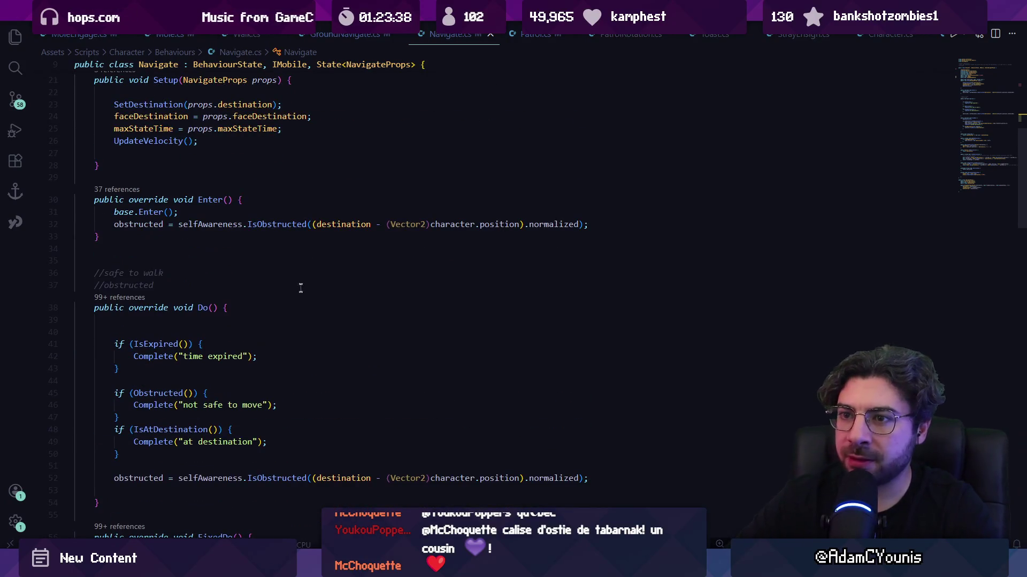
{"action": "left_click", "coordinate": [249, 36]}
{"action": "left_click", "coordinate": [309, 37]}
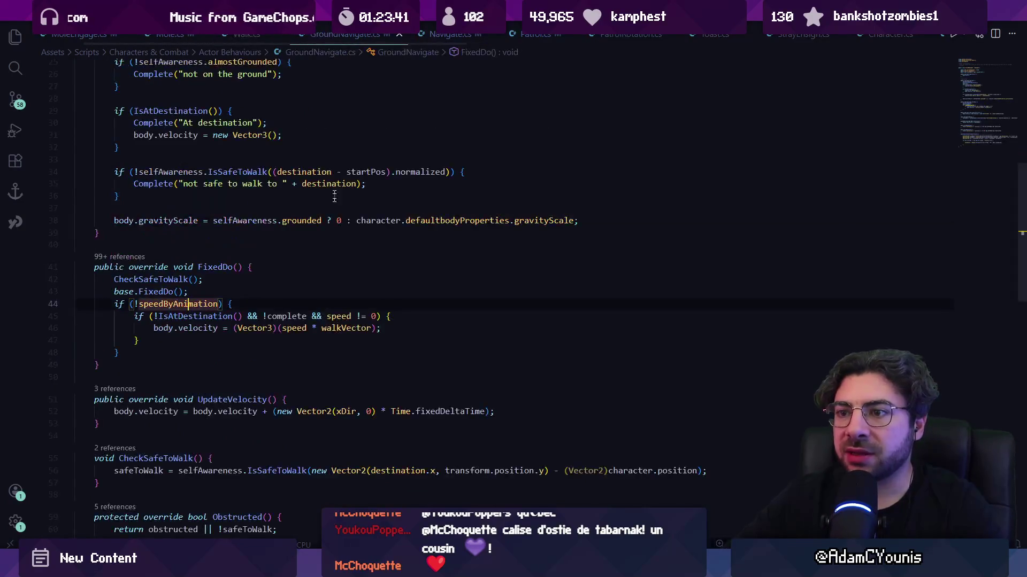
{"action": "scroll", "coordinate": [294, 250], "scroll_direction": "down", "scroll_amount": 3}
{"action": "left_click", "coordinate": [331, 288]}
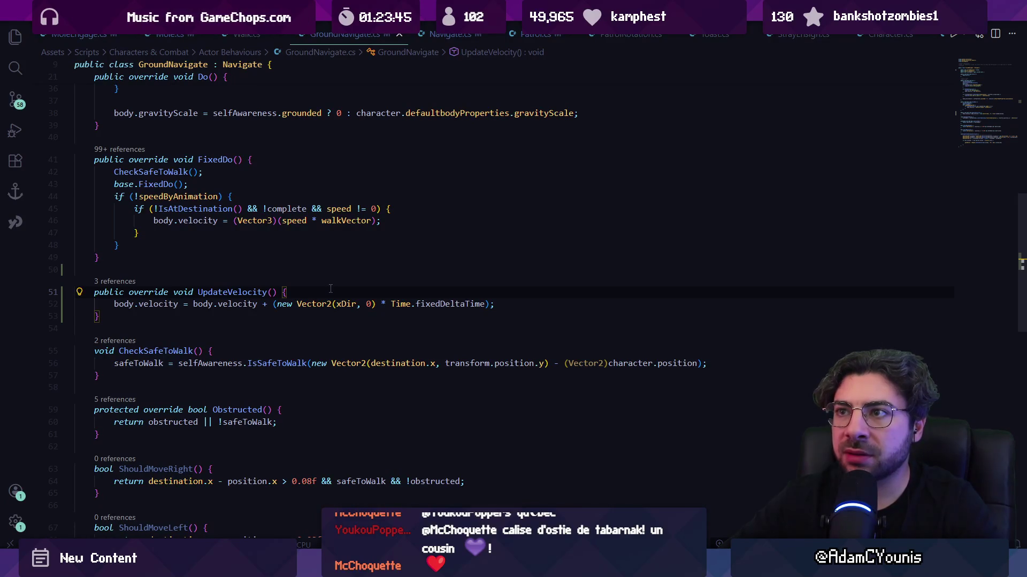
{"action": "left_click", "coordinate": [246, 36]}
{"action": "left_click", "coordinate": [316, 37]}
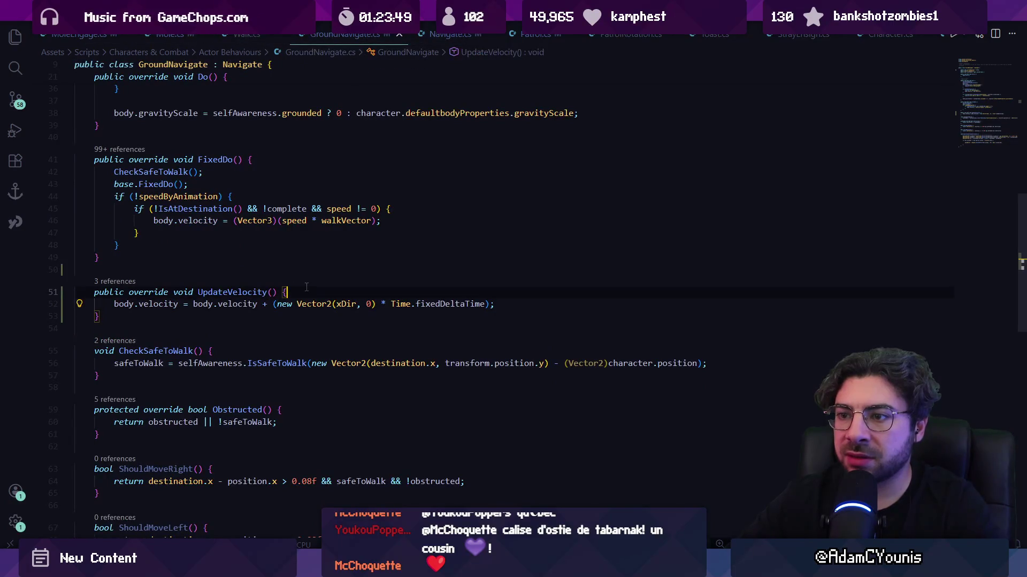
- Enclose the velocity line in an if (verletVelocity) block
{"action": "key", "text": "Return"}
{"action": "type", "text": "if"}
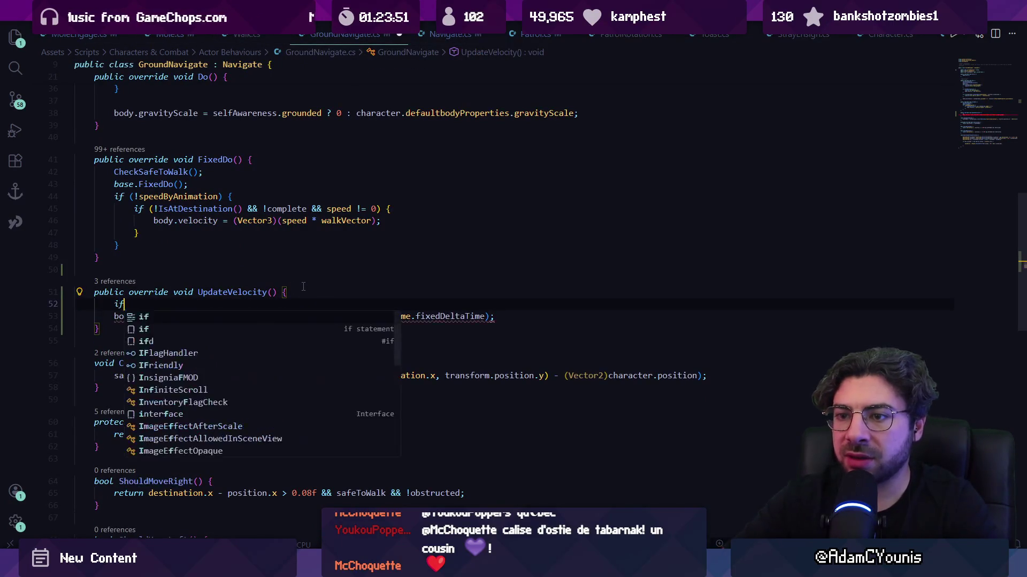
{"action": "type", "text": "(verletVelocity){"}
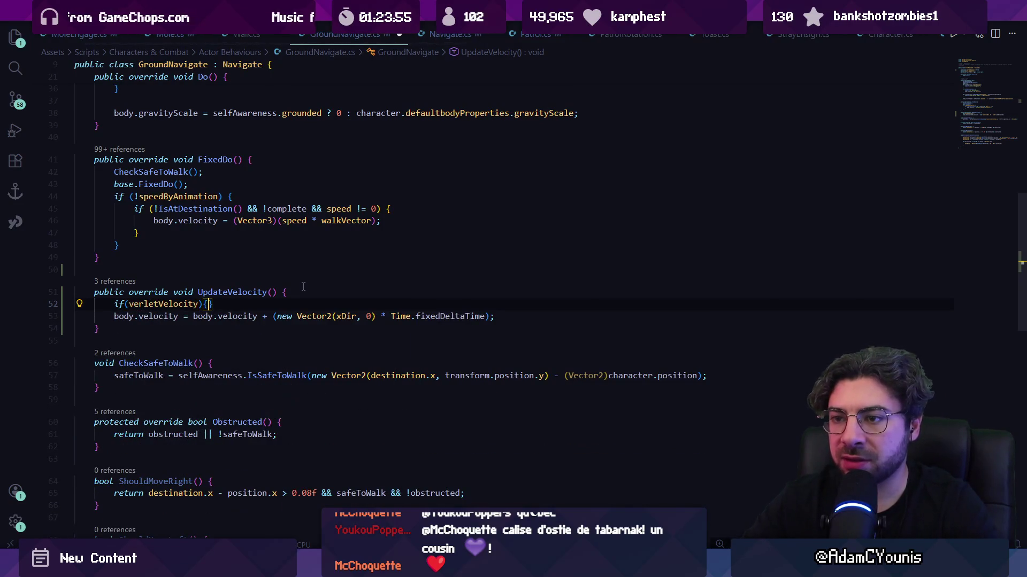
{"action": "key", "text": "BackSpace"}
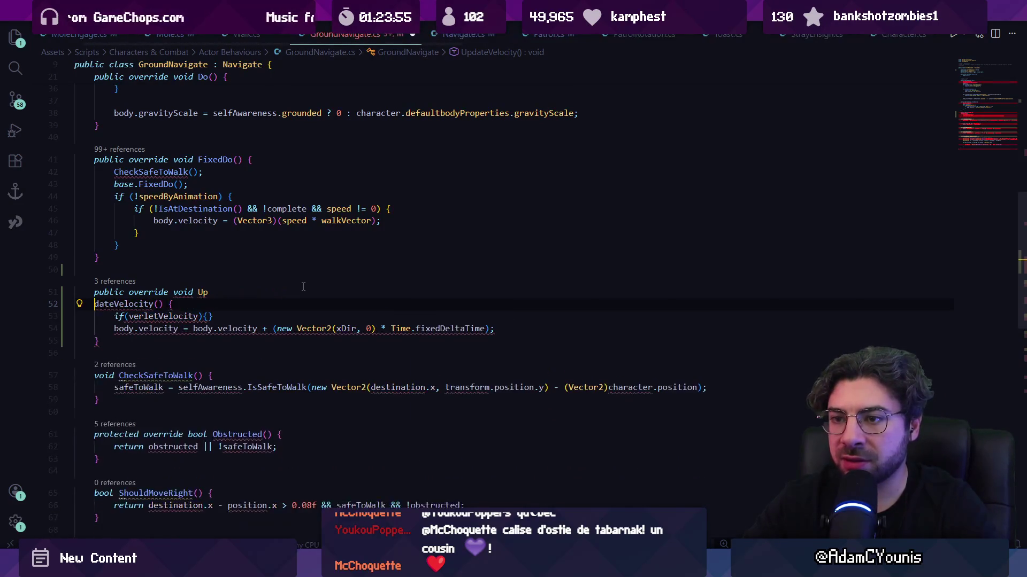
{"action": "key", "text": "Down"}
{"action": "key", "text": "Down"}
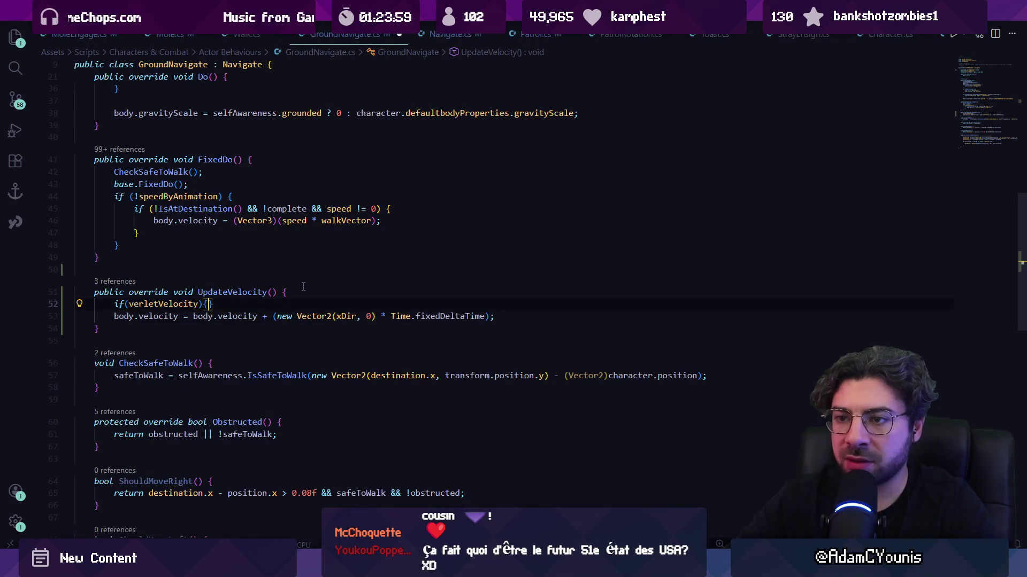
{"action": "key", "text": "Delete"}
{"action": "key", "text": "Delete"}
{"action": "key", "text": "Return"}
- Add an else branch calling base.UpdateVelocity() and save GroundNavigate.cs
{"action": "key", "text": "End"}
{"action": "key", "text": "Return"}
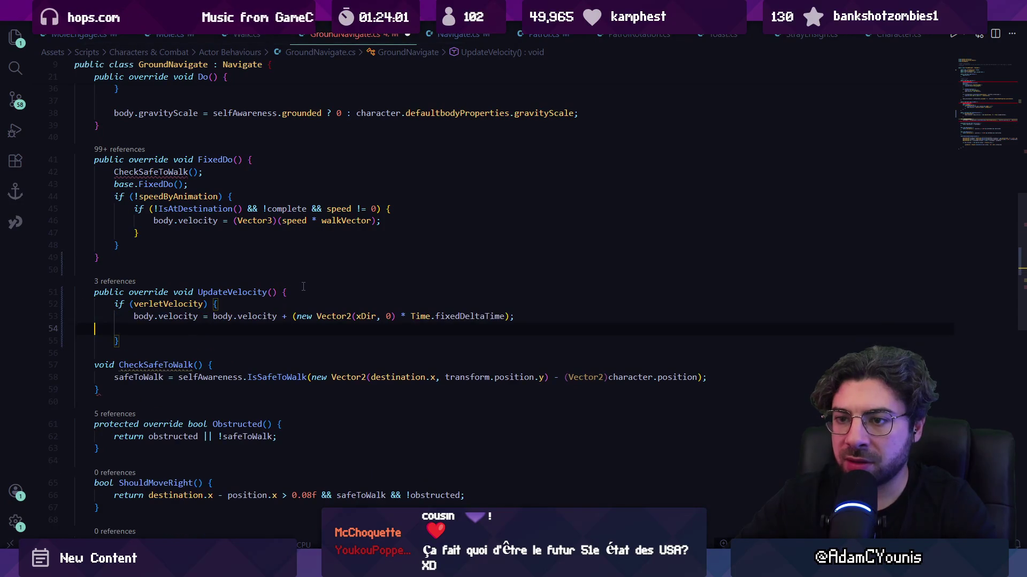
{"action": "key", "text": "Delete"}
{"action": "key", "text": "End"}
{"action": "type", "text": "e"}
{"action": "key", "text": "Tab"}
{"action": "key", "text": "ctrl+s"}
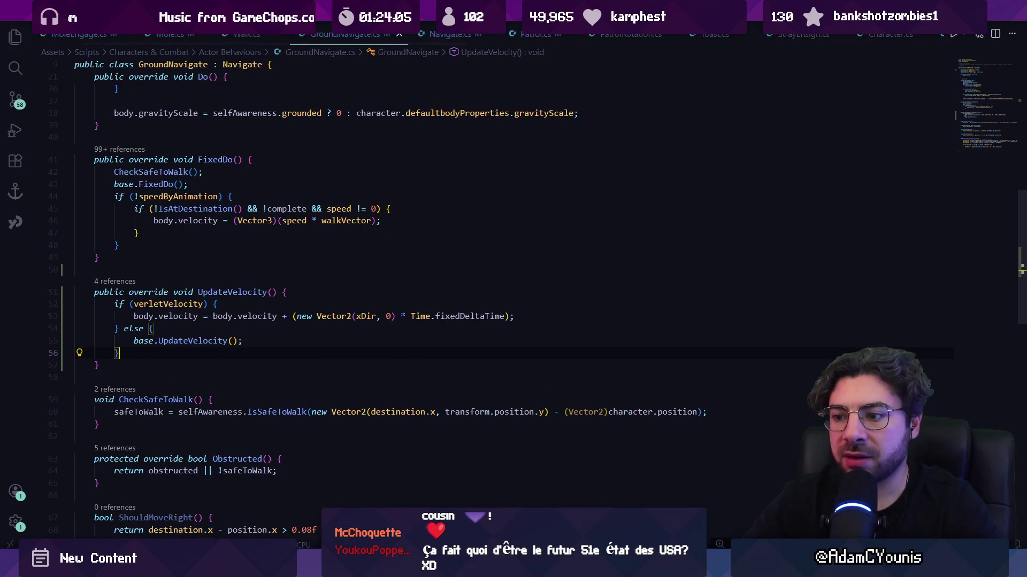
{"action": "key", "text": "alt+Tab"}
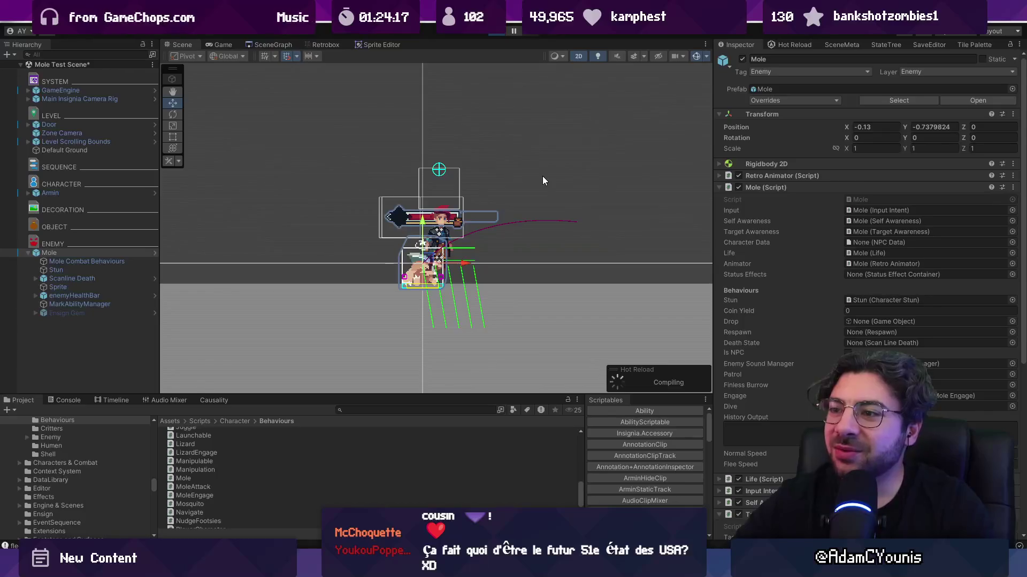
{"action": "key", "text": "ctrl+p"}
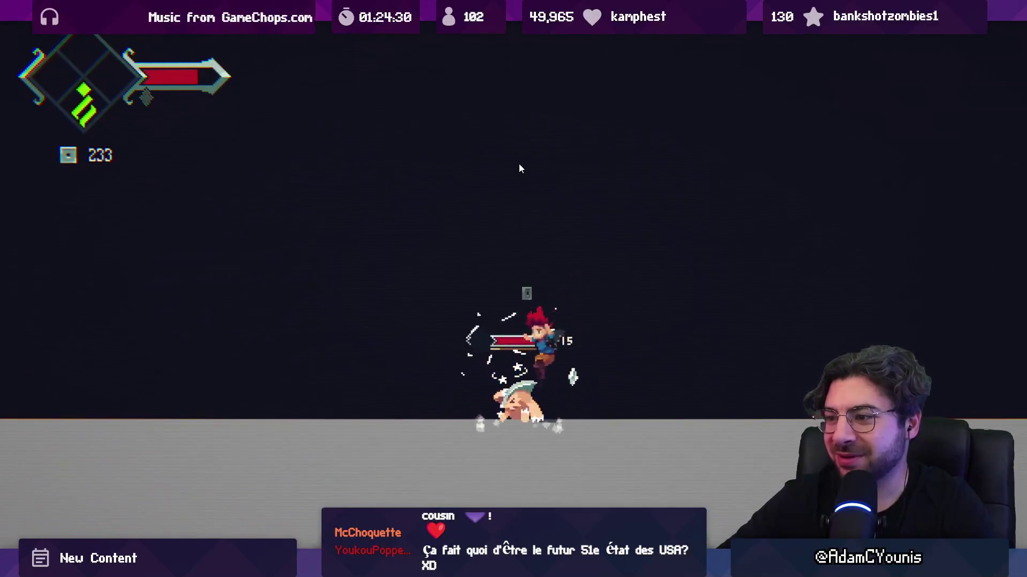
{"action": "key", "text": "shift+space"}
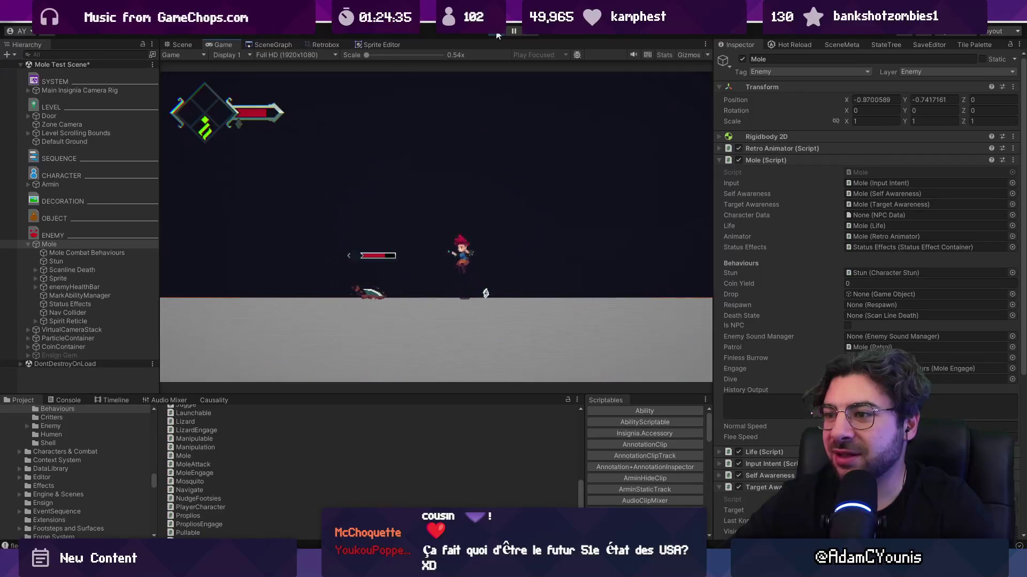
{"action": "left_click", "coordinate": [496, 33]}
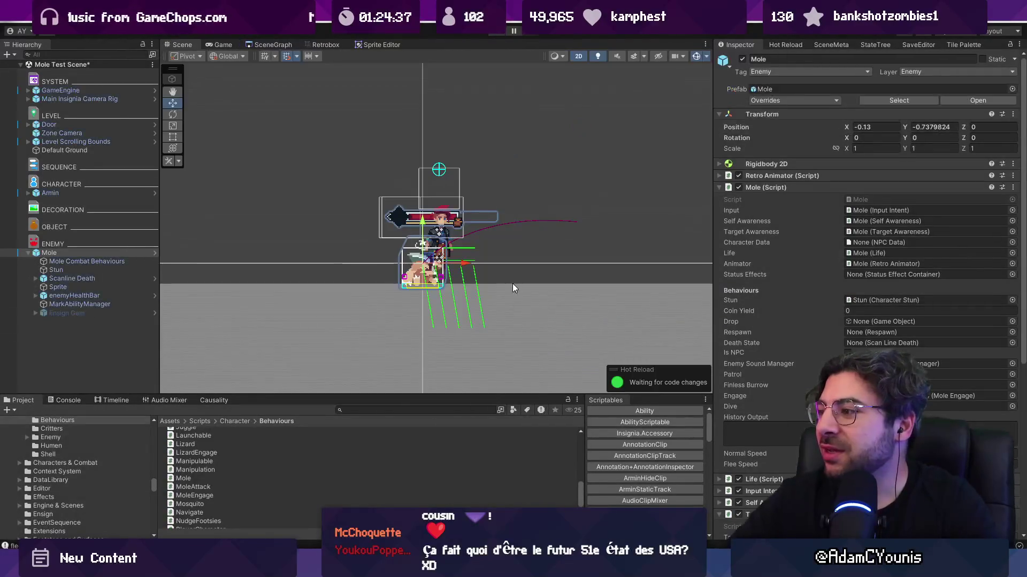
{"action": "scroll", "coordinate": [900, 322], "scroll_direction": "down", "scroll_amount": 5}
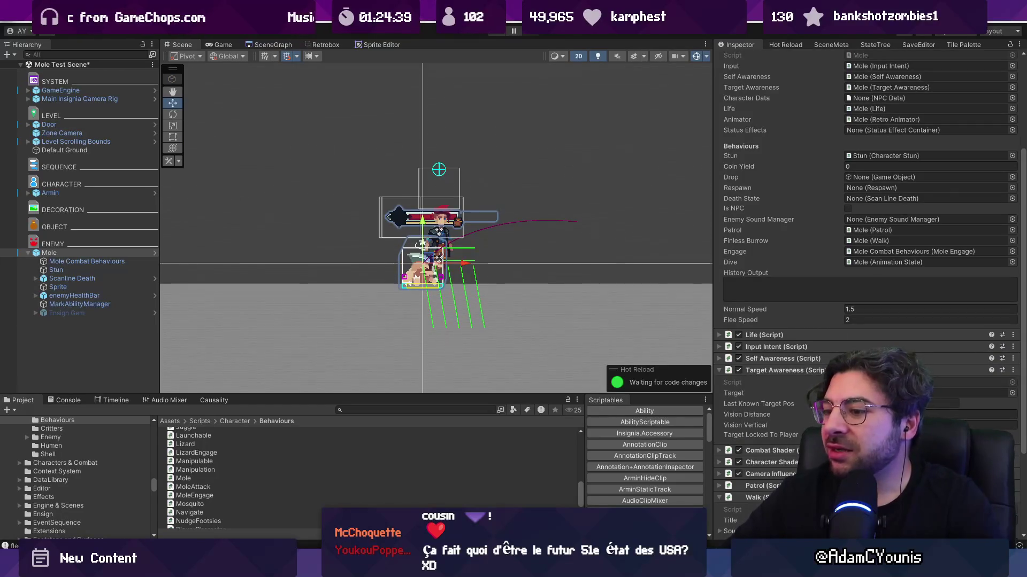
{"action": "mouse_move", "coordinate": [409, 564]}
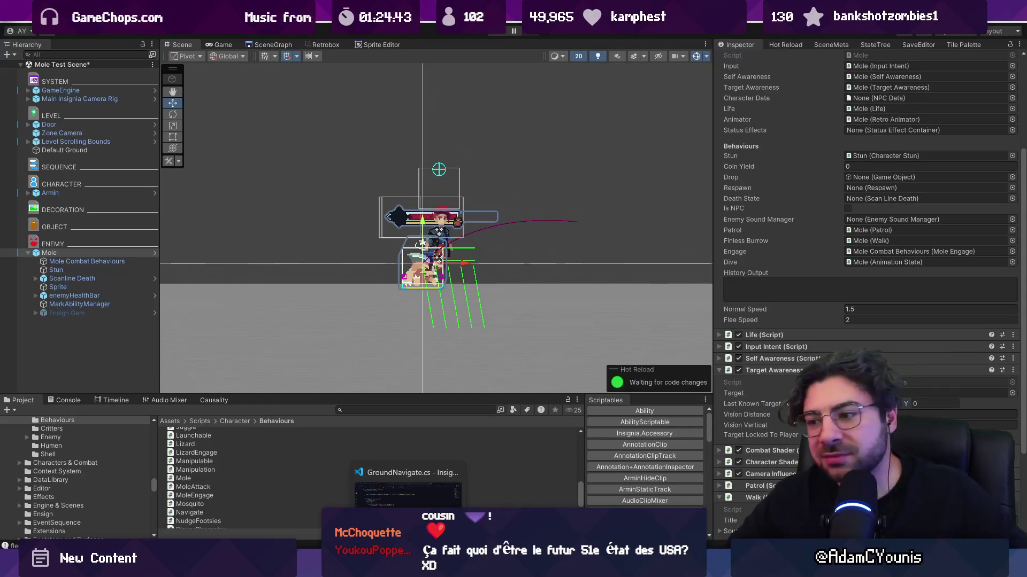
- Add Debug.Log("using verlet velocity") inside GroundNavigate's verlet velocity branch
{"action": "left_click", "coordinate": [408, 490]}
{"action": "left_click", "coordinate": [282, 316]}
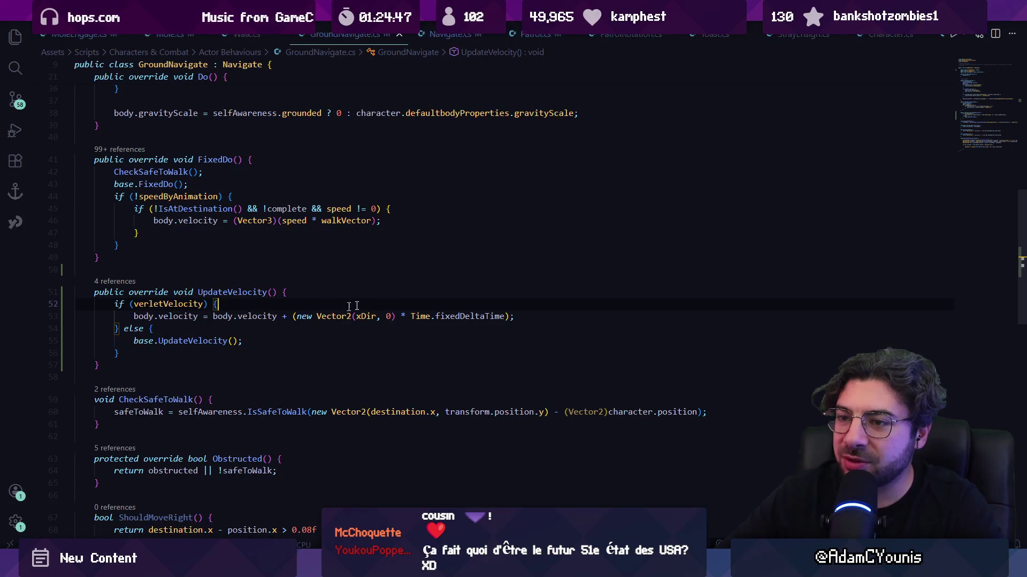
{"action": "key", "text": "Return"}
{"action": "type", "text": "Debug.Log(\"using verlet velocity\");"}
{"action": "key", "text": "Tab"}
{"action": "key", "text": "Return"}
- Play the scene, jump from the console's 'fleeing' entry to Mole.cs, and delete that log line
{"action": "key", "text": "alt+Tab"}
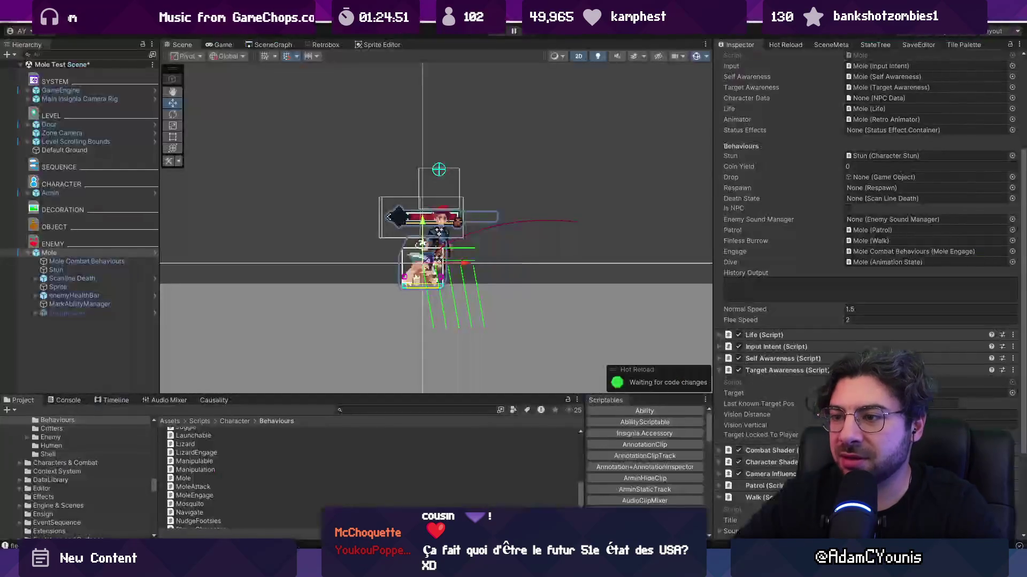
{"action": "key", "text": "ctrl+p"}
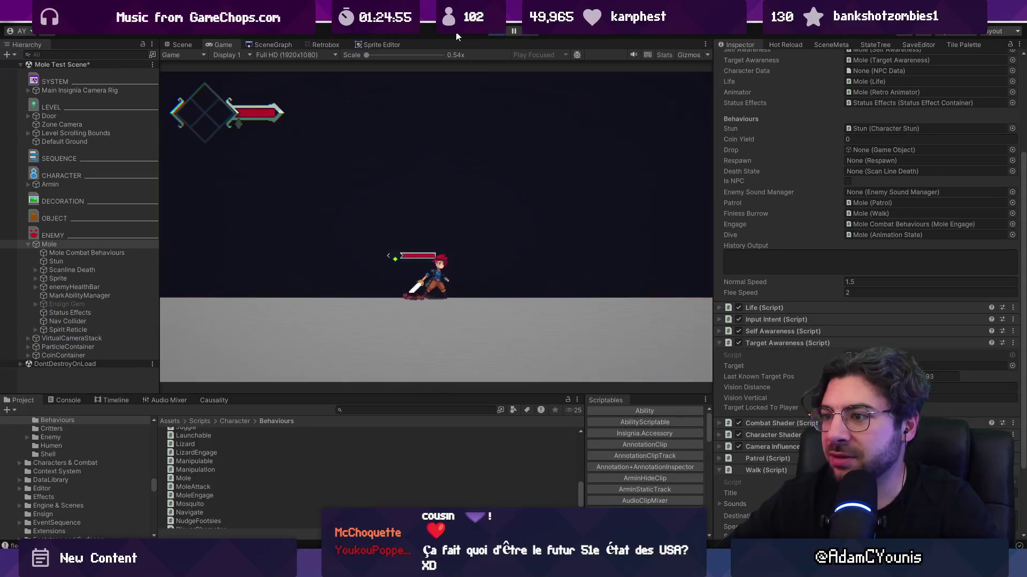
{"action": "left_click", "coordinate": [178, 45]}
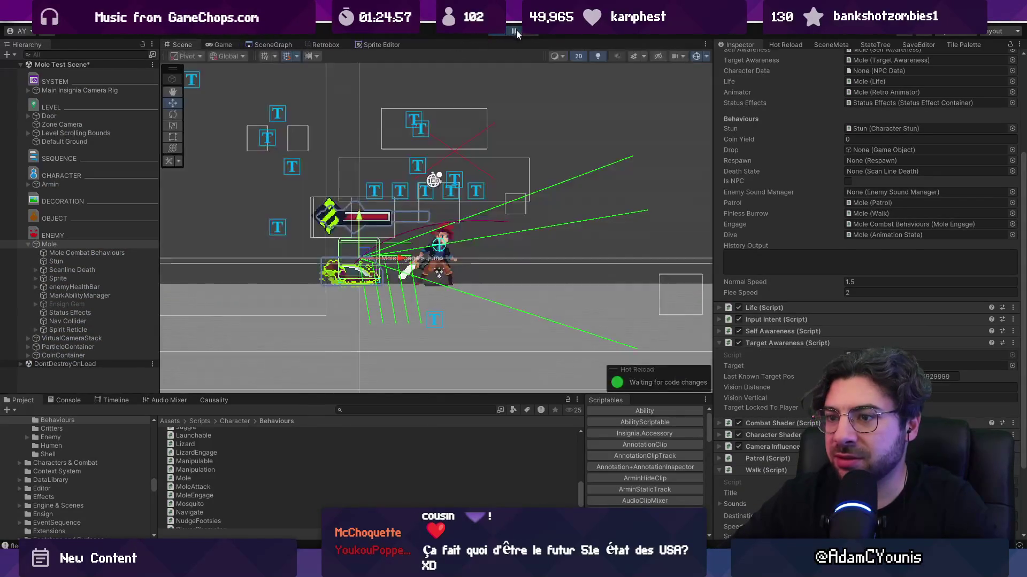
{"action": "left_click", "coordinate": [58, 400]}
{"action": "left_click", "coordinate": [139, 431]}
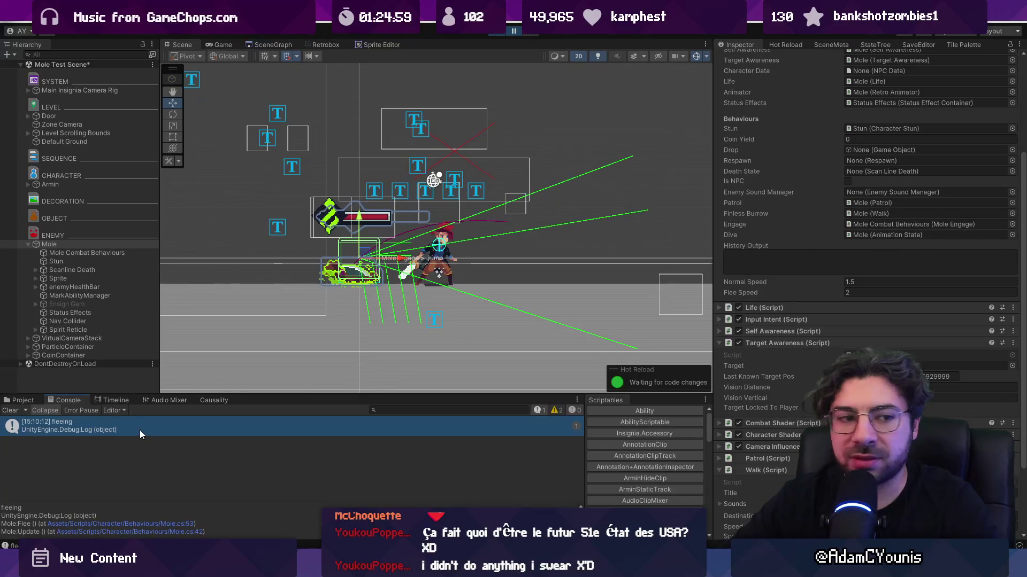
{"action": "double_click", "coordinate": [136, 425]}
{"action": "key", "text": "ctrl+shift+k"}
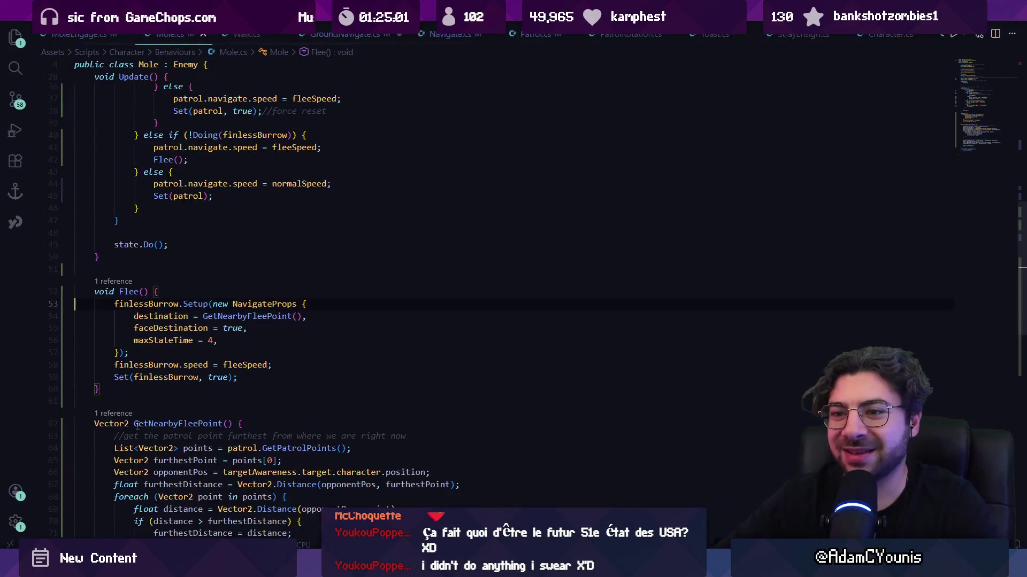
- Jump from GroundNavigate's override to the base UpdateVelocity in Navigate.cs
{"action": "key", "text": "ctrl+Tab"}
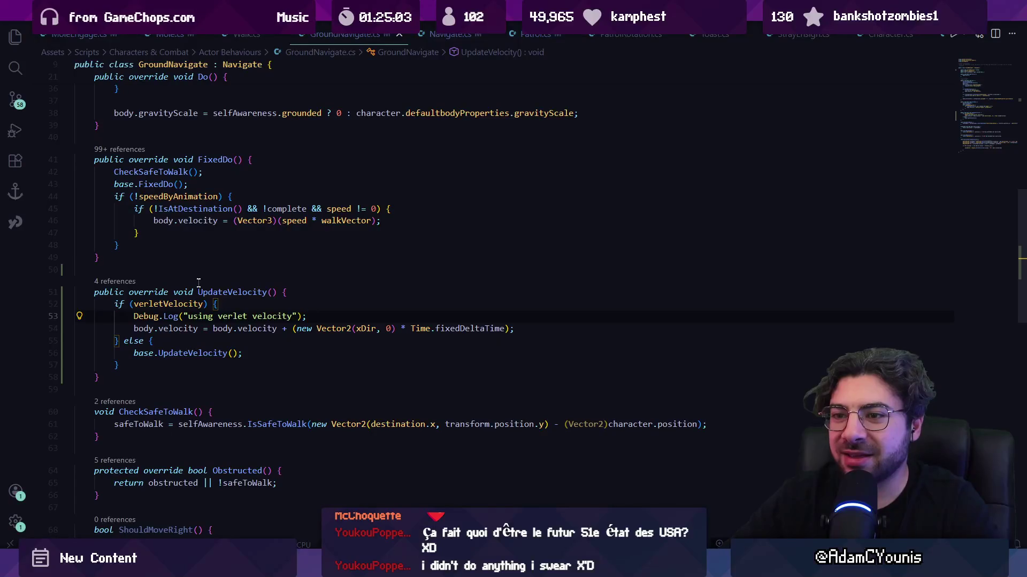
{"action": "key", "text": "Up"}
{"action": "key", "text": "Up"}
{"action": "key", "text": "ctrl+Tab"}
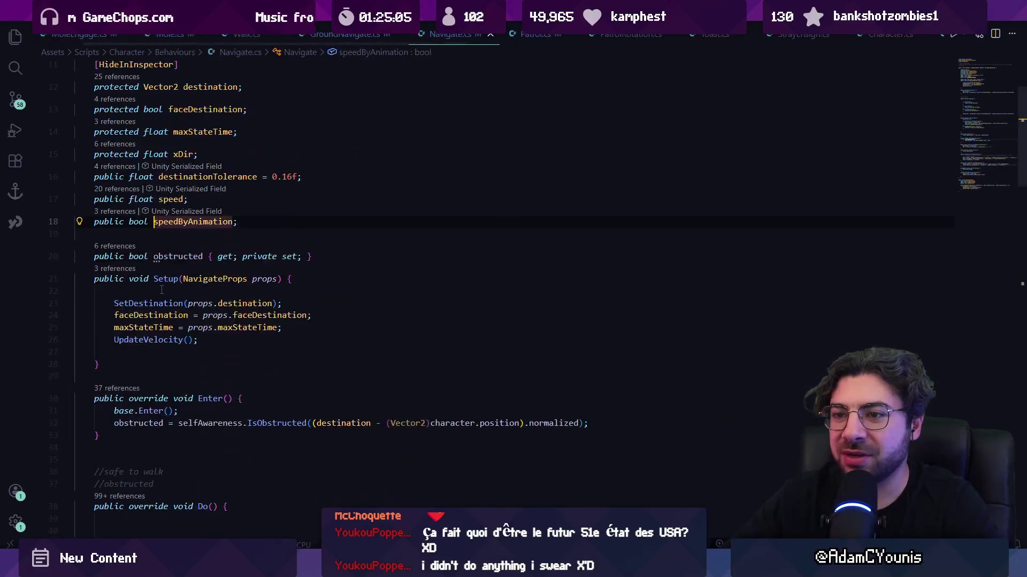
{"action": "key", "text": "ctrl+Tab"}
{"action": "key", "text": "F12"}
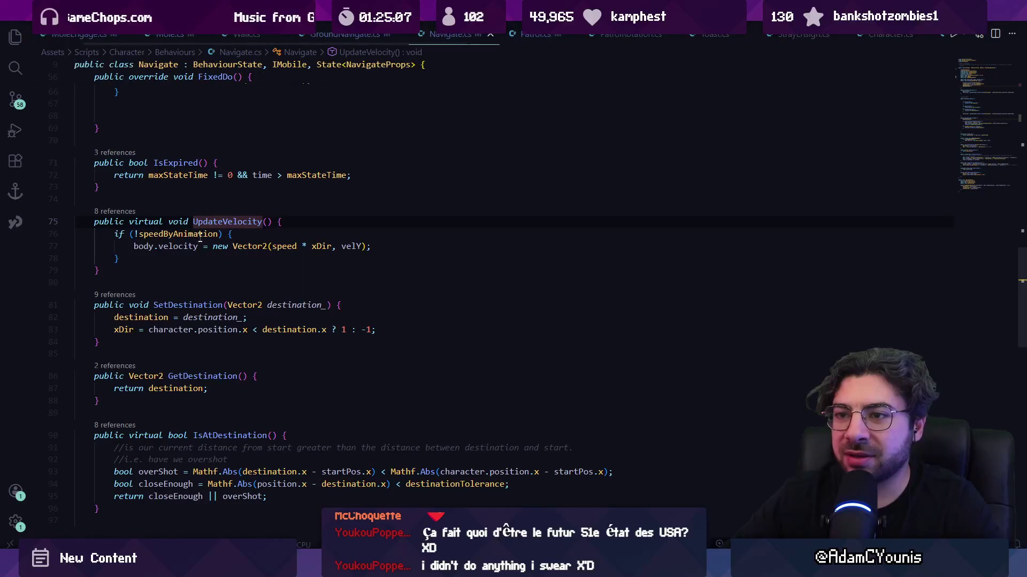
{"action": "left_click", "coordinate": [144, 221]}
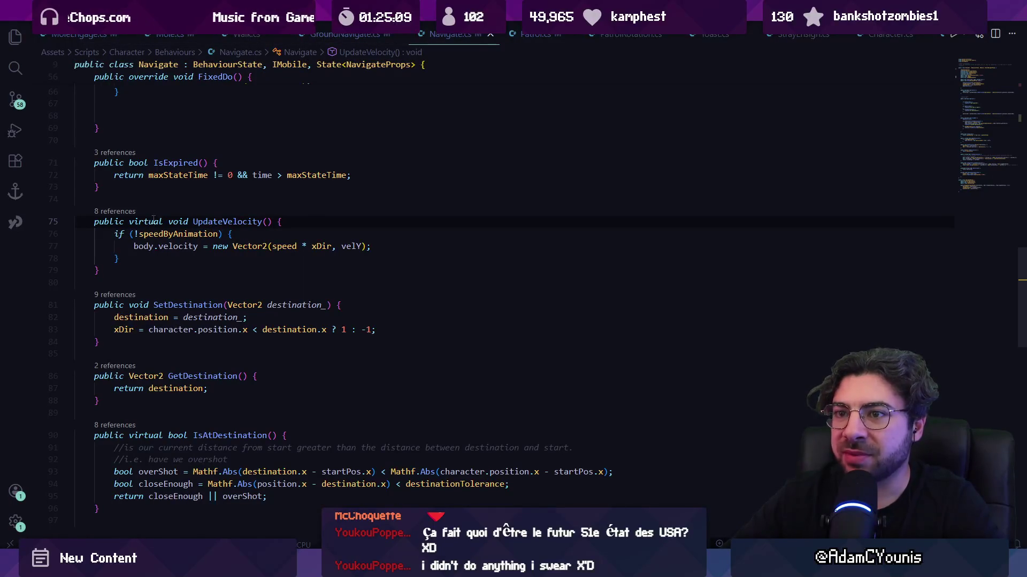
{"action": "left_click", "coordinate": [197, 221]}
- Search Navigate.cs for 'update' and step through the UpdateVelocity calls in FixedDo and Setup
{"action": "key", "text": "ctrl+f"}
{"action": "type", "text": "ud"}
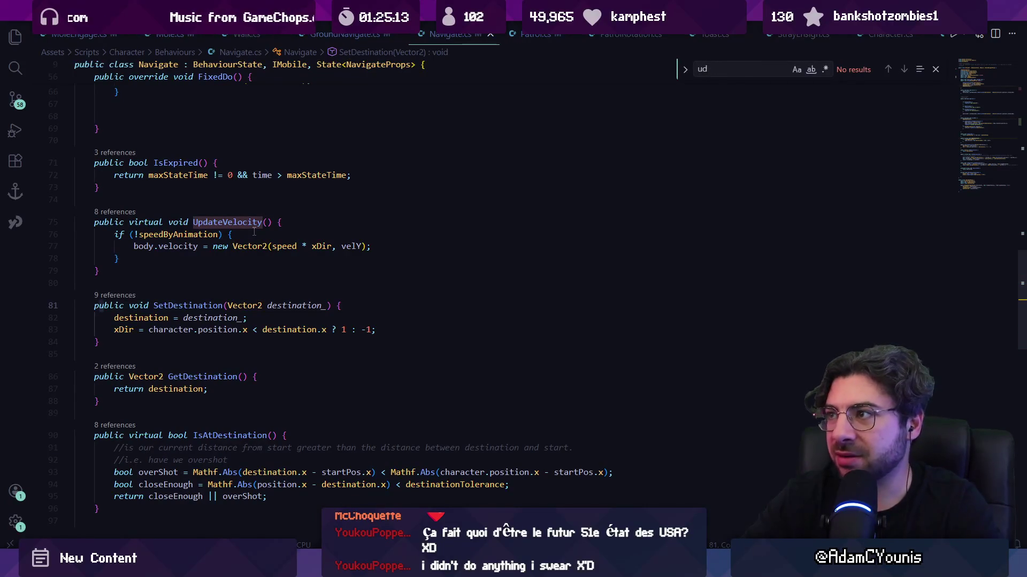
{"action": "key", "text": "BackSpace"}
{"action": "type", "text": "pdate"}
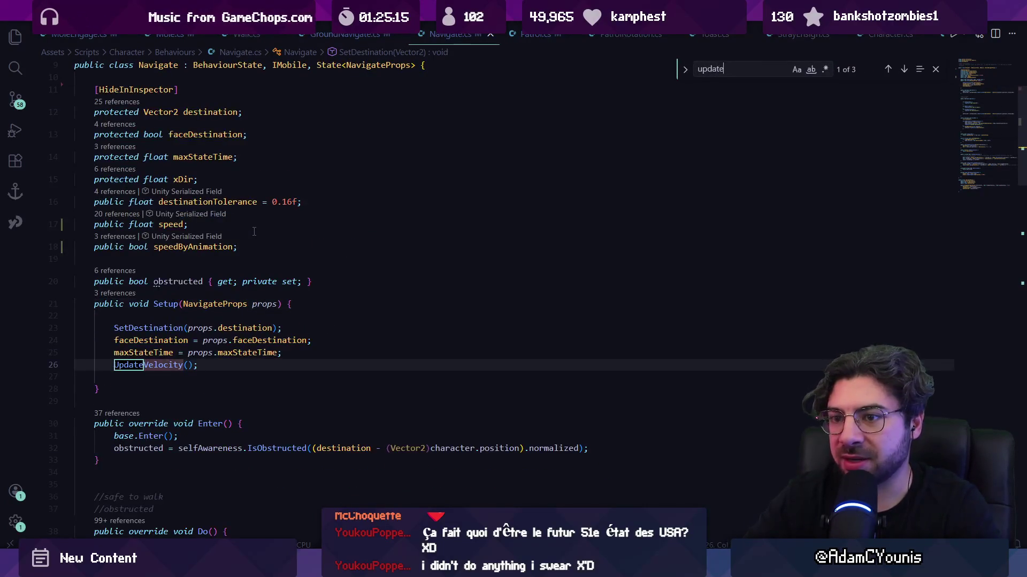
{"action": "key", "text": "Return"}
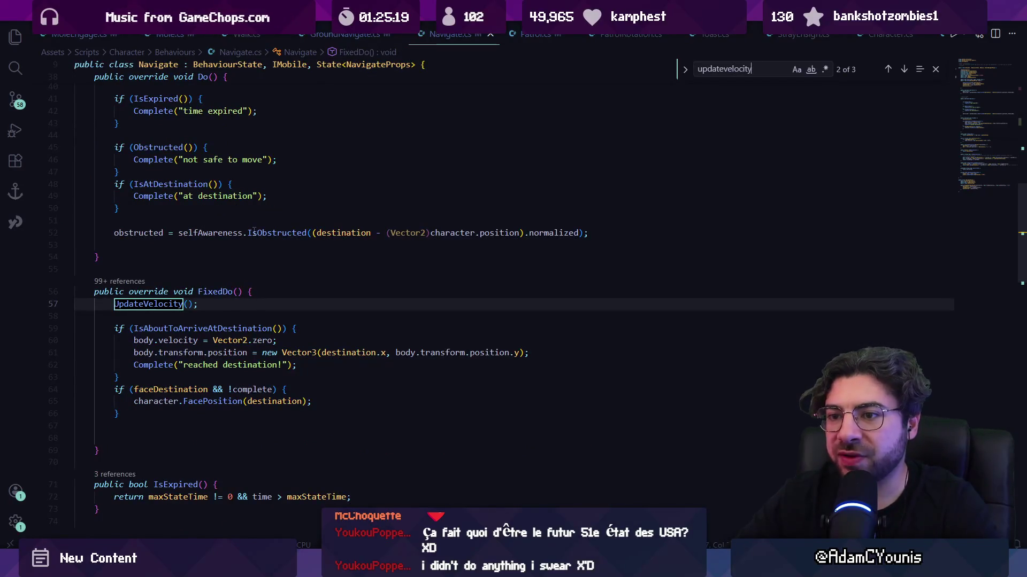
{"action": "key", "text": "Return"}
{"action": "key", "text": "shift+Return"}
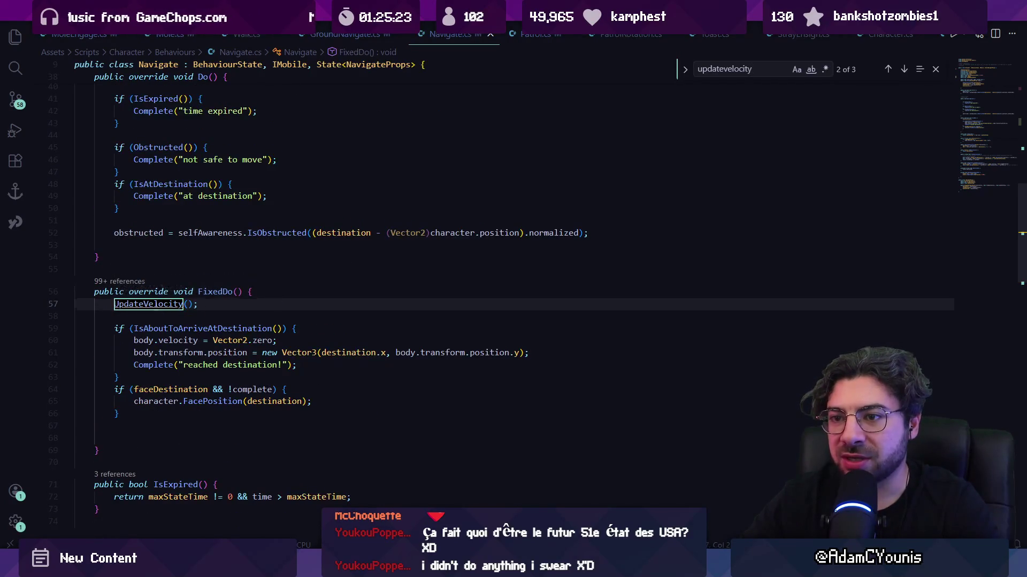
{"action": "key", "text": "F12"}
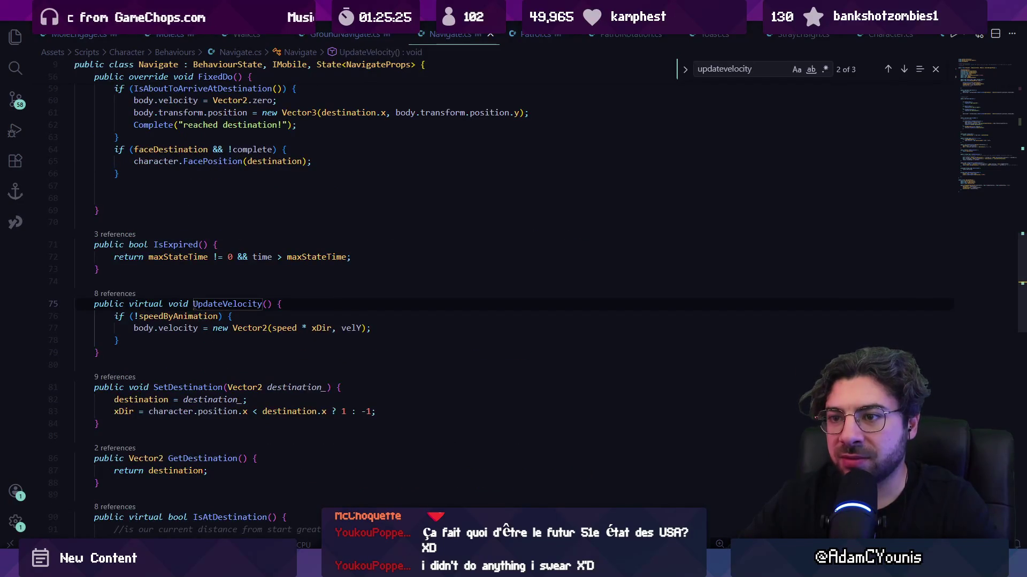
{"action": "key", "text": "alt+Left"}
{"action": "key", "text": "alt+Left"}
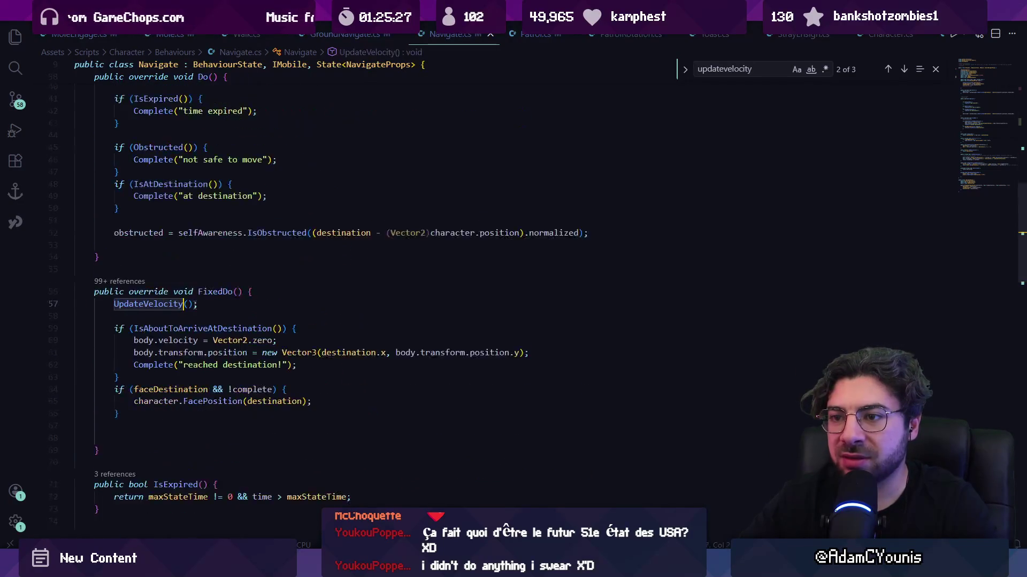
{"action": "key", "text": "alt+Left"}
{"action": "key", "text": "alt+Right"}
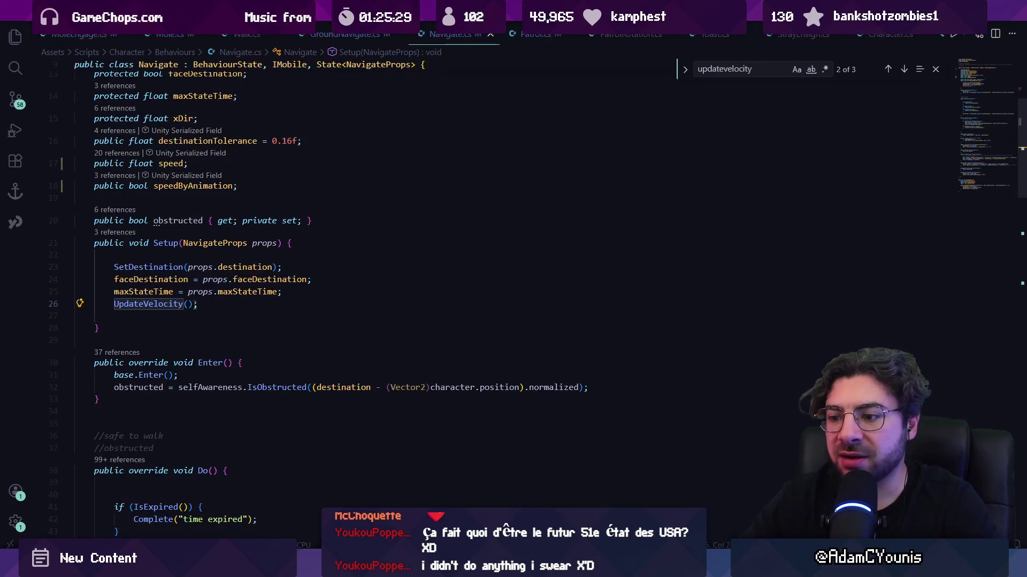
{"action": "key", "text": "alt+Tab"}
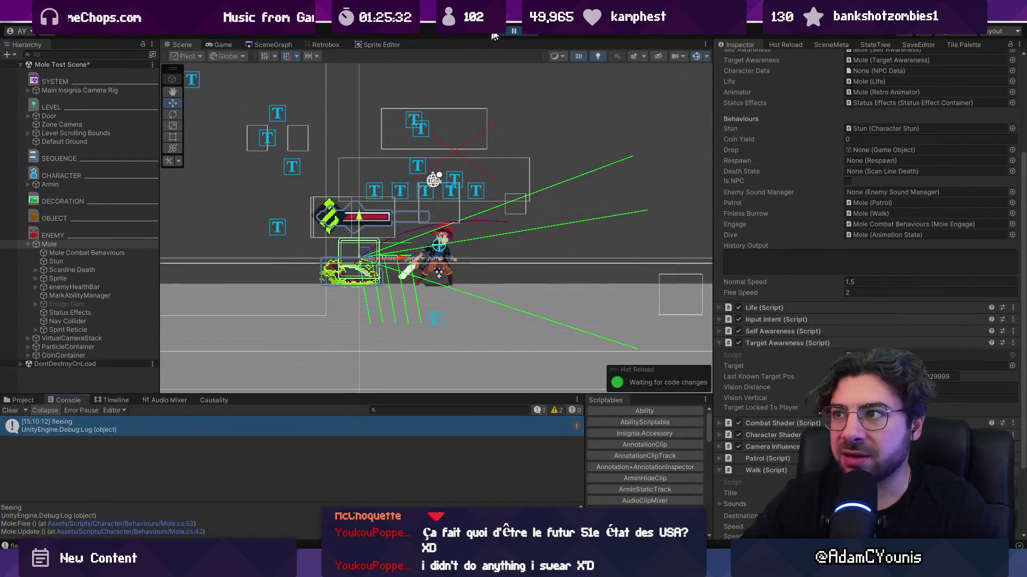
- Select Mole Combat Behaviours, resume then stop the game, and start a search in Navigate.cs
{"action": "left_click", "coordinate": [124, 254]}
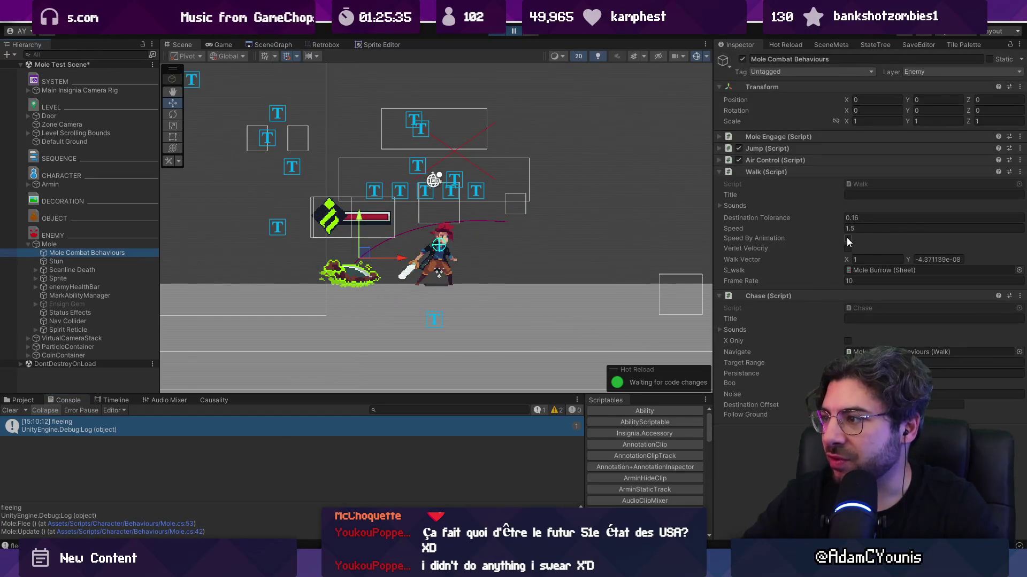
{"action": "left_click", "coordinate": [512, 31]}
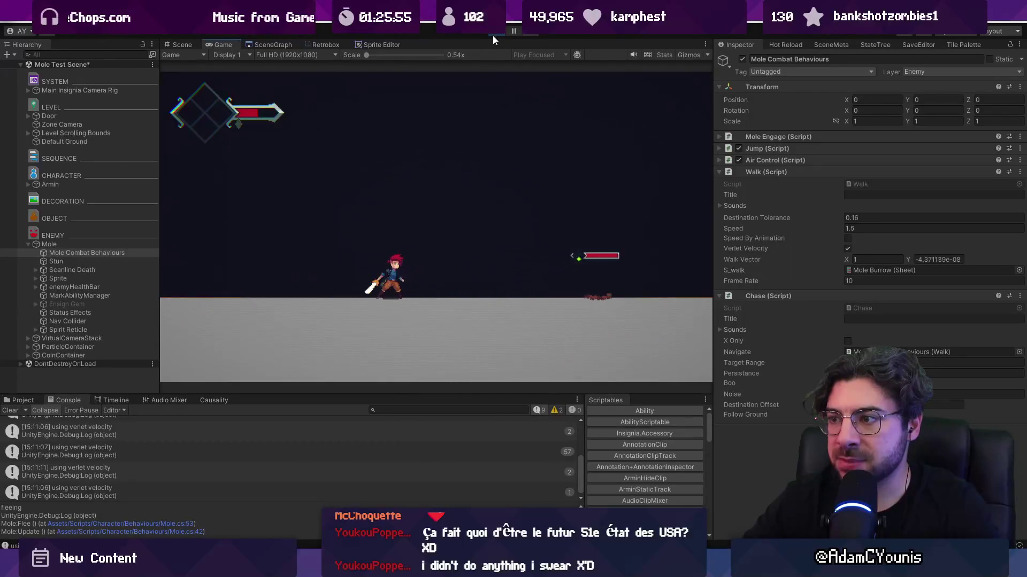
{"action": "left_click", "coordinate": [492, 35]}
{"action": "key", "text": "alt+Tab"}
{"action": "key", "text": "ctrl+f"}
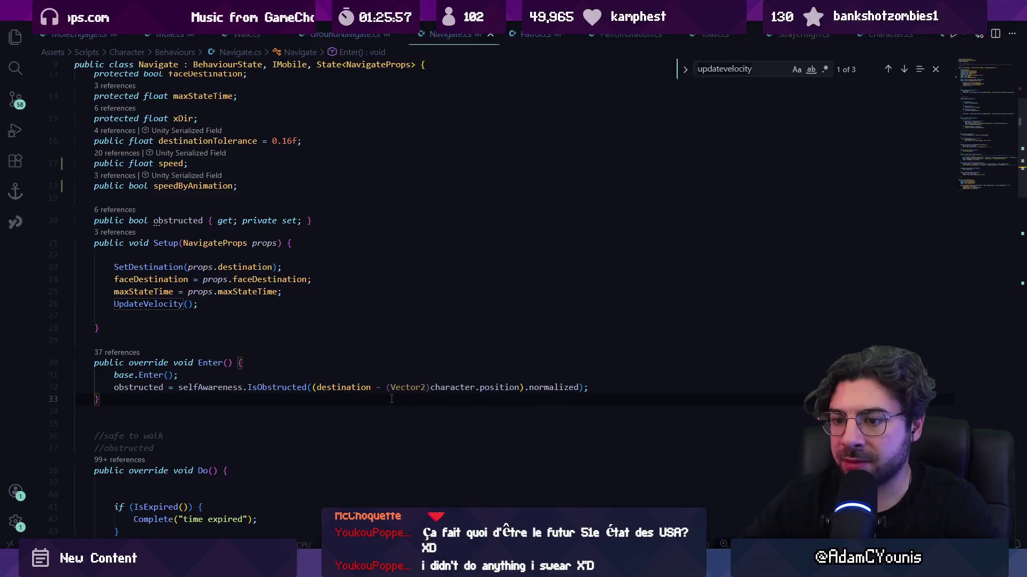
- Search Navigate.cs for 'body.' uses and try an if guard above the velocity reset, then undo it
{"action": "type", "text": "body..ve"}
{"action": "key", "text": "BackSpace"}
{"action": "key", "text": "BackSpace"}
{"action": "key", "text": "BackSpace"}
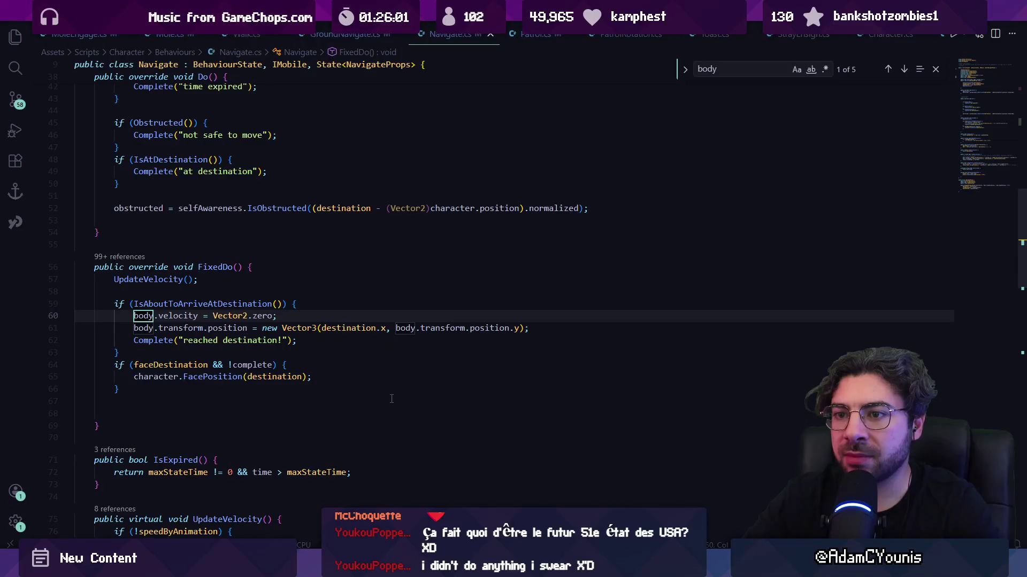
{"action": "key", "text": "Escape"}
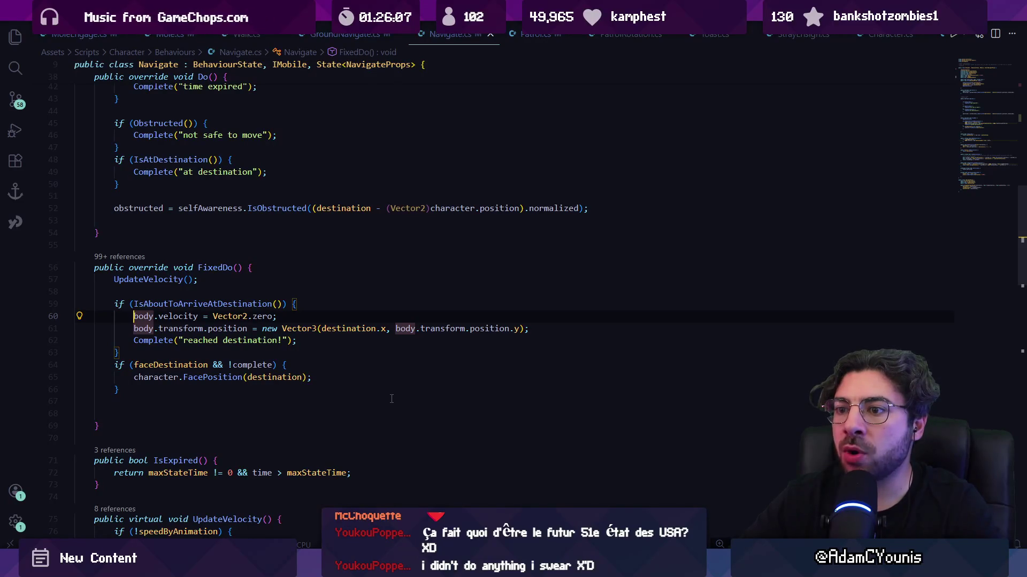
{"action": "key", "text": "Return"}
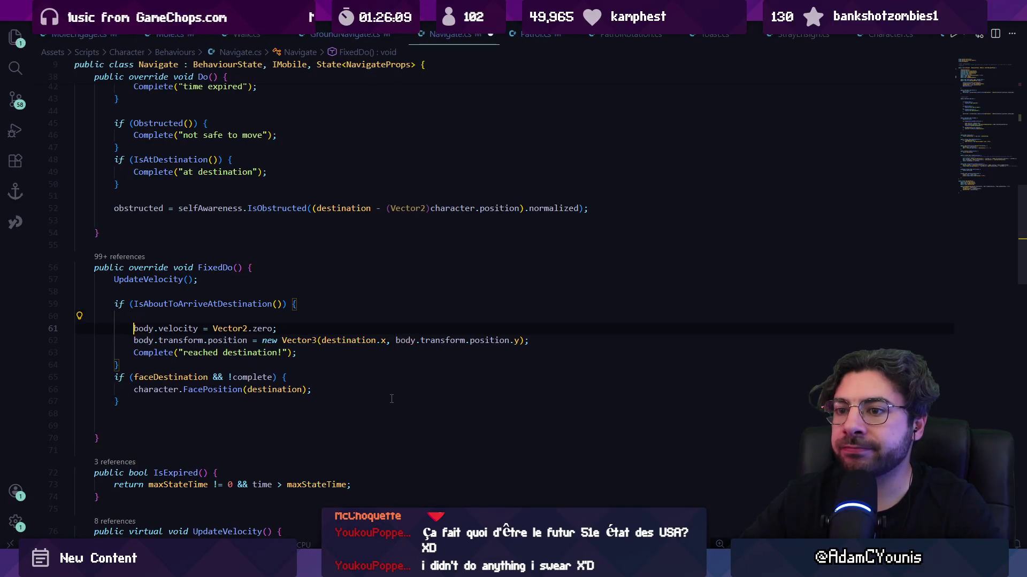
{"action": "type", "text": "if("}
{"action": "type", "text": "usingver"}
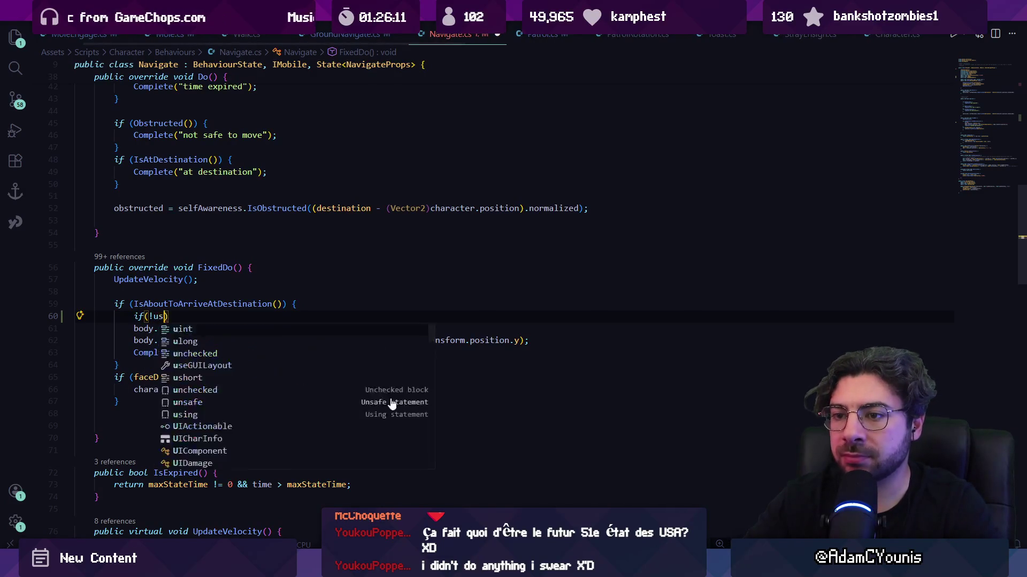
{"action": "type", "text": "verle"}
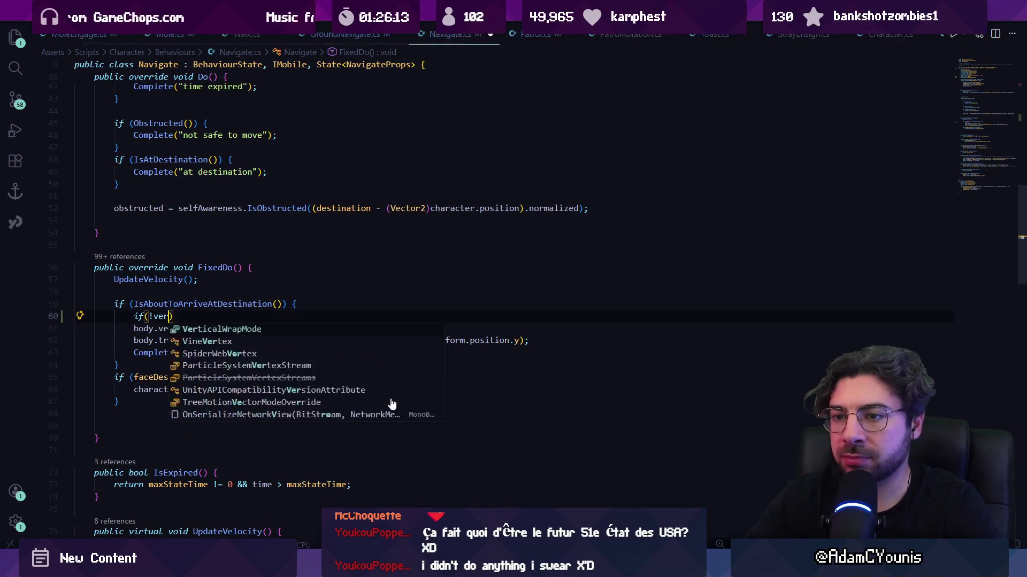
{"action": "key", "text": "ctrl+z"}
{"action": "key", "text": "ctrl+z"}
{"action": "key", "text": "ctrl+z"}
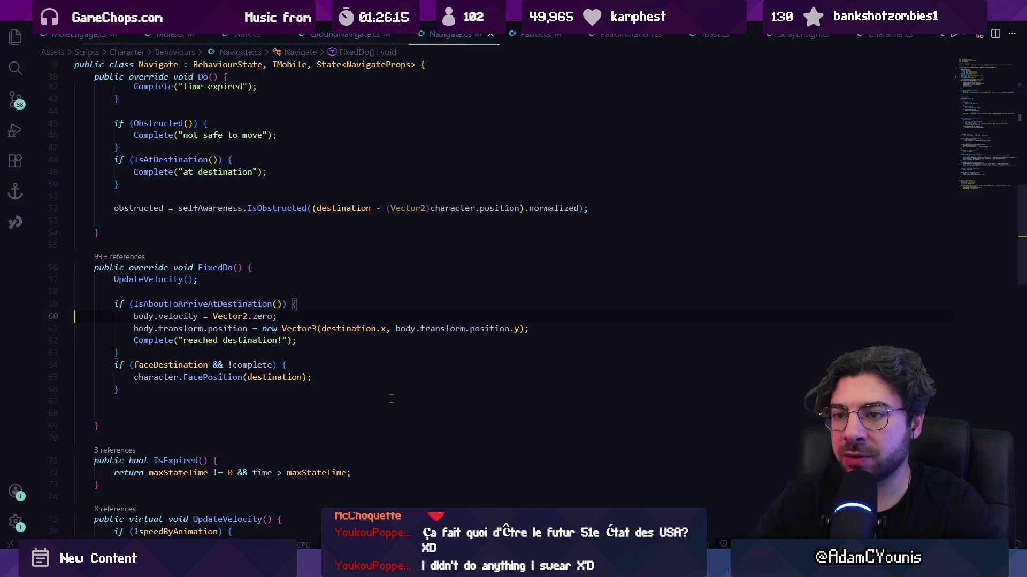
- Select and copy Navigate's whole FixedDo method, lines 56–70, leaving Navigate.cs unchanged
{"action": "double_click", "coordinate": [265, 303]}
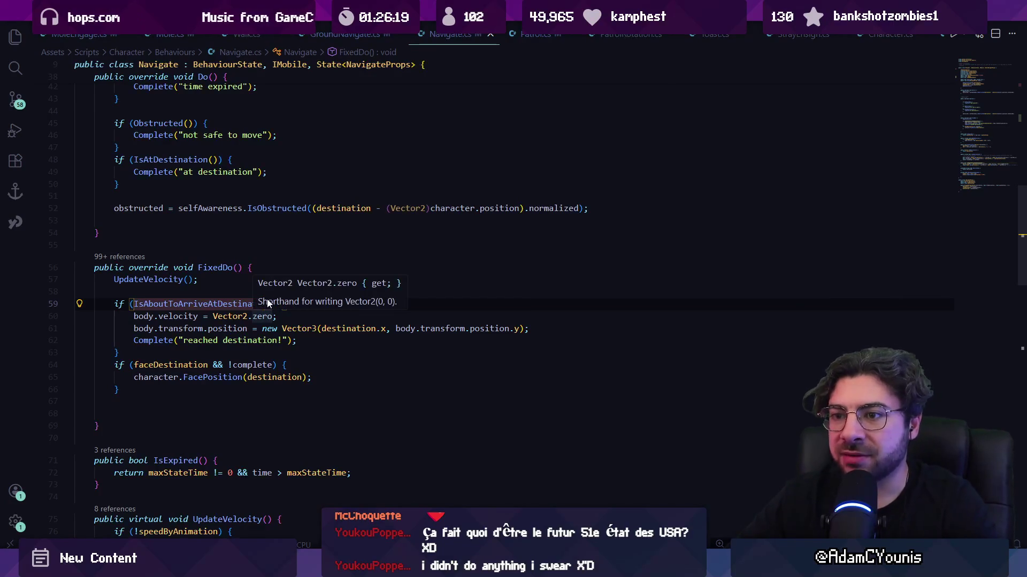
{"action": "key", "text": "ctrl+z"}
{"action": "key", "text": "ctrl+z"}
{"action": "key", "text": "ctrl+y"}
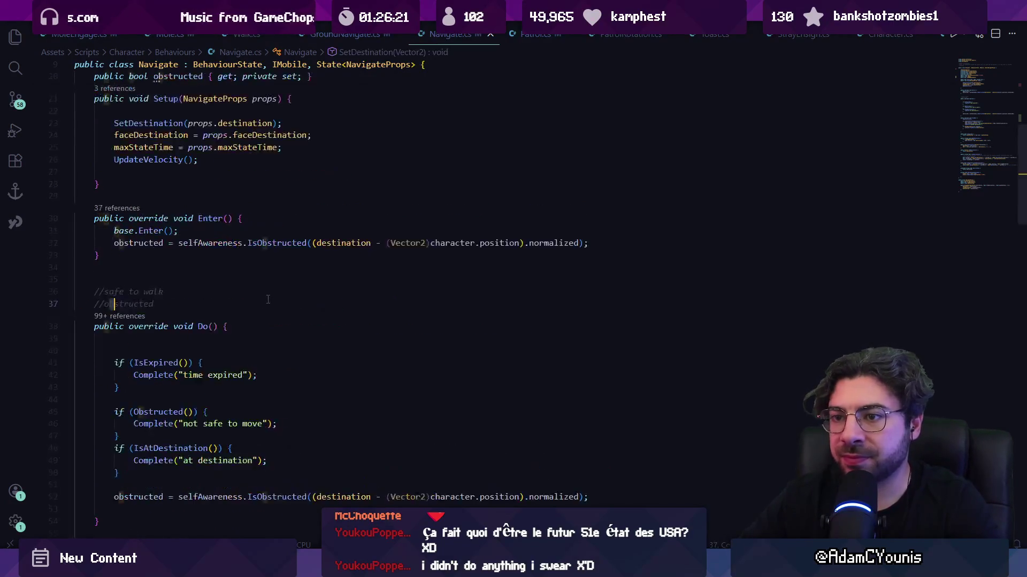
{"action": "key", "text": "ctrl+y"}
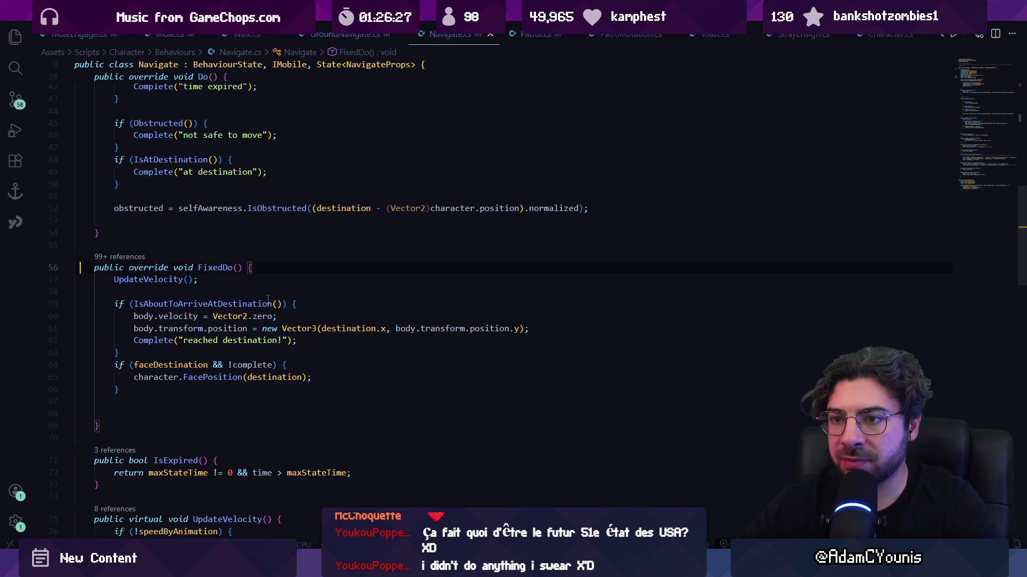
{"action": "key", "text": "shift+Down"}
{"action": "key", "text": "shift+Down"}
{"action": "key", "text": "shift+Down"}
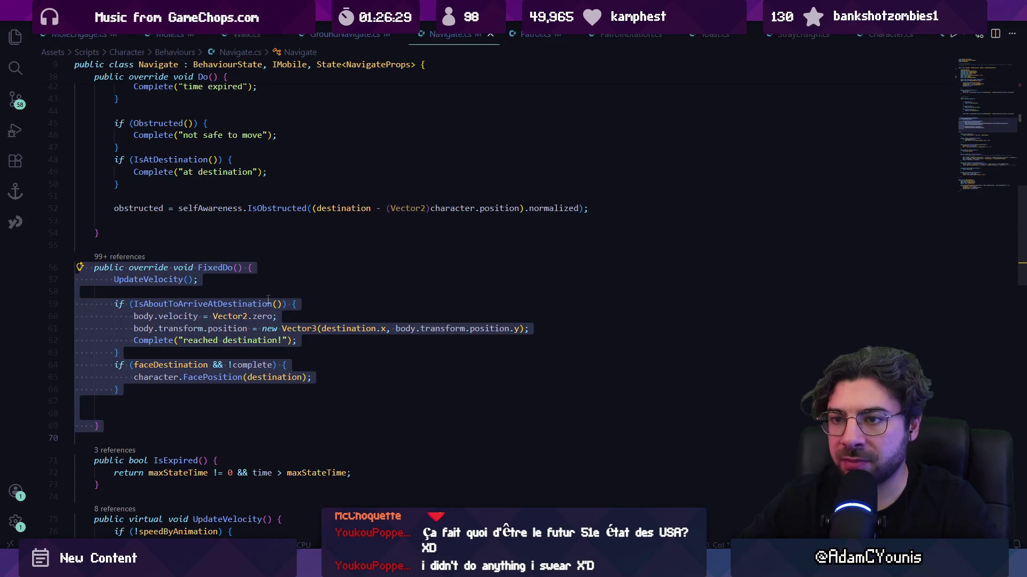
{"action": "key", "text": "ctrl+Tab"}
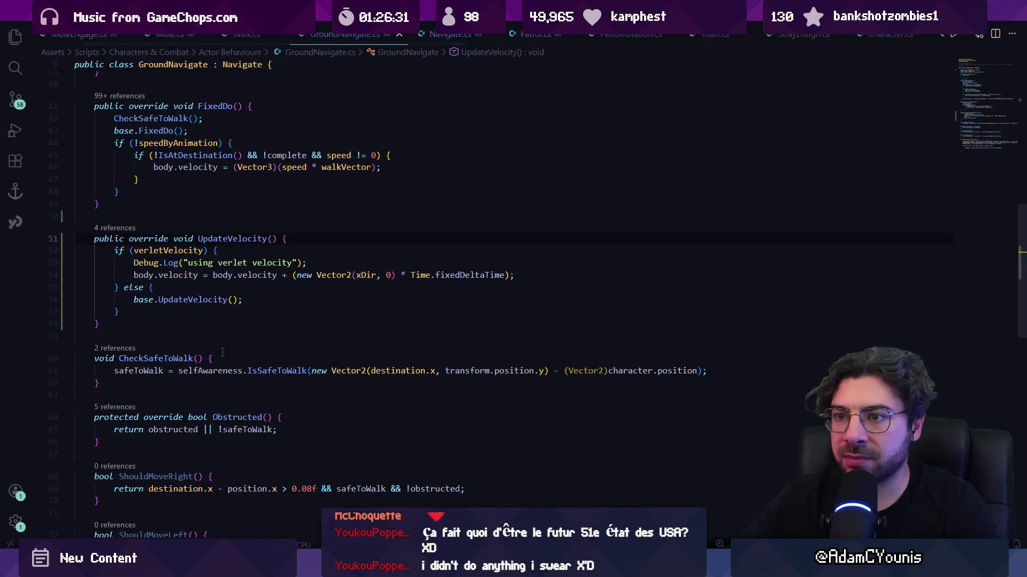
- Paste the copied FixedDo into GroundNavigate.cs, then undo the duplicate method
{"action": "key", "text": "Return"}
{"action": "type", "text": "public override void FixedDo() {         UpdateVelocity();          if (IsAboutToArriveAtDestination()) {             body.velocity = Vector2.zero;             body.transform.position = new Vector3(destination.x, body.transform.position.y);             Complete(\"reached destination!\");         }         if (faceDestination && !complete) {             character.FacePosition(destination);         }       }"}
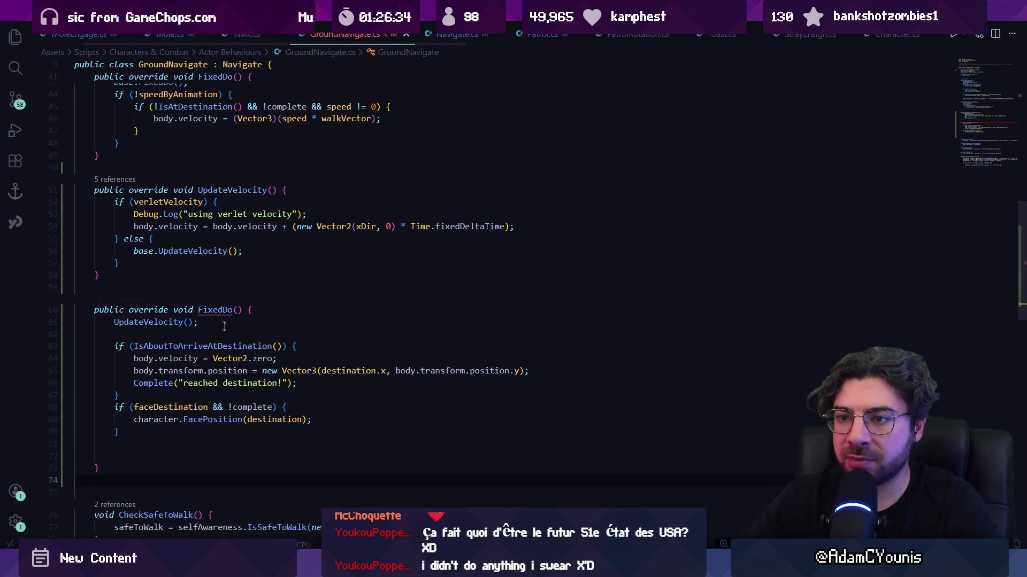
{"action": "mouse_move", "coordinate": [212, 311]}
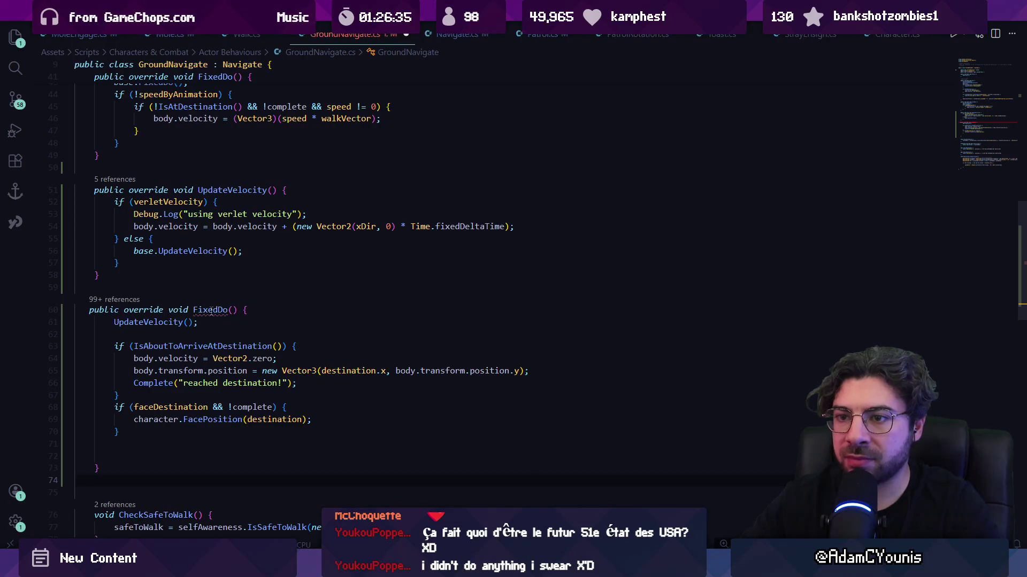
{"action": "key", "text": "ctrl+z"}
{"action": "scroll", "coordinate": [211, 308], "scroll_direction": "up", "scroll_amount": 4}
{"action": "scroll", "coordinate": [212, 308], "scroll_direction": "up", "scroll_amount": 3}
{"action": "left_click", "coordinate": [212, 300]}
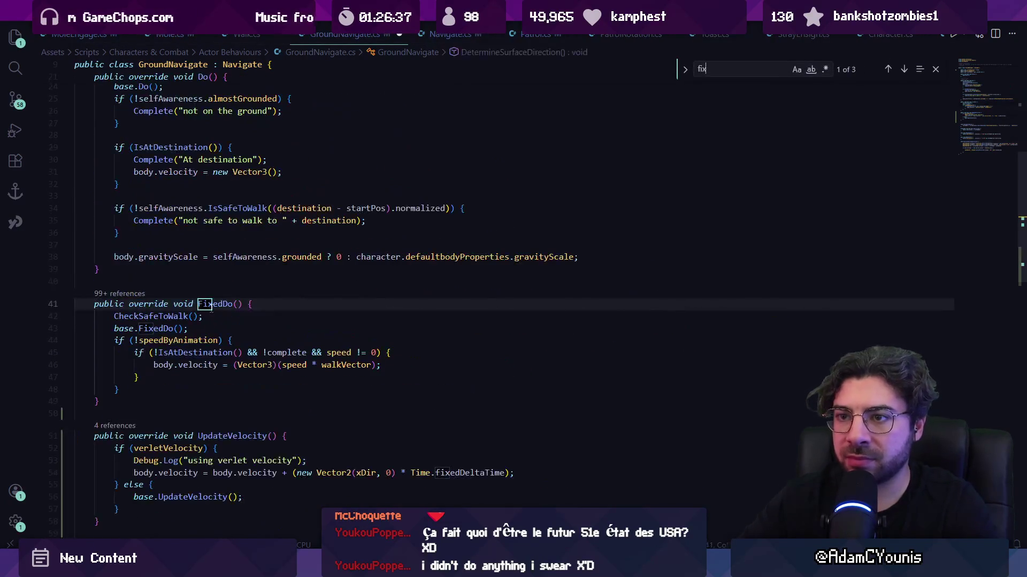
{"action": "scroll", "coordinate": [183, 324], "scroll_direction": "down", "scroll_amount": 2}
- Wrap GroundNavigate's base.FixedDo() call in an if (!verletVelocity) block
{"action": "left_click", "coordinate": [197, 274]}
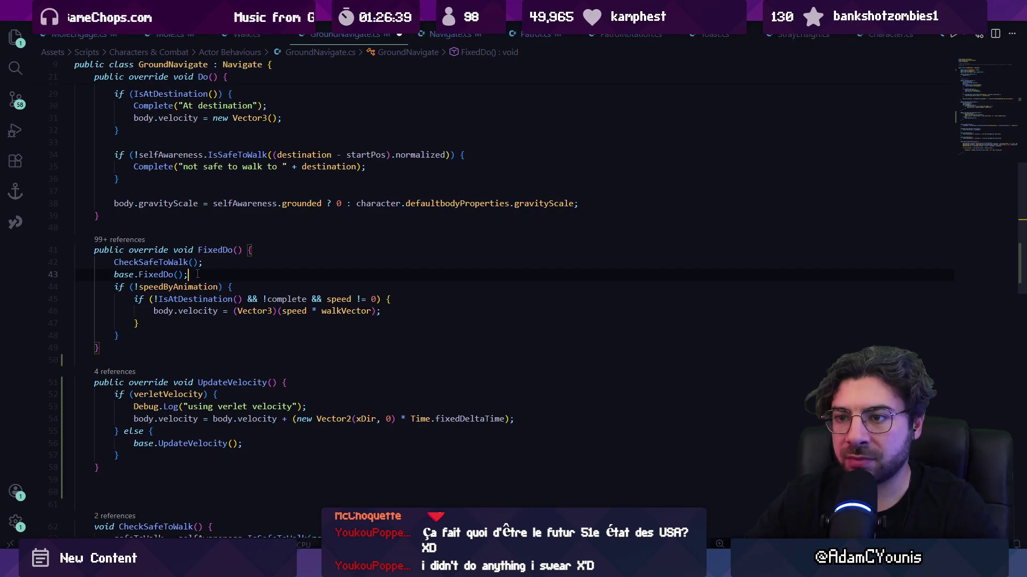
{"action": "left_click", "coordinate": [284, 261]}
{"action": "key", "text": "Return"}
{"action": "key", "text": "Return"}
{"action": "type", "text": "if!@"}
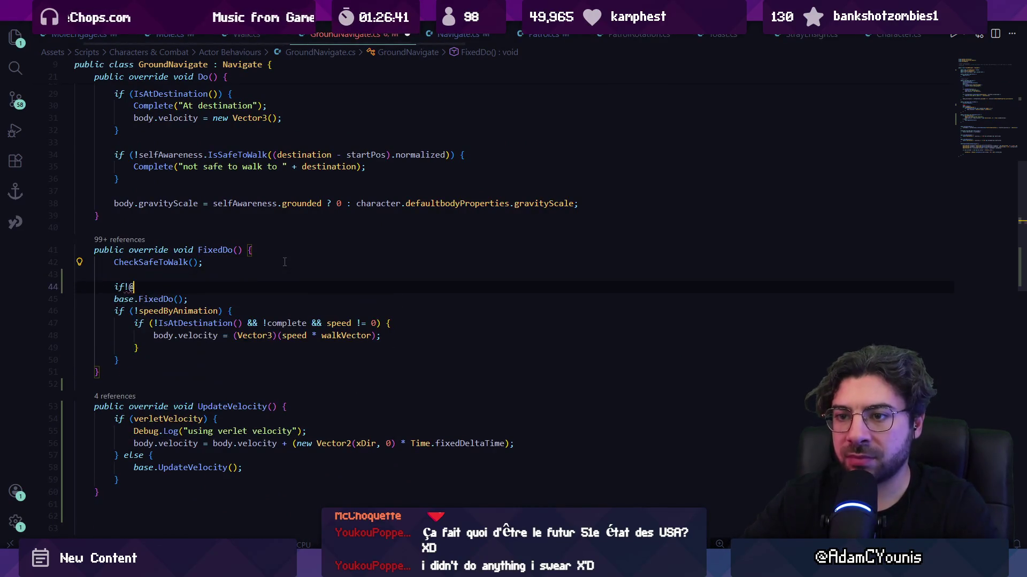
{"action": "key", "text": "BackSpace"}
{"action": "type", "text": "(!u"}
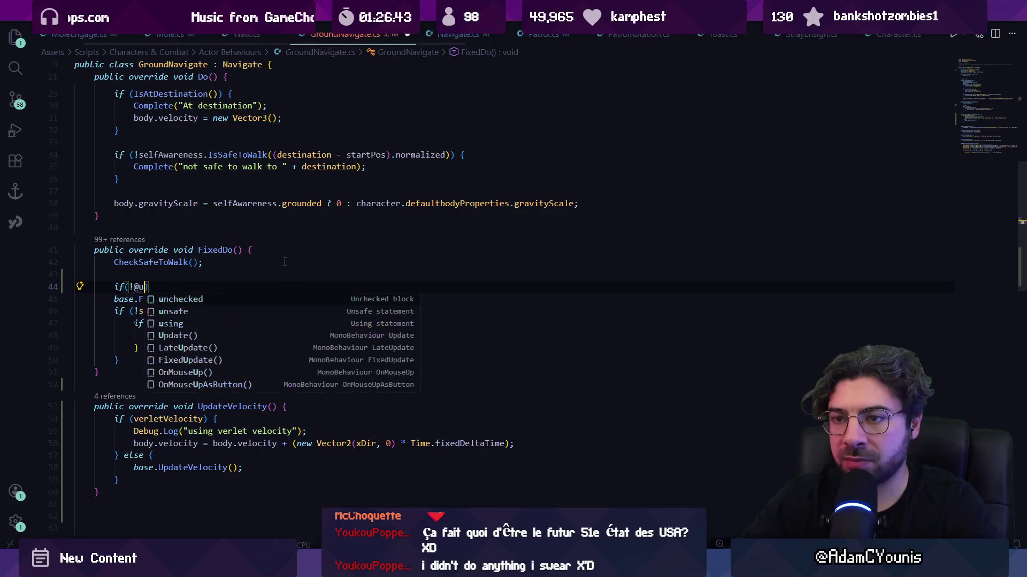
{"action": "key", "text": "BackSpace"}
{"action": "type", "text": "ver"}
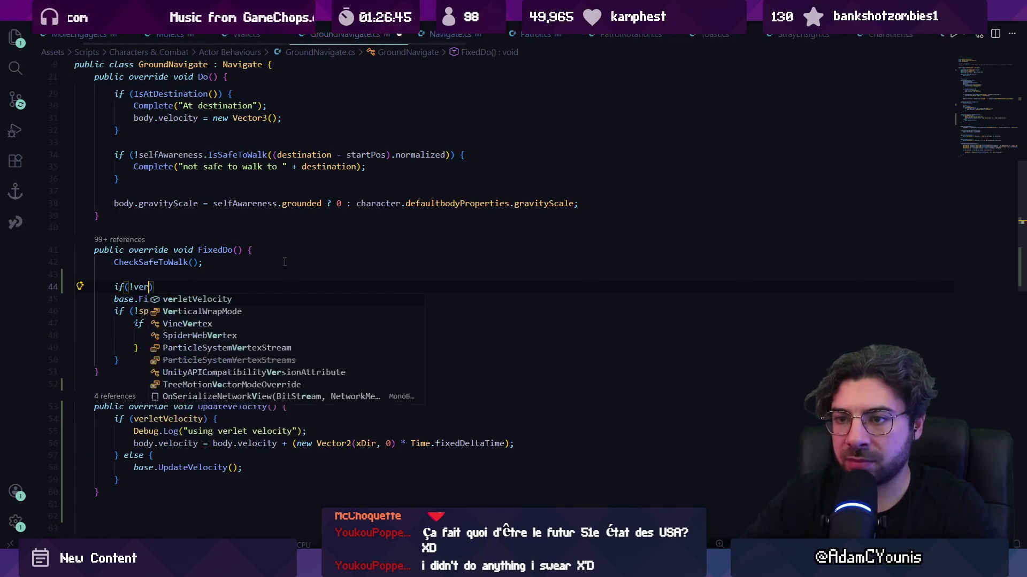
{"action": "key", "text": "Tab"}
{"action": "type", "text": ")"}
{"action": "key", "text": "Return"}
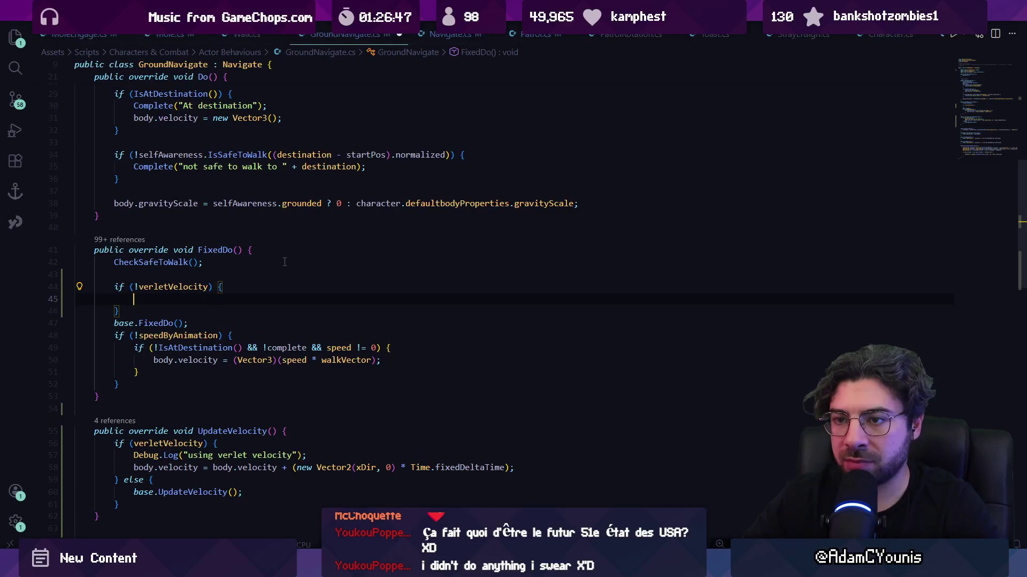
{"action": "key", "text": "Down"}
{"action": "key", "text": "alt+Up"}
{"action": "key", "text": "alt+Up"}
- Add an else branch holding the pasted verlet FixedDo code, remove the stray brace and duplicate declaration, and save
{"action": "type", "text": "else {"}
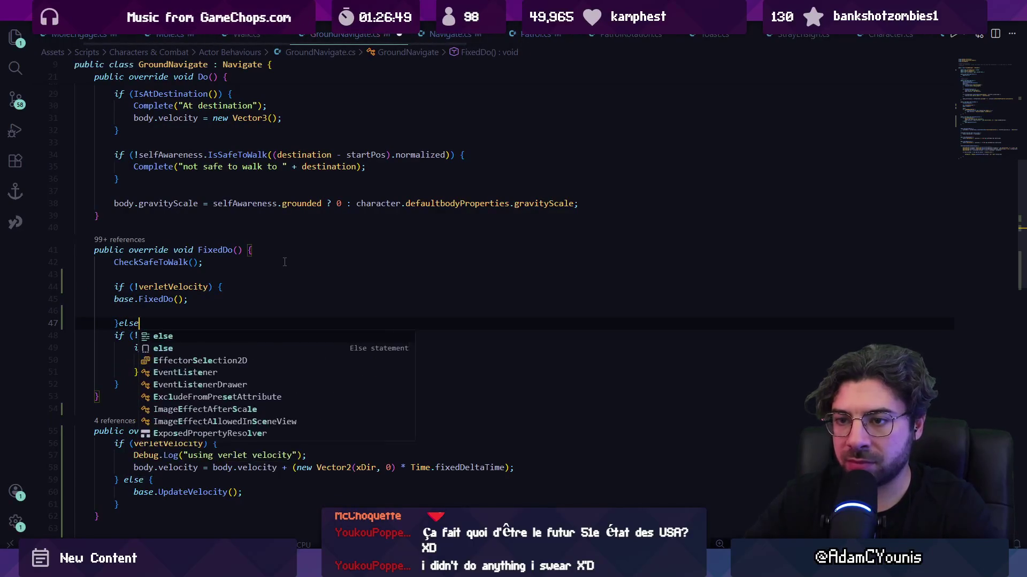
{"action": "key", "text": "Return"}
{"action": "key", "text": "ctrl+v"}
{"action": "key", "text": "shift+alt+f"}
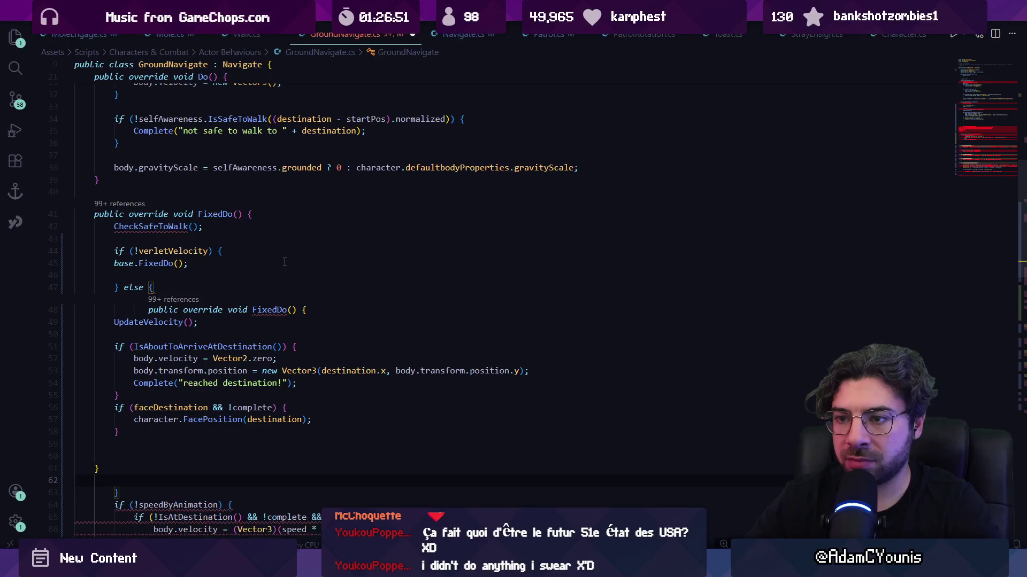
{"action": "key", "text": "Up"}
{"action": "key", "text": "Up"}
{"action": "key", "text": "Up"}
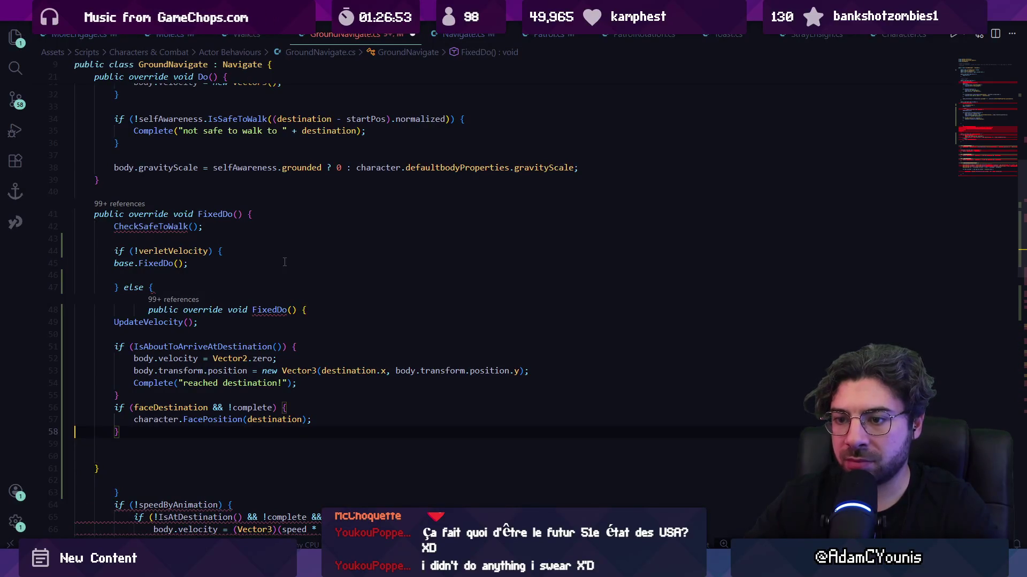
{"action": "key", "text": "Down"}
{"action": "key", "text": "ctrl+shift+k"}
{"action": "triple_click", "coordinate": [263, 299]}
{"action": "key", "text": "BackSpace"}
{"action": "key", "text": "ctrl+s"}
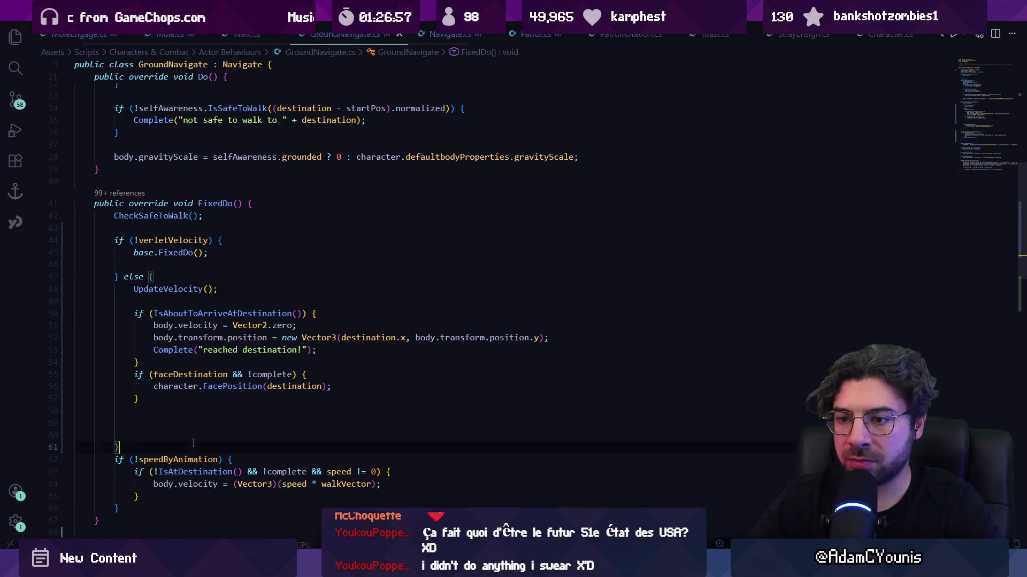
- Delete the body.velocity and body.transform.position lines, then undo the whole verletVelocity if/else rewrite
{"action": "key", "text": "Up"}
{"action": "key", "text": "ctrl+shift+k"}
{"action": "key", "text": "ctrl+shift+k"}
{"action": "key", "text": "ctrl+shift+k"}
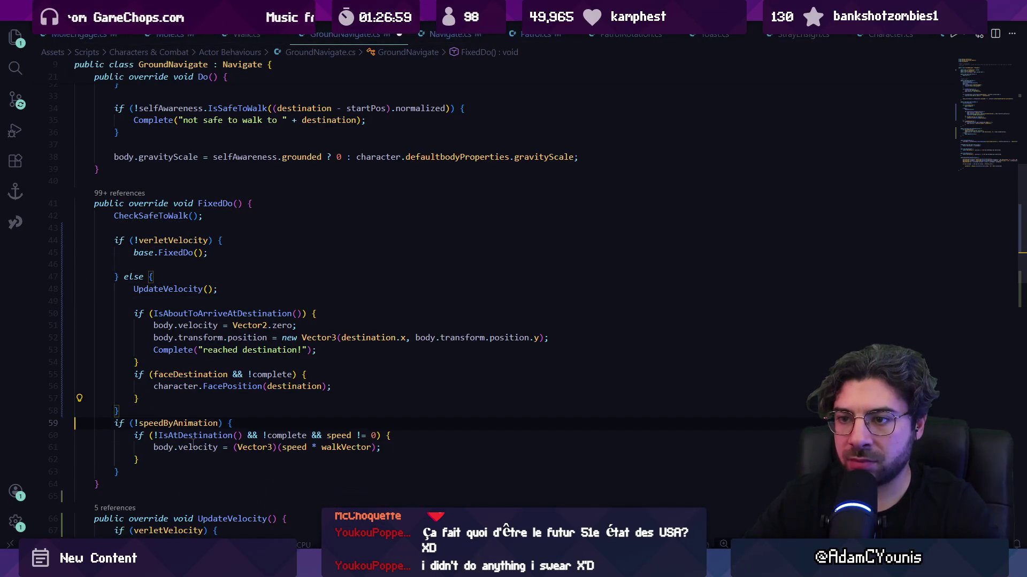
{"action": "key", "text": "Return"}
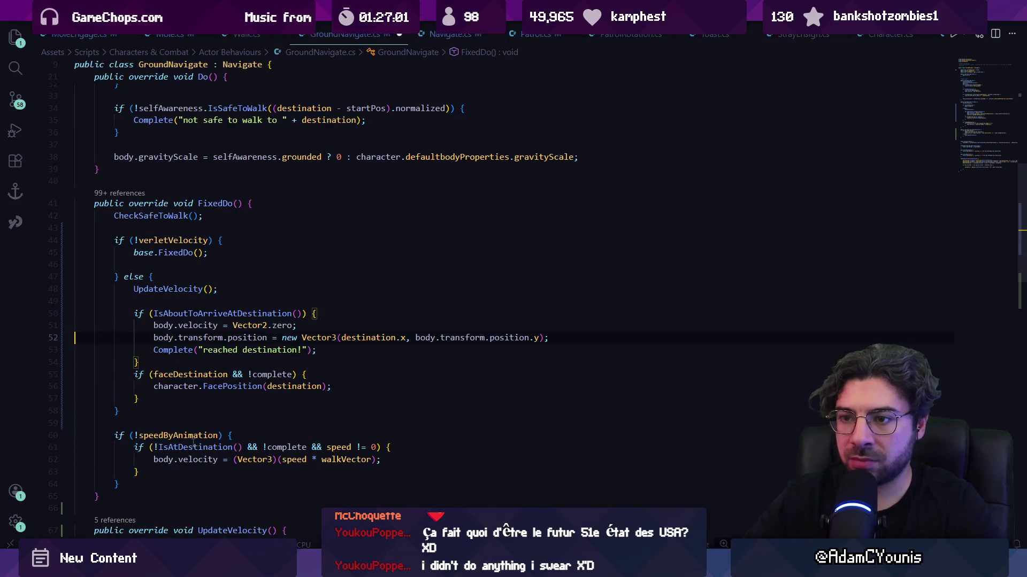
{"action": "key", "text": "shift+Up"}
{"action": "key", "text": "BackSpace"}
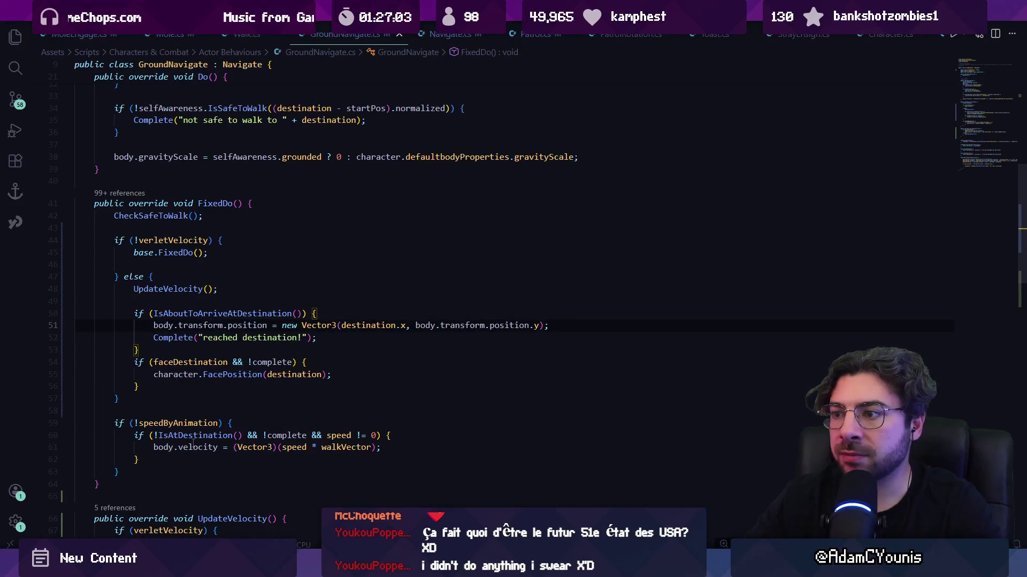
{"action": "key", "text": "shift+Down"}
{"action": "key", "text": "BackSpace"}
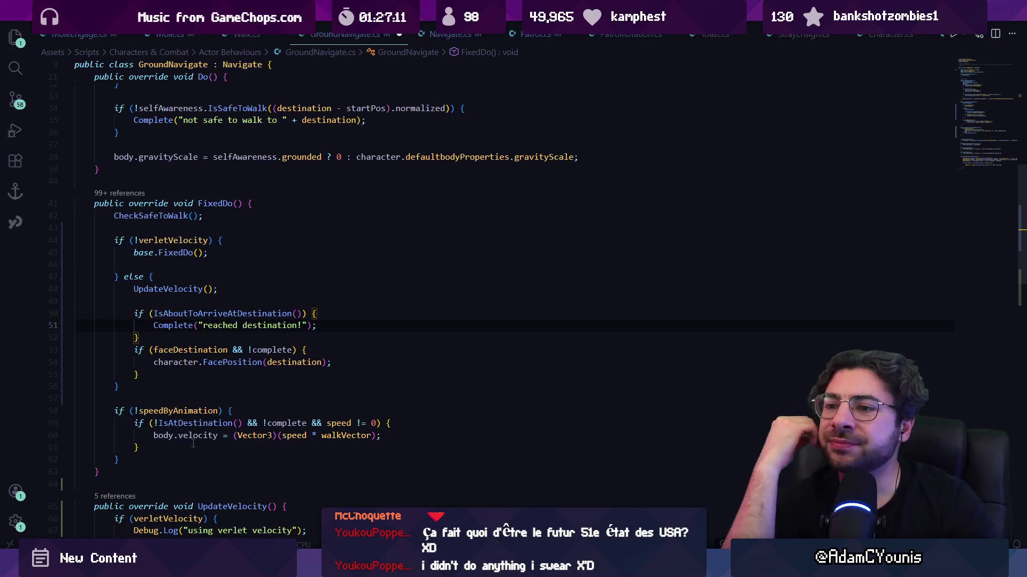
{"action": "key", "text": "ctrl+z"}
{"action": "key", "text": "ctrl+z"}
{"action": "key", "text": "ctrl+z"}
{"action": "key", "text": "ctrl+z"}
{"action": "key", "text": "ctrl+z"}
{"action": "key", "text": "ctrl+z"}
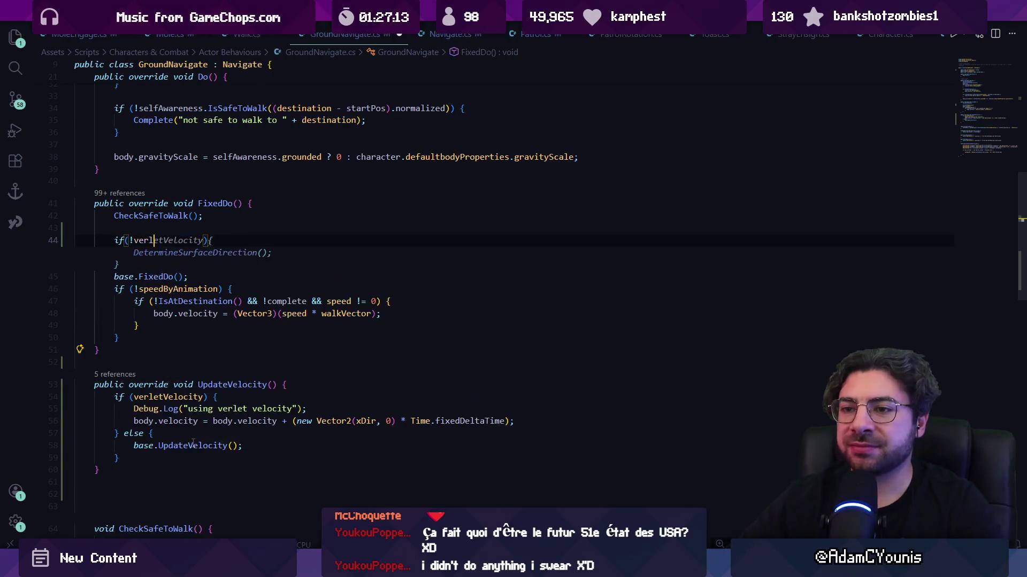
- Undo the UpdateVelocity changes and delete the leftover UpdateVelocity override
{"action": "key", "text": "ctrl+z"}
{"action": "key", "text": "ctrl+z"}
{"action": "key", "text": "ctrl+z"}
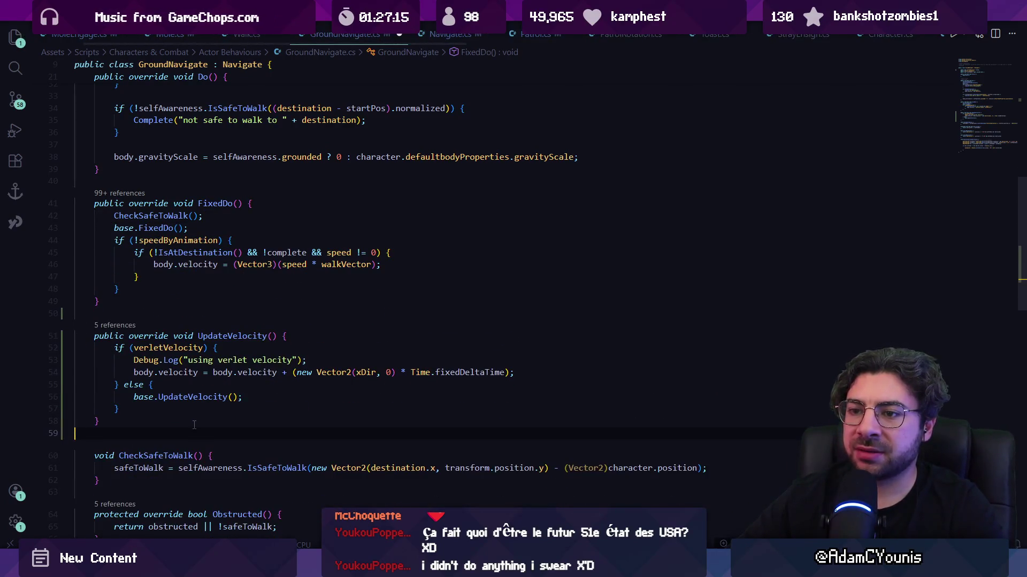
{"action": "key", "text": "ctrl+z"}
{"action": "key", "text": "ctrl+z"}
{"action": "key", "text": "ctrl+z"}
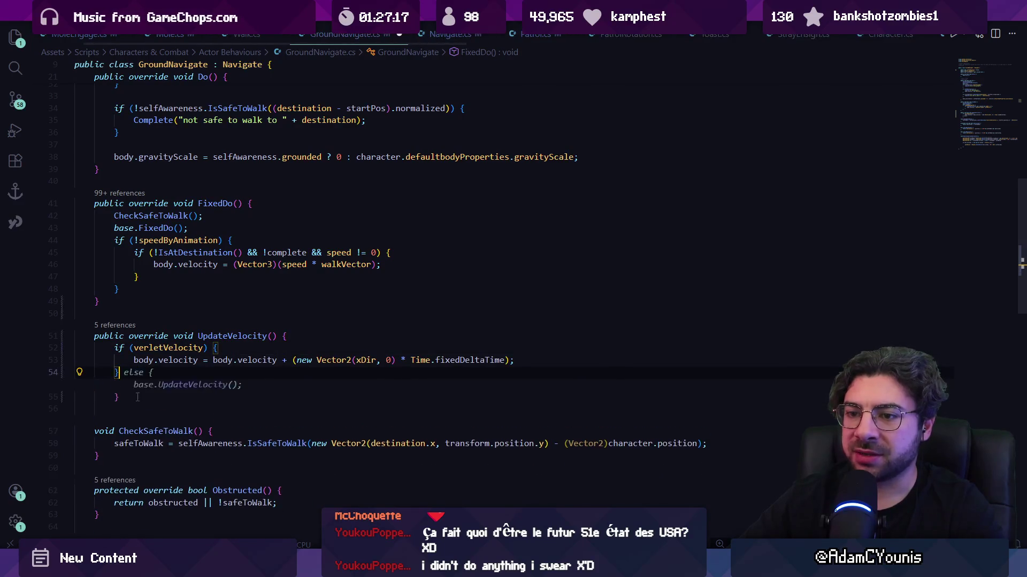
{"action": "key", "text": "ctrl+z"}
{"action": "left_click_drag", "start_coordinate": [74, 383], "coordinate": [75, 328]}
{"action": "key", "text": "Delete"}
- Find and delete the verletVelocity field declaration, then return to Unity to recompile
{"action": "key", "text": "ctrl+f"}
{"action": "type", "text": "vce"}
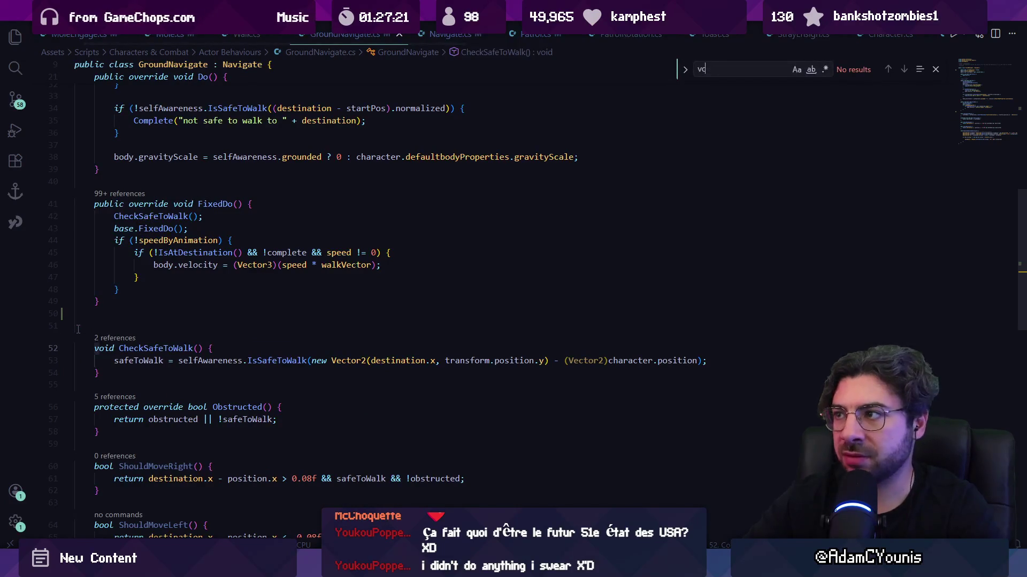
{"action": "key", "text": "BackSpace"}
{"action": "key", "text": "BackSpace"}
{"action": "type", "text": "erlet"}
{"action": "key", "text": "Escape"}
{"action": "key", "text": "Down"}
{"action": "key", "text": "shift+Down"}
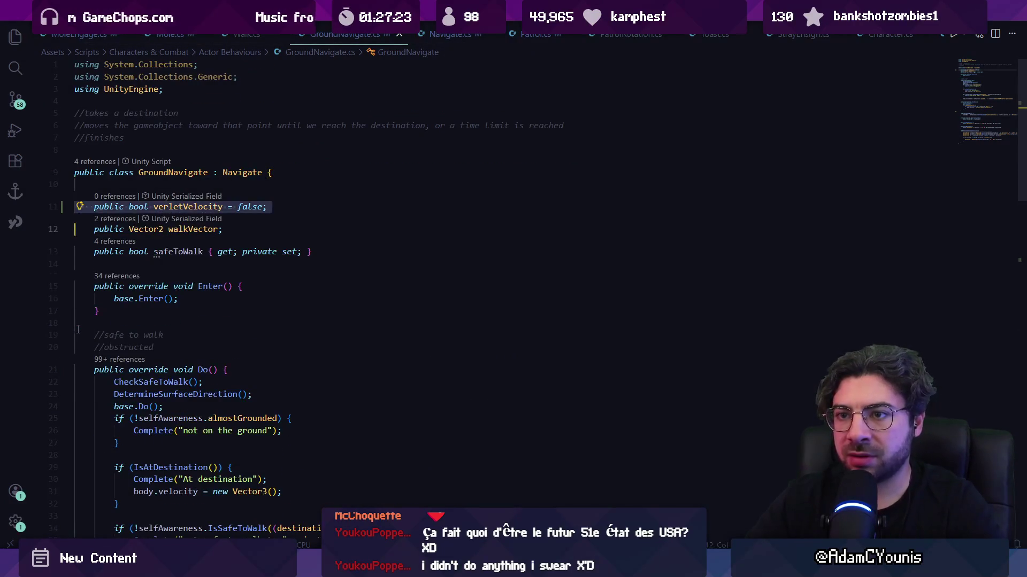
{"action": "key", "text": "Delete"}
{"action": "key", "text": "alt+Tab"}
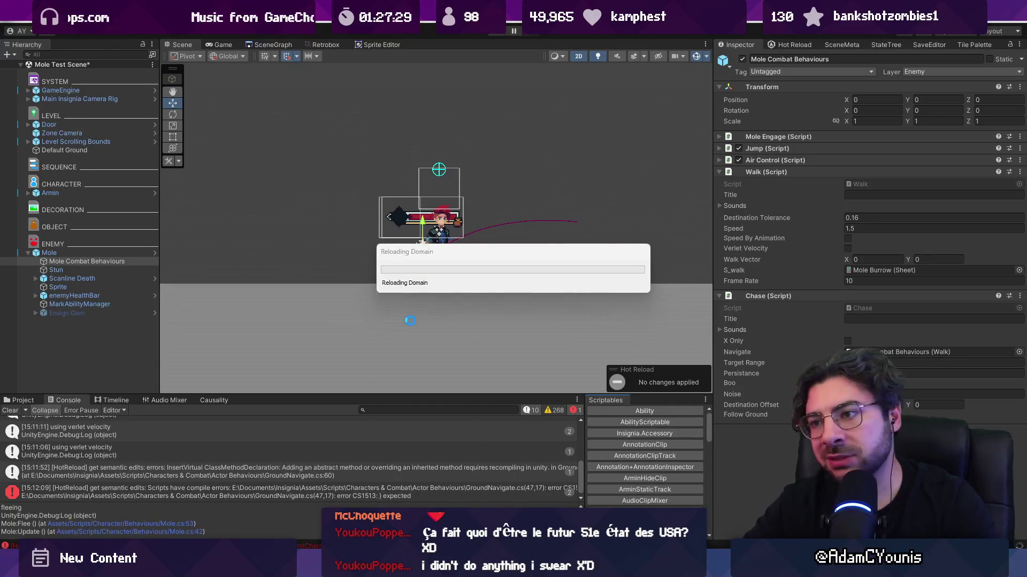
- Back in Visual Studio Code, open Patrol.cs through the quick file search for 'patrol'
{"action": "key", "text": "alt+Tab"}
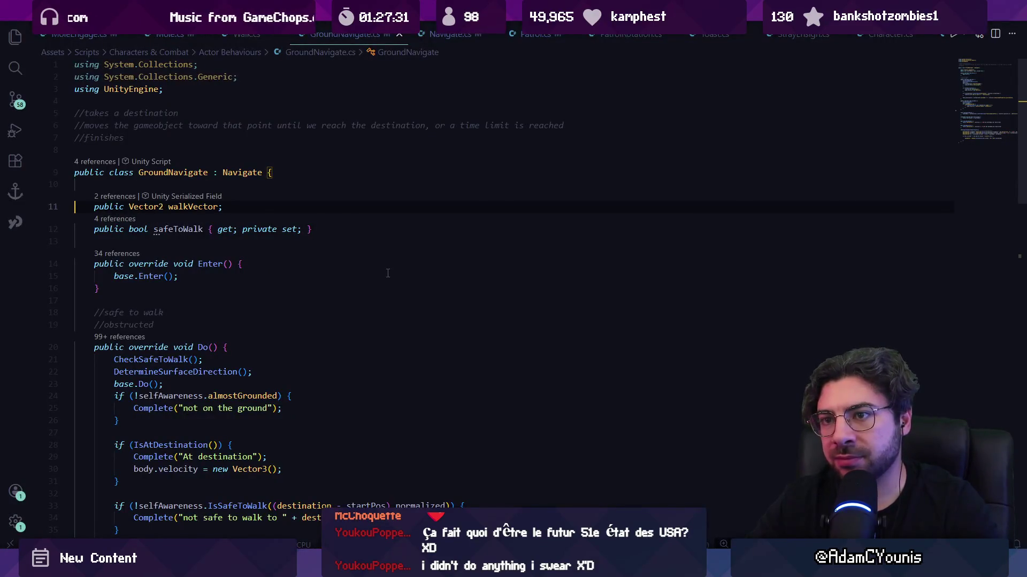
{"action": "key", "text": "ctrl+p"}
{"action": "type", "text": "patrol"}
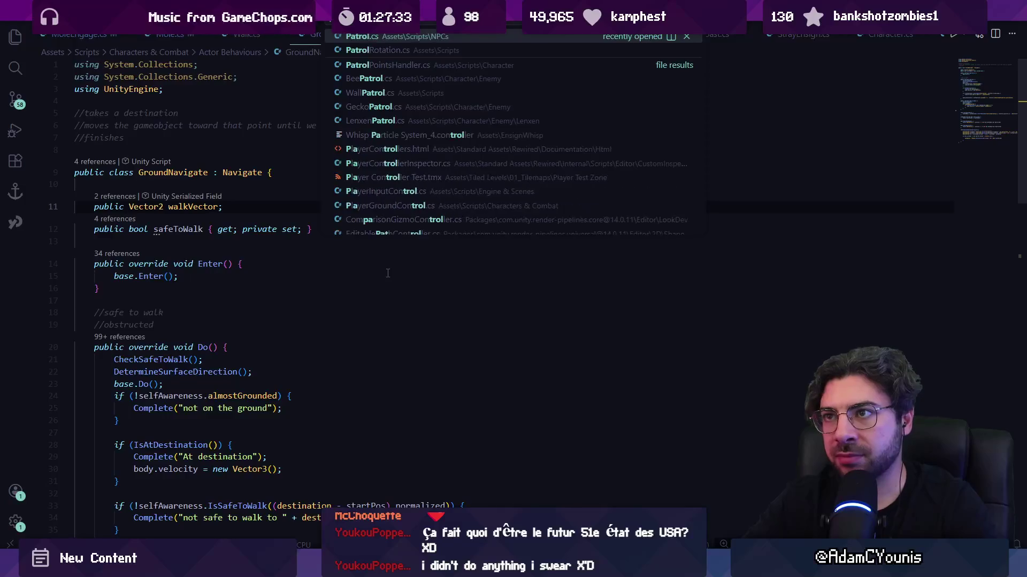
{"action": "key", "text": "Return"}
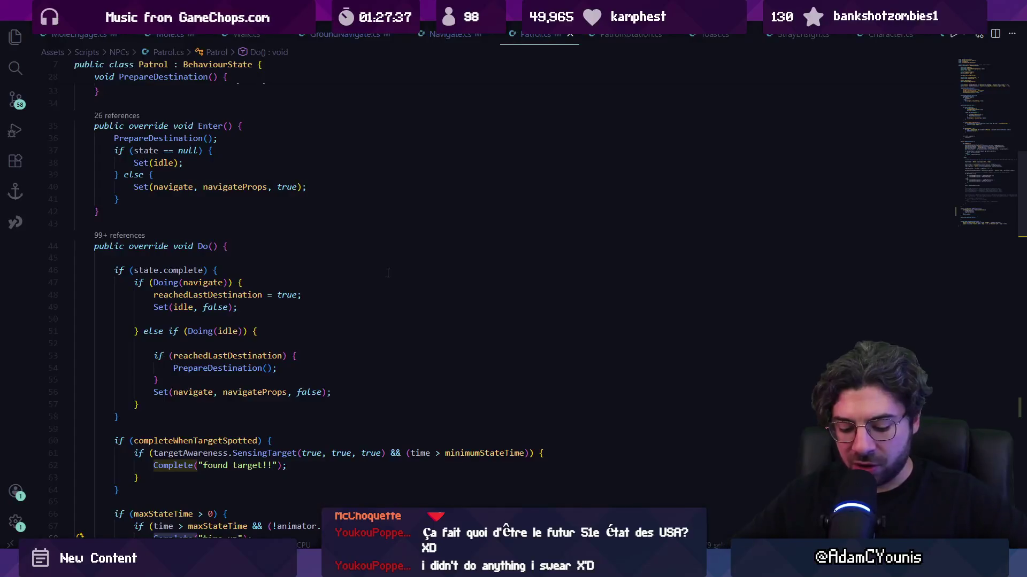
- Switch from Patrol.cs back to the Unity editor showing the Mole Test Scene
{"action": "key", "text": "alt+Tab"}
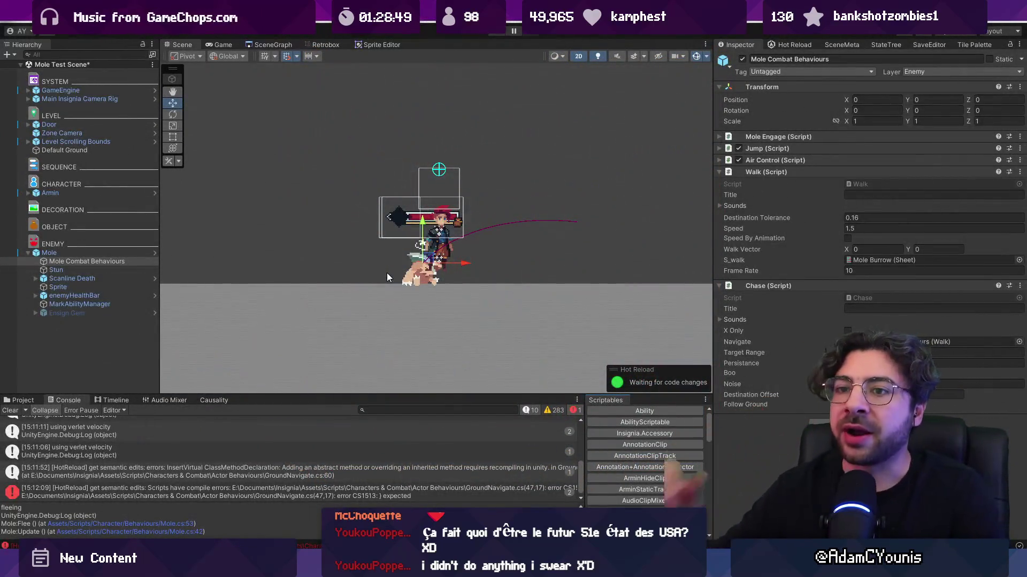
- Review the fields at the top of Patrol.cs, then run the Mole Test Scene in play mode
{"action": "key", "text": "alt+Tab"}
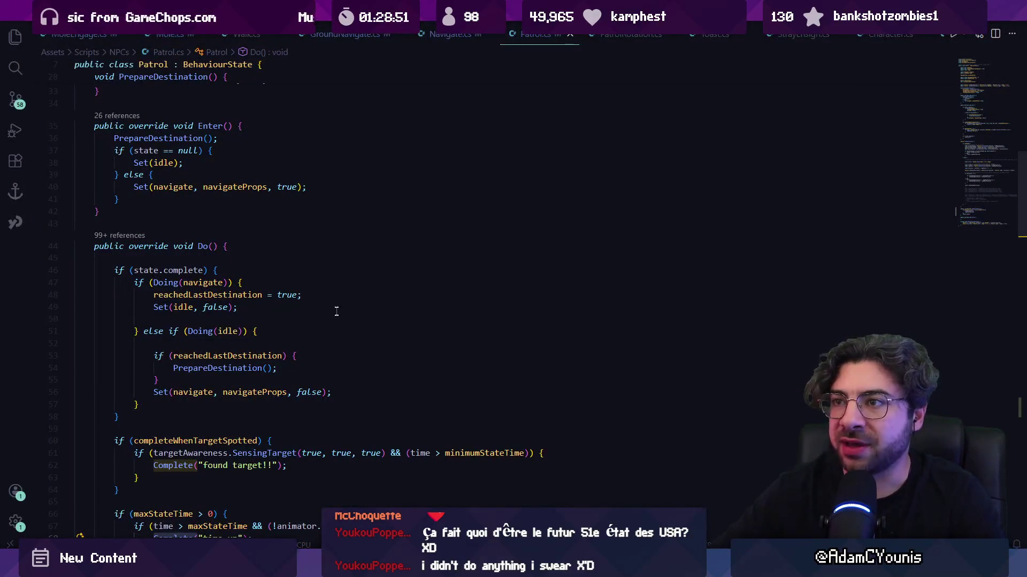
{"action": "scroll", "coordinate": [393, 191], "scroll_direction": "up", "scroll_amount": 5}
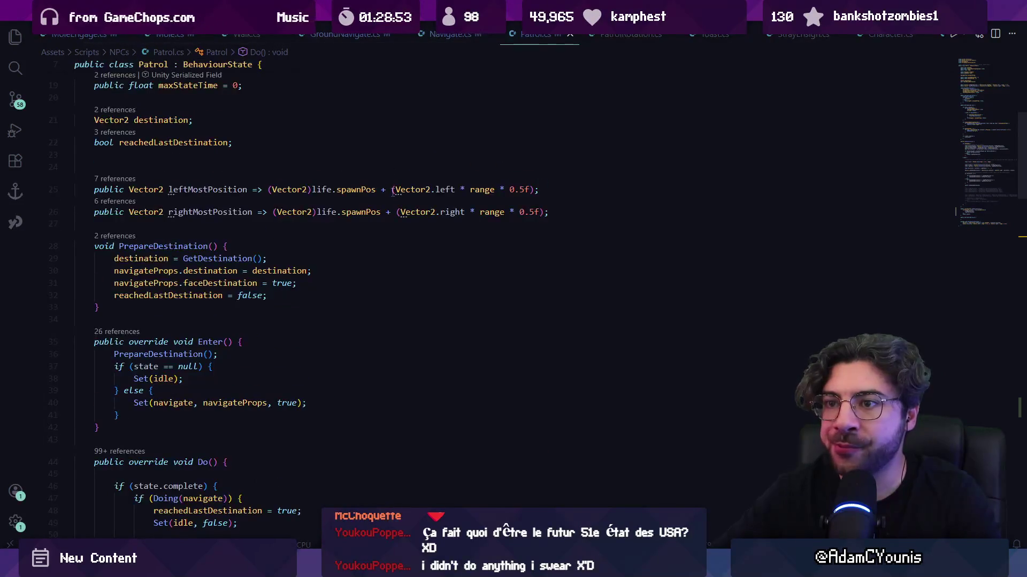
{"action": "scroll", "coordinate": [387, 208], "scroll_direction": "up", "scroll_amount": 5}
{"action": "key", "text": "alt+Tab"}
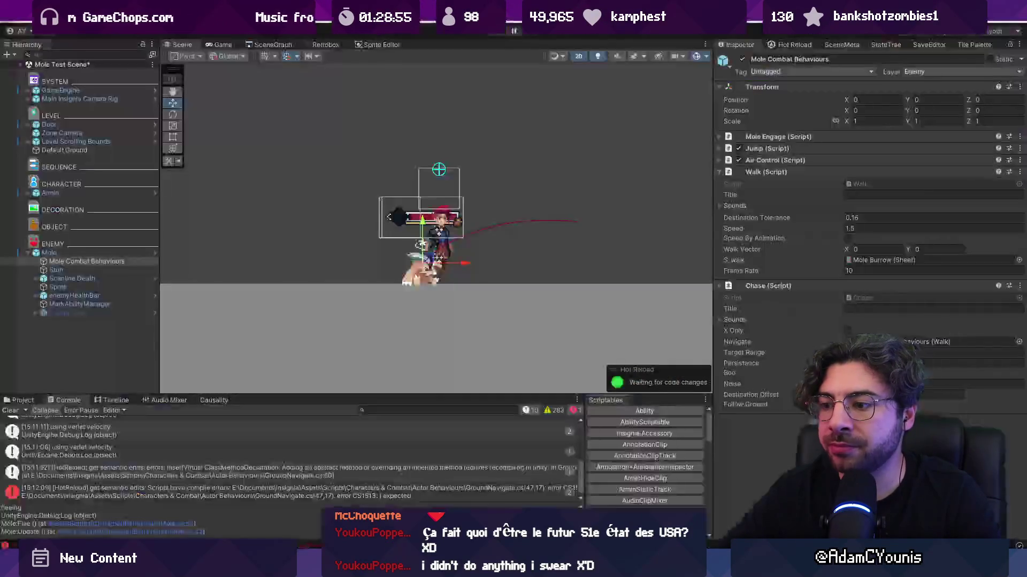
{"action": "key", "text": "alt+Tab"}
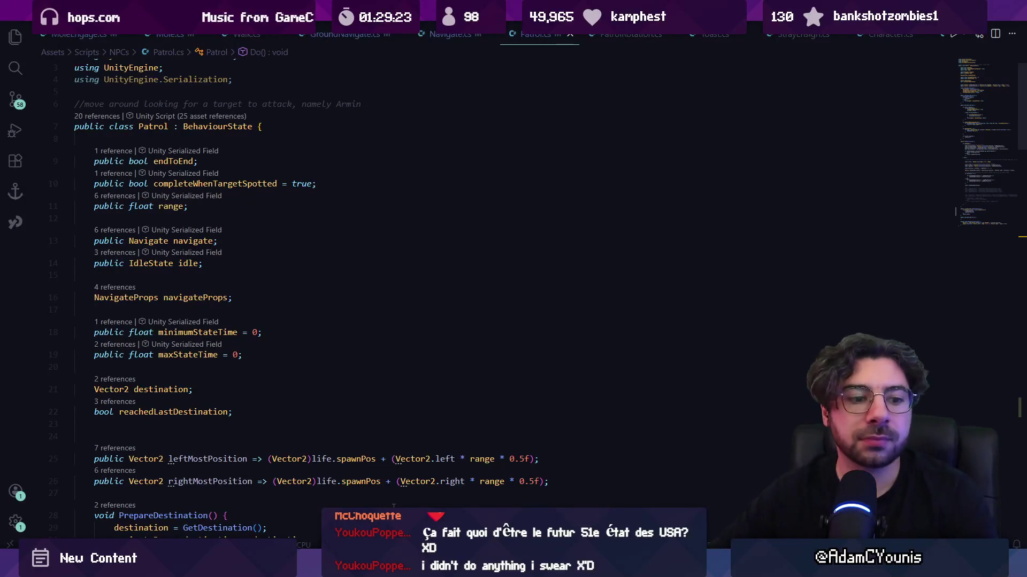
{"action": "key", "text": "alt+Tab"}
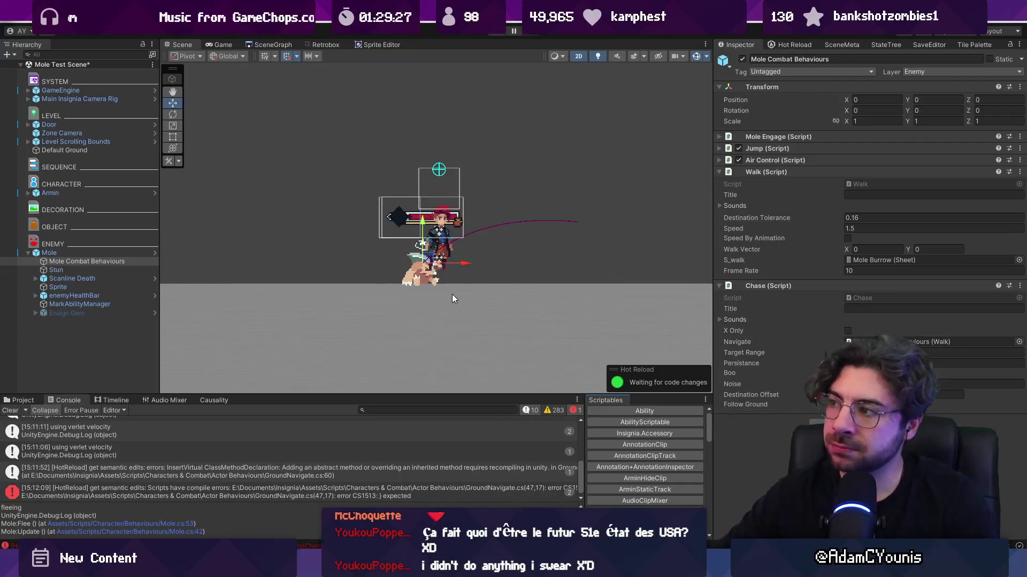
{"action": "left_click", "coordinate": [497, 34]}
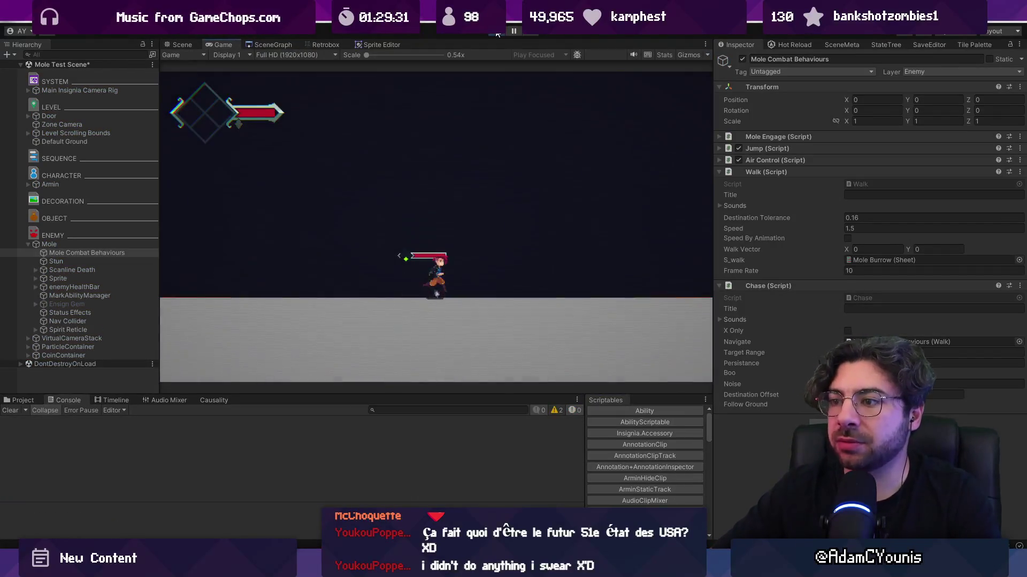